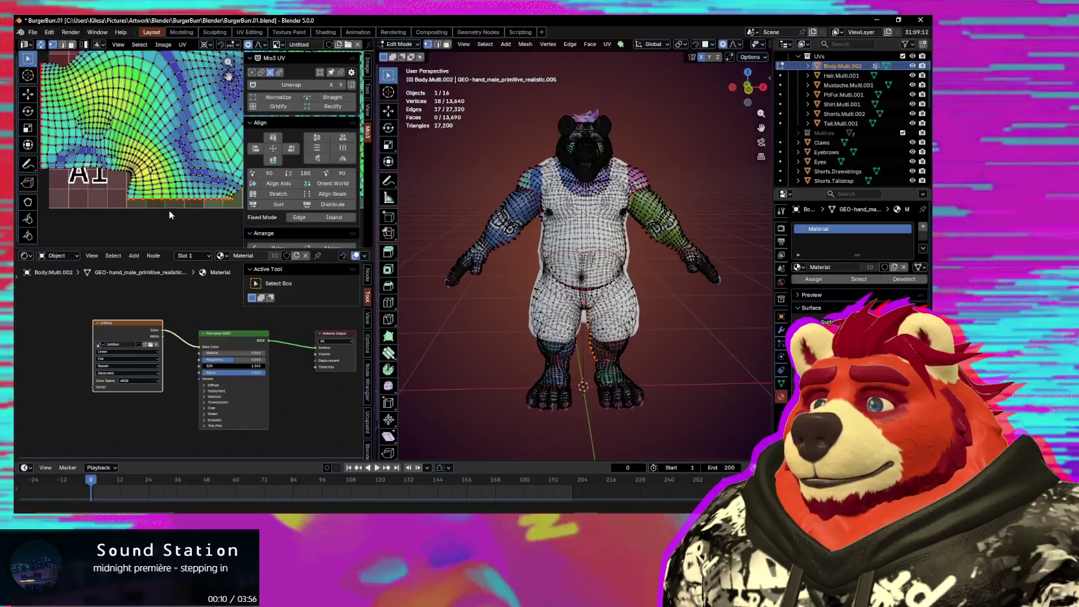
Step: Straighten the selected UV island into a grid, re-enabling Preserve Length and setting Align to Even, then None
middle_click_drag(193, 206, 336, 111)
left_click(352, 98)
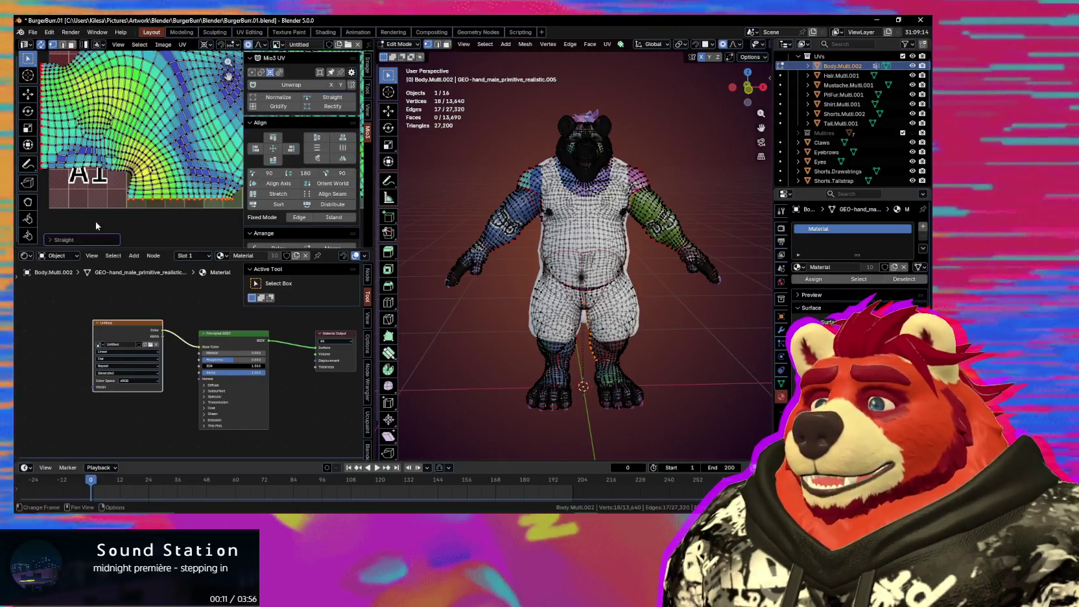
left_click(122, 237)
left_click(123, 238)
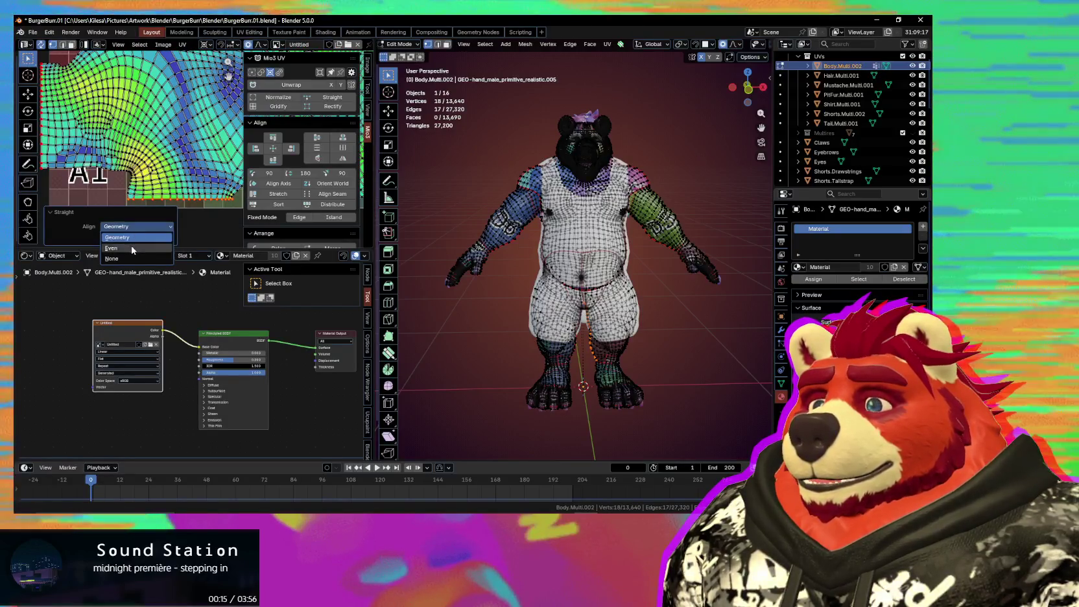
left_click(132, 249)
left_click(133, 227)
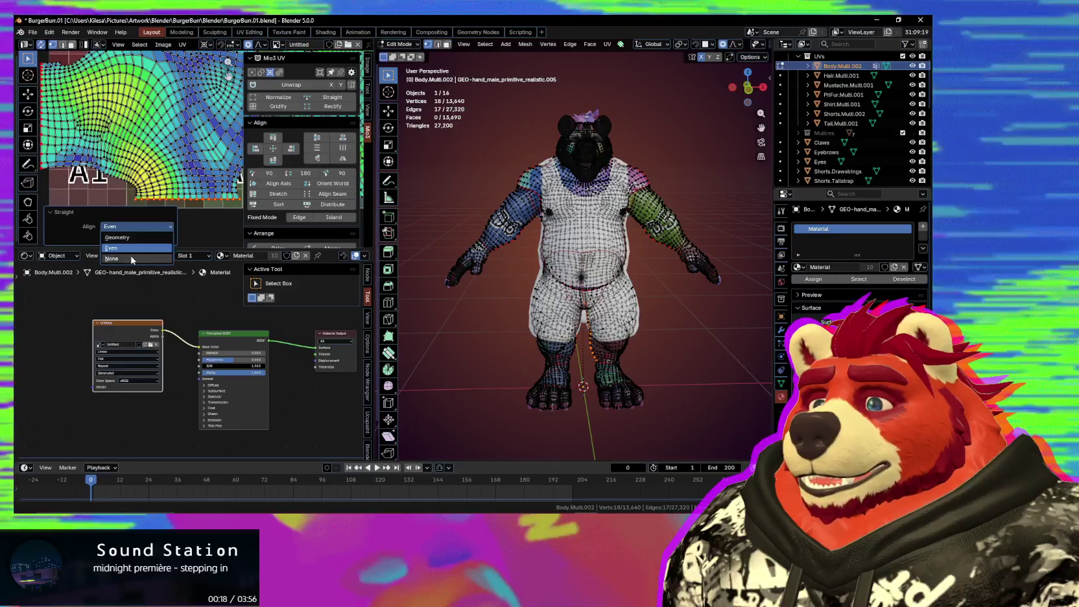
left_click(132, 259)
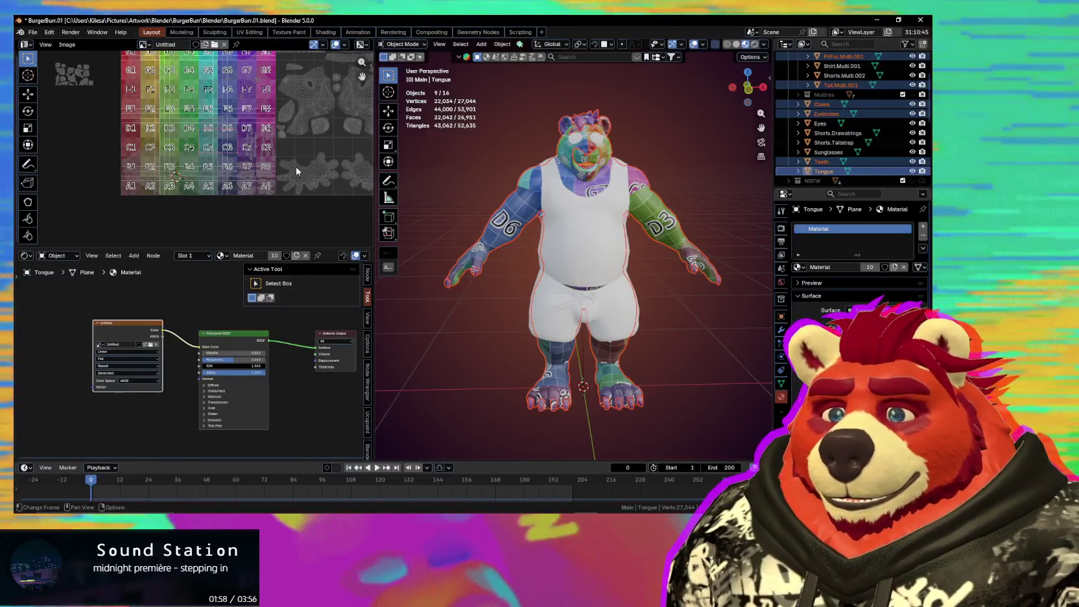
Step: Frame the whole A1–H8 grid texture and enter Edit Mode on the bear meshes
middle_click_drag(296, 170, 160, 223)
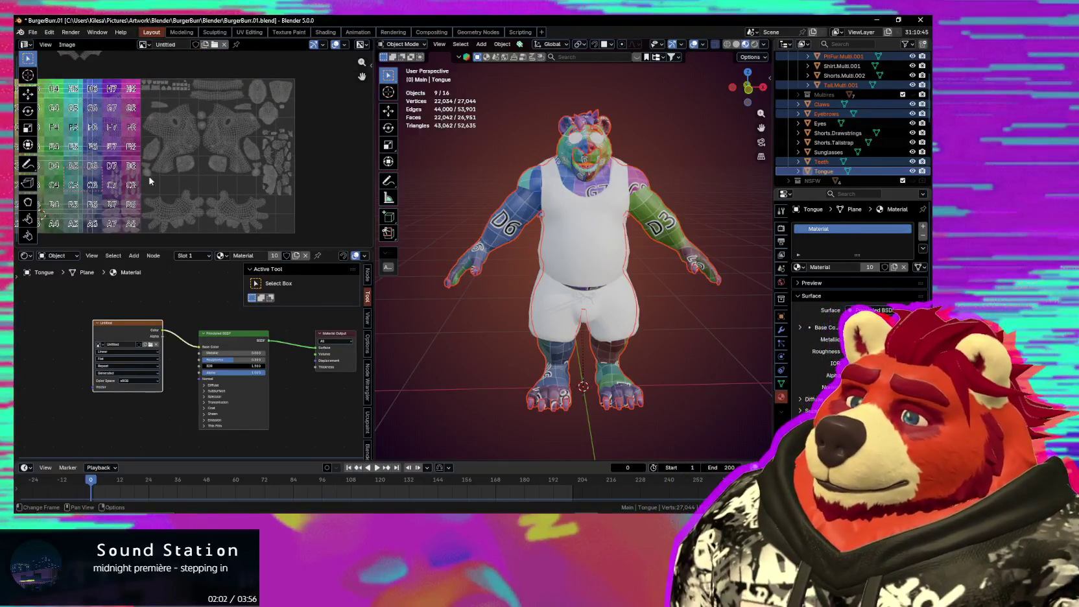
middle_click_drag(149, 185, 176, 161)
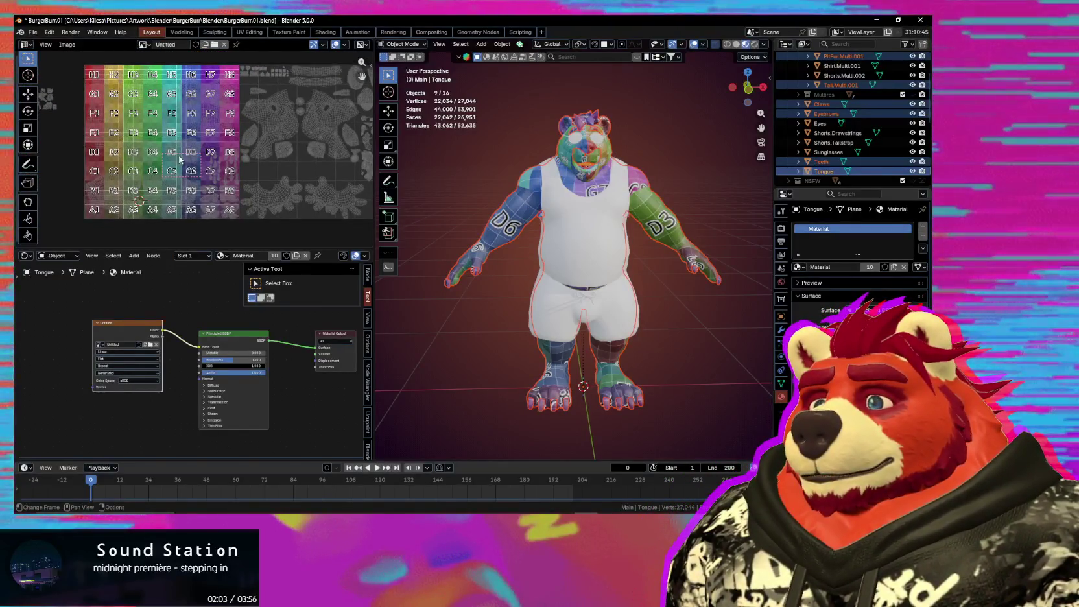
key("Tab")
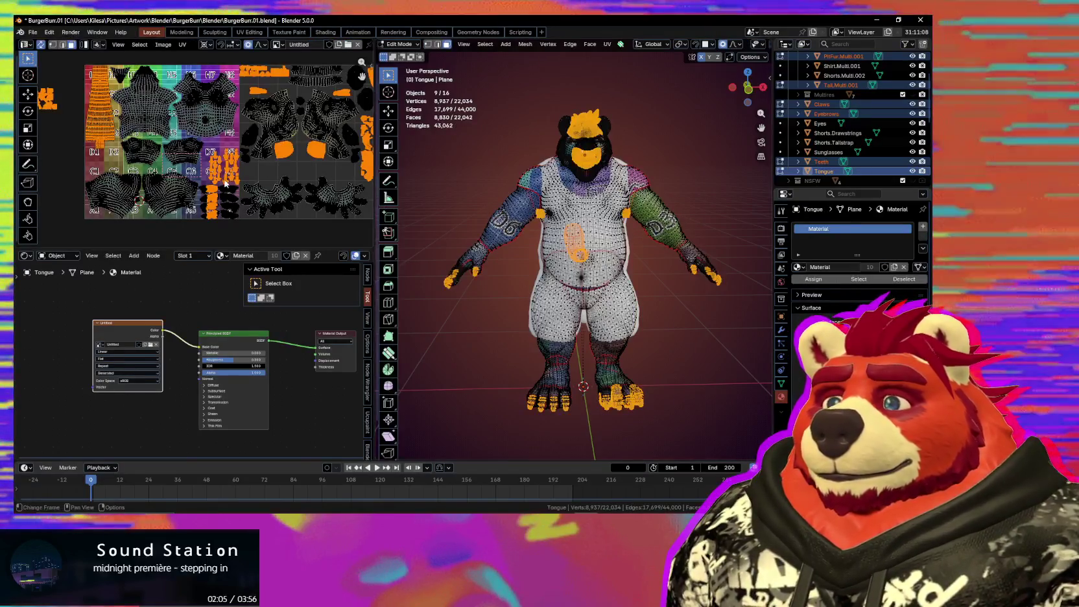
Step: Box-select the hand claw UV islands and move them into the D7 cell
scroll(301, 206, "up", 2)
scroll(301, 207, "up", 2)
mouse_move(301, 206)
middle_mouse_down()
mouse_move(272, 98)
mouse_move(196, 190)
mouse_move(270, 72)
mouse_move(233, 161)
mouse_move(165, 150)
middle_mouse_up()
scroll(272, 98, "down", 2)
scroll(196, 190, "up", 2)
scroll(233, 160, "up", 3)
scroll(164, 149, "down", 1)
scroll(164, 149, "down", 2)
scroll(260, 101, "up", 2)
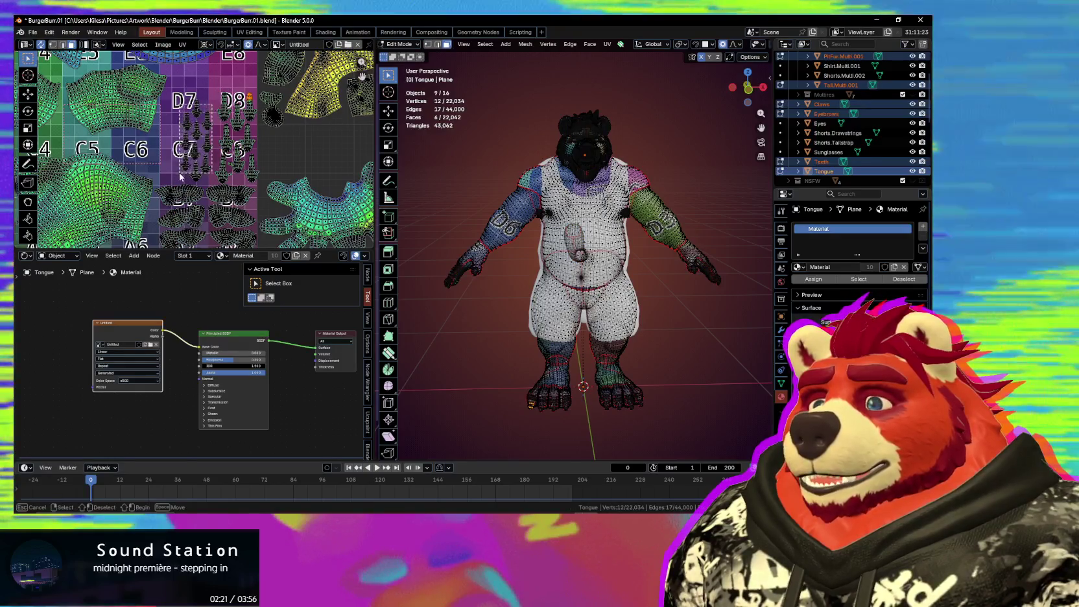
scroll(204, 102, "up", 1)
left_click_drag(171, 87, 200, 189)
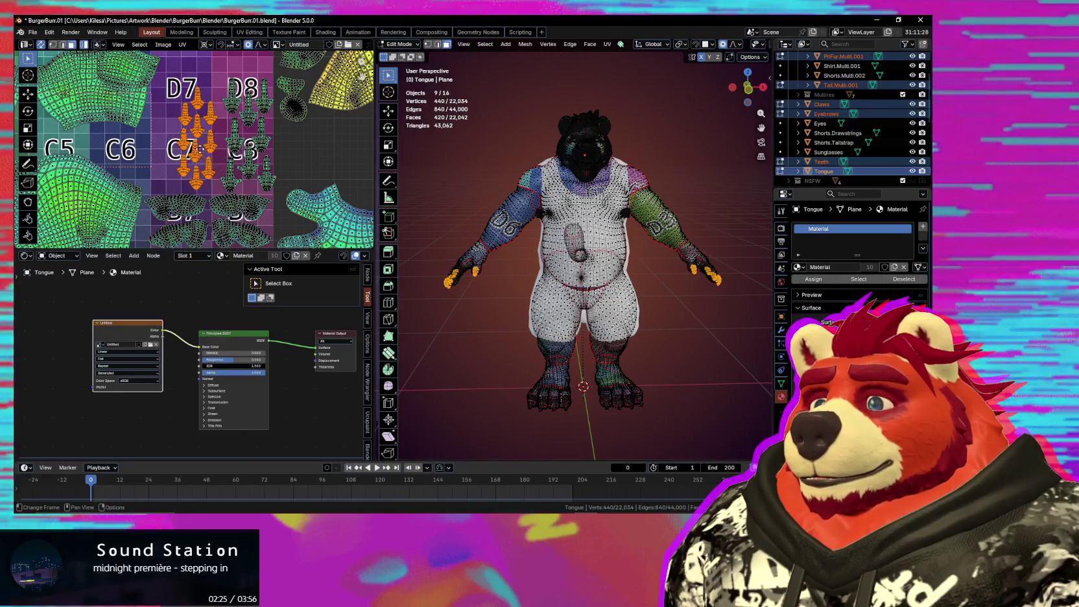
left_click(203, 140)
scroll(207, 146, "up", 2)
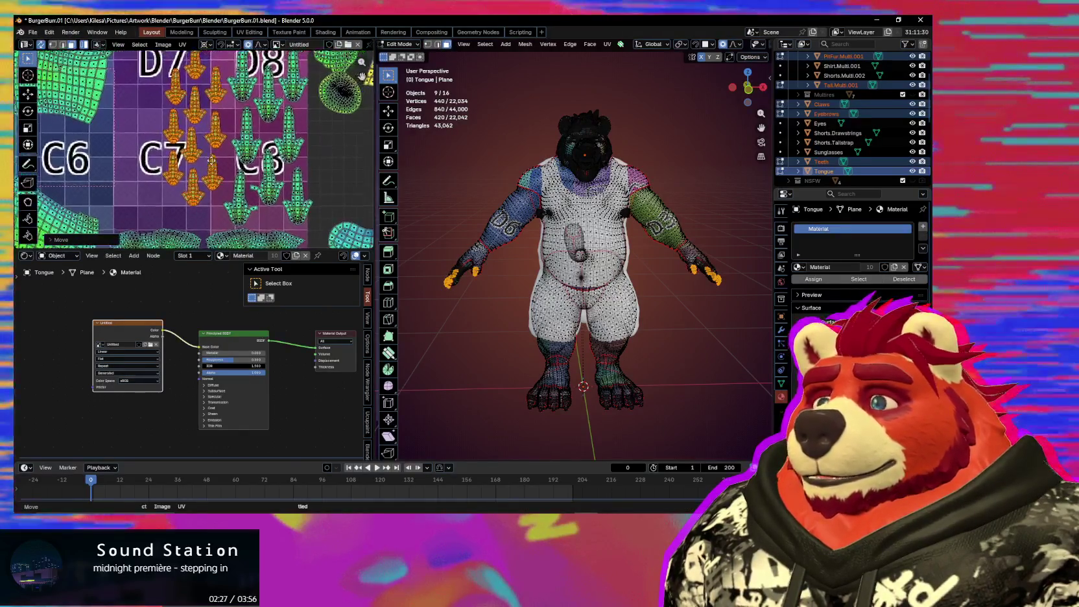
Step: Rotate the claw islands upright and add the foot claw islands to the selection
key("g")
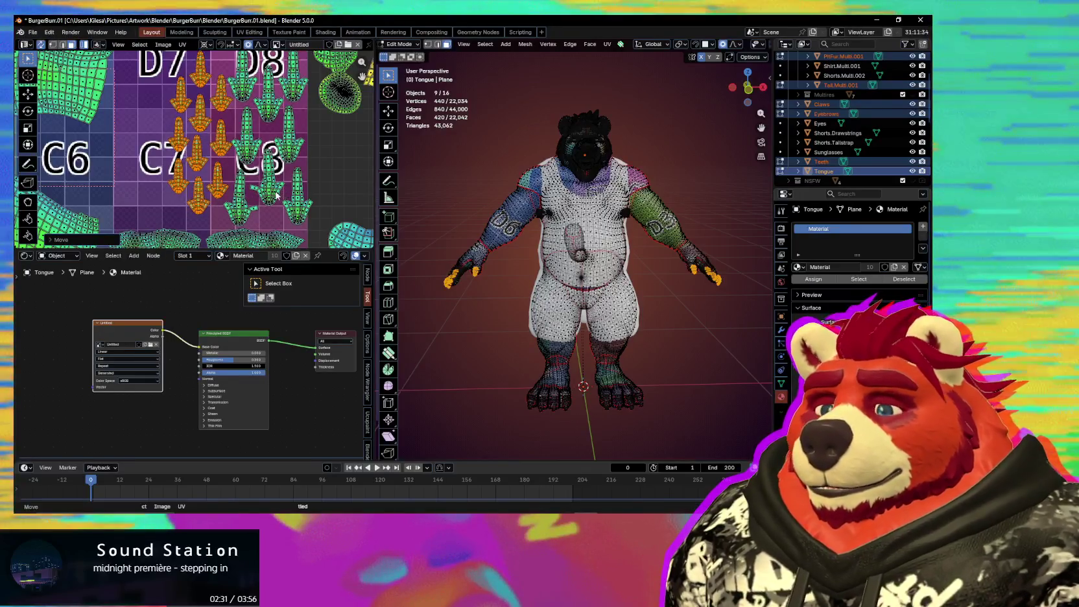
left_click(272, 113)
key("r")
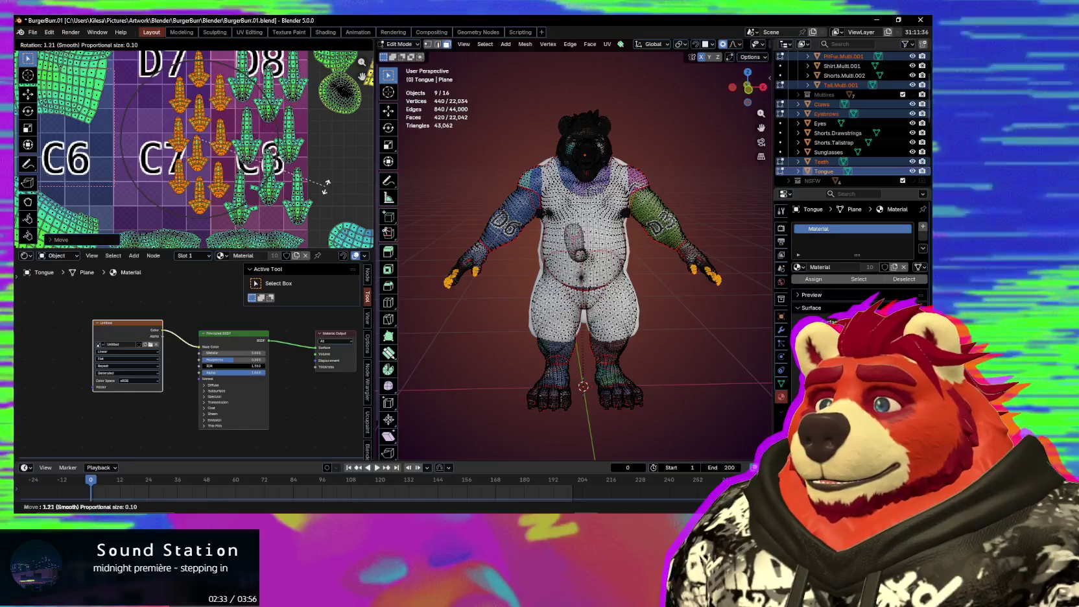
left_click(336, 192)
middle_click_drag(336, 192, 318, 205)
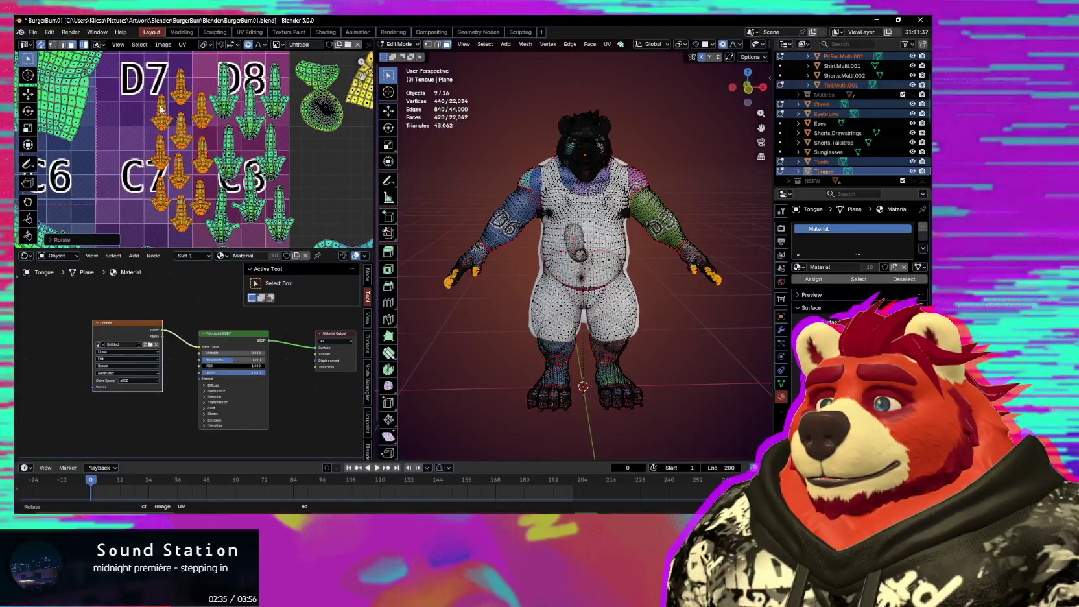
left_click(282, 223, "shift")
scroll(282, 208, "down", 4)
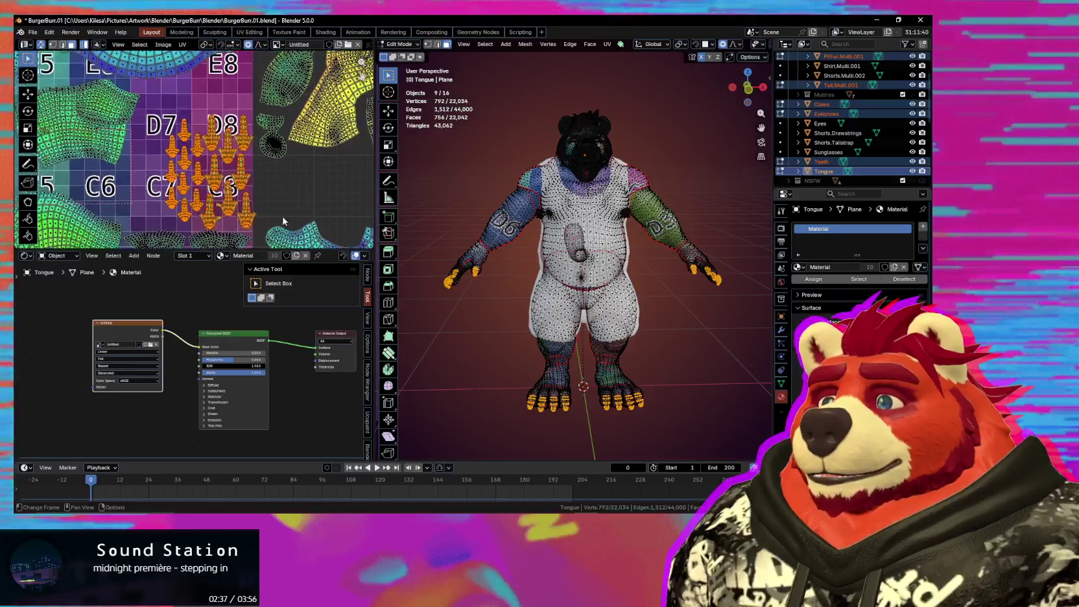
Step: Nudge the selected claw islands toward the D7–C7 cells with soft falloff while inspecting the layout
key("g")
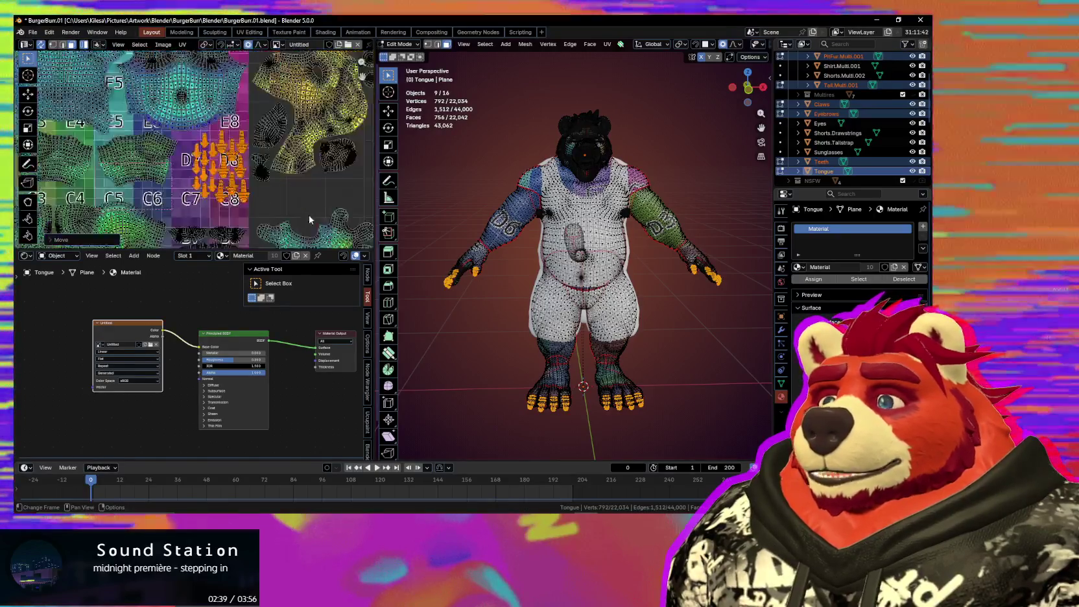
scroll(310, 215, "down", 3)
scroll(277, 208, "up", 2)
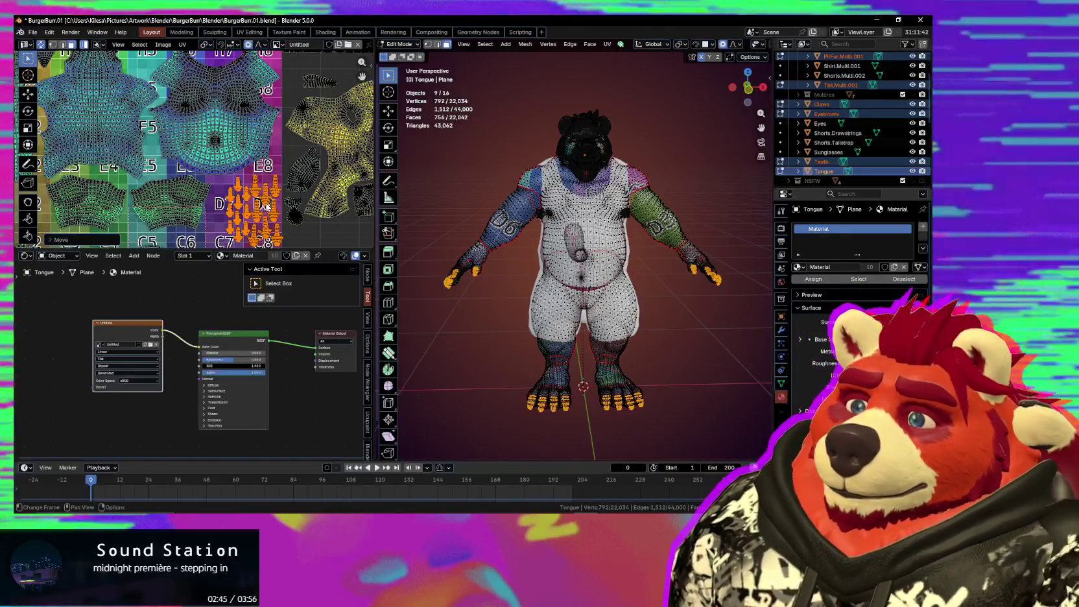
scroll(206, 179, "down", 2)
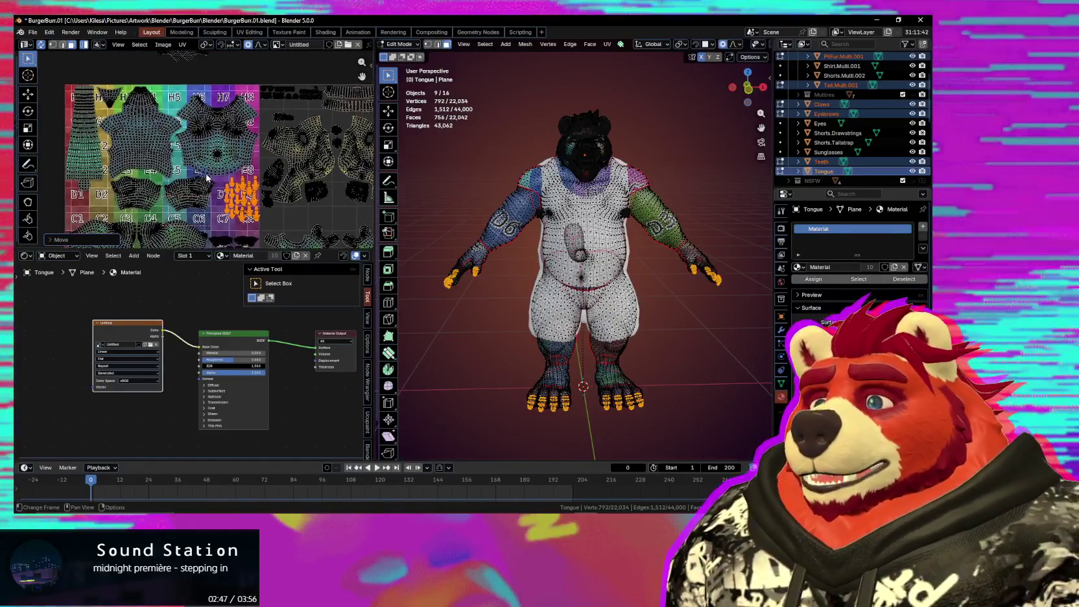
scroll(207, 173, "up", 3)
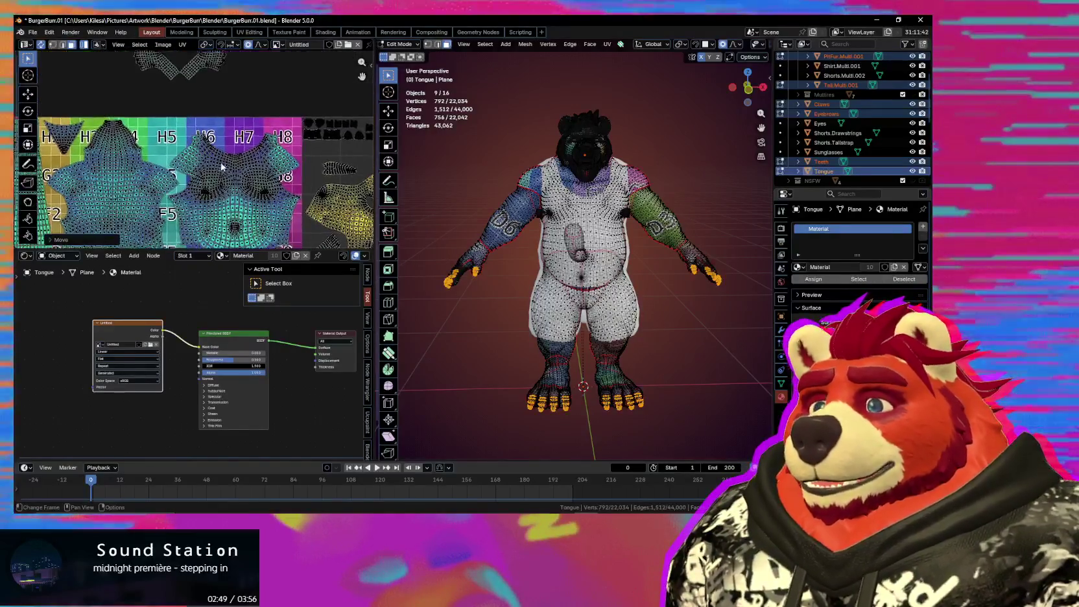
scroll(206, 172, "up", 2)
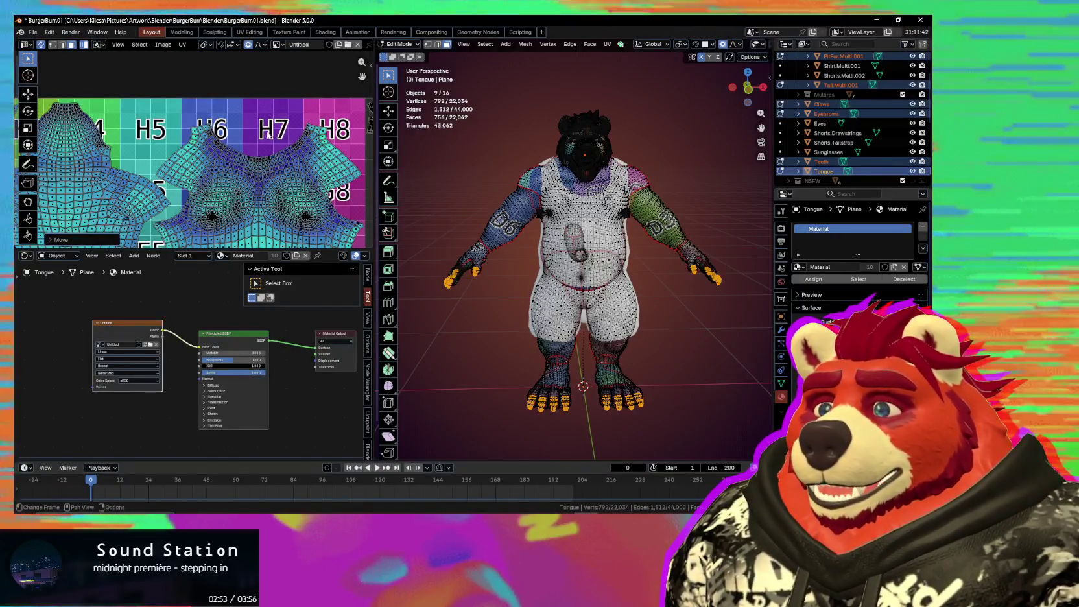
scroll(269, 135, "down", 2)
scroll(262, 149, "down", 3)
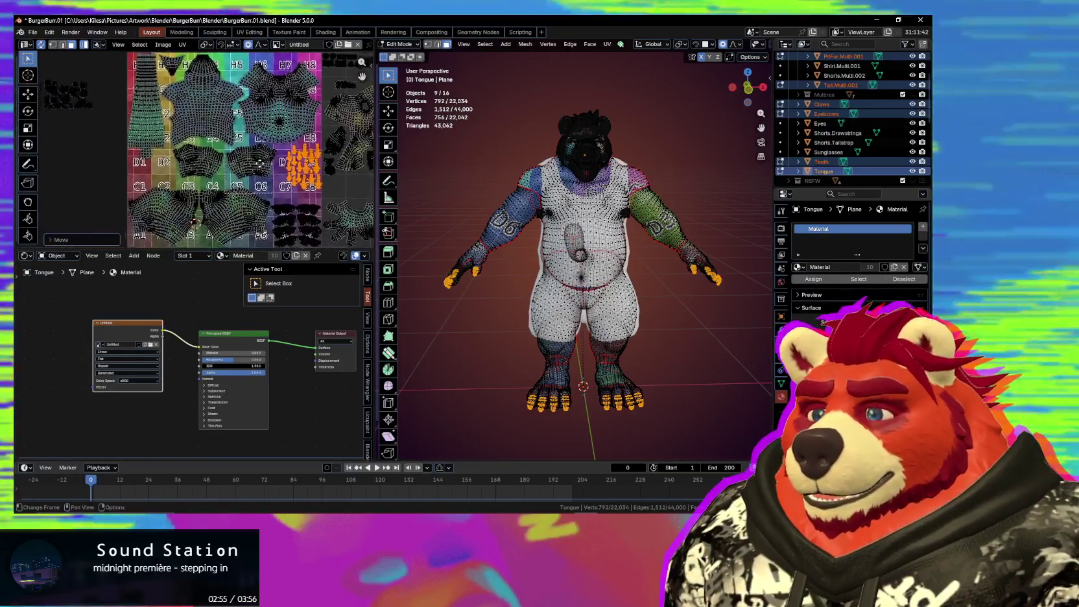
scroll(253, 165, "up", 1)
scroll(177, 133, "up", 1)
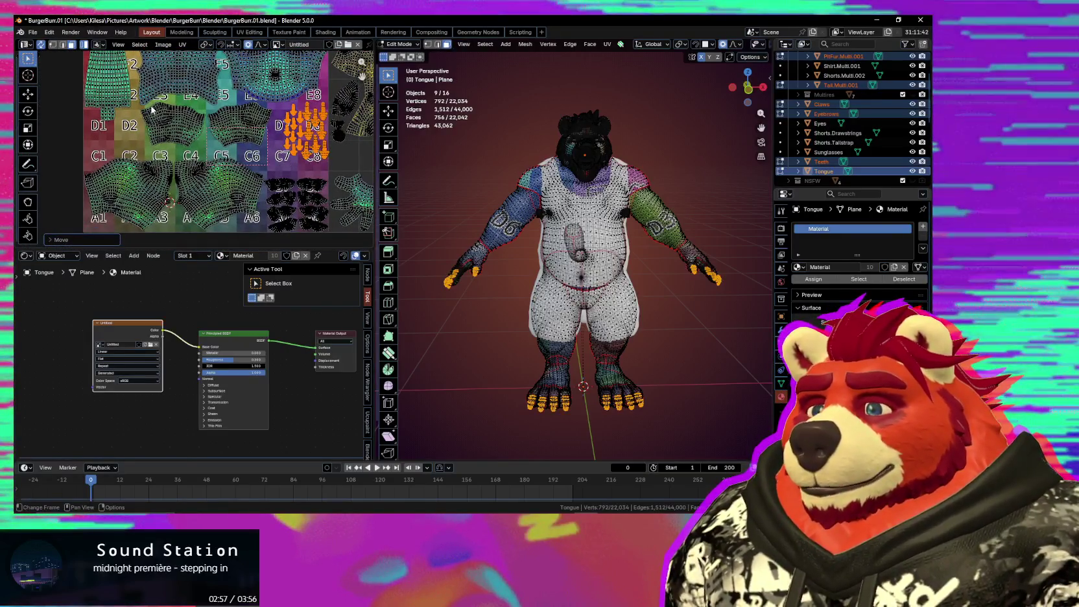
scroll(278, 88, "up", 2)
scroll(273, 130, "down", 2)
scroll(266, 169, "down", 1)
scroll(261, 196, "down", 1)
middle_click_drag(207, 199, 254, 184)
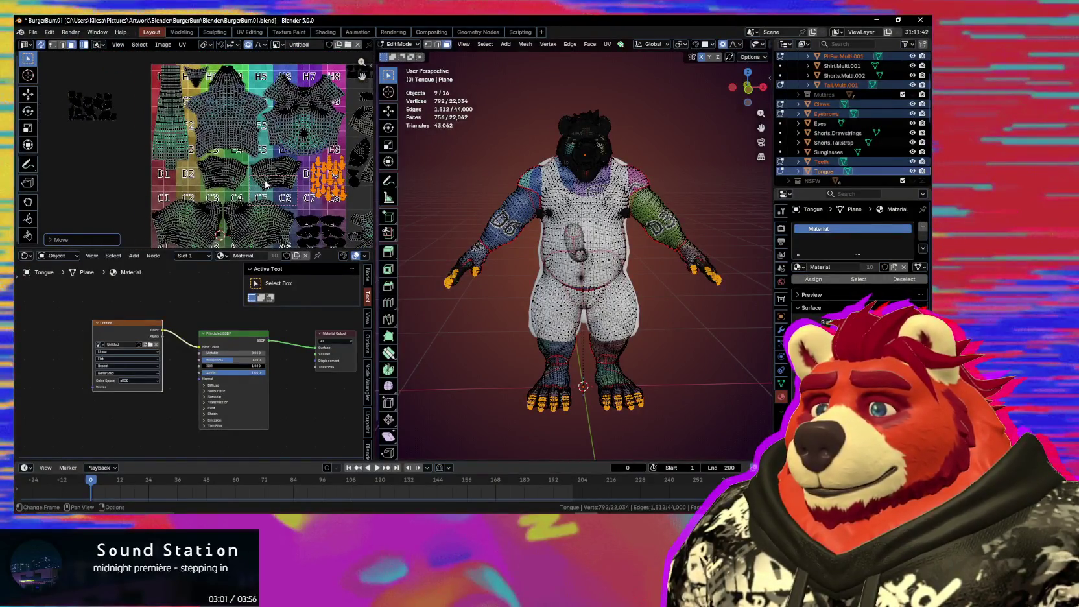
scroll(262, 179, "up", 1)
scroll(256, 169, "up", 1)
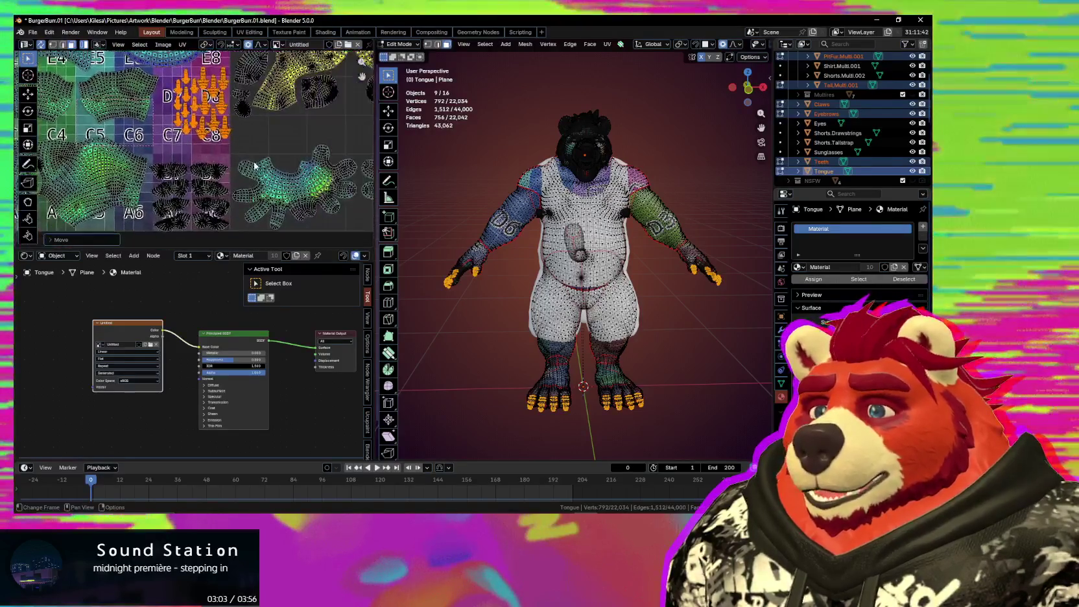
Step: Settle the claw islands and move the D2 arm island off the texture to the left
key("g")
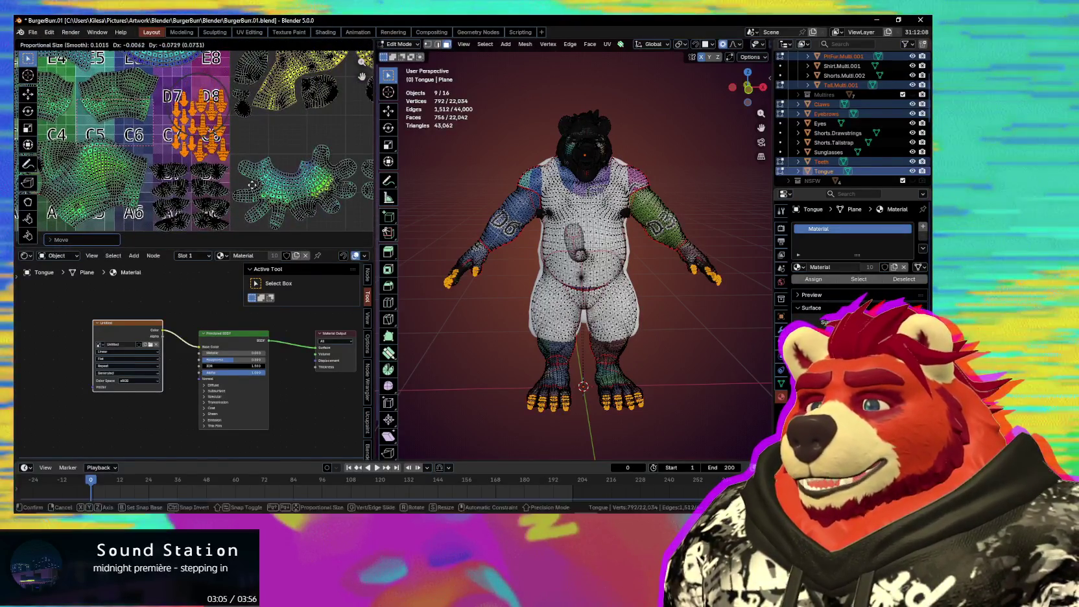
left_click(252, 185)
scroll(252, 185, "down", 2)
left_click(287, 158)
left_click_drag(287, 157, 151, 169)
left_click(225, 160)
Step: Select the chest UV island and reposition it near the D4–D8 tiles
middle_click_drag(225, 160, 156, 185)
left_click(255, 155)
key("g")
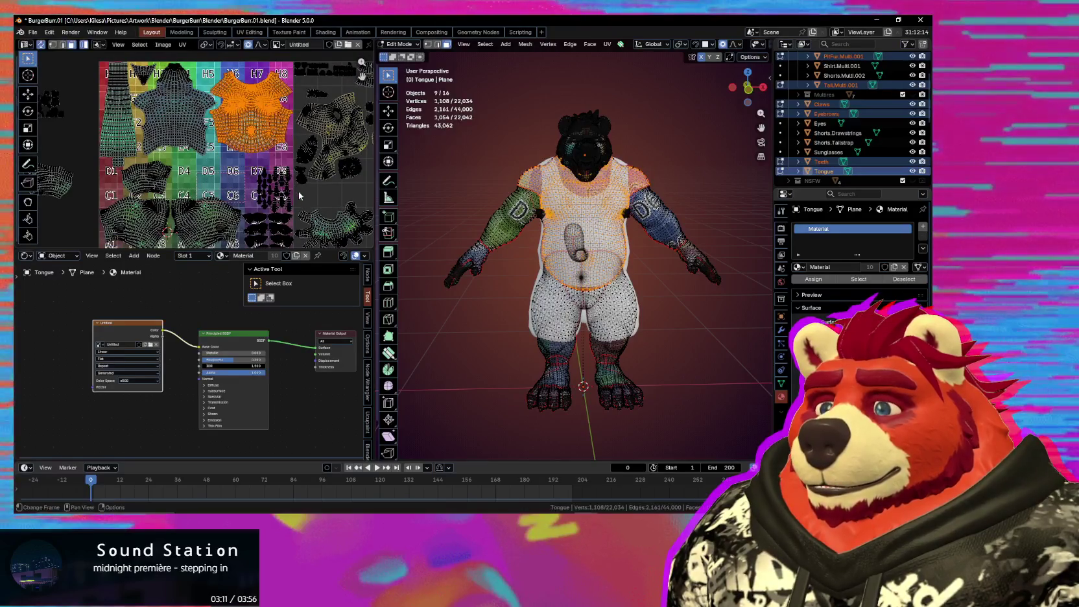
scroll(299, 193, "up", 2)
middle_click_drag(299, 194, 218, 156)
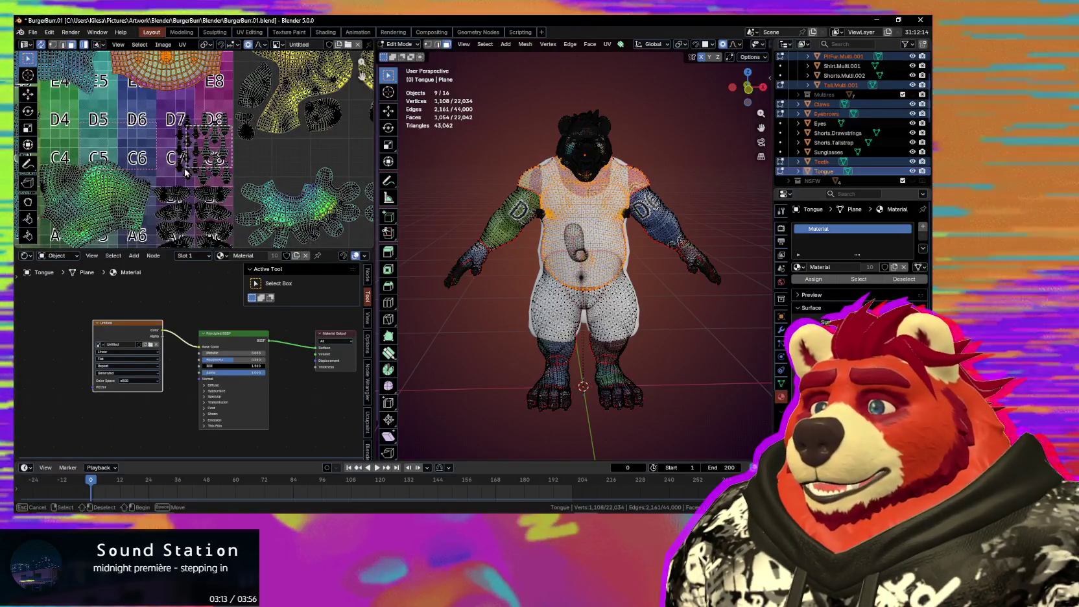
Step: Select the claw islands and move them into their new position
left_click(175, 179)
scroll(202, 170, "down", 1)
middle_click_drag(203, 170, 278, 169)
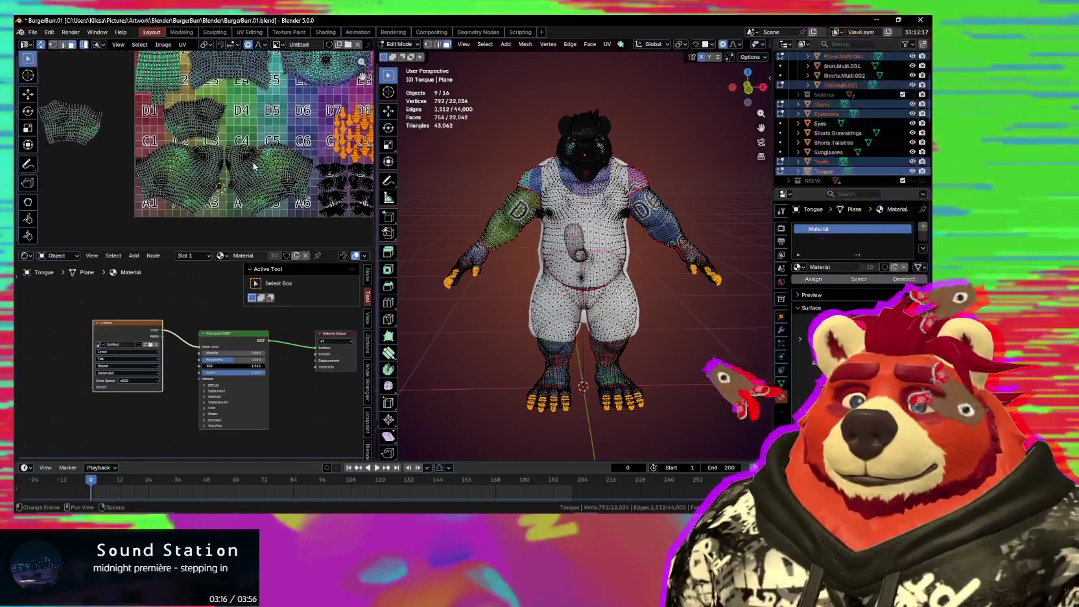
scroll(279, 169, "down", 1)
key("g")
left_click(75, 216)
Step: Save BurgerBun.01.blend and select the shirt UV island
key("ctrl+s")
middle_click_drag(307, 170, 211, 233)
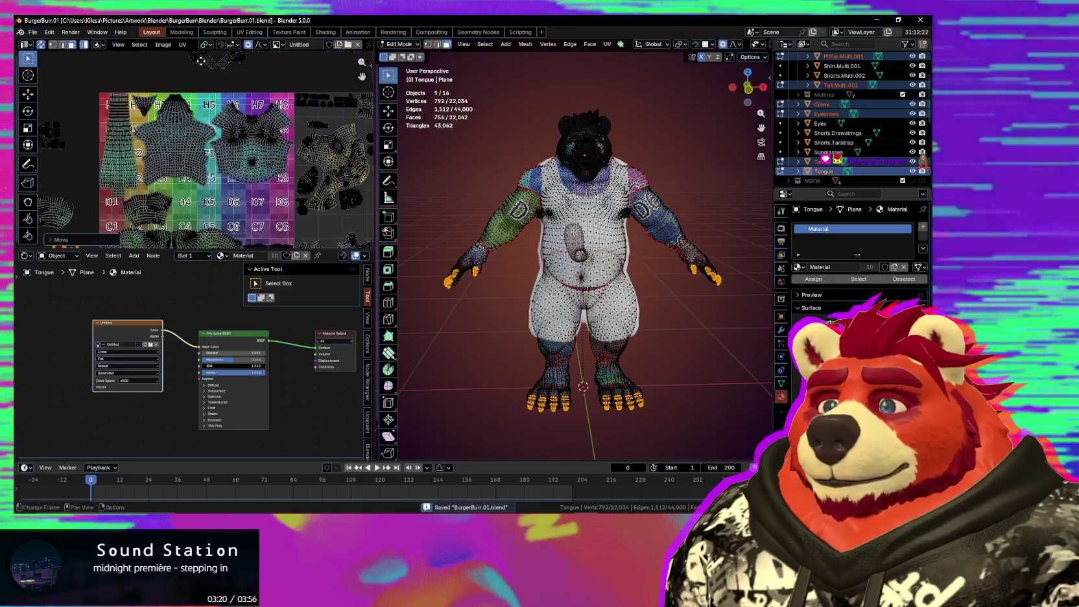
left_click(278, 142)
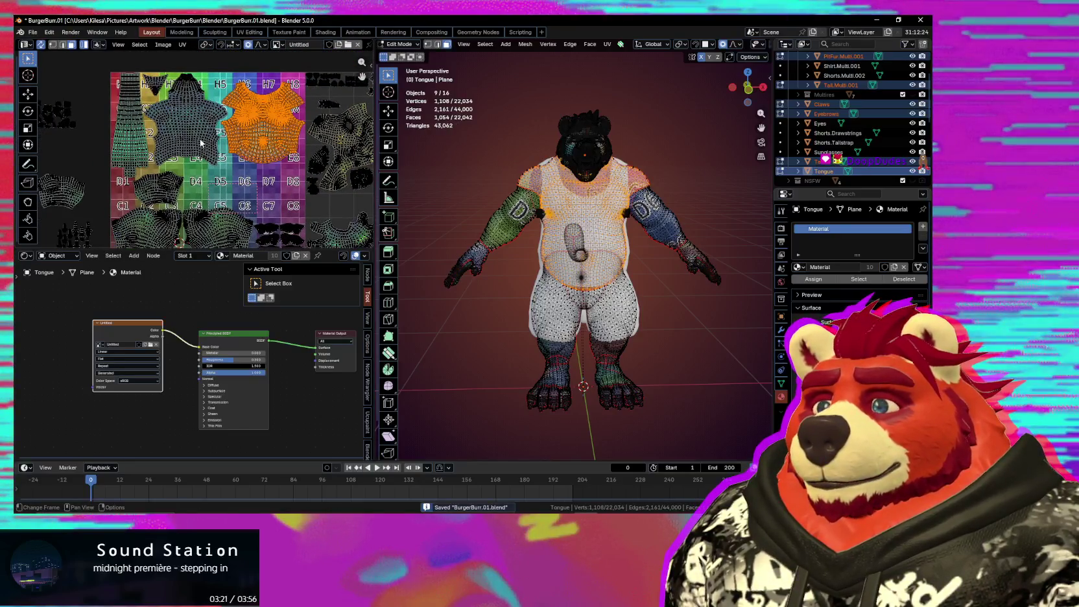
Step: Move the second arm UV island off the texture beside the first
left_click(162, 184)
middle_click_drag(163, 185, 274, 158)
key("g")
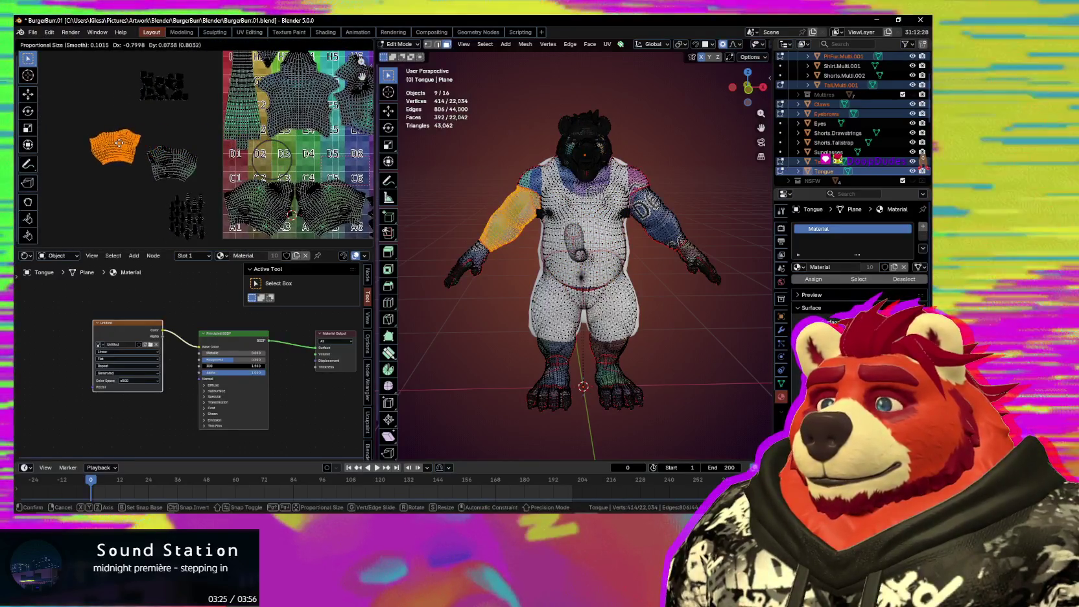
left_click(141, 164)
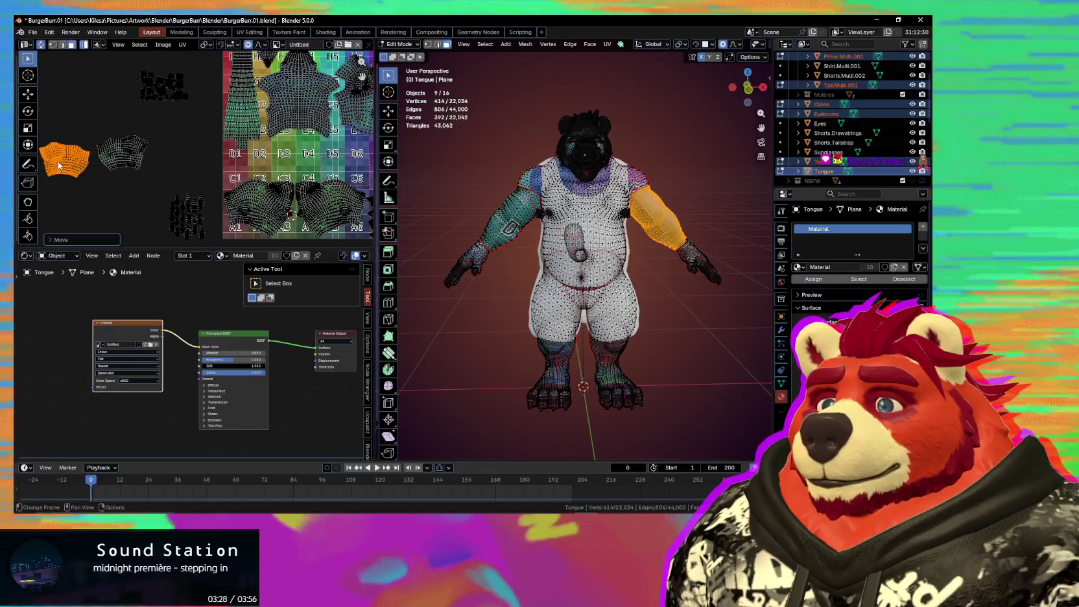
Step: Select both shirt UV islands and start moving them along the vertical axis
middle_click_drag(292, 110, 162, 128)
left_click(163, 128)
left_click(249, 126, "shift")
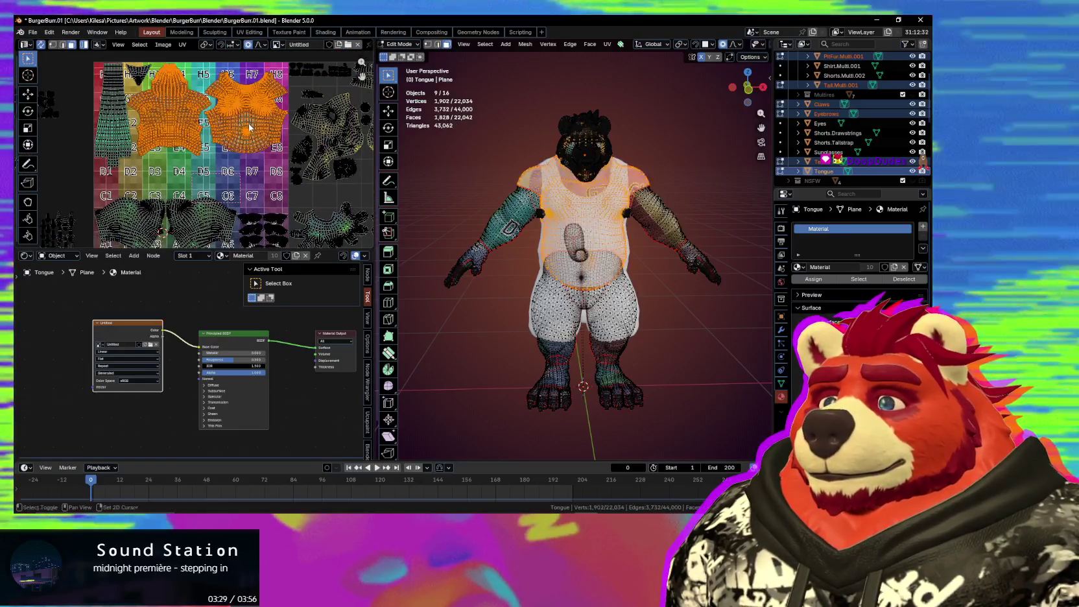
scroll(249, 124, "up", 3)
key("g")
key("y")
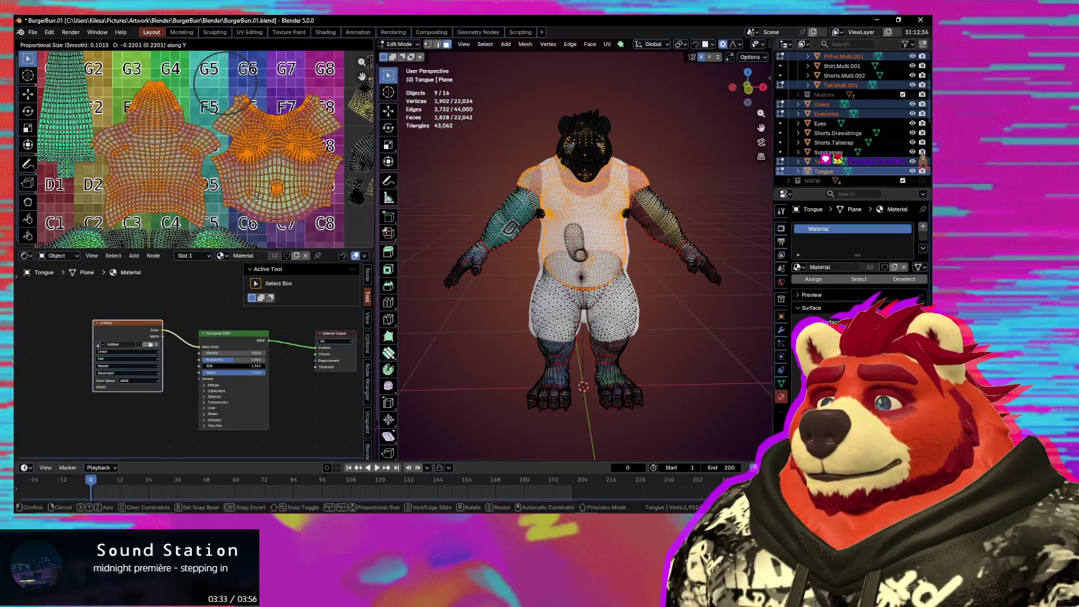
Step: Drop the shirt islands at their new vertical position
left_click(256, 197)
scroll(253, 204, "down", 2)
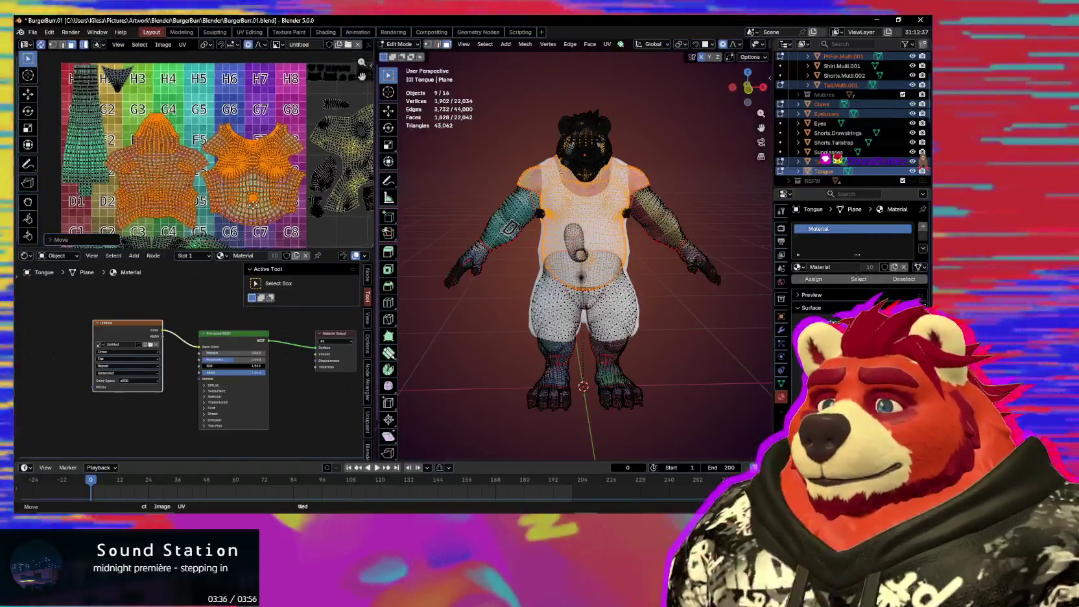
mouse_move(257, 188)
middle_mouse_down()
mouse_move(257, 174)
mouse_move(227, 159)
mouse_move(246, 162)
middle_mouse_up()
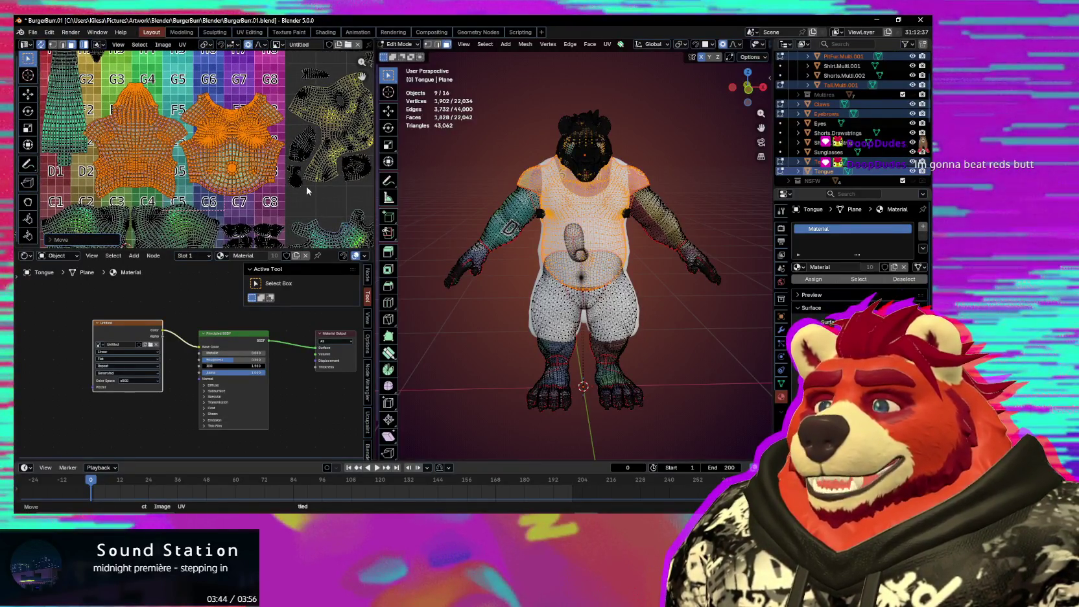
scroll(308, 190, "up", 1)
scroll(277, 175, "up", 1)
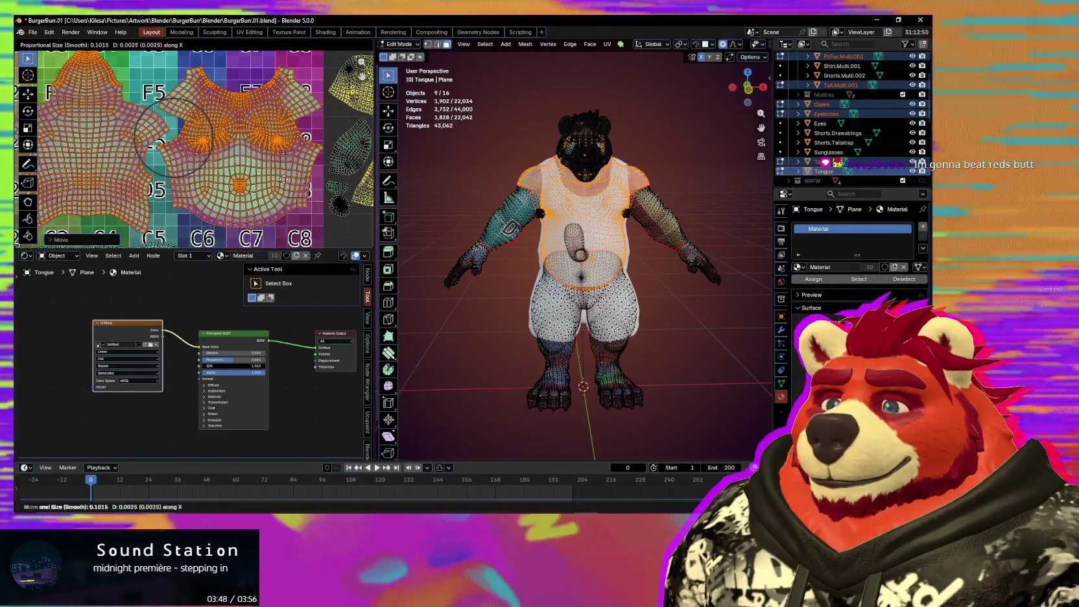
Step: Shift the star-shaped UV island horizontally along X
middle_click_drag(270, 174, 346, 177)
left_click(211, 137)
key("g")
key("x")
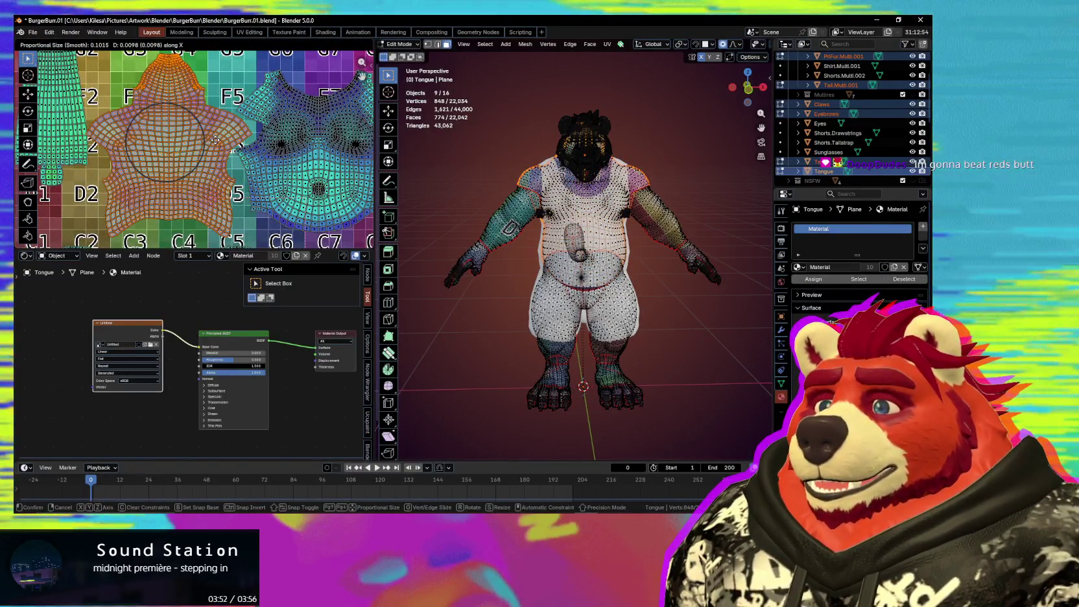
left_click(215, 139)
Step: Move the long strip UV island vertically along Y
middle_click_drag(199, 144, 316, 166)
scroll(172, 138, "down", 2)
left_click(173, 139)
key("g")
key("y")
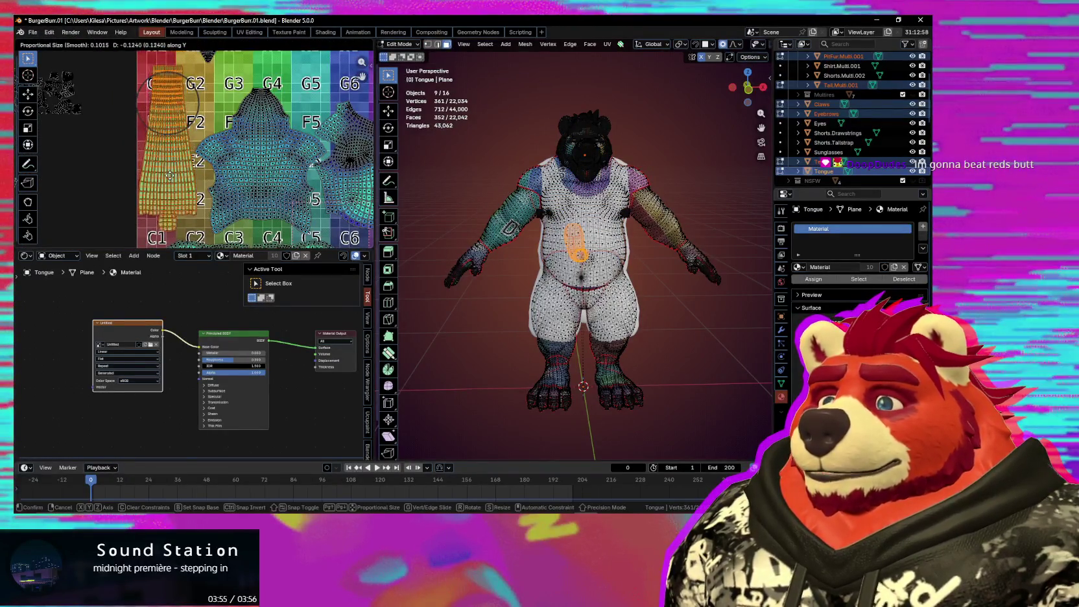
left_click(175, 211)
Step: Adjust the strip island's vertical position again along Y
middle_click_drag(176, 213, 182, 155)
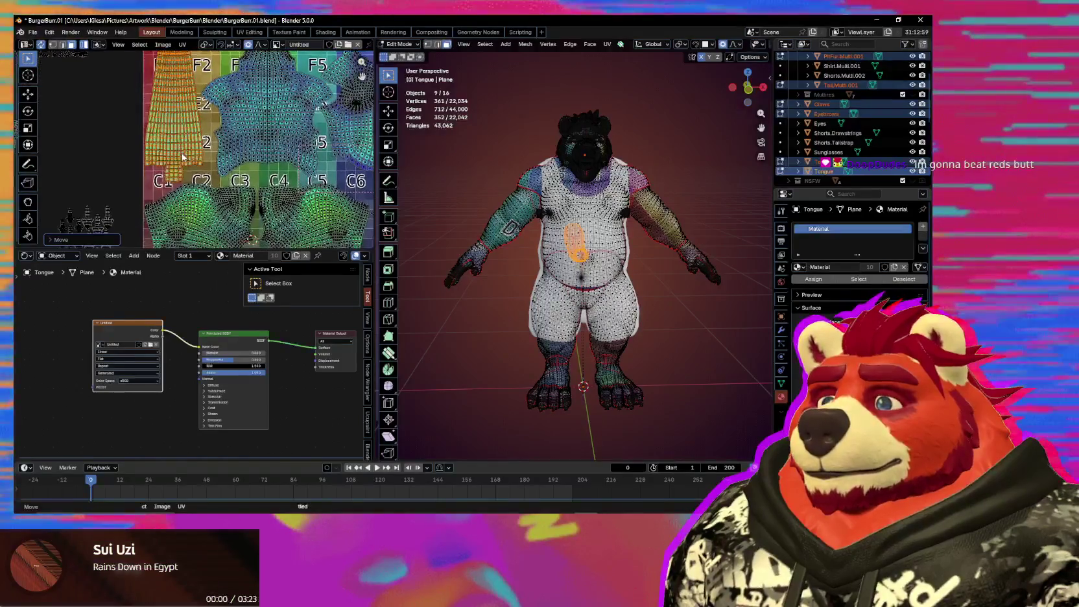
scroll(183, 156, "up", 1)
key("g")
key("y")
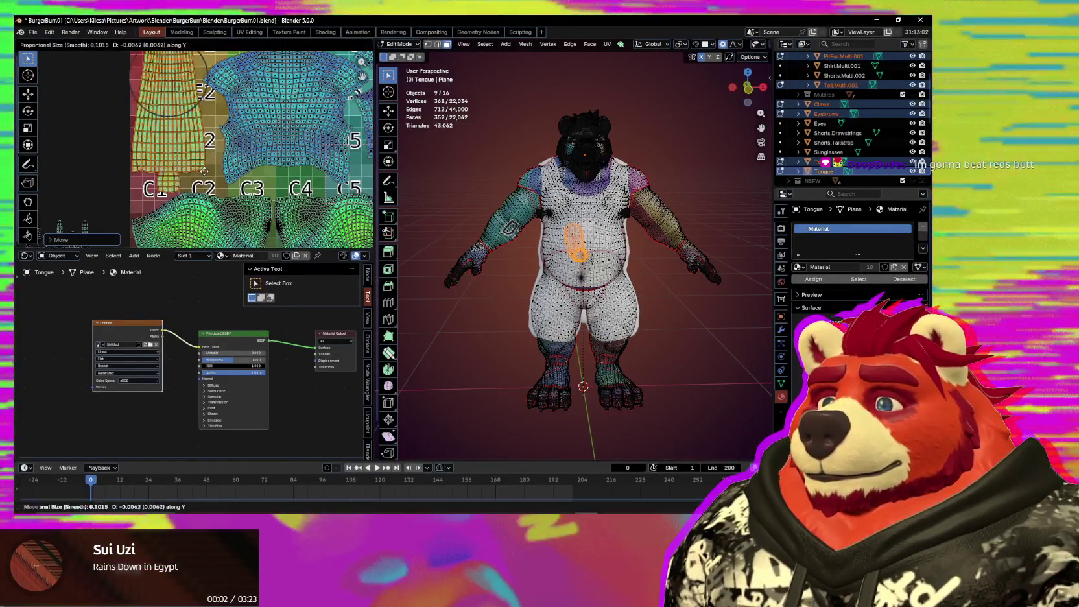
scroll(206, 175, "down", 4)
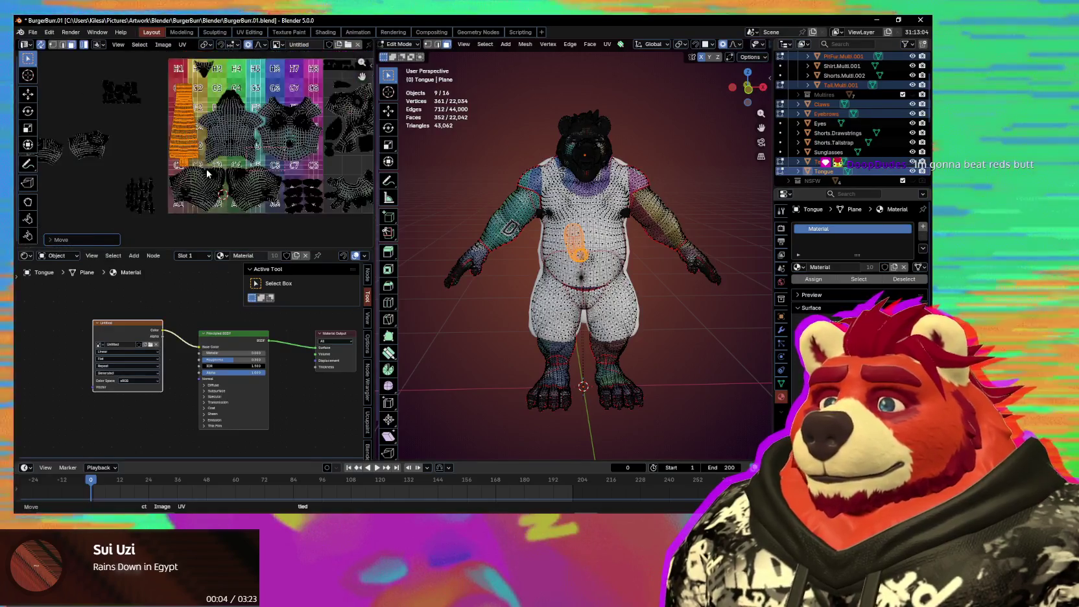
scroll(248, 110, "up", 1)
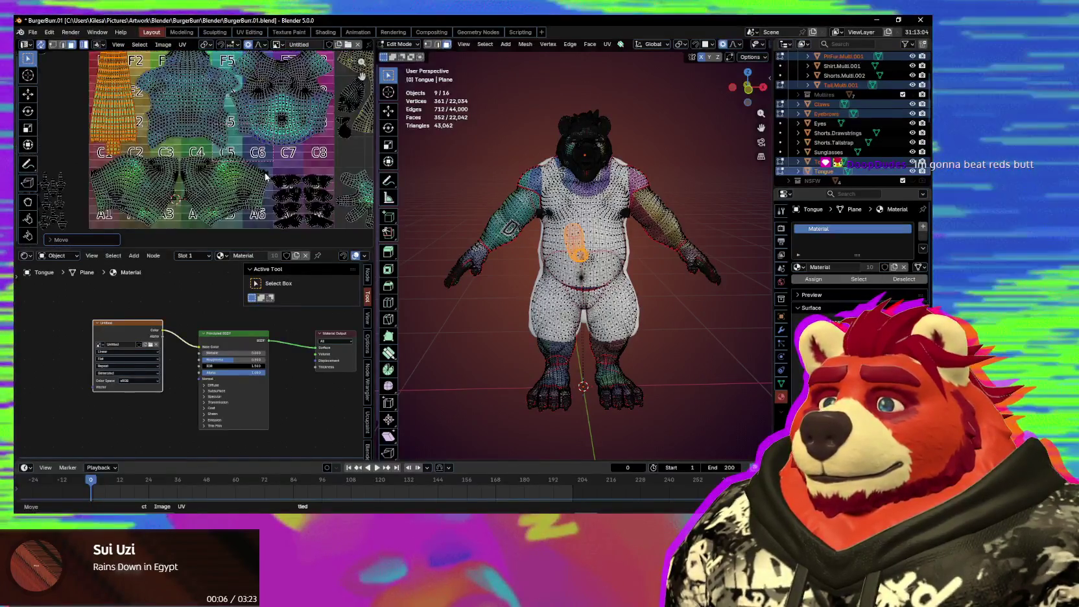
scroll(249, 110, "up", 1)
scroll(248, 110, "up", 1)
Step: Try moving the star-shaped island along X, then cancel the move
left_click(267, 163)
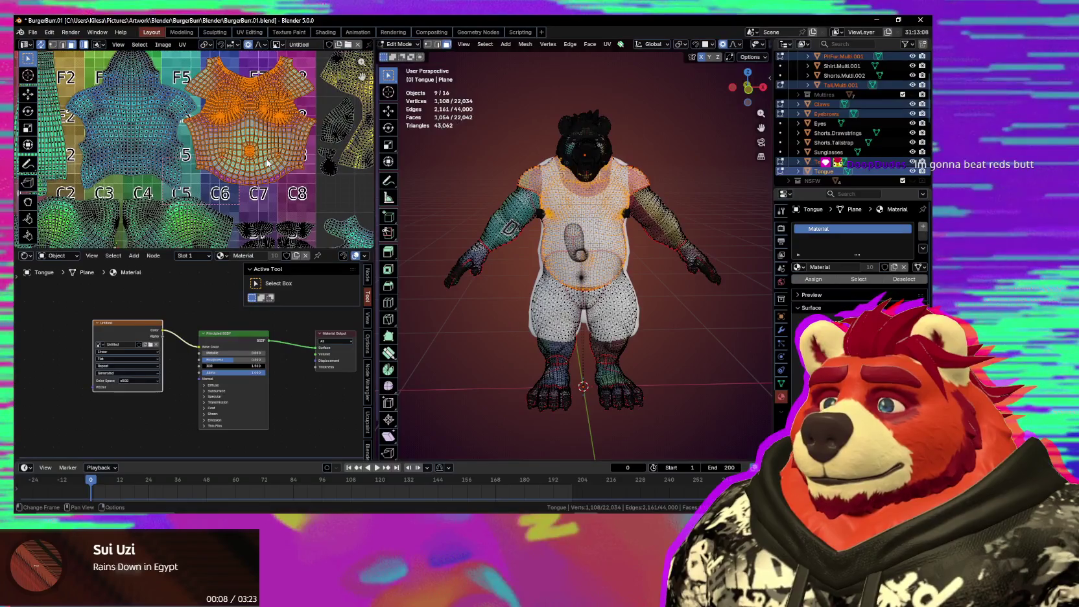
left_click(141, 155)
key("g")
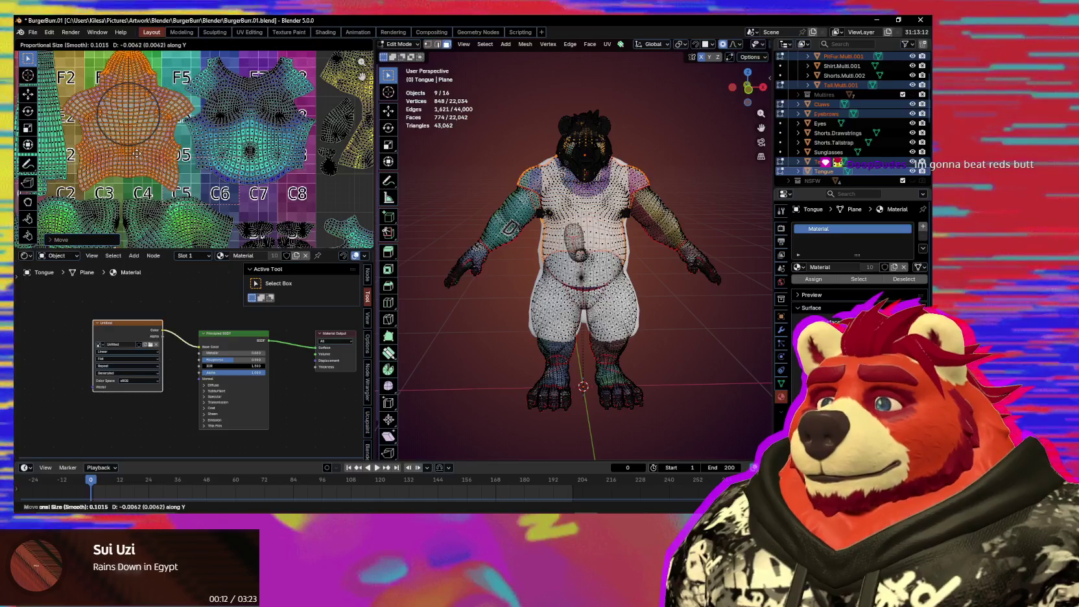
key("x")
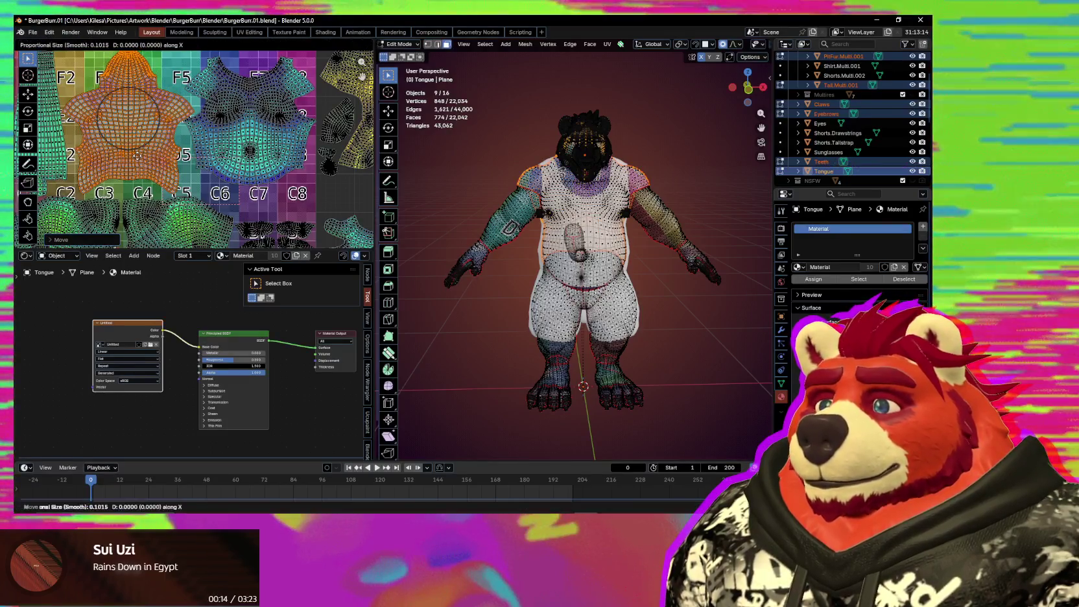
key("Escape")
Step: Move the shirt island vertically, then select the small island near the top H row
left_click(244, 158)
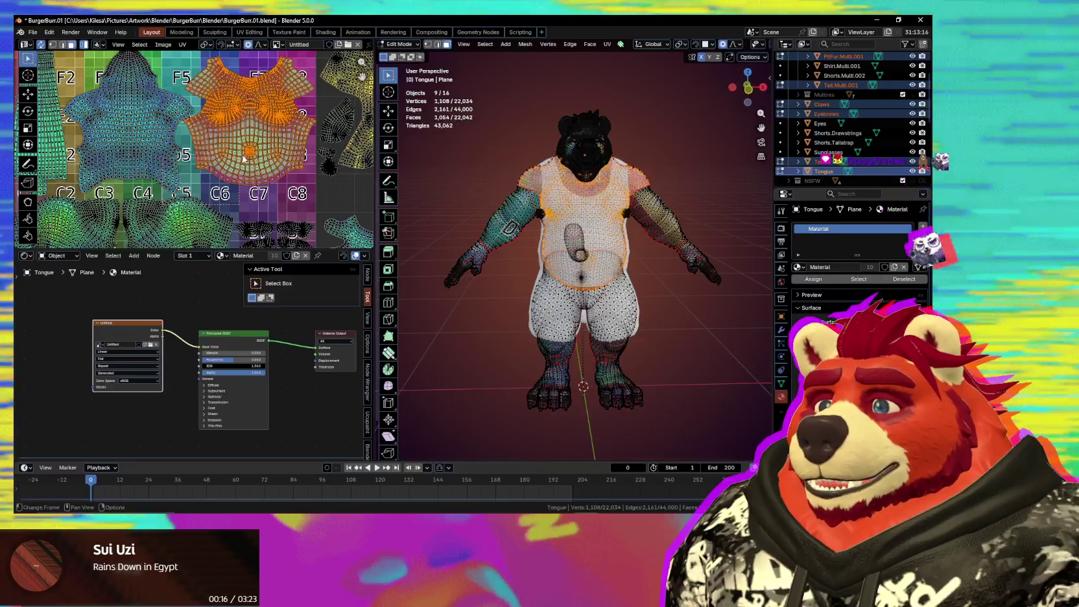
key("g")
key("y")
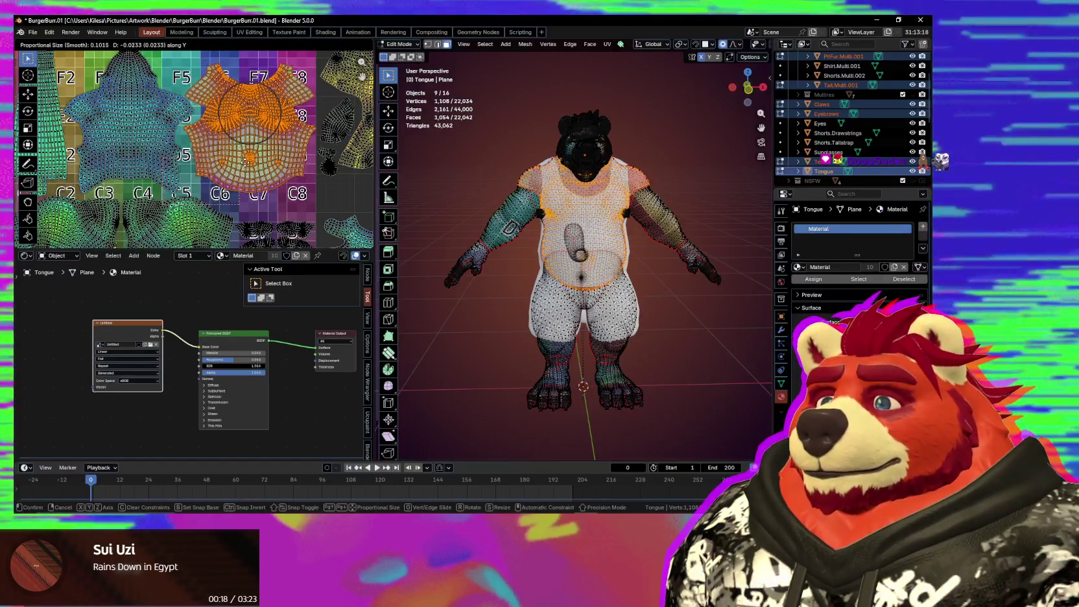
middle_click_drag(245, 166, 288, 150)
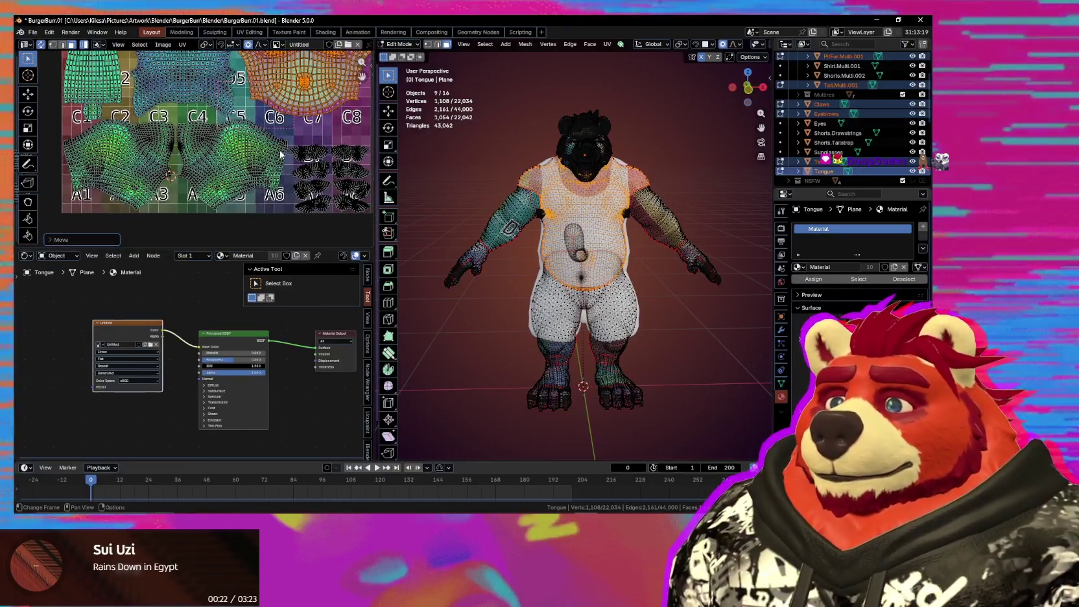
mouse_move(280, 154)
middle_mouse_down()
mouse_move(217, 154)
mouse_move(286, 246)
middle_mouse_up()
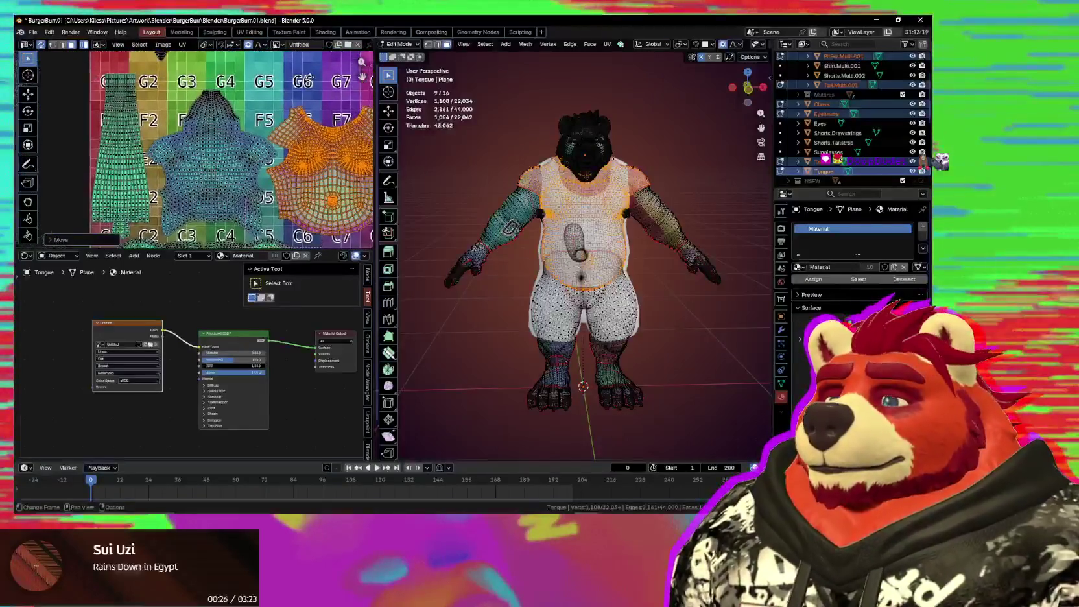
scroll(309, 78, "down", 2)
middle_click_drag(309, 77, 288, 110)
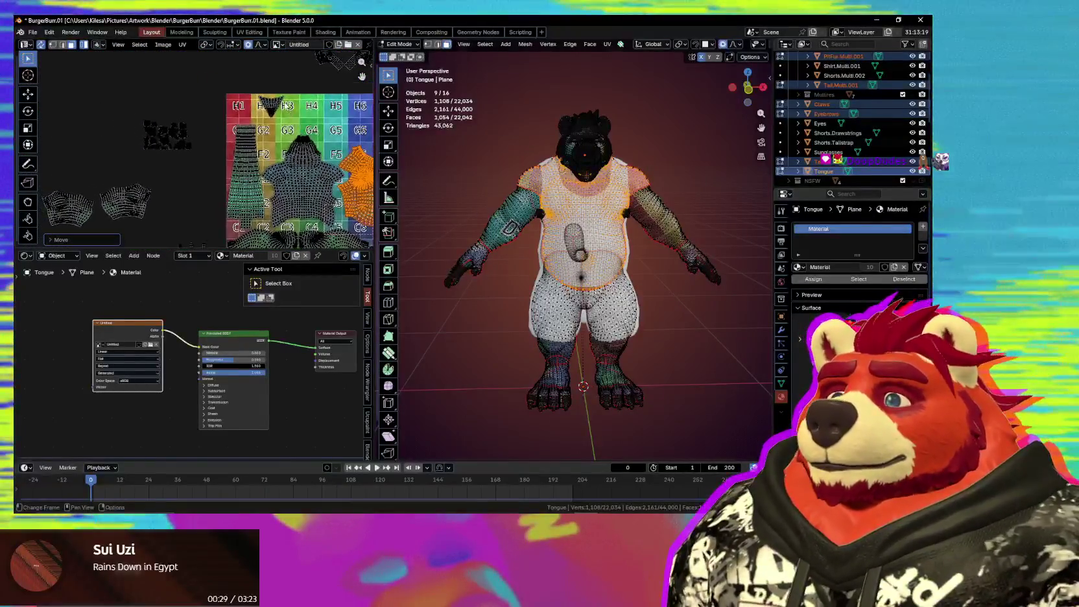
left_click(271, 107)
Step: Move the small island and both arm sleeve UV islands to new spots on the grid
key("g")
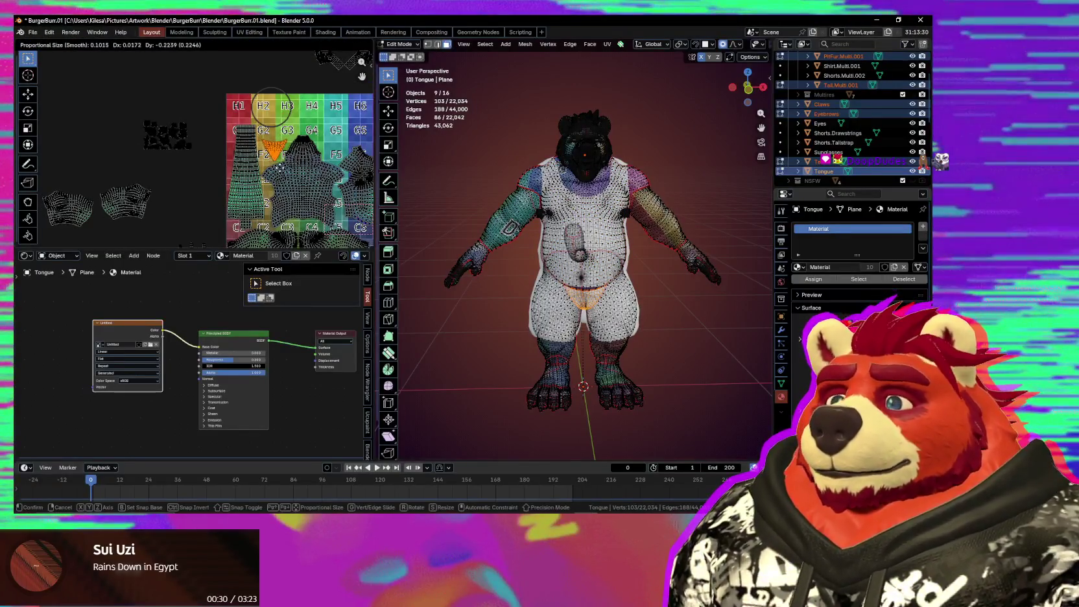
mouse_move(205, 193)
middle_mouse_down()
mouse_move(208, 165)
mouse_move(129, 171)
mouse_move(140, 208)
mouse_move(69, 200)
middle_mouse_up()
left_click(93, 210)
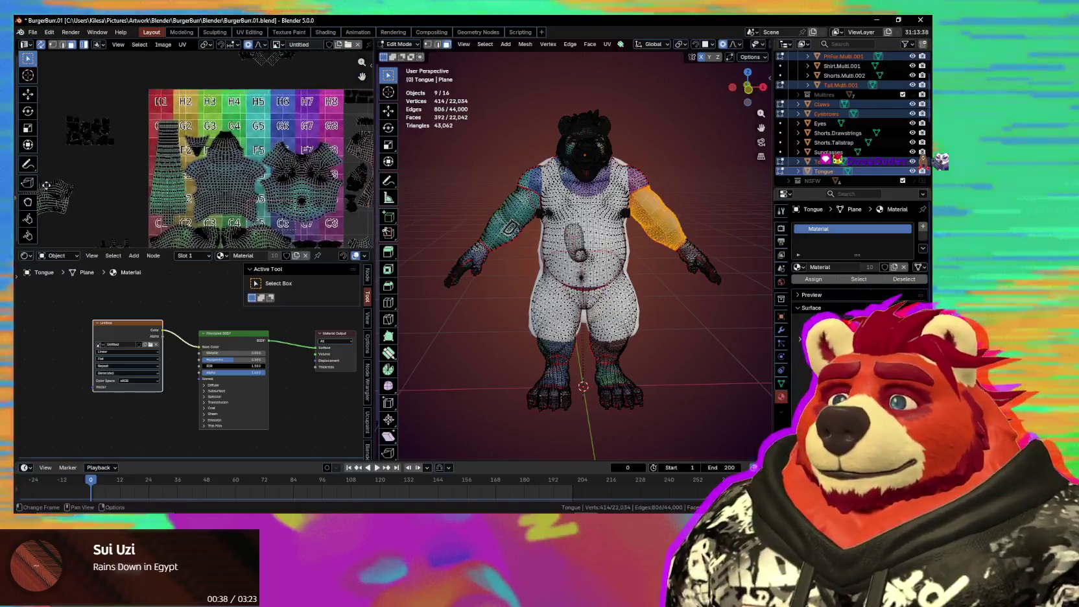
key("g")
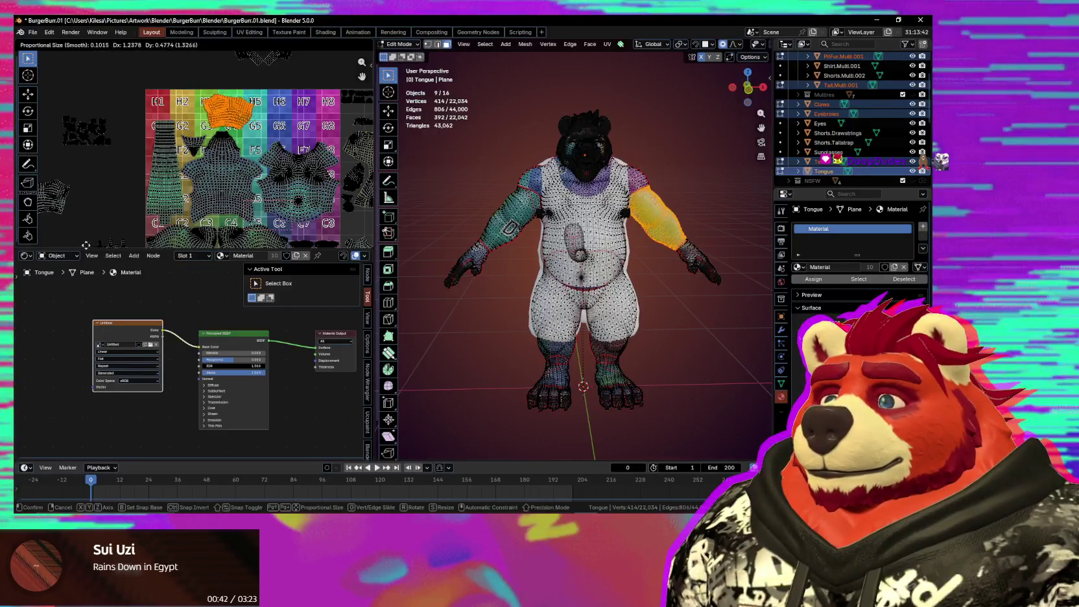
middle_click_drag(65, 214, 114, 211)
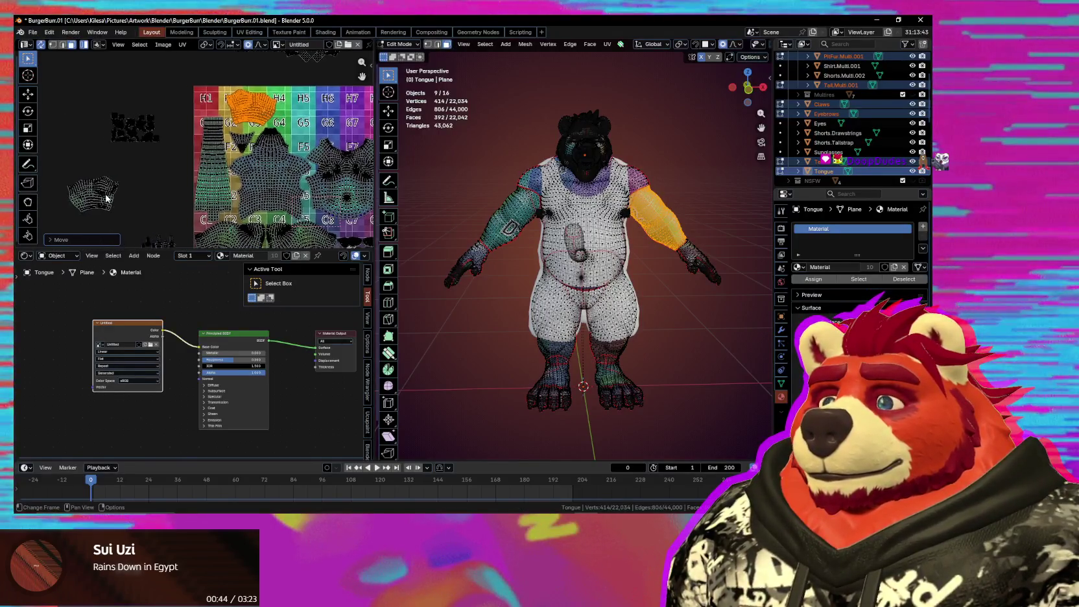
left_click(103, 198)
key("g")
key("Return")
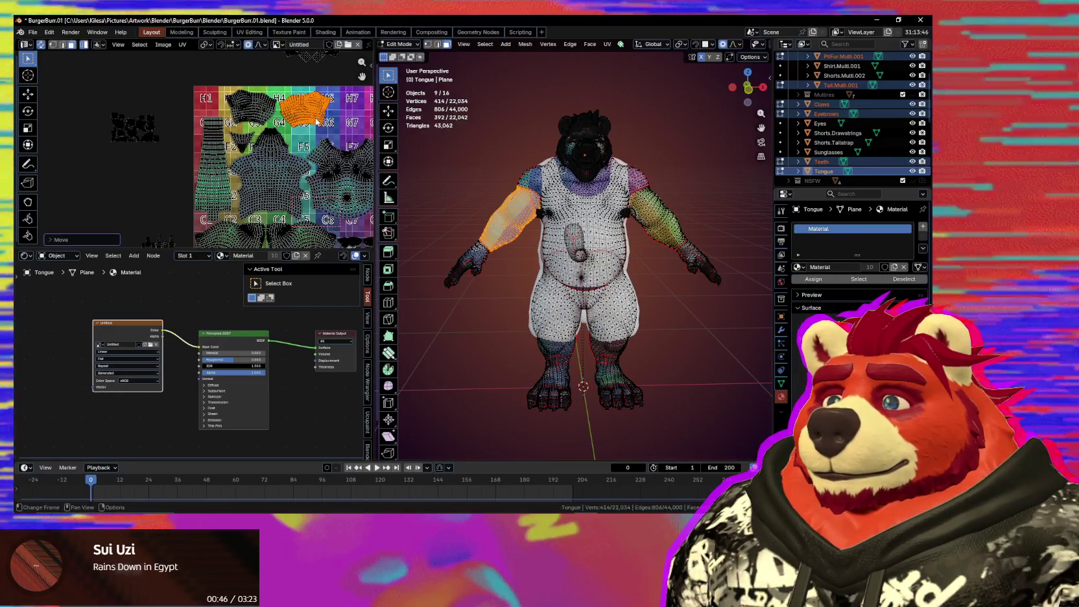
Step: Nudge the left sleeve island and the sleeve islands at H4 and H2 along the top row
scroll(194, 149, "up", 1)
scroll(194, 149, "up", 1)
scroll(195, 149, "up", 1)
left_click(167, 126)
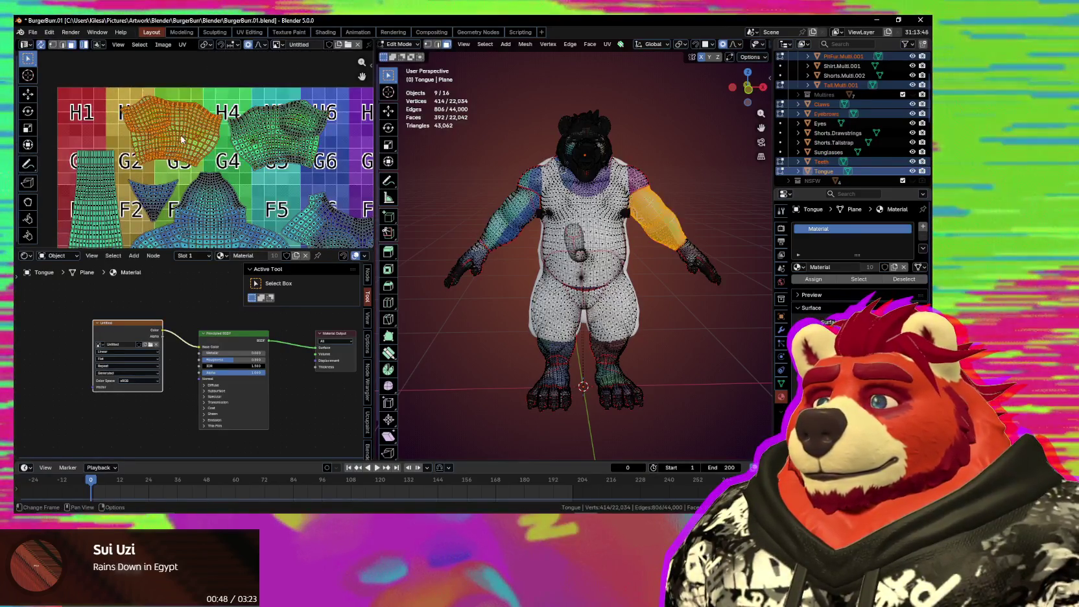
key("g")
scroll(162, 130, "up", 3)
scroll(135, 208, "down", 3)
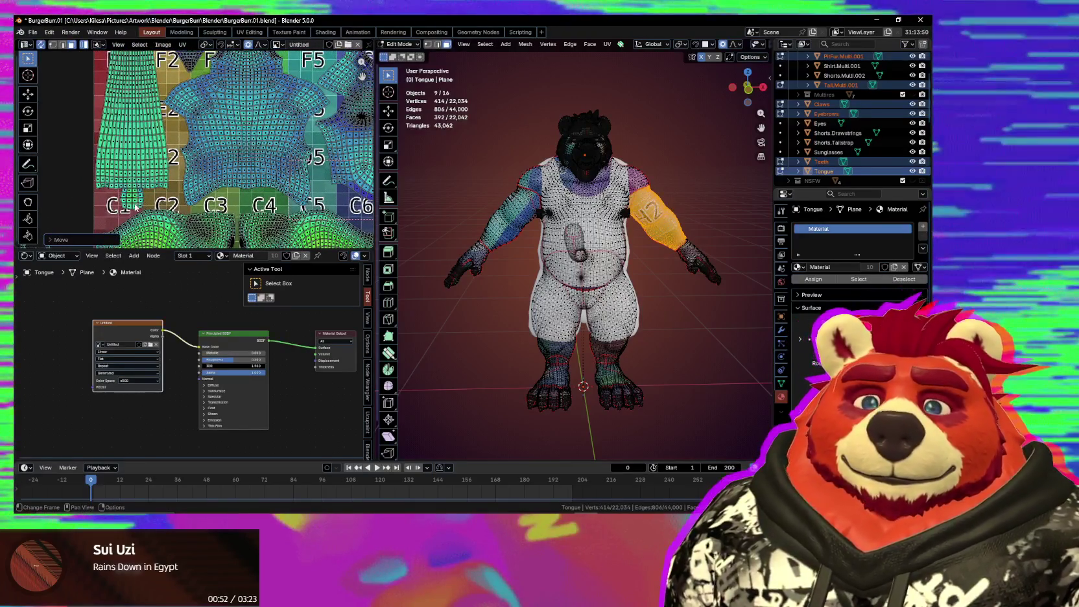
scroll(199, 193, "down", 3)
scroll(233, 71, "up", 3)
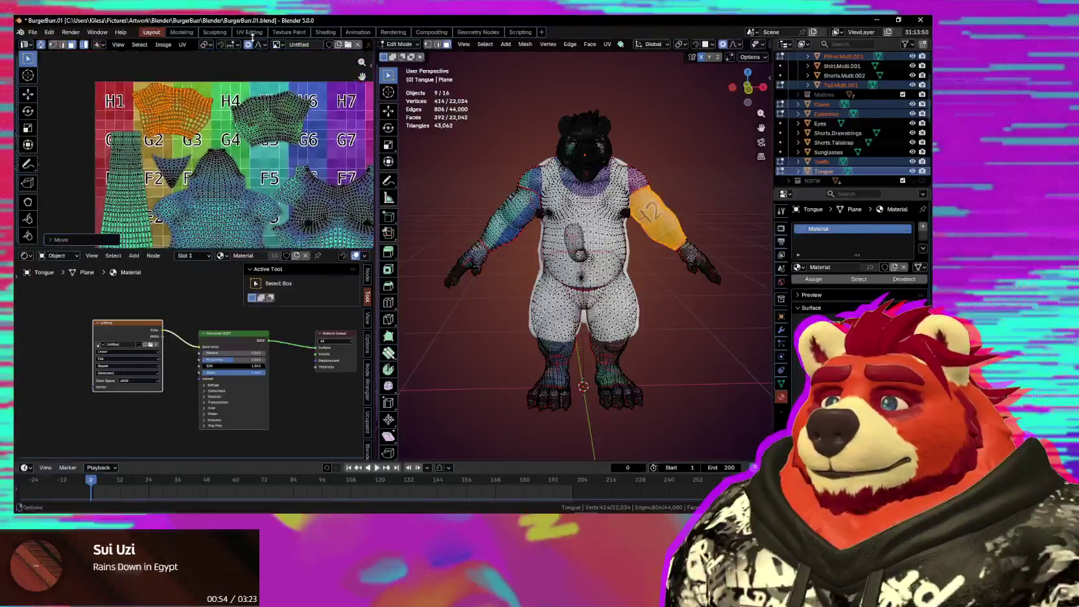
left_click(260, 111)
key("g")
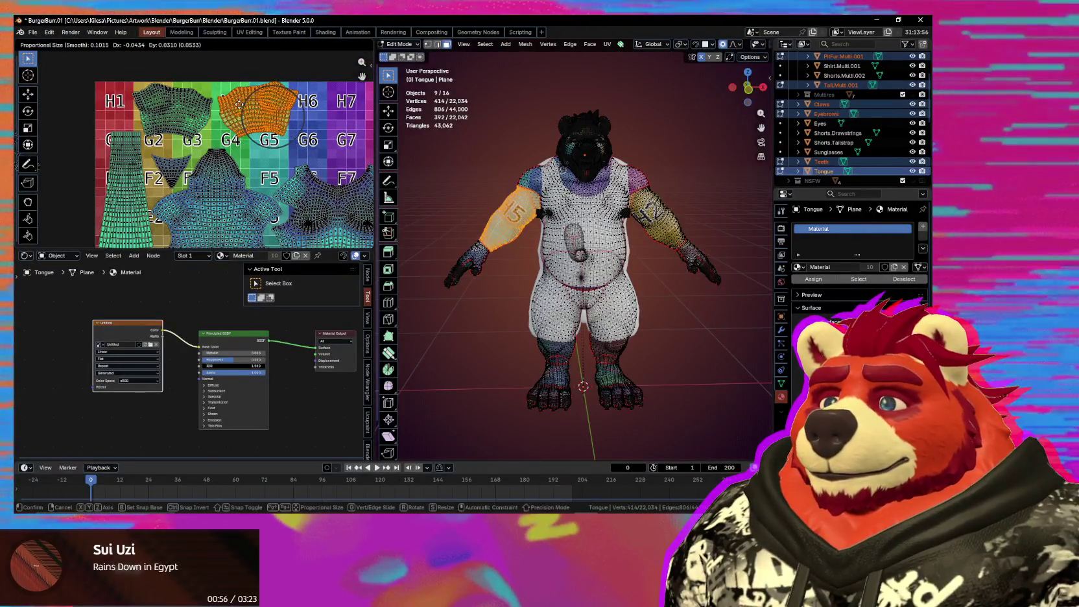
scroll(176, 123, "up", 2)
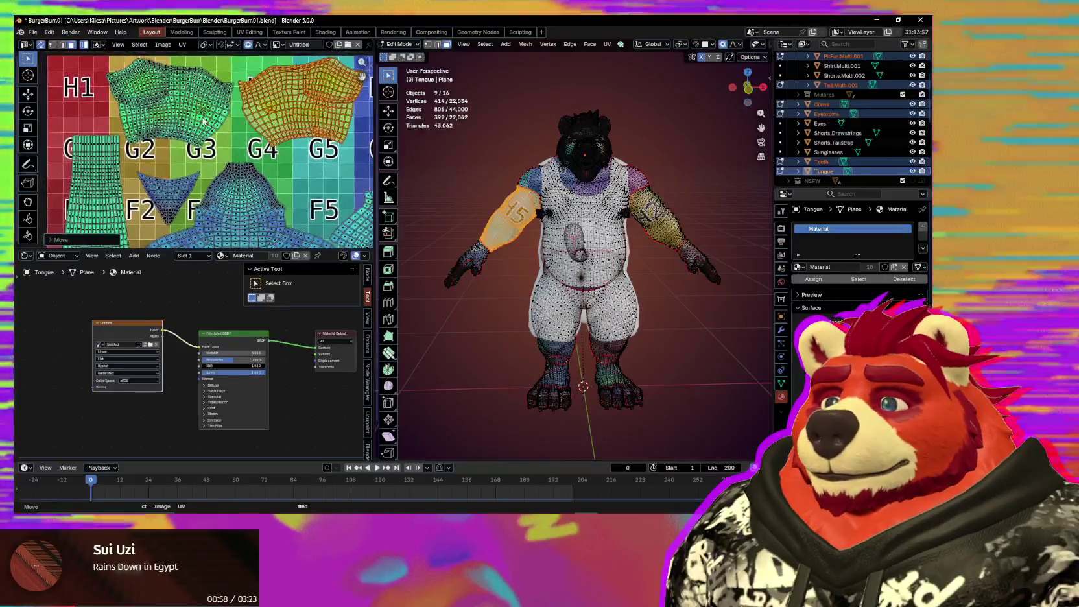
left_click(221, 129)
key("g")
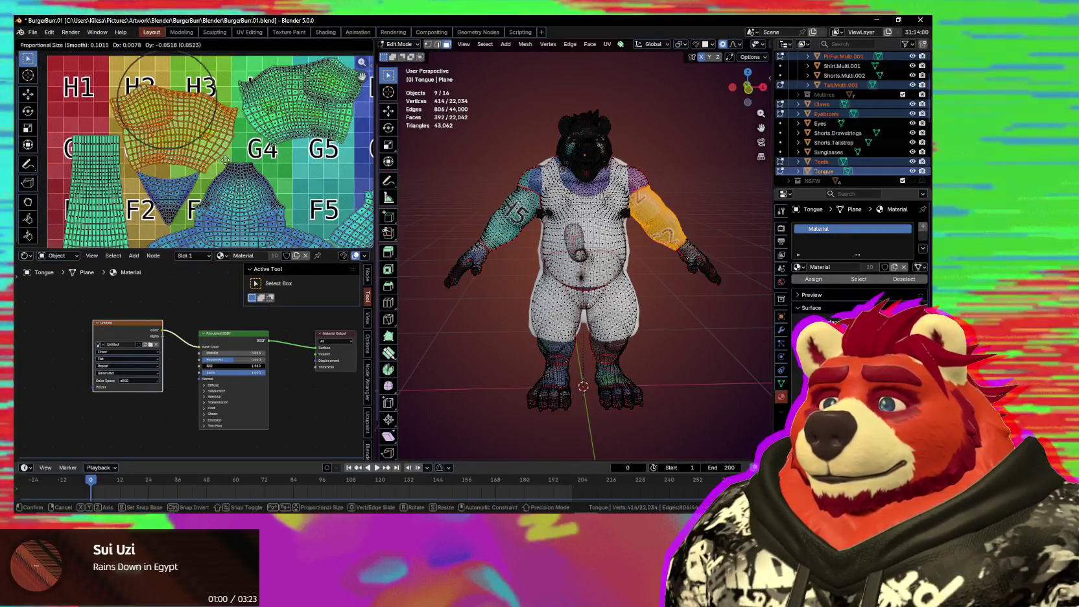
Step: Place the orange arm island near H4–H5, recentre the grid, and select the small scattered islands
left_click(266, 118)
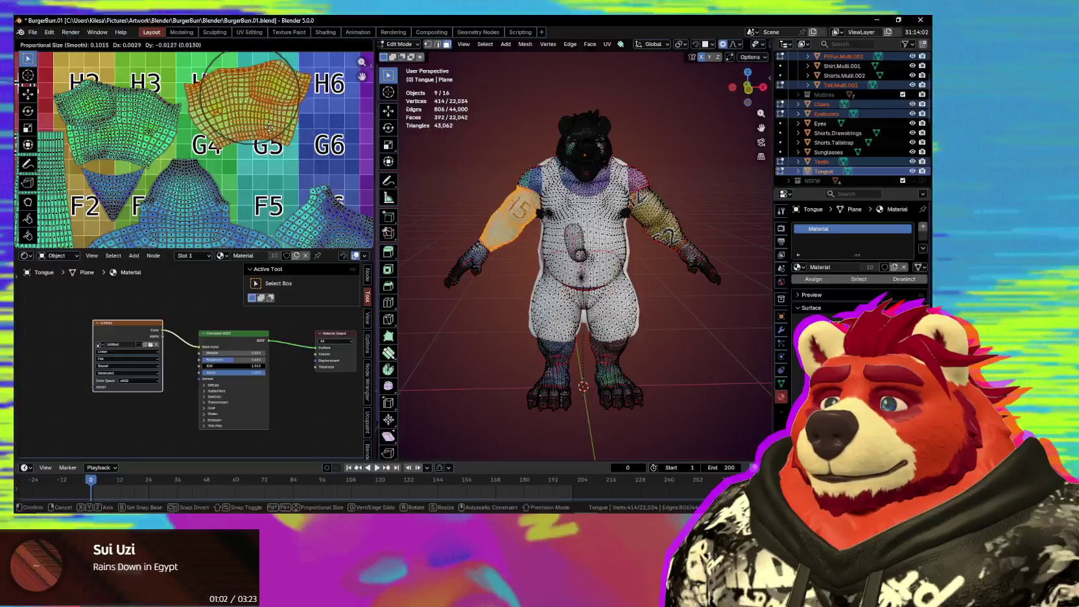
key("g")
left_click(269, 143)
scroll(263, 156, "down", 3)
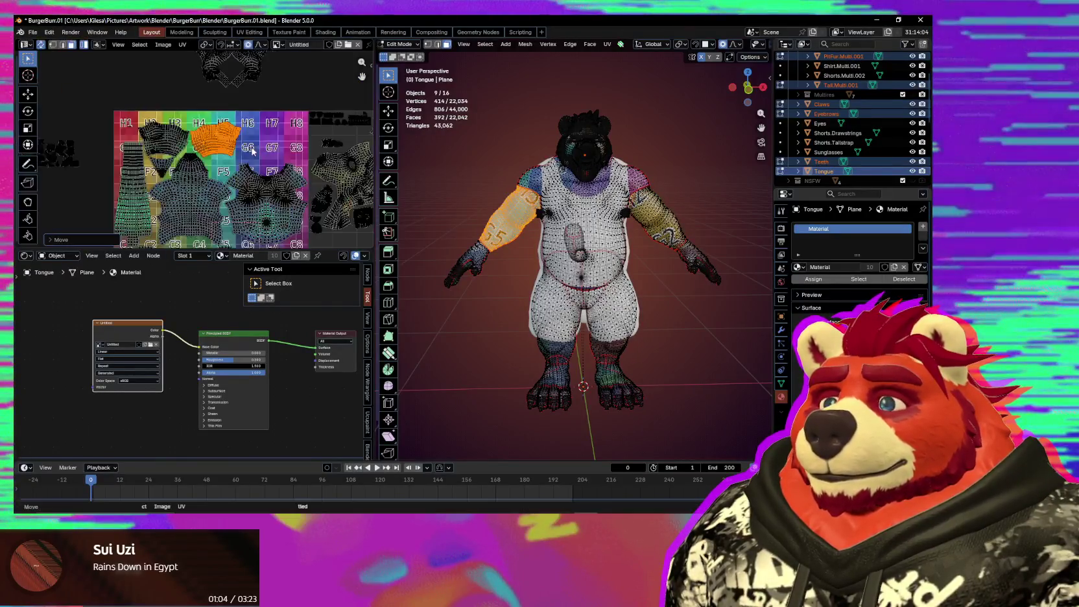
scroll(258, 170, "down", 2)
middle_click_drag(248, 188, 247, 129)
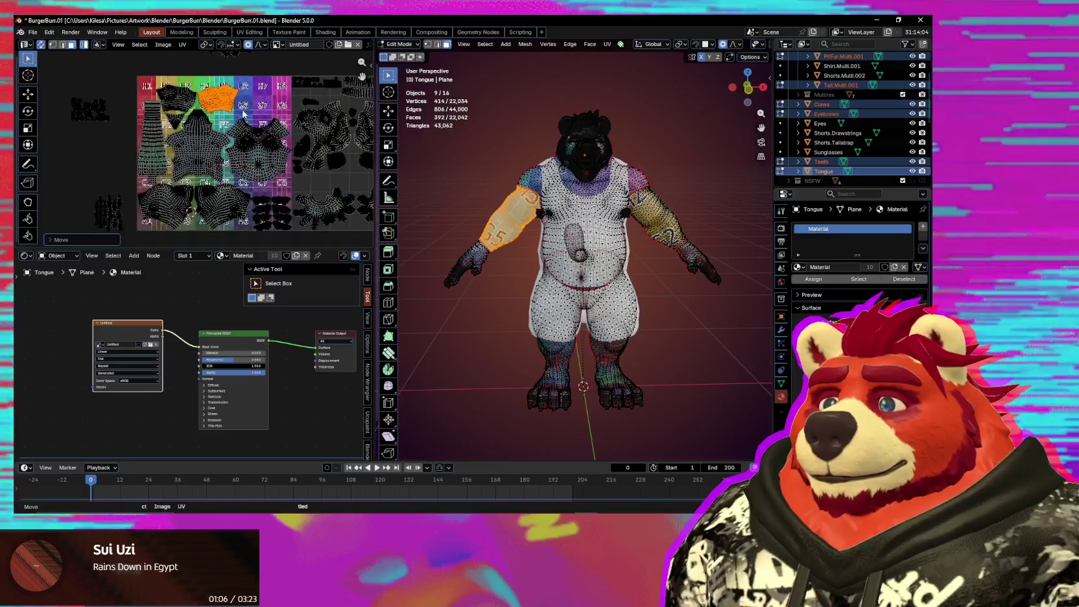
scroll(246, 117, "up", 2)
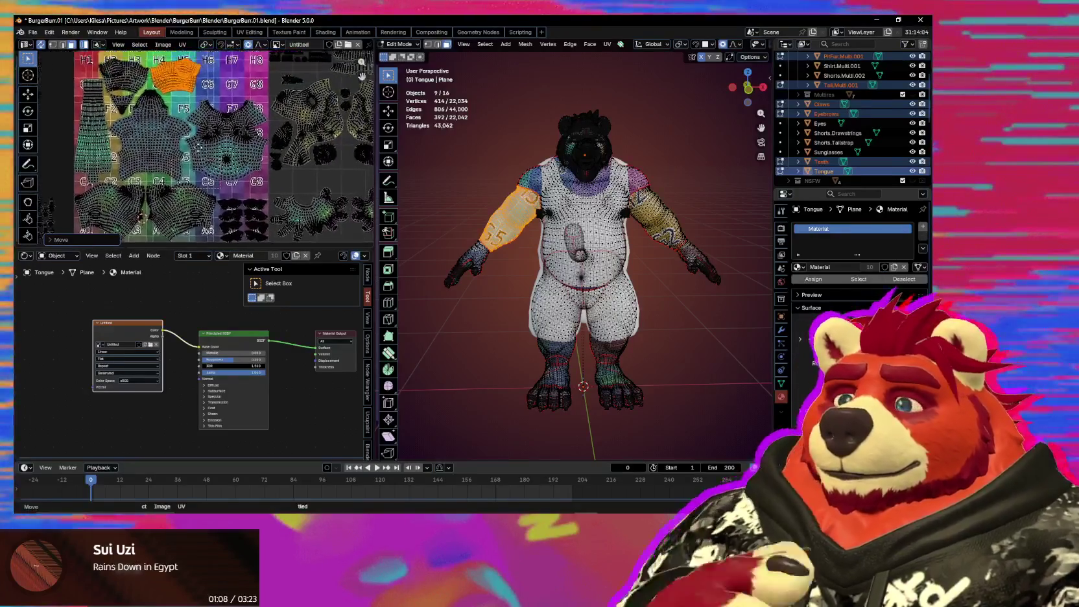
scroll(129, 195, "down", 2)
scroll(214, 110, "up", 2)
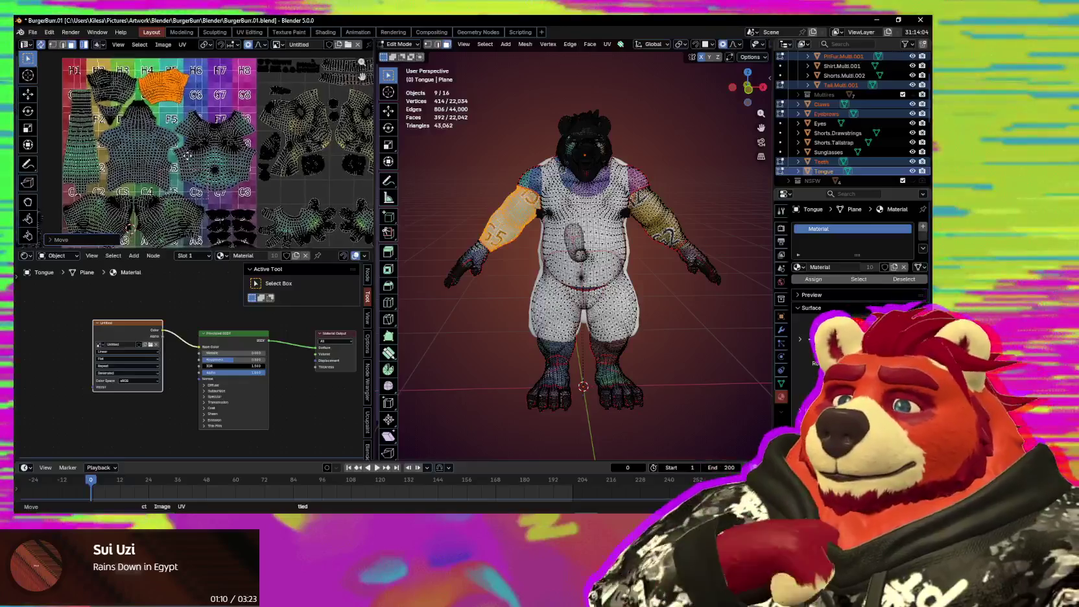
middle_click_drag(187, 163, 252, 177)
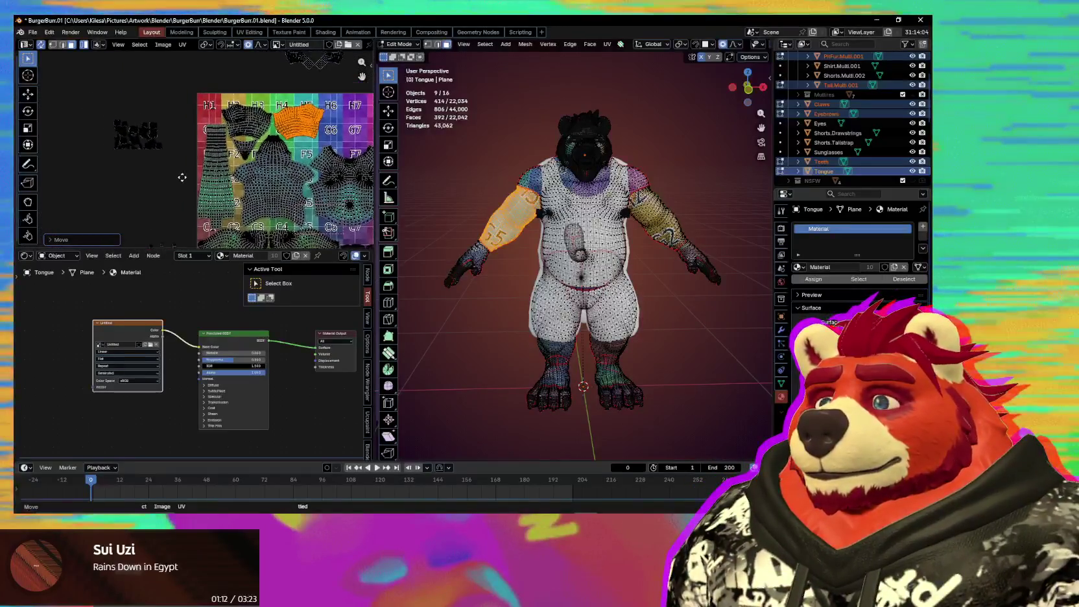
left_click_drag(97, 110, 192, 181)
Step: Move the selected small orange islands toward the hand islands with proportional falloff
middle_click_drag(370, 158, 225, 141)
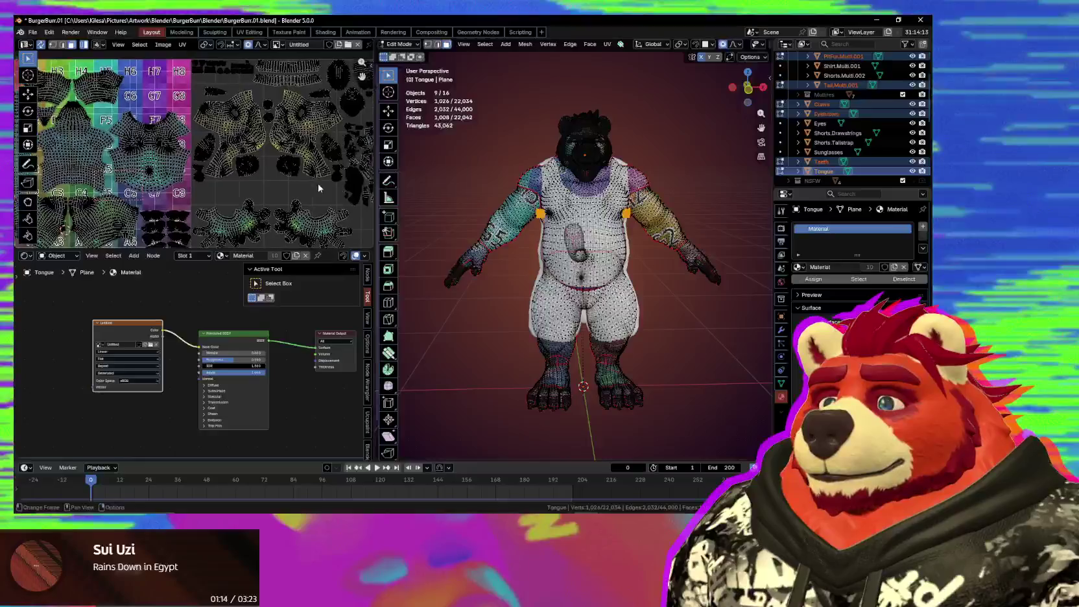
middle_click_drag(65, 188, 203, 182)
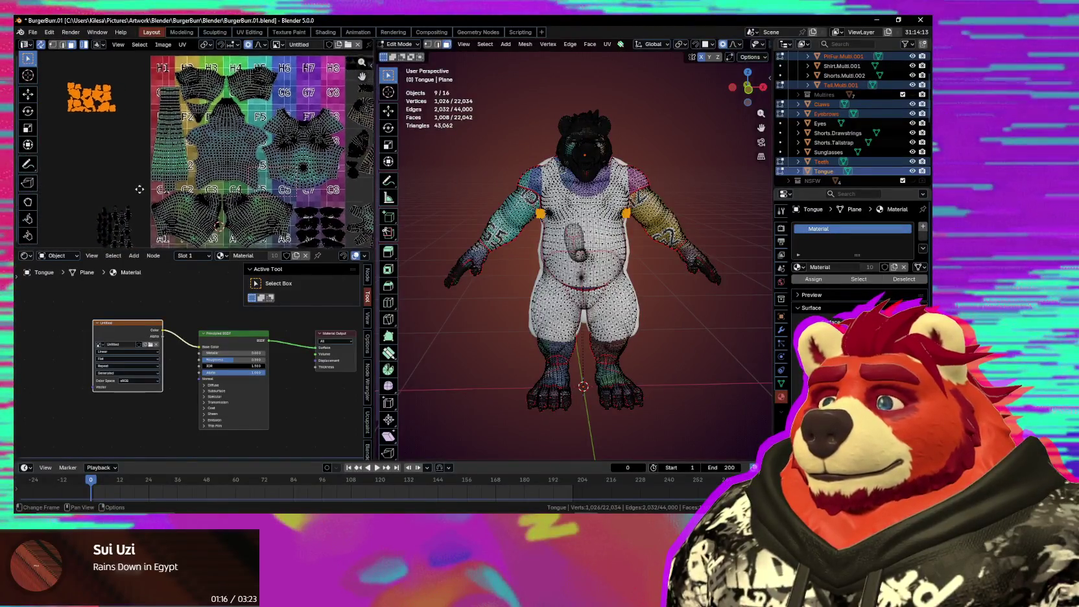
middle_click_drag(364, 195, 195, 165)
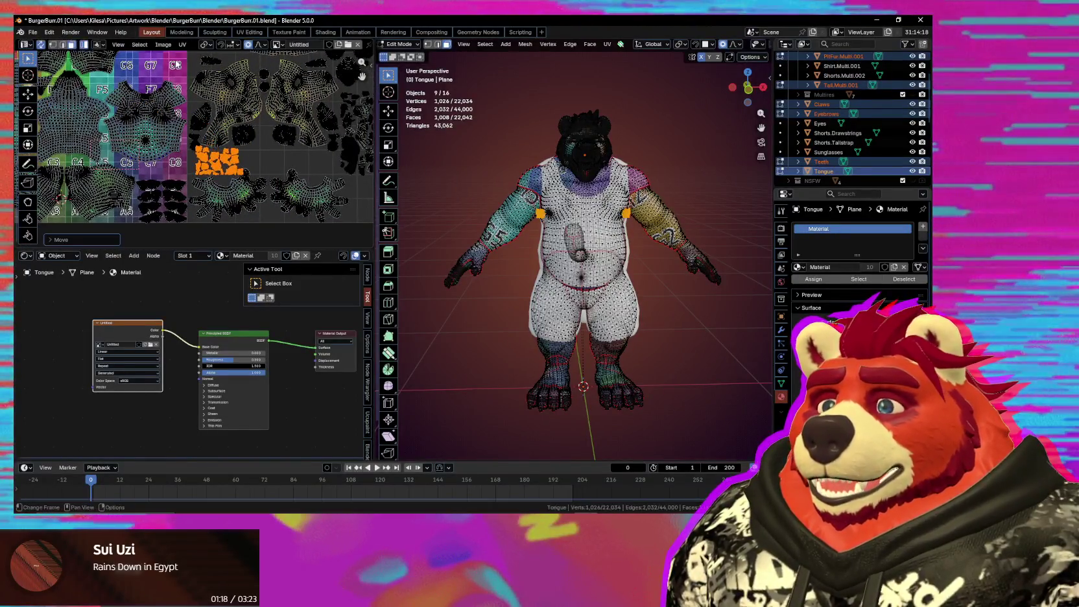
scroll(299, 133, "up", 1)
scroll(299, 134, "up", 1)
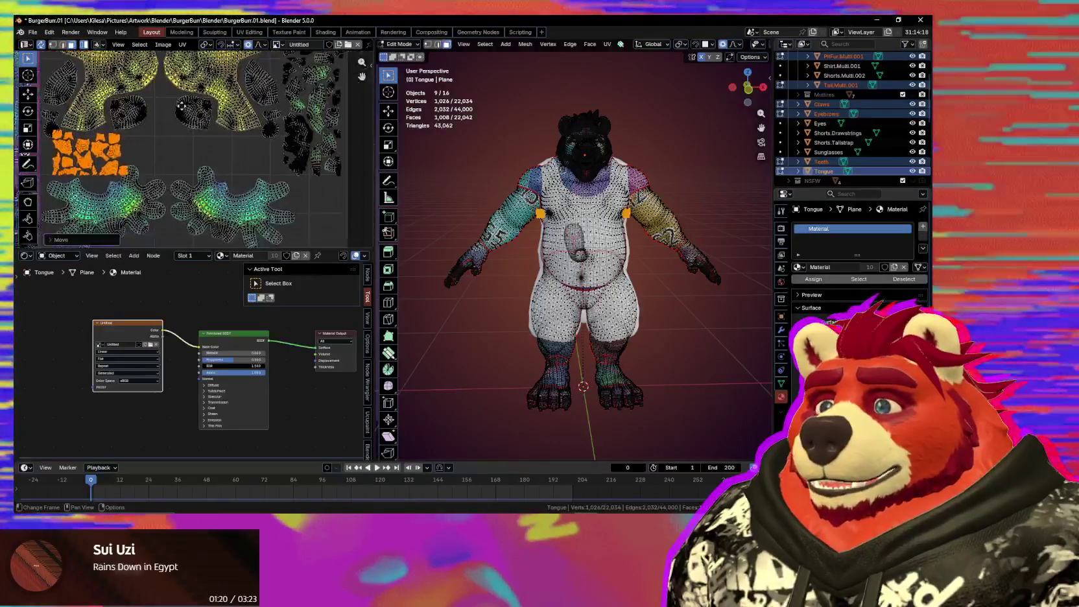
scroll(299, 135, "up", 1)
scroll(299, 136, "up", 1)
key("g")
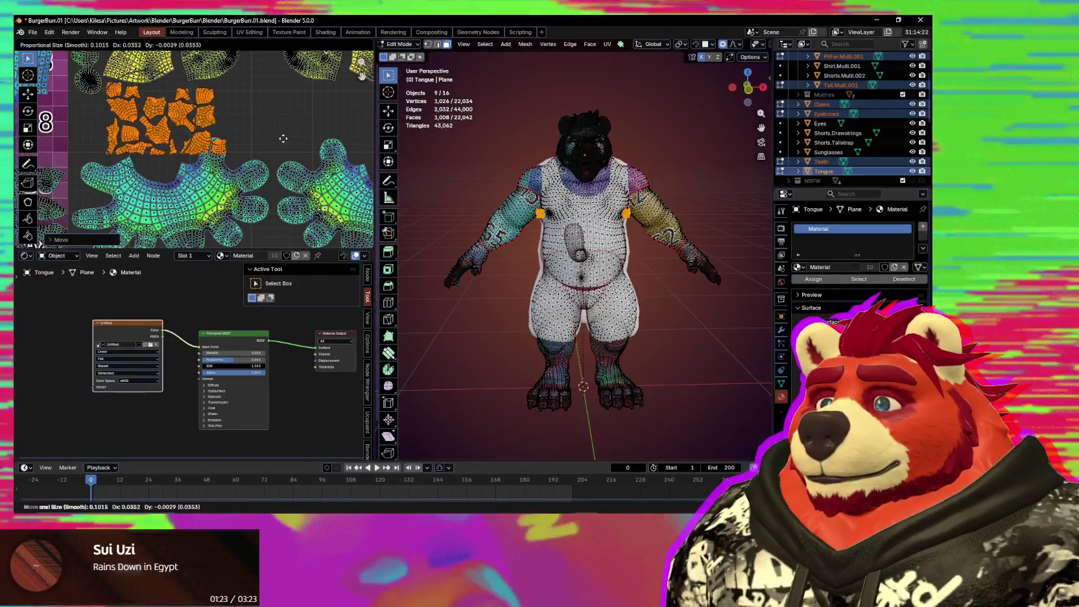
left_click(363, 137)
Step: Shift the orange islands again and reframe the view on the hand islands
scroll(260, 149, "down", 2)
scroll(211, 167, "up", 2)
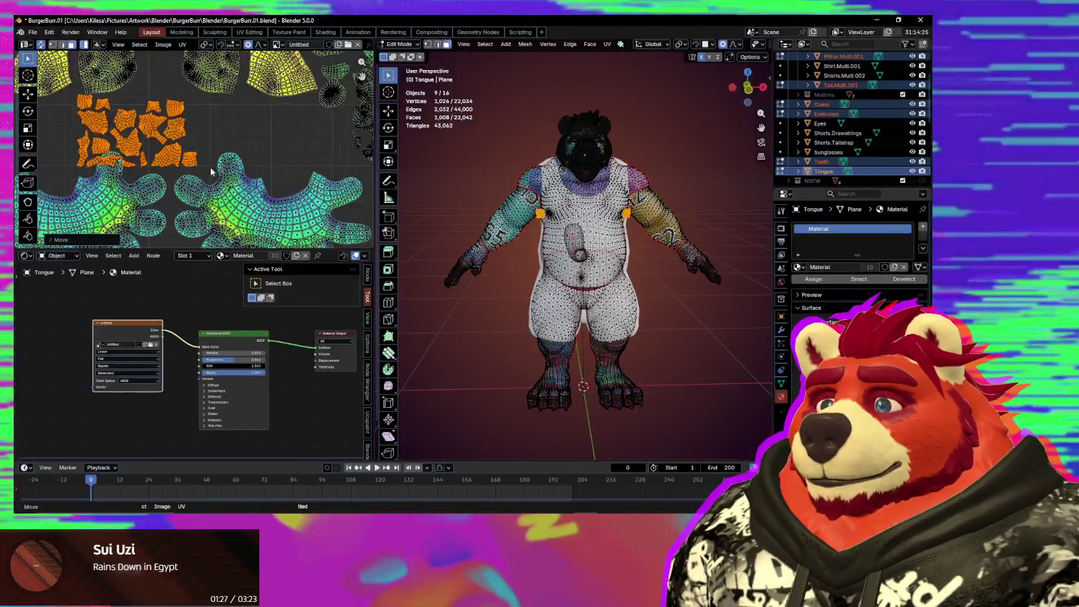
scroll(210, 166, "up", 1)
scroll(210, 166, "up", 1)
key("g")
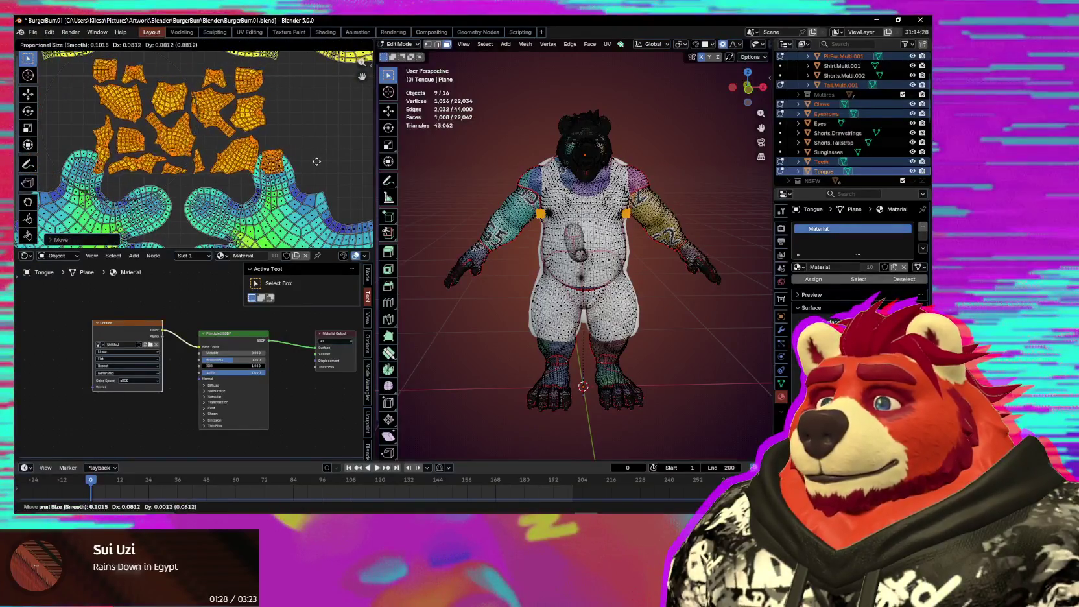
left_click(291, 168)
scroll(264, 178, "up", 1)
scroll(264, 179, "up", 1)
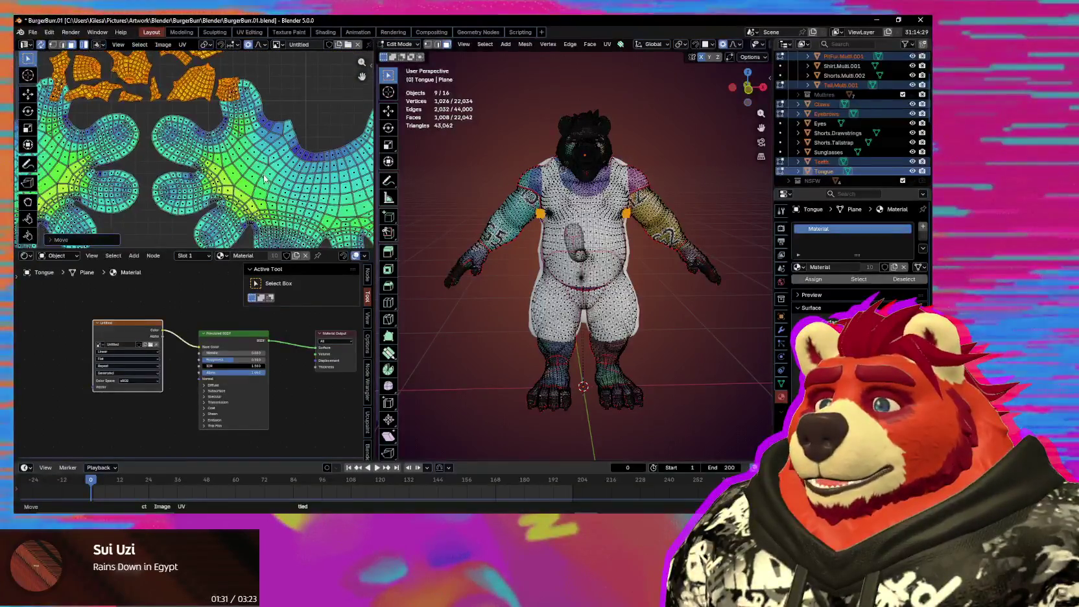
middle_click_drag(264, 179, 223, 124)
scroll(213, 122, "down", 2)
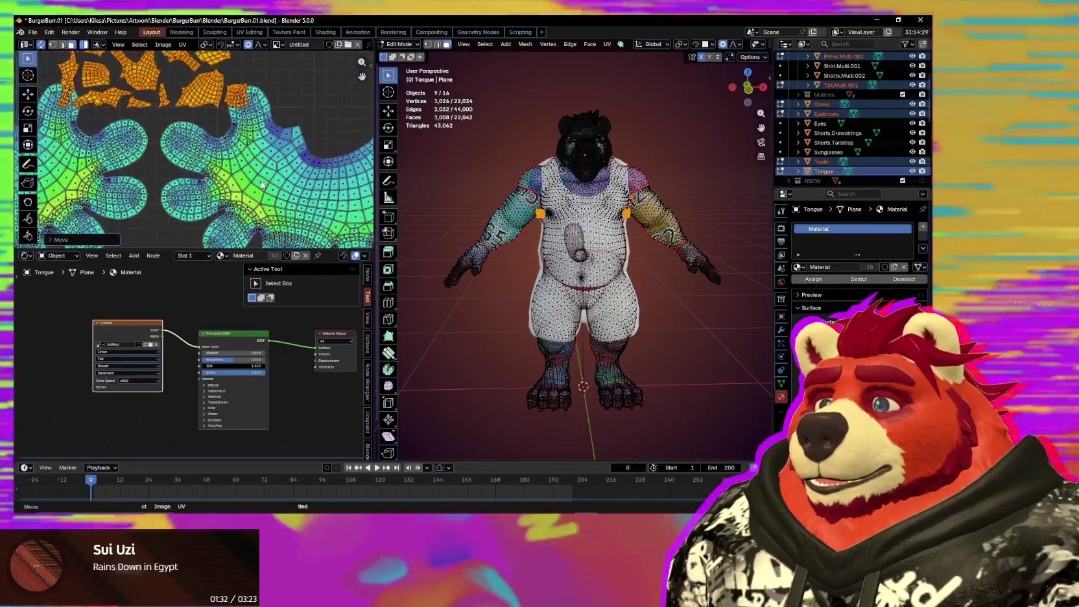
scroll(241, 193, "down", 1)
middle_click_drag(241, 193, 285, 235)
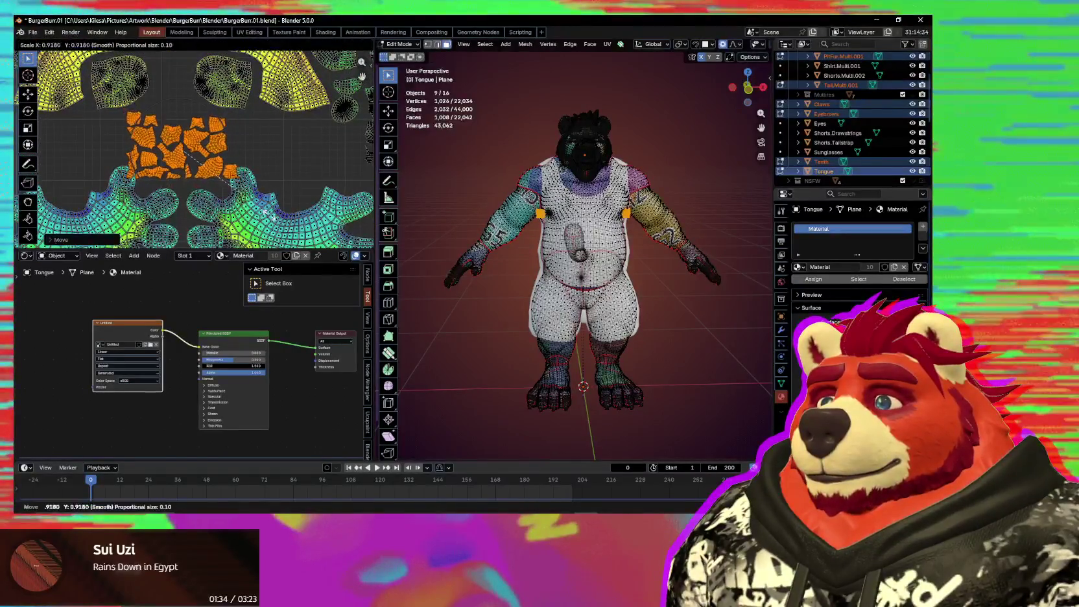
Step: Pull the orange islands closer together and scale them down into a tighter cluster
key("g")
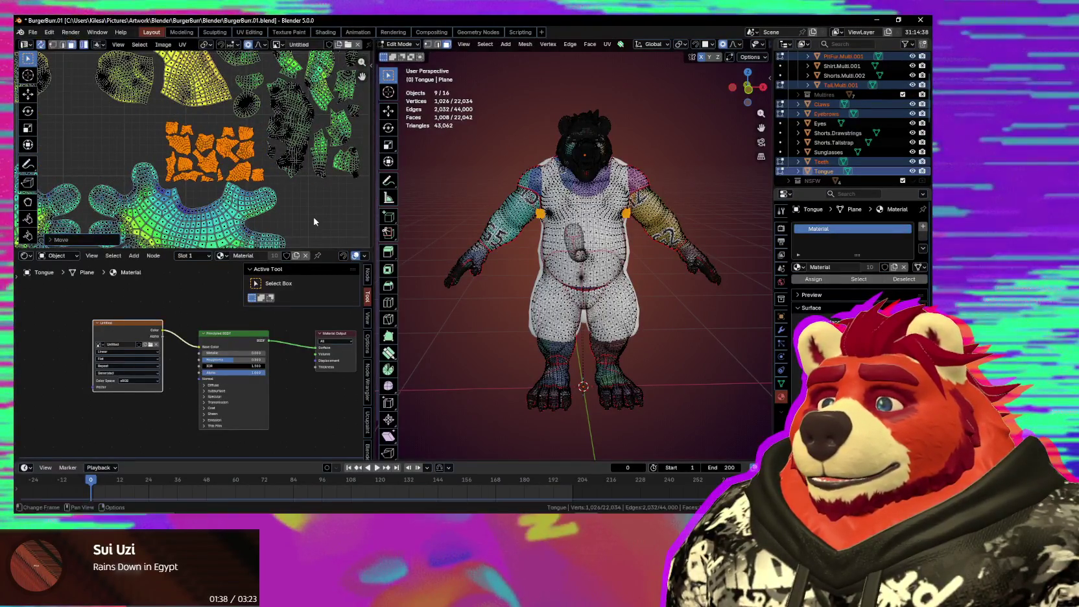
scroll(315, 222, "up", 2)
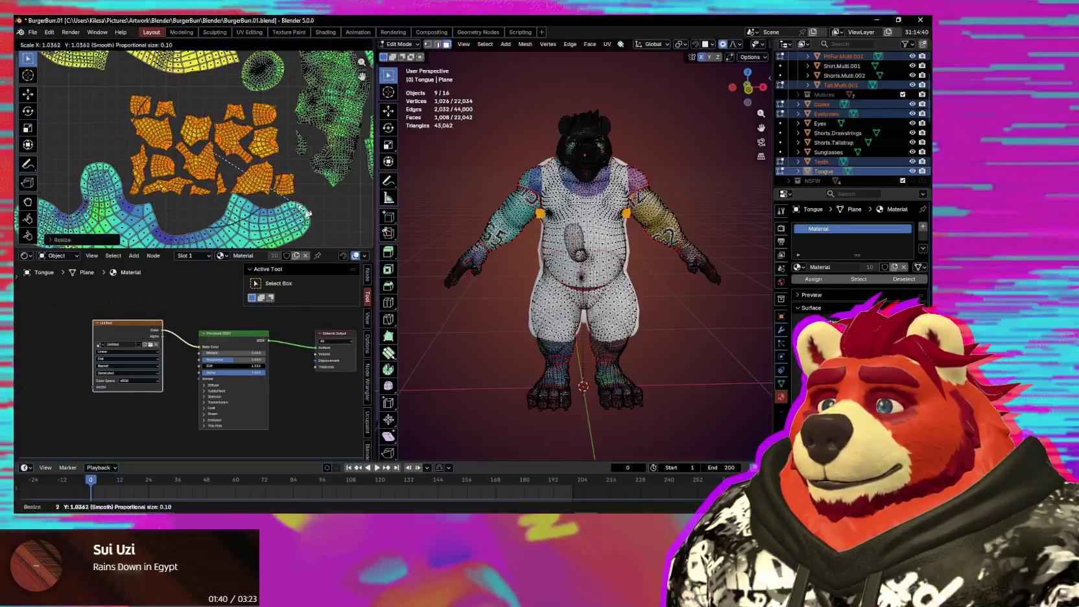
key("g")
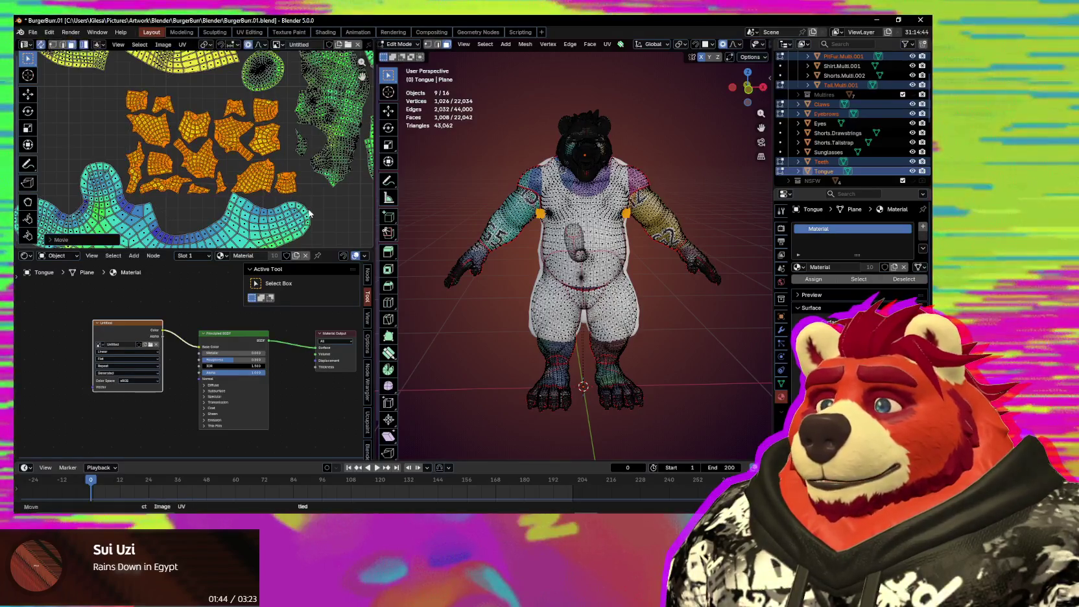
scroll(310, 212, "up", 2)
scroll(310, 213, "up", 1)
scroll(309, 214, "down", 2)
scroll(309, 216, "down", 1)
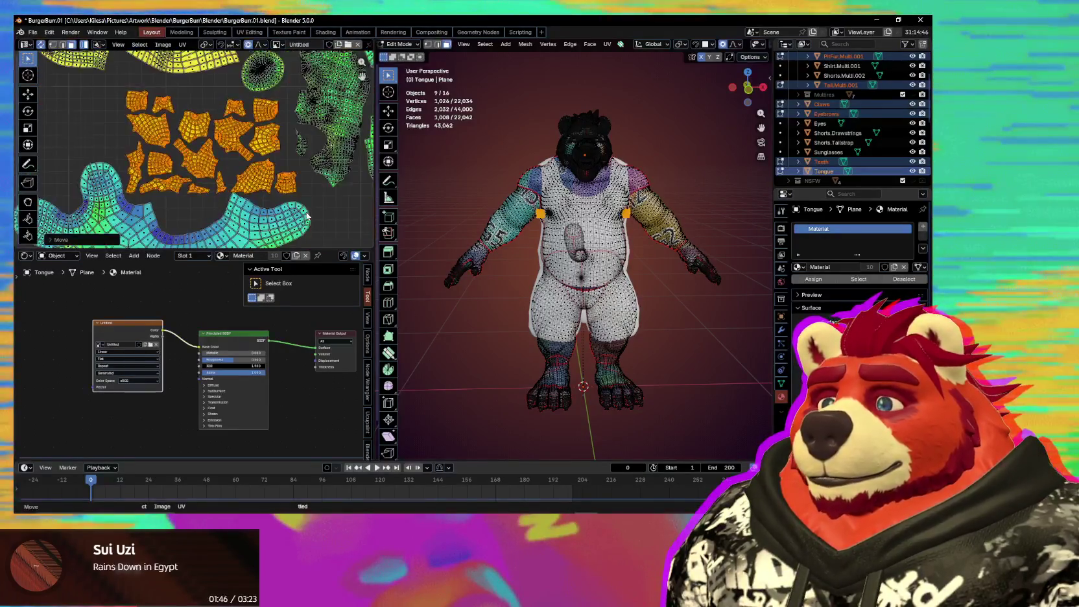
key("s")
left_click(282, 210)
scroll(279, 225, "down", 2)
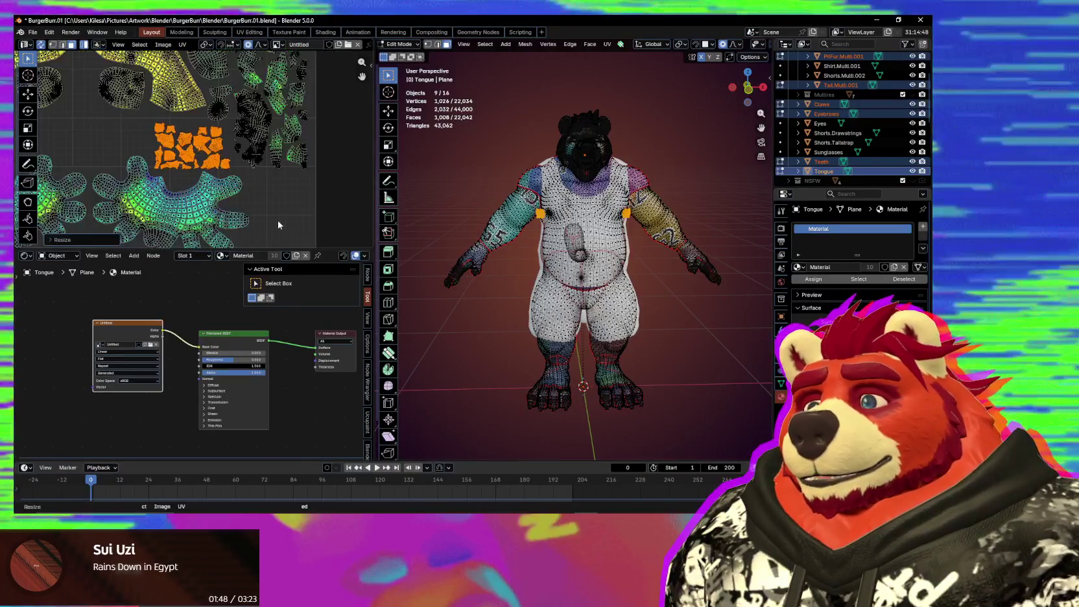
scroll(277, 221, "down", 2)
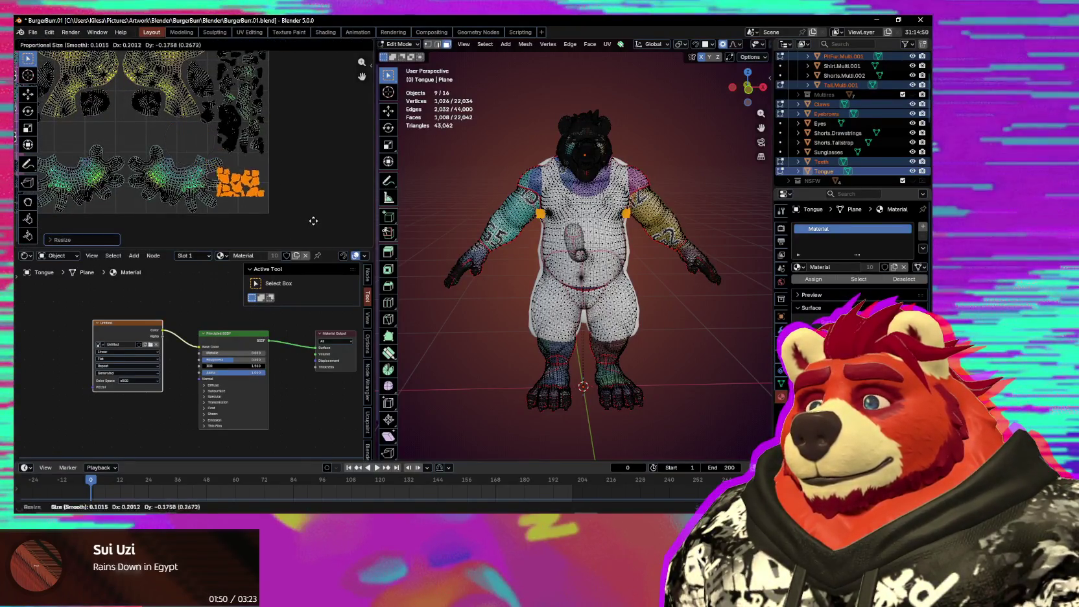
scroll(305, 214, "up", 3)
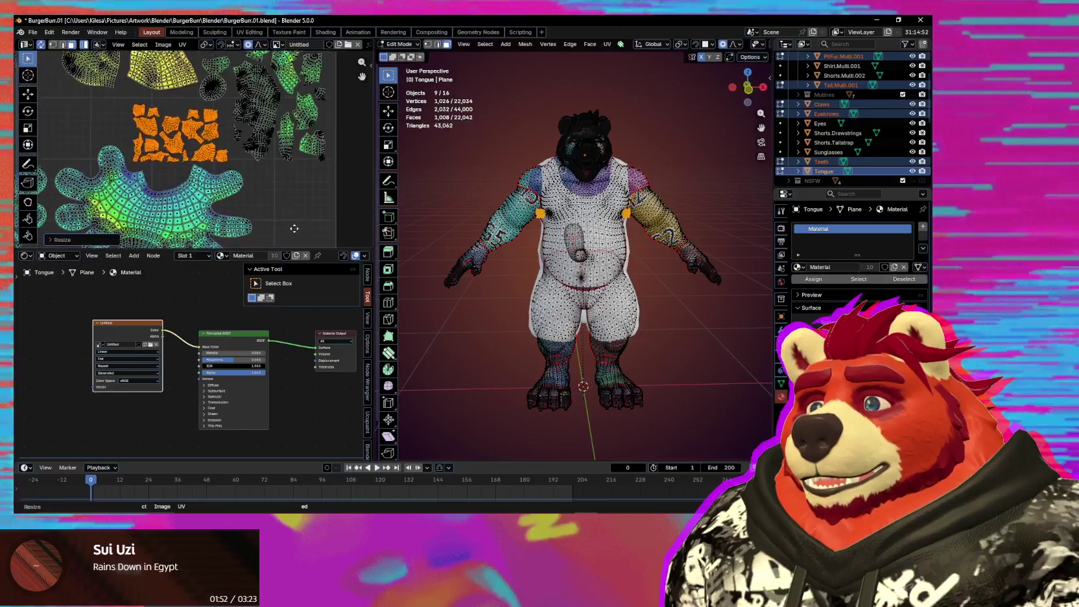
scroll(203, 174, "down", 1)
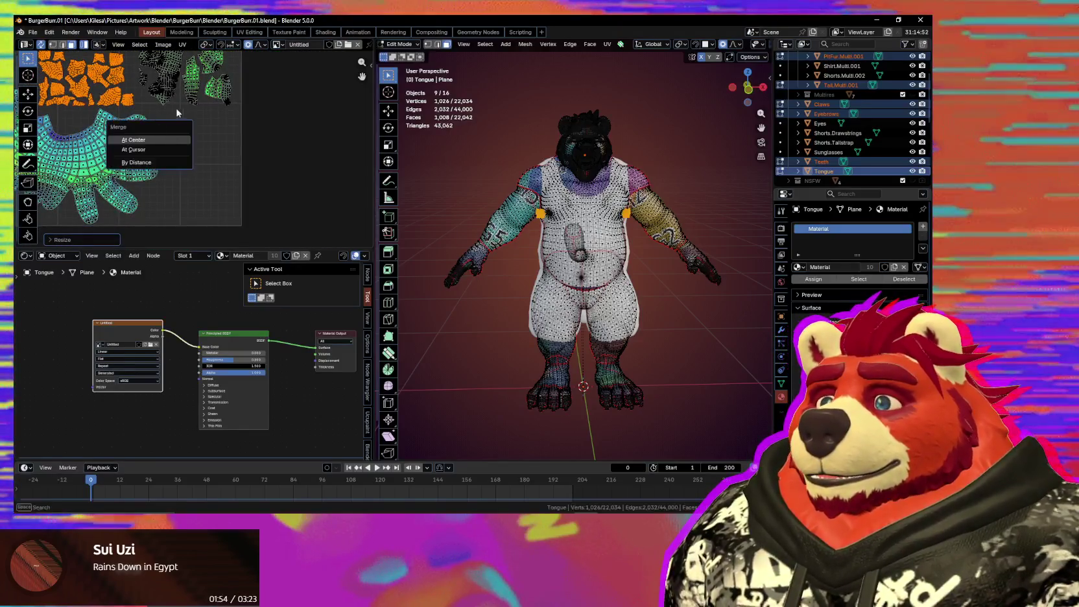
key("b")
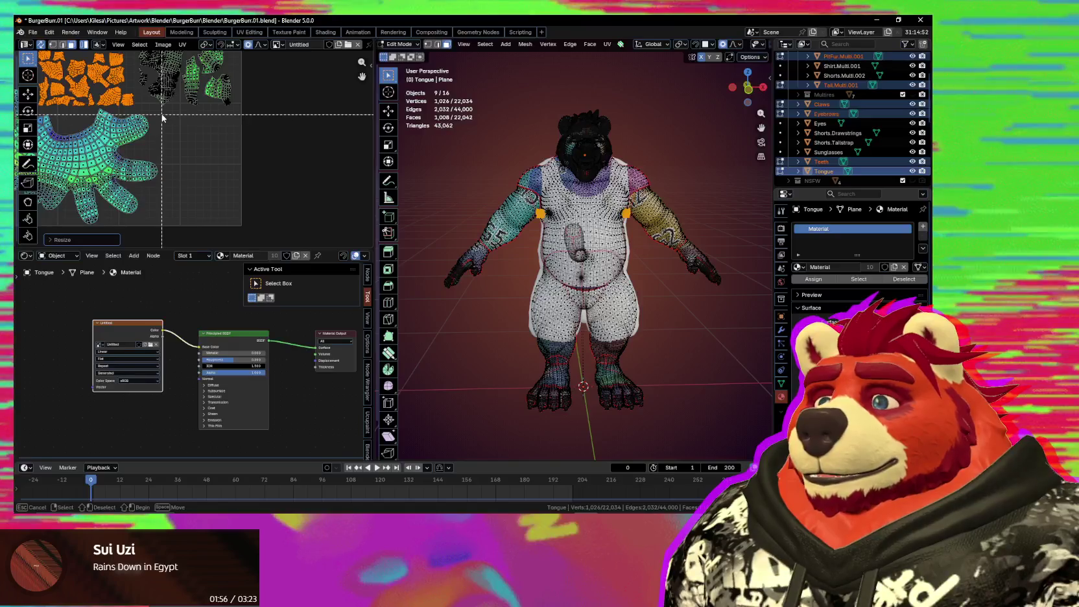
left_click_drag(227, 186, 240, 224)
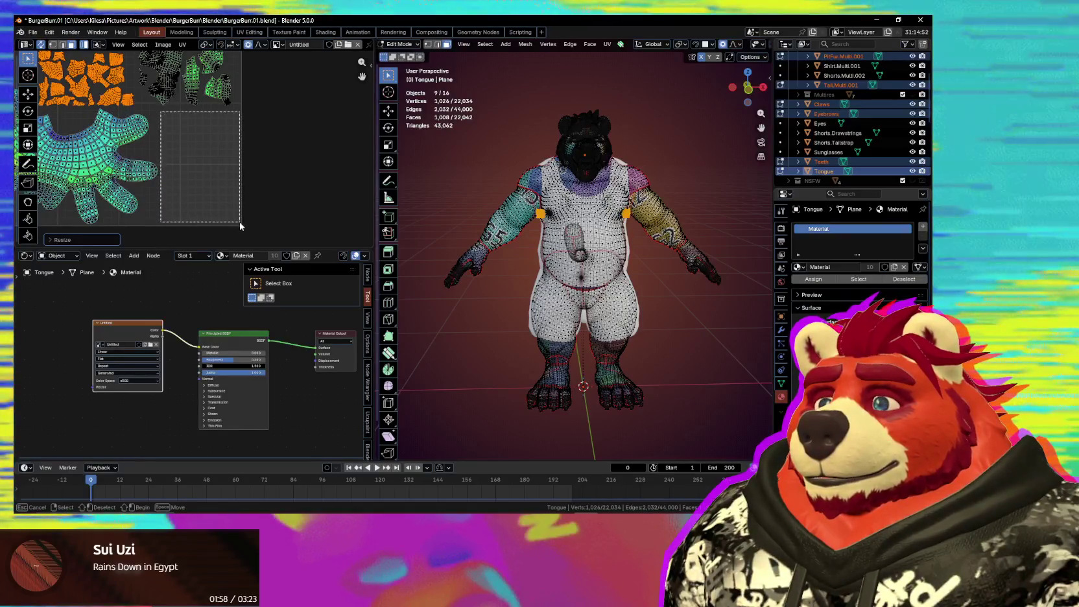
key("q")
left_click(223, 199)
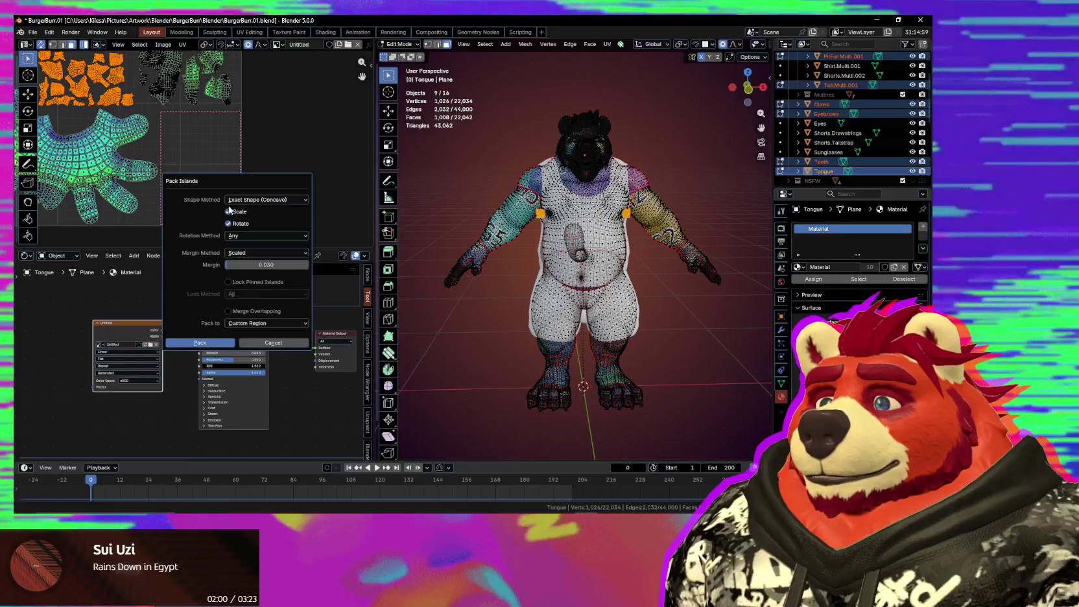
left_click(209, 344)
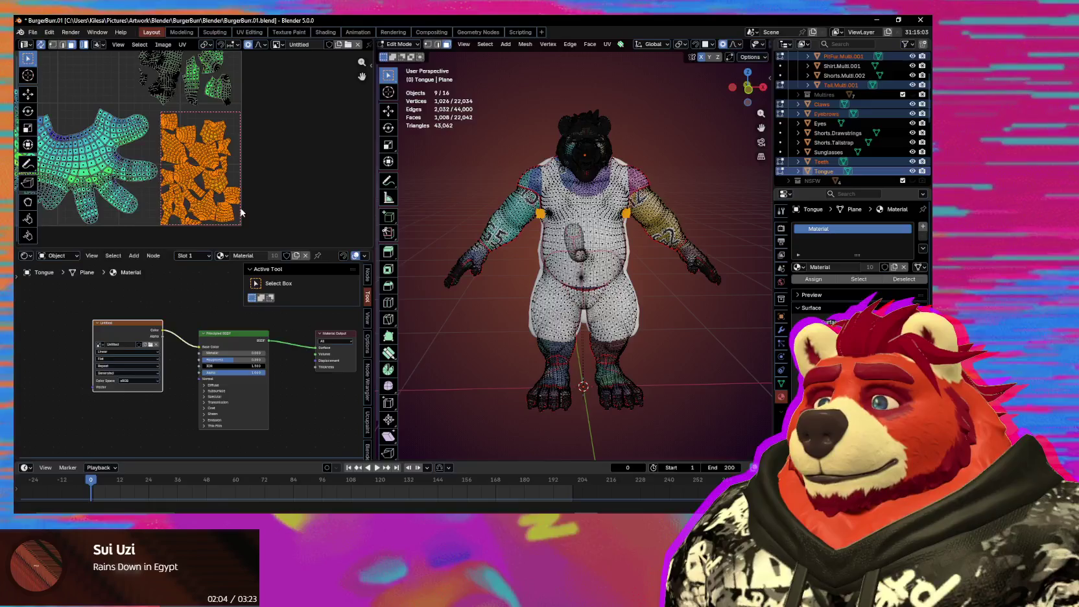
scroll(241, 211, "up", 2)
scroll(240, 212, "up", 2)
key("q")
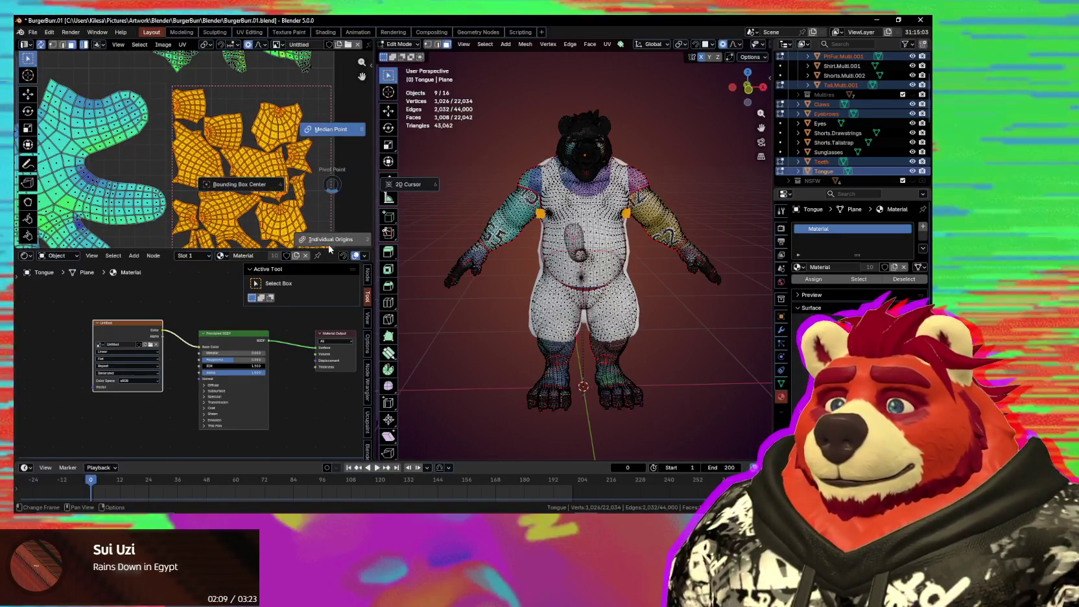
key("s")
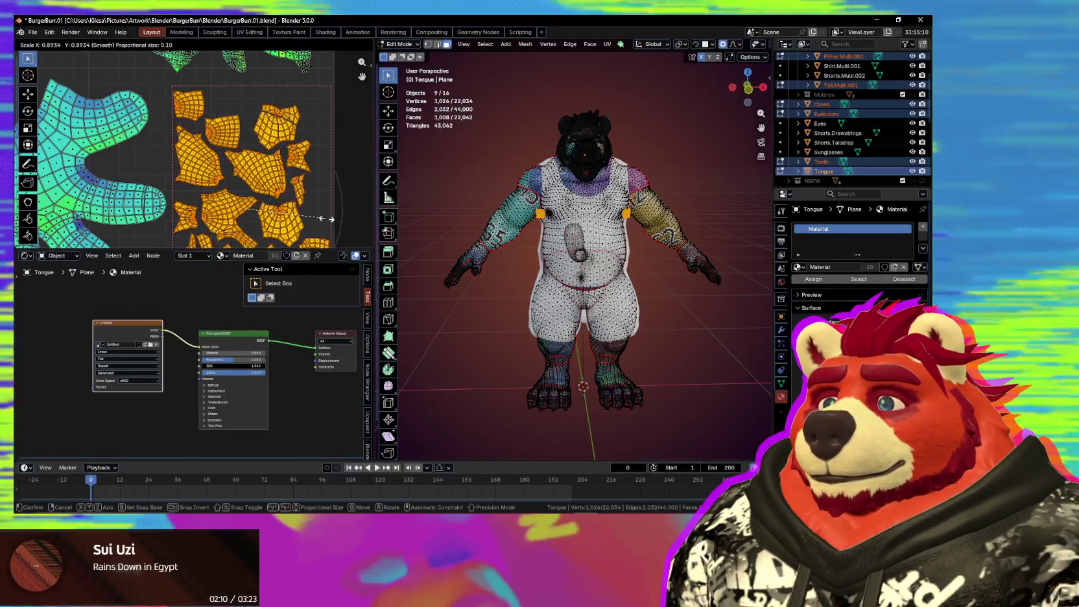
left_click(325, 219)
scroll(267, 162, "down", 3)
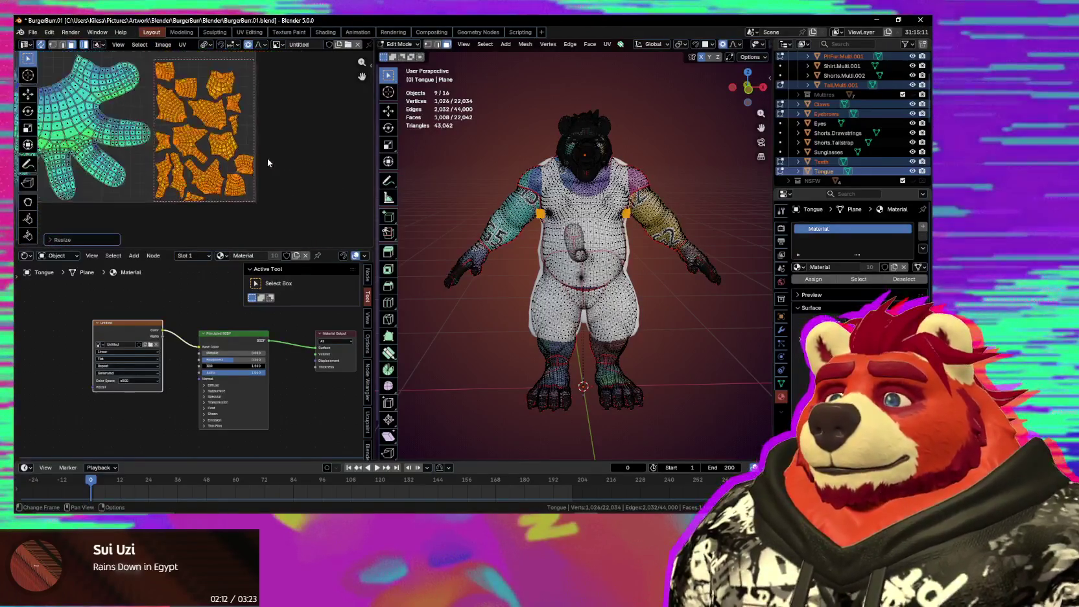
scroll(266, 178, "up", 1)
scroll(263, 170, "up", 2)
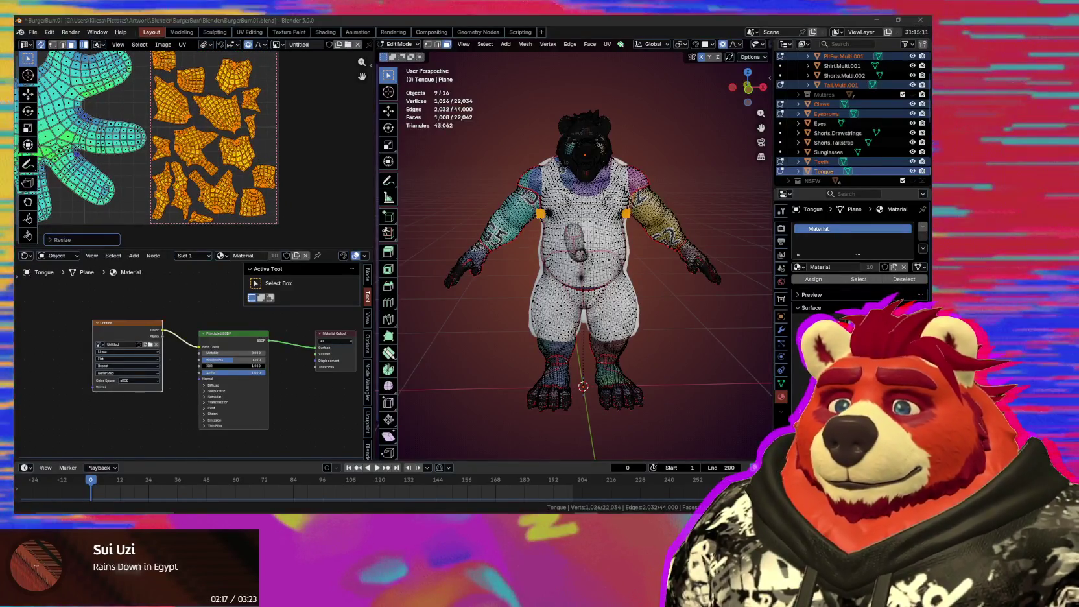
key("alt+Tab")
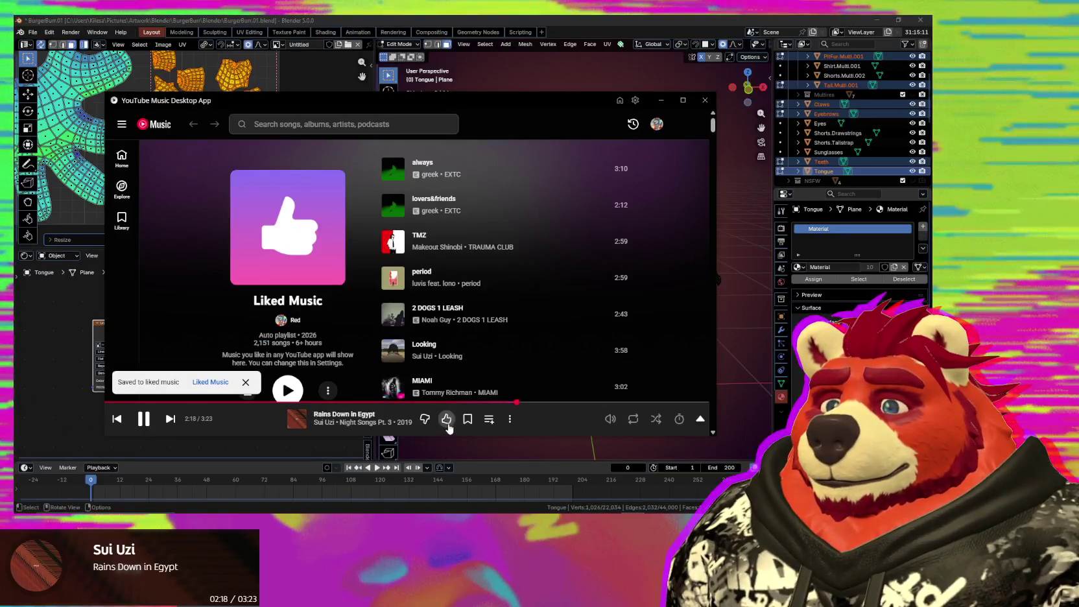
key("alt+Tab")
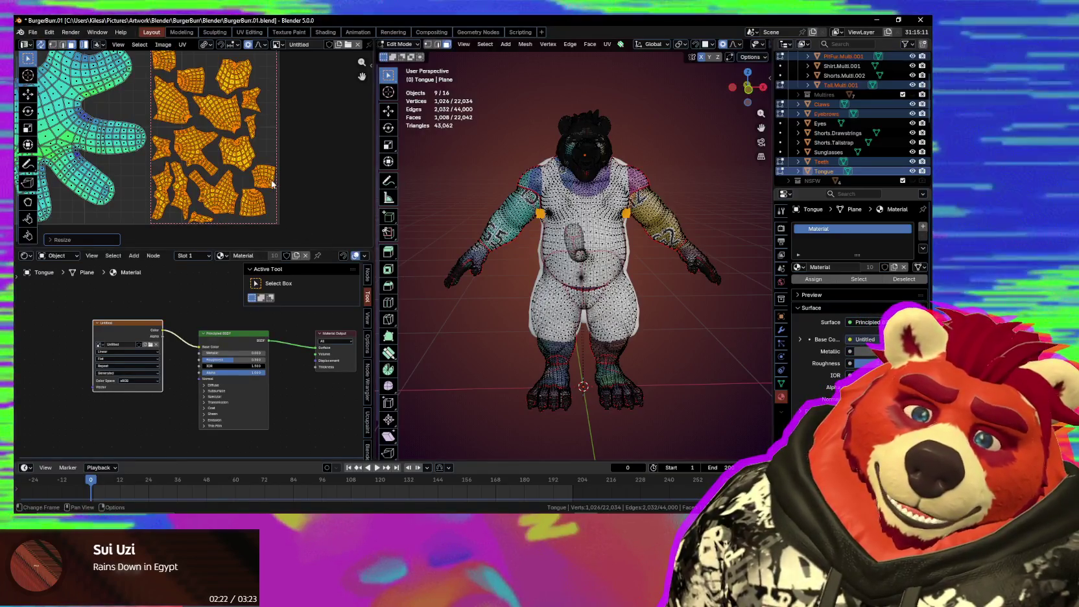
Step: Zoom and pan around the UV editor to find the claw islands left of the grid
scroll(257, 176, "down", 2)
scroll(257, 174, "down", 2)
scroll(238, 189, "down", 2)
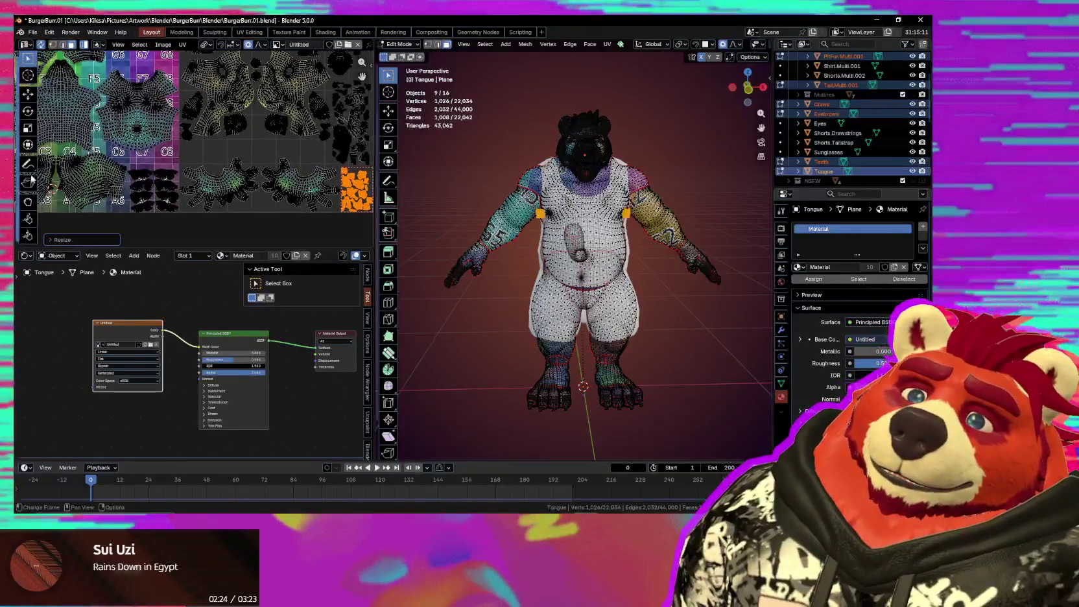
scroll(333, 177, "down", 1)
middle_click_drag(333, 177, 285, 187)
scroll(257, 193, "up", 3)
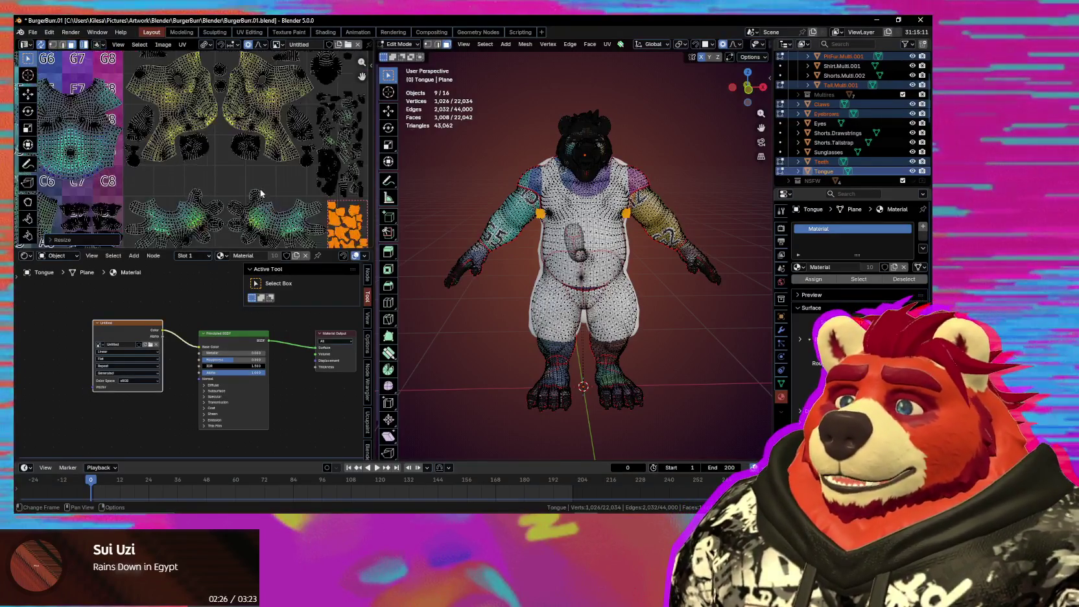
middle_click_drag(284, 213, 221, 214)
scroll(289, 196, "down", 1)
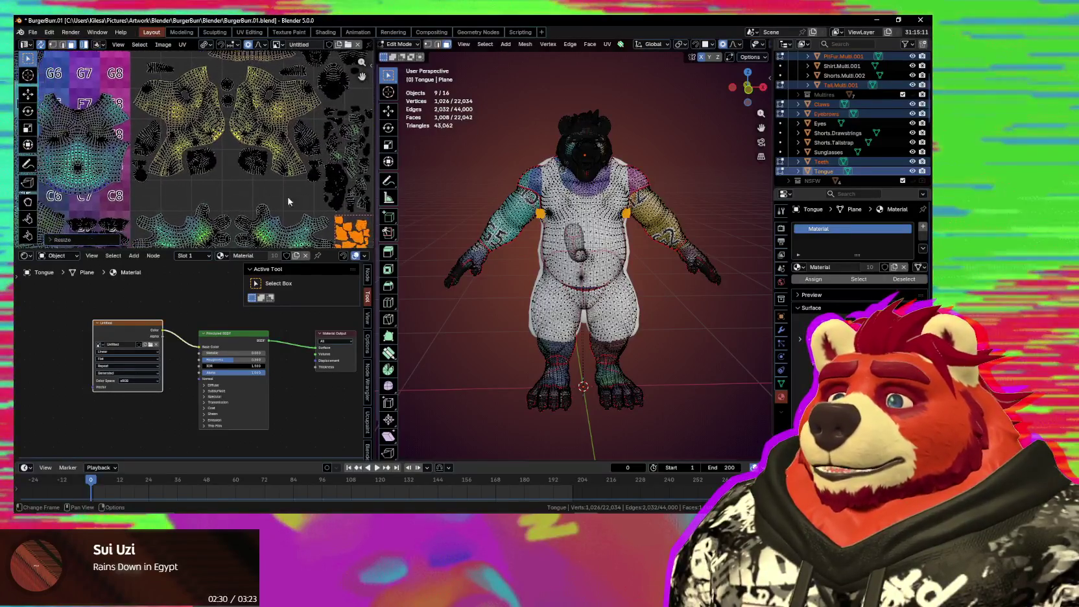
scroll(289, 196, "down", 2)
scroll(250, 190, "down", 1)
scroll(220, 187, "up", 2)
scroll(199, 184, "up", 2)
scroll(199, 184, "down", 2)
middle_click_drag(199, 183, 277, 210)
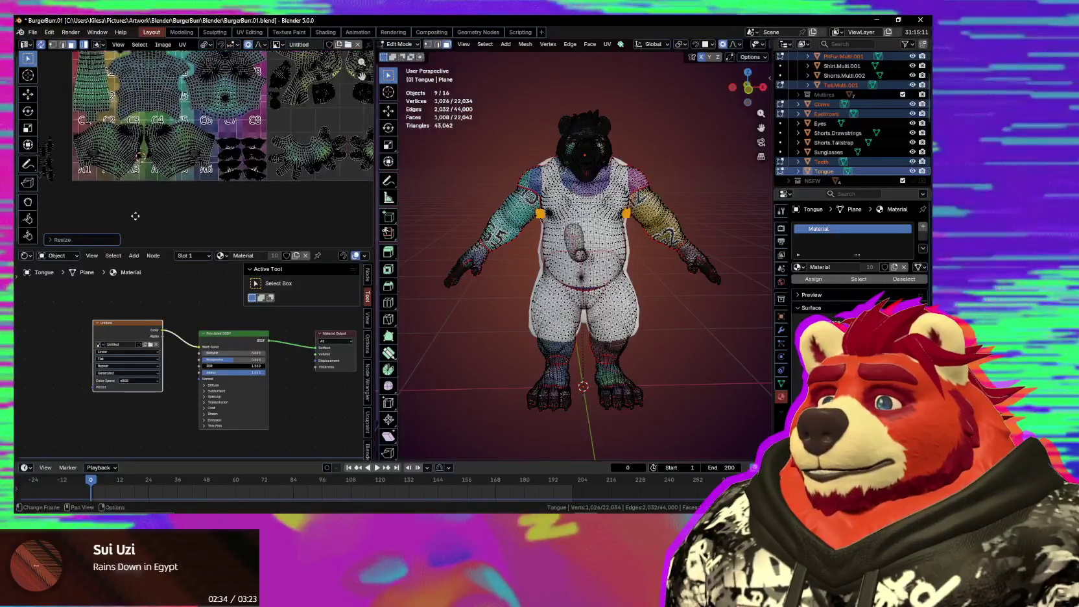
scroll(142, 111, "up", 1)
scroll(143, 111, "up", 1)
scroll(143, 111, "up", 1)
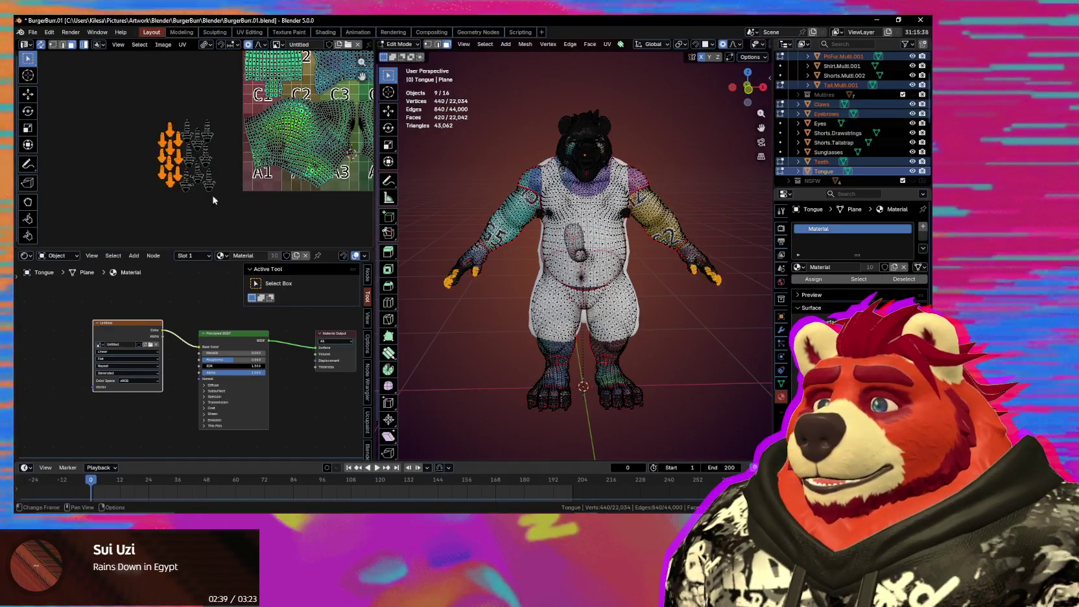
Step: Zoom out over the labelled grid, pan right, and select the star-shaped island in the F row
scroll(207, 199, "down", 2)
mouse_move(208, 198)
middle_mouse_down()
mouse_move(267, 234)
mouse_move(260, 162)
mouse_move(56, 55)
mouse_move(228, 139)
middle_mouse_up()
scroll(227, 117, "down", 3)
mouse_move(273, 165)
middle_mouse_down()
mouse_move(265, 185)
mouse_move(128, 147)
middle_mouse_up()
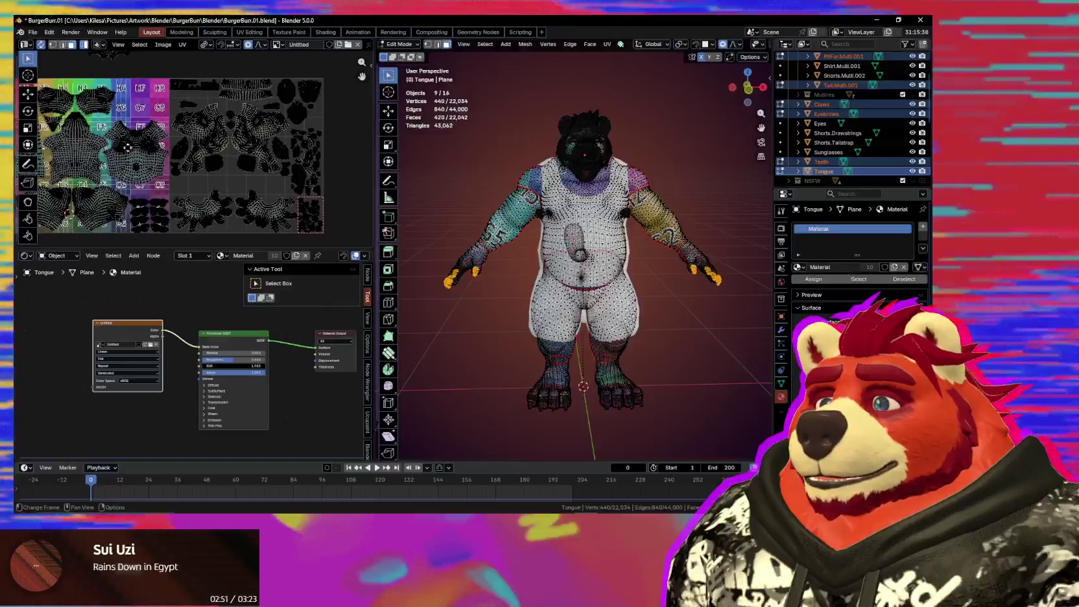
left_click(128, 147)
scroll(136, 152, "up", 3)
scroll(155, 162, "up", 3)
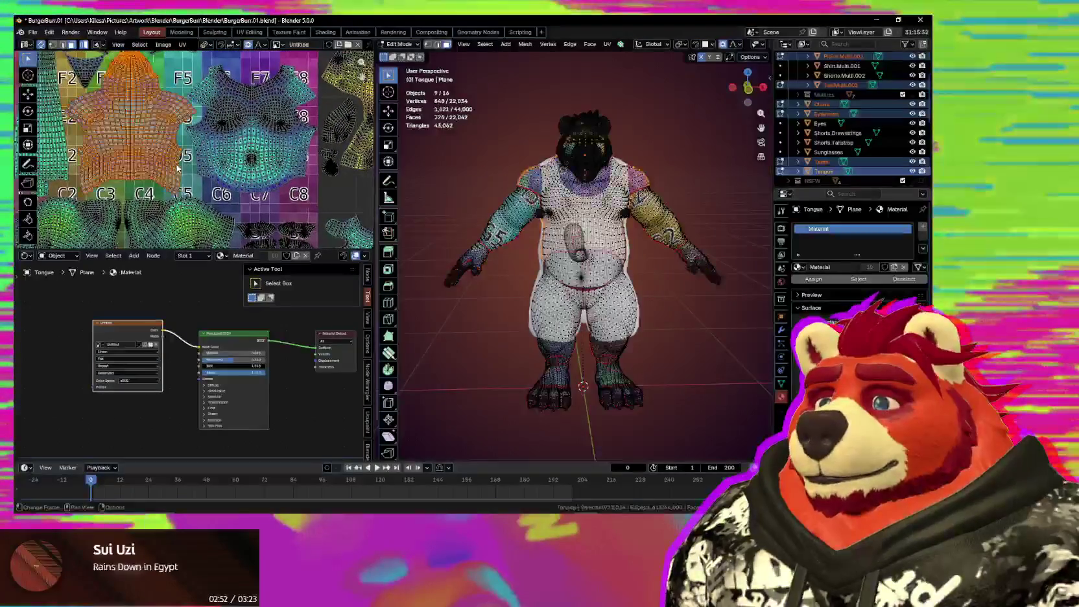
mouse_move(262, 151)
middle_mouse_down()
mouse_move(186, 177)
mouse_move(329, 164)
middle_mouse_up()
Step: Move the star-shaped body island and the shirt island from F6–F8 with soft falloff
left_click(245, 175)
left_click(132, 159)
key("g")
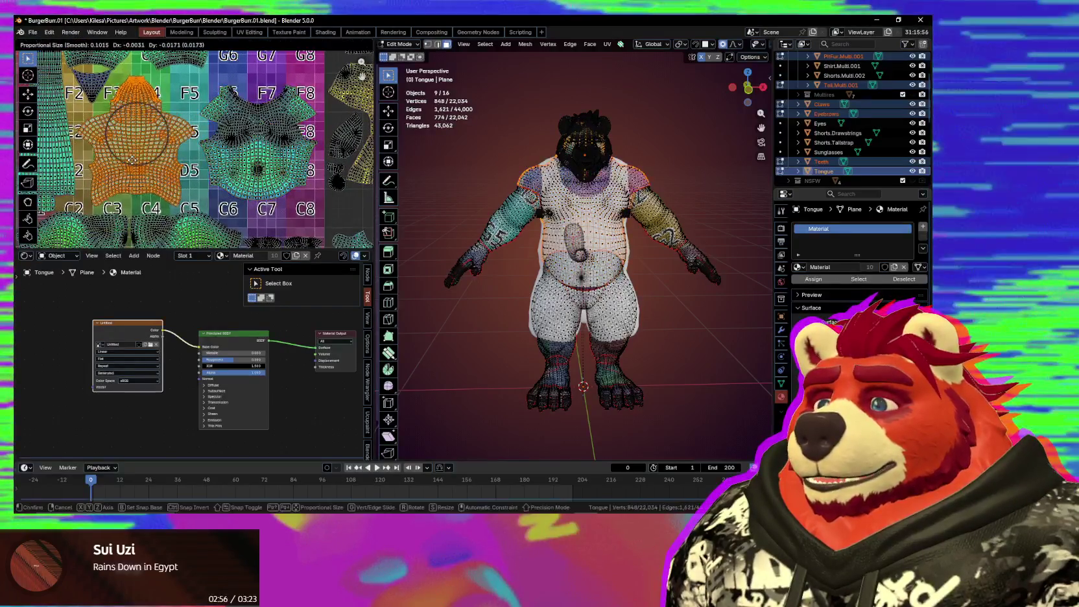
left_click(234, 170)
key("g")
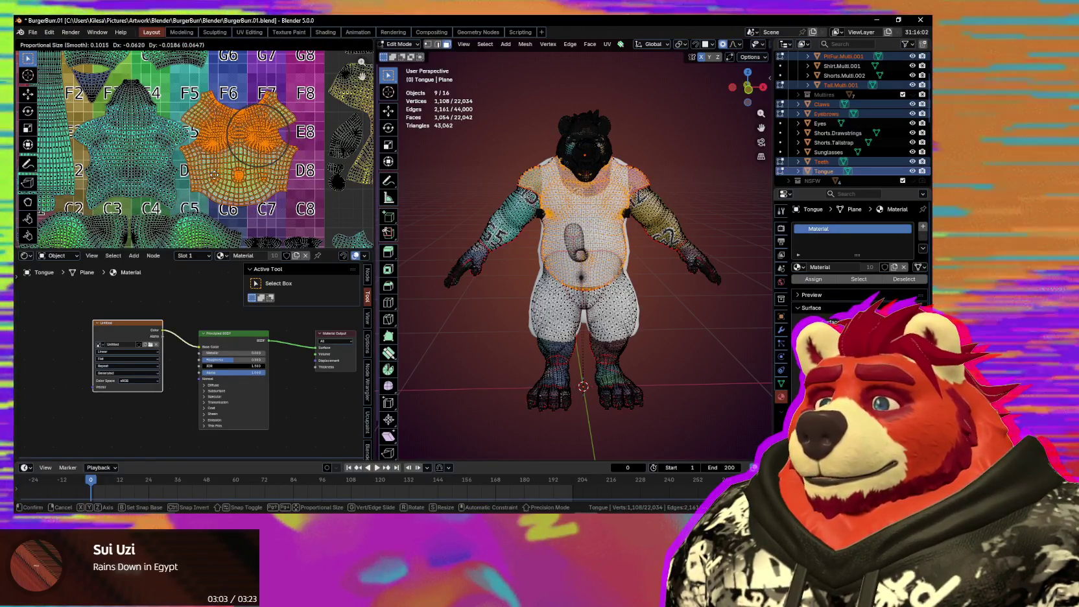
left_click(214, 175)
scroll(224, 219, "down", 3)
scroll(207, 138, "up", 4)
Step: Enlarge the long strip island, then select and resize the cylinder strip island
left_click(207, 138)
key("s")
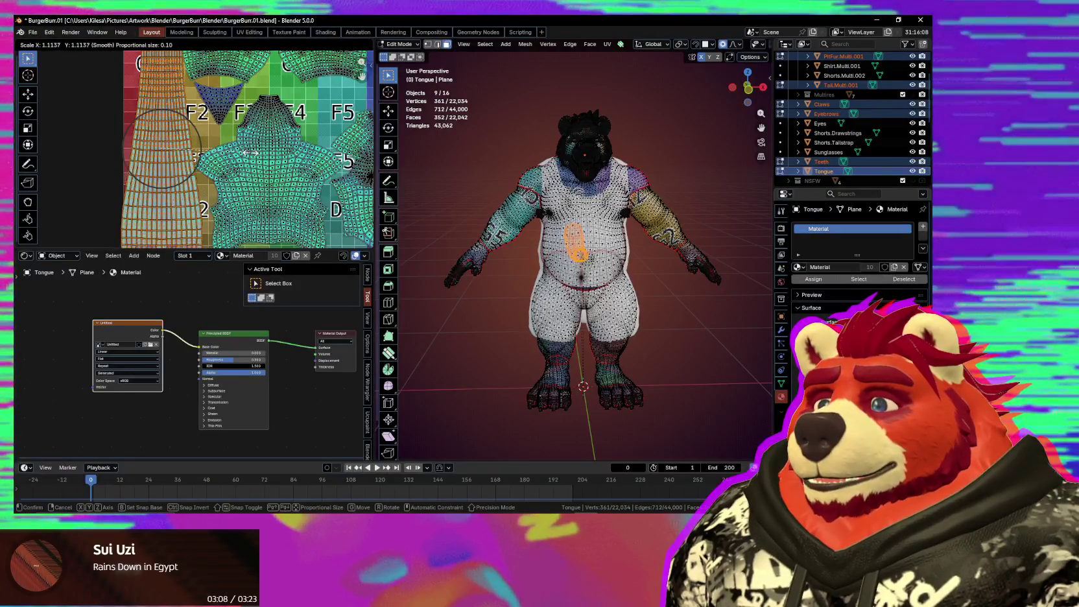
left_click(251, 158)
scroll(214, 130, "down", 4)
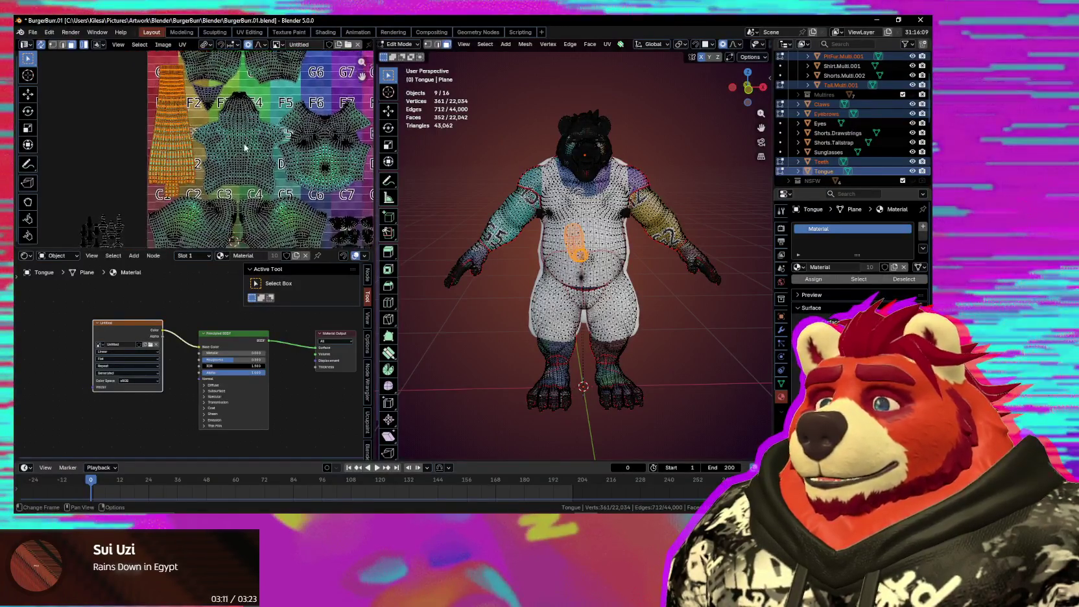
scroll(253, 181, "up", 5, "shift")
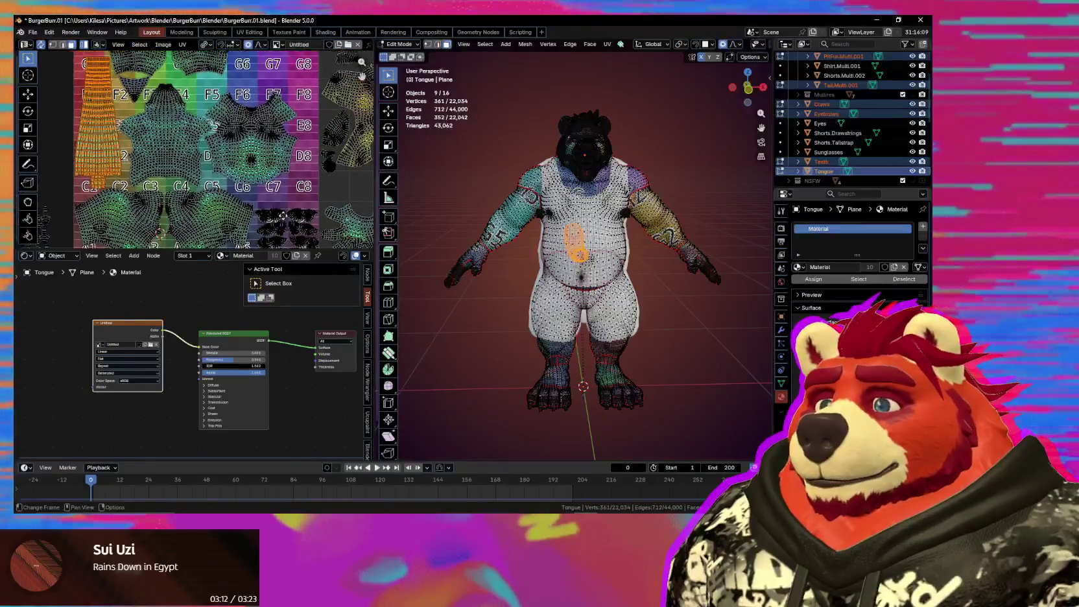
scroll(262, 203, "up", 3, "shift")
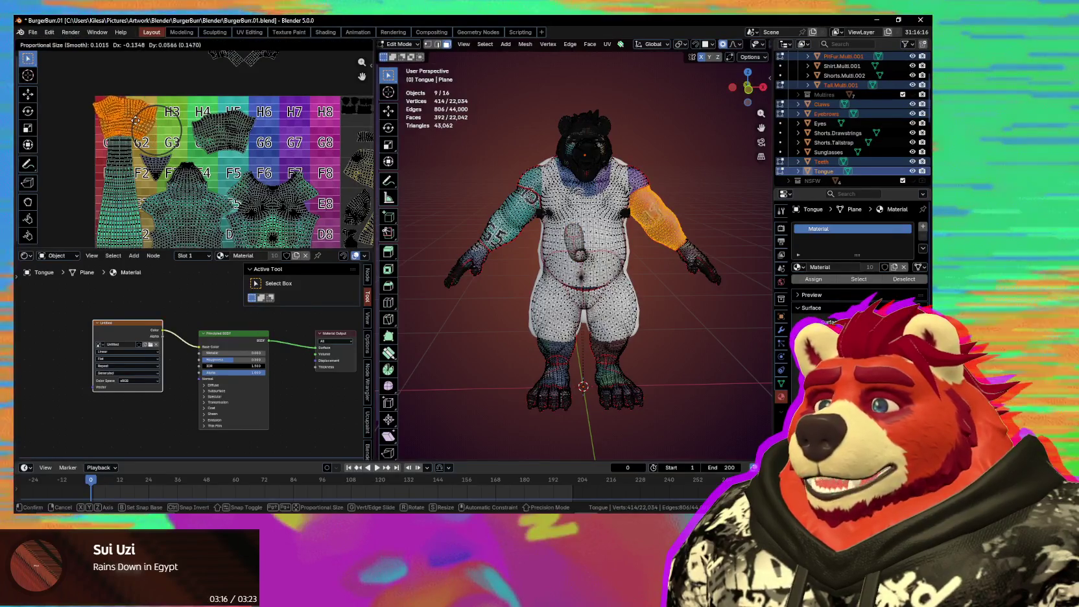
left_click(131, 168)
key("s")
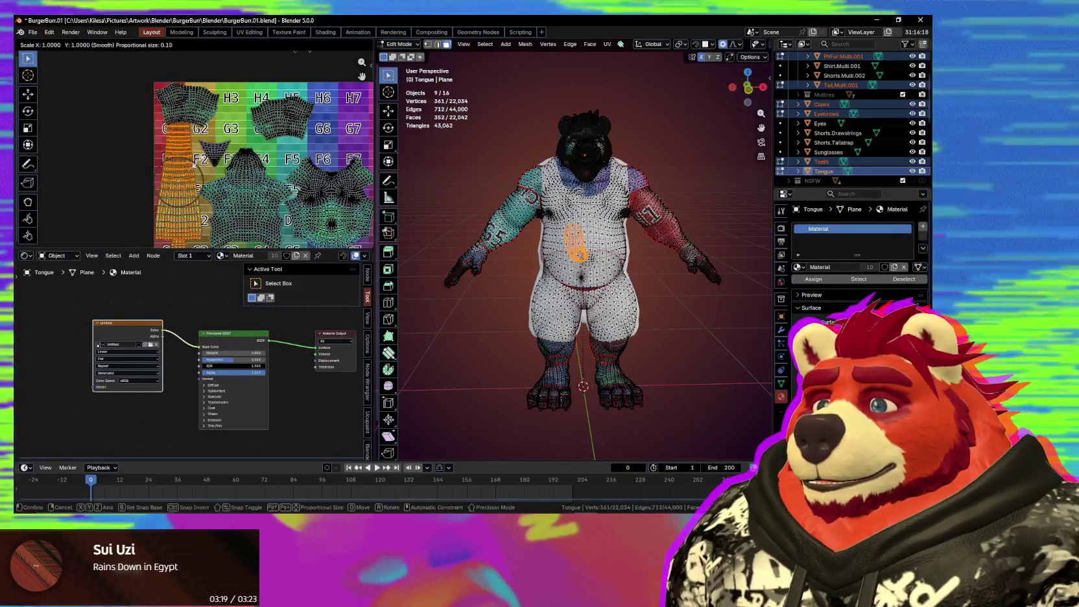
scroll(195, 140, "up", 3)
scroll(194, 140, "down", 2)
scroll(192, 85, "down", 3, "shift")
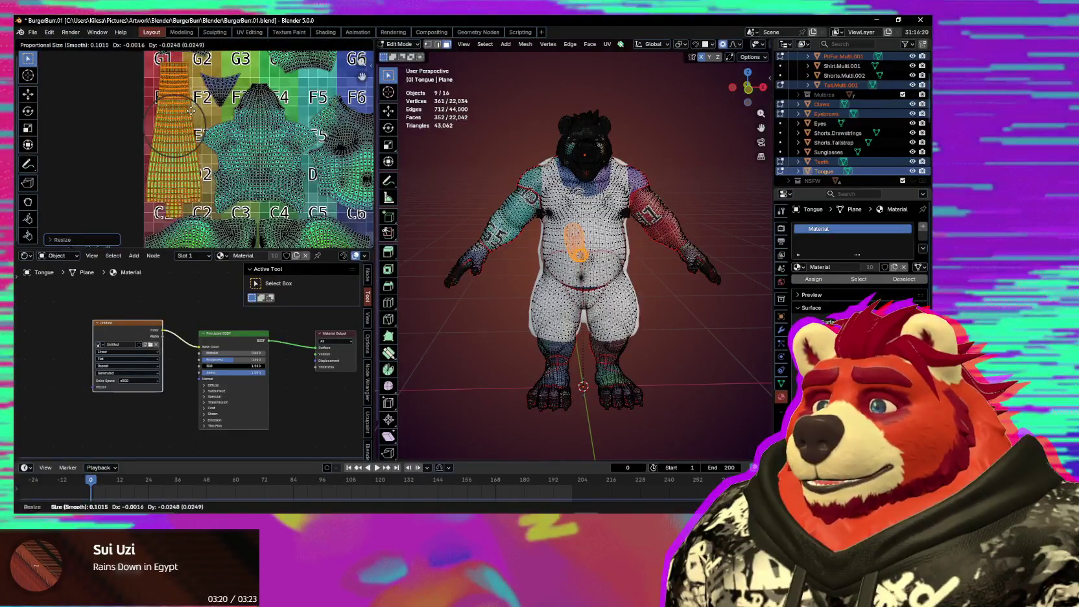
scroll(192, 111, "up", 2, "shift")
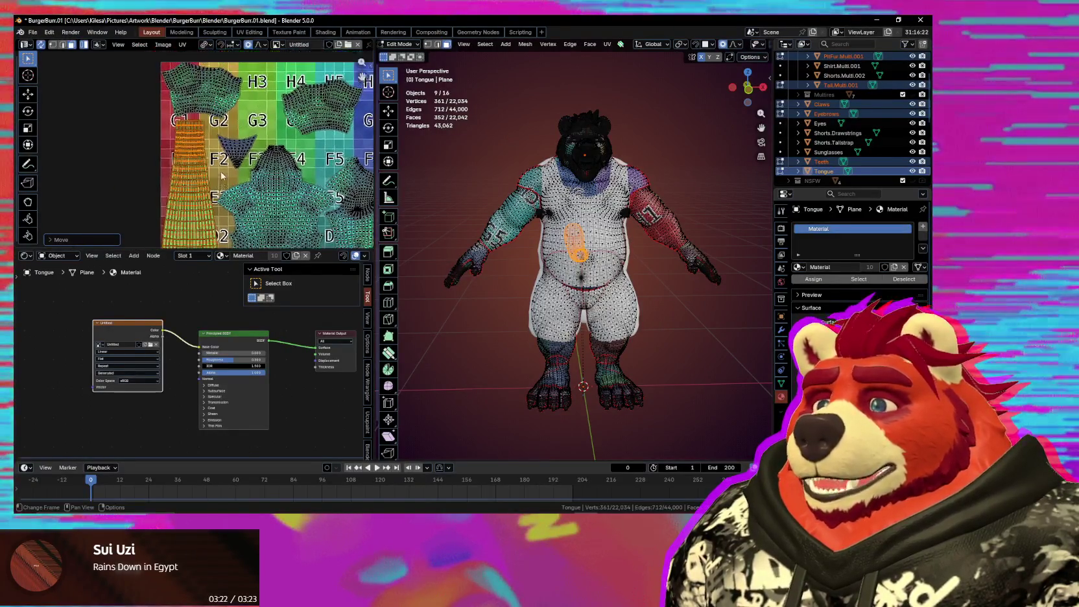
scroll(181, 123, "down", 2)
scroll(163, 136, "up", 3)
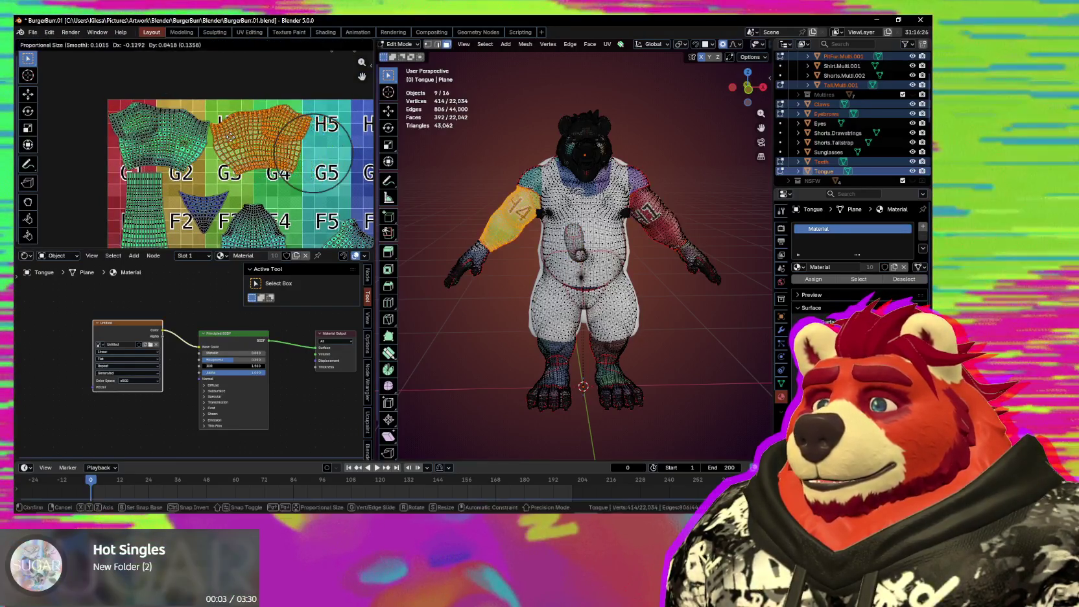
Step: Move the left sleeve island into the G–H rows of the grid
left_click(172, 133)
scroll(188, 136, "up", 3)
key("g")
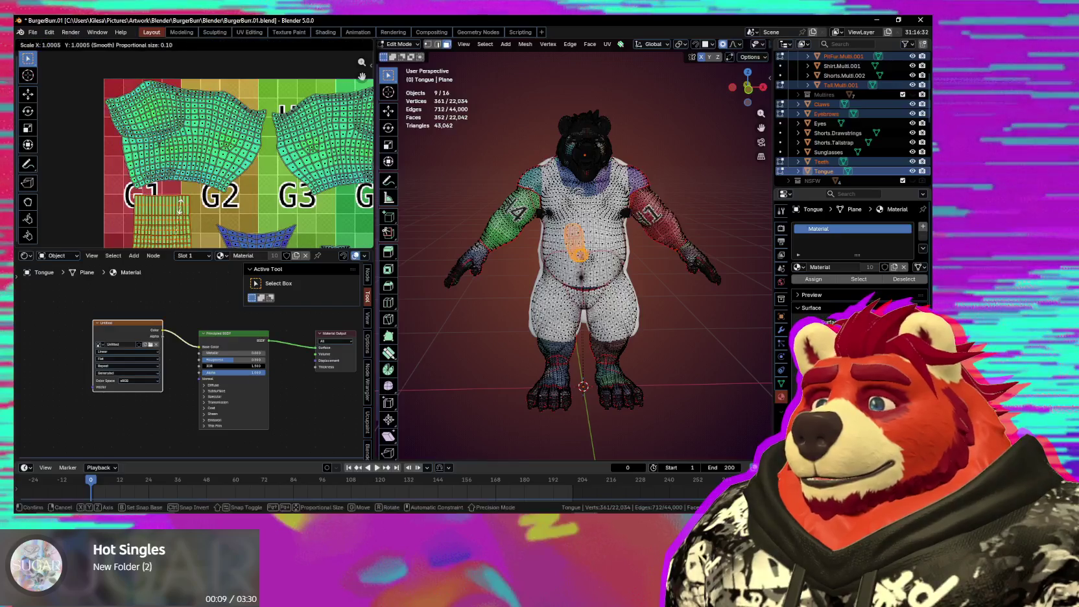
scroll(183, 210, "down", 3)
scroll(184, 210, "down", 2)
scroll(209, 169, "up", 4)
scroll(209, 168, "up", 2)
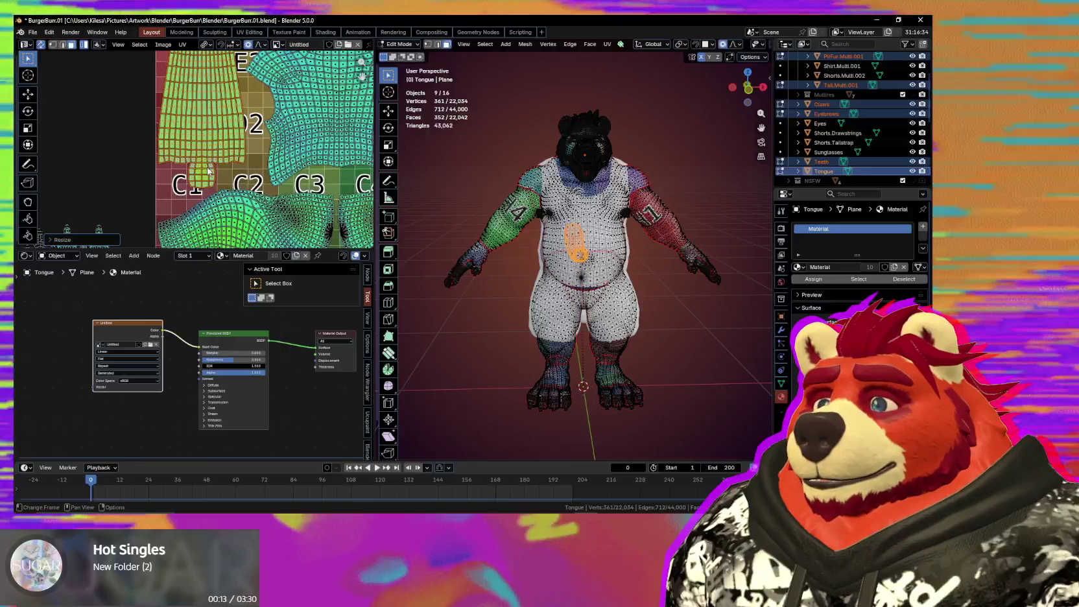
scroll(208, 169, "down", 4)
scroll(201, 107, "up", 2)
scroll(201, 107, "up", 2)
middle_click_drag(201, 107, 147, 133)
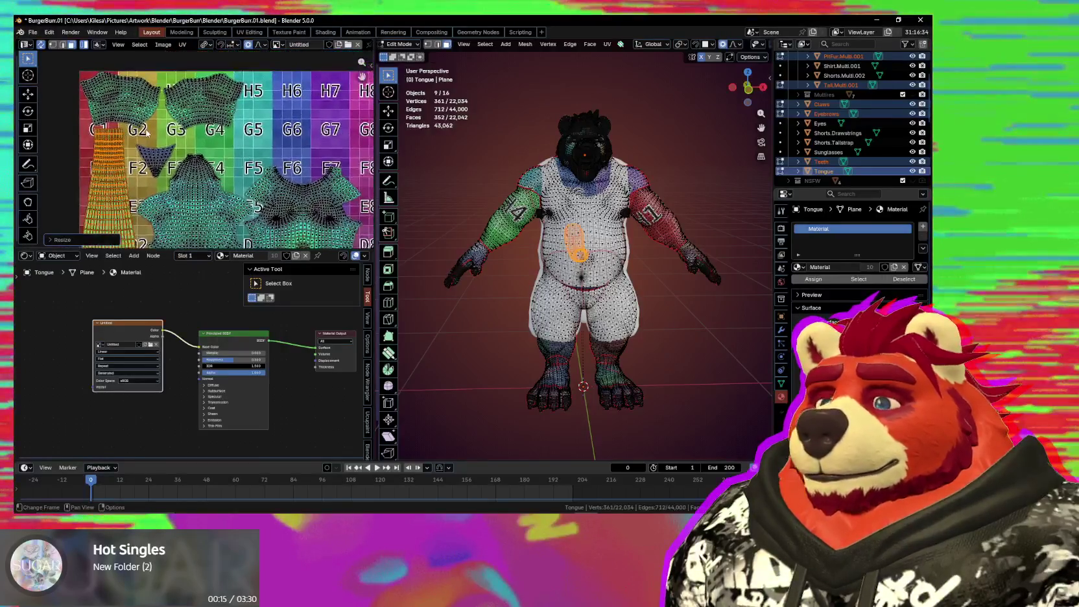
scroll(158, 169, "down", 1)
Step: Select the triangle and shirt islands, then move a foot island onto the H7–H8 tiles
left_click(170, 143)
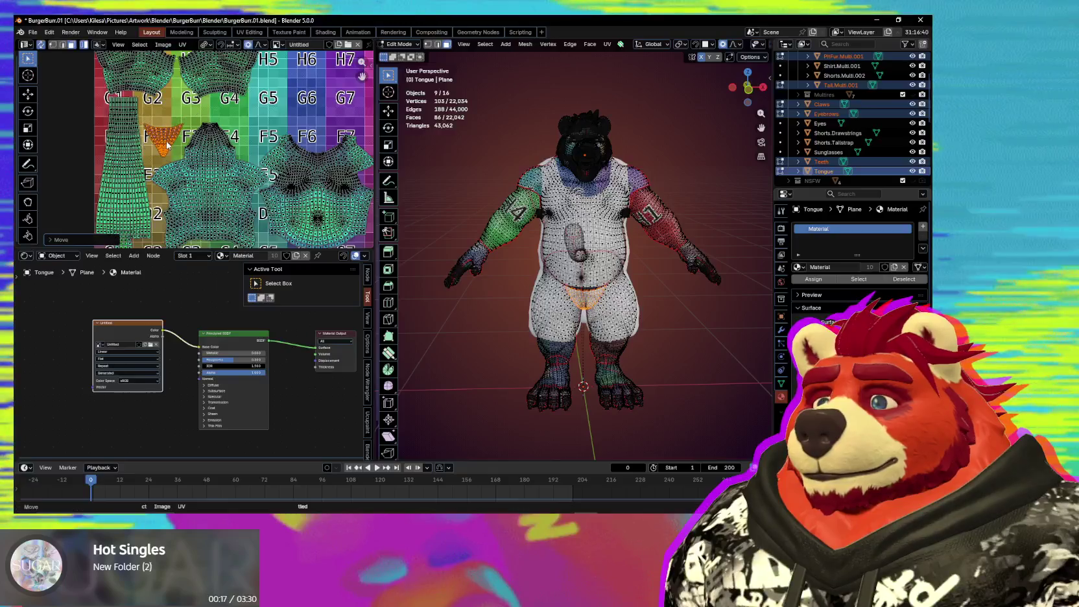
middle_click_drag(212, 165, 196, 161)
left_click(201, 168)
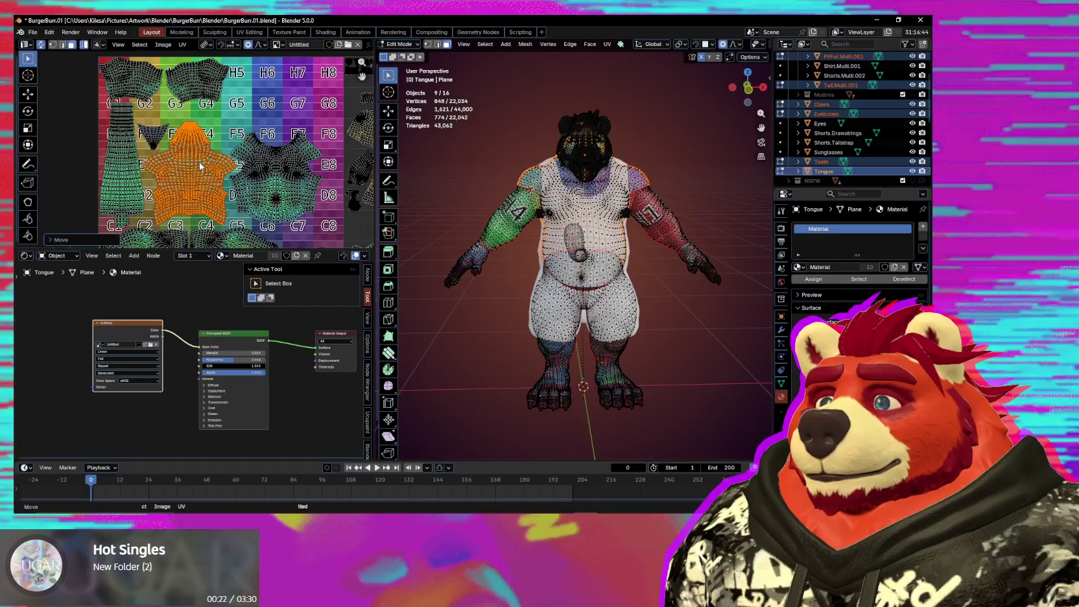
scroll(199, 162, "down", 1)
mouse_move(209, 75)
middle_mouse_down()
mouse_move(208, 140)
mouse_move(170, 59)
middle_mouse_up()
left_click(216, 125)
key("g")
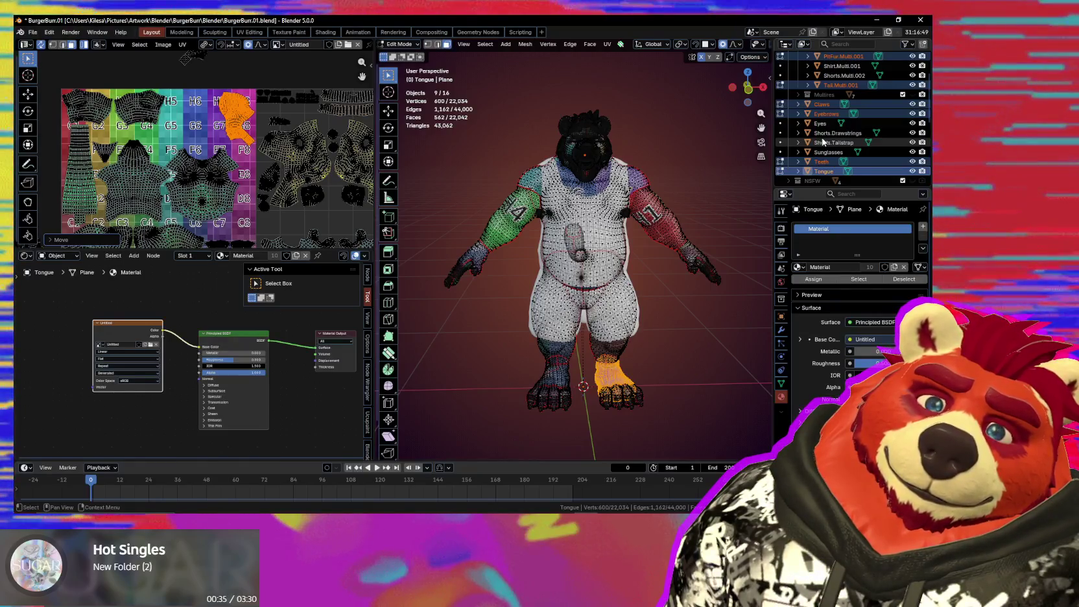
Step: Save BurgerBun.01.blend, keeping the foot island's G8–H8 placement
scroll(824, 143, "up", 3)
scroll(860, 155, "up", 3)
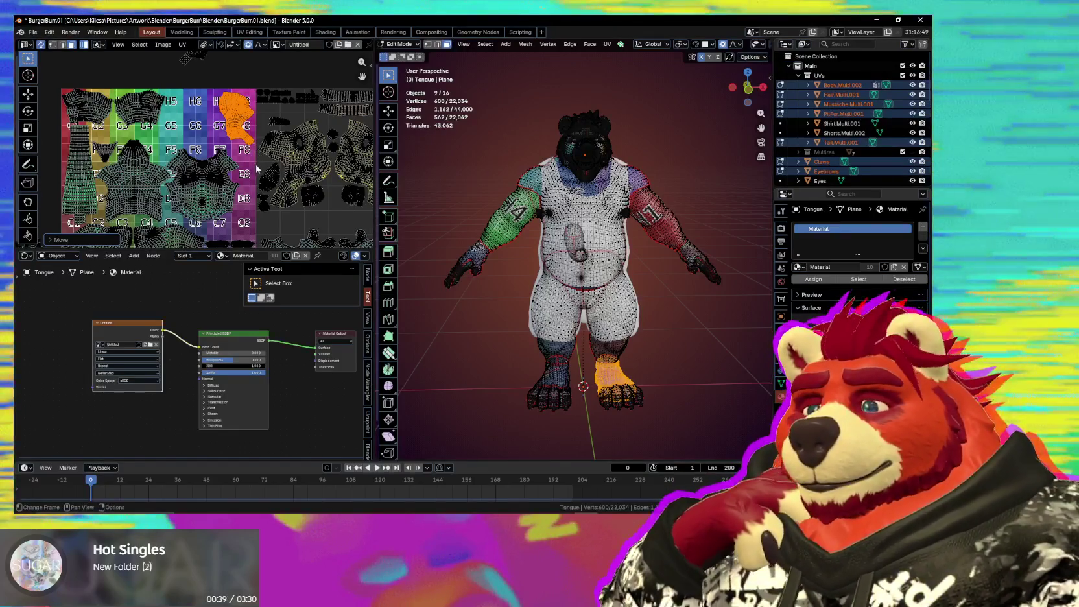
scroll(257, 168, "down", 2)
scroll(193, 180, "up", 4)
scroll(193, 180, "up", 2)
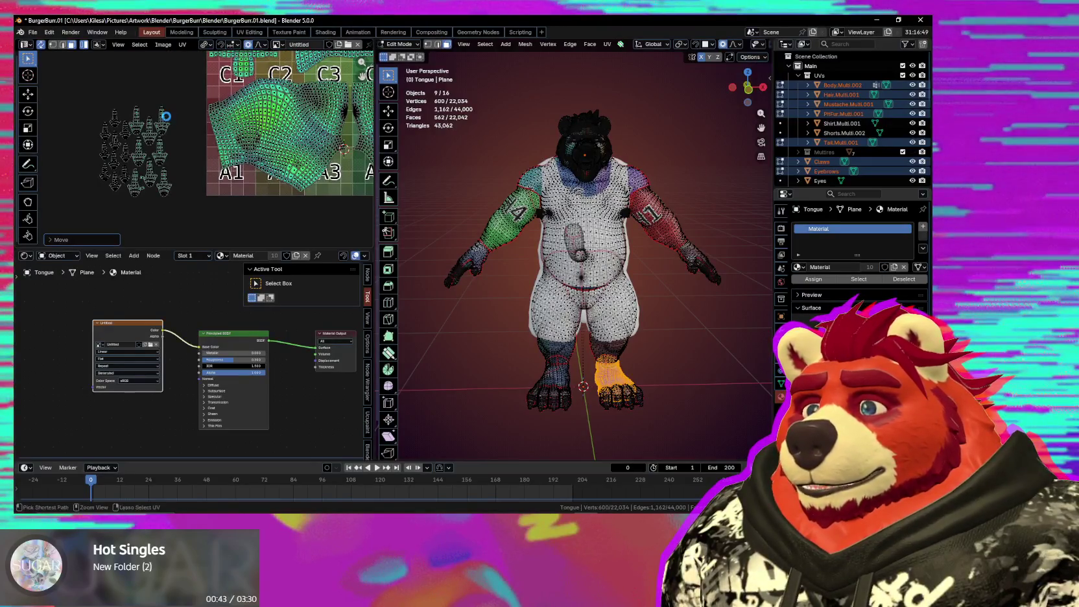
key("ctrl+s")
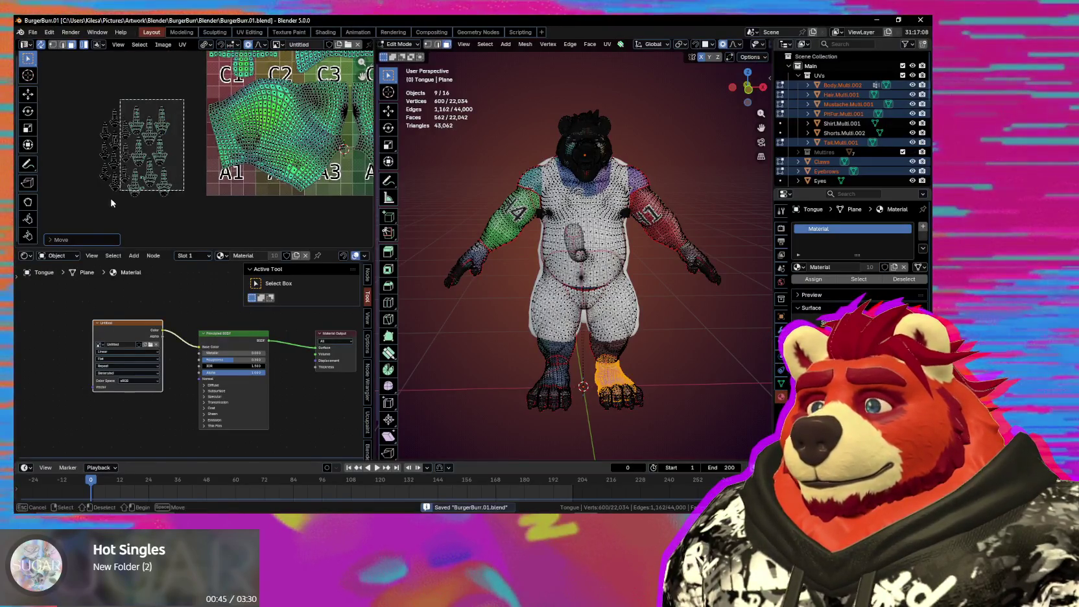
Step: Box-select every hand and foot claw island sitting left of the UV grid
left_click_drag(186, 98, 42, 246)
scroll(290, 213, "down", 2)
middle_click_drag(290, 214, 199, 236)
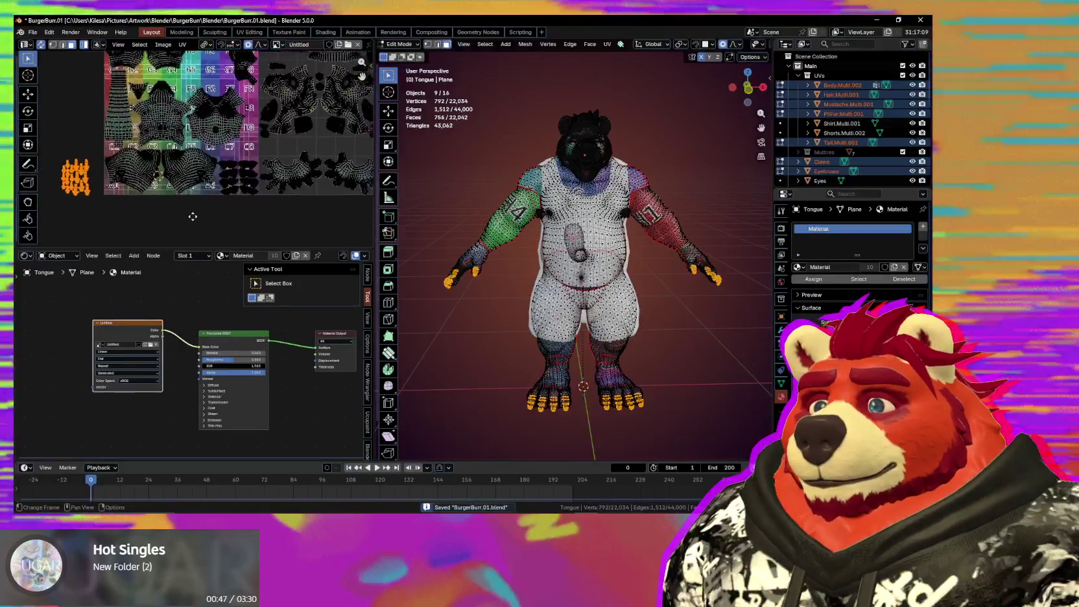
Step: Start moving the claw islands onto the grid, surveying tiles G–H, F5–F6 and C4–C6
scroll(198, 236, "up", 3)
key("g")
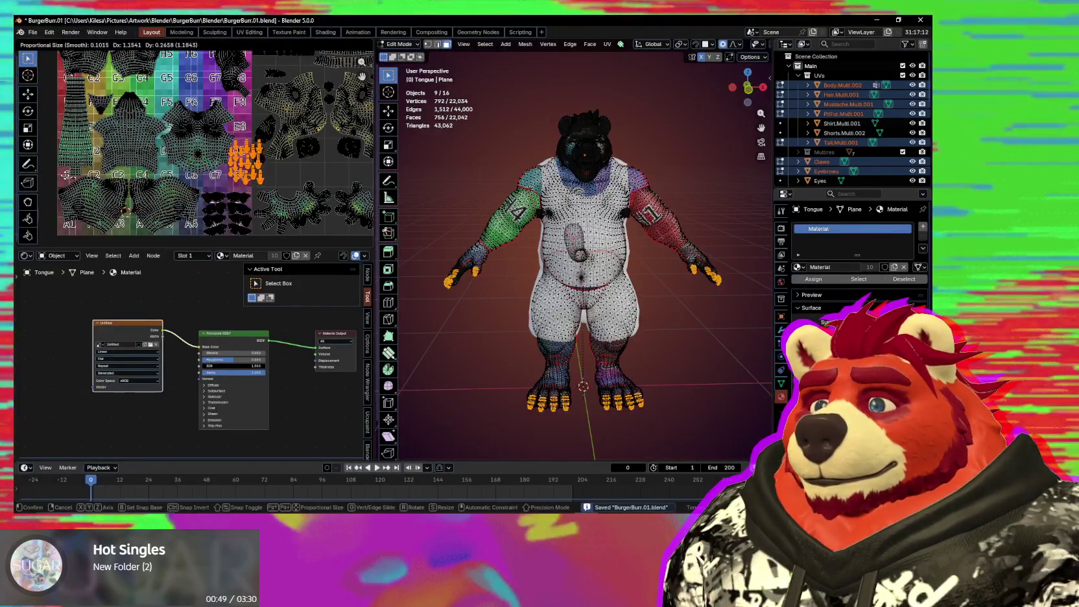
middle_click_drag(103, 159, 158, 75)
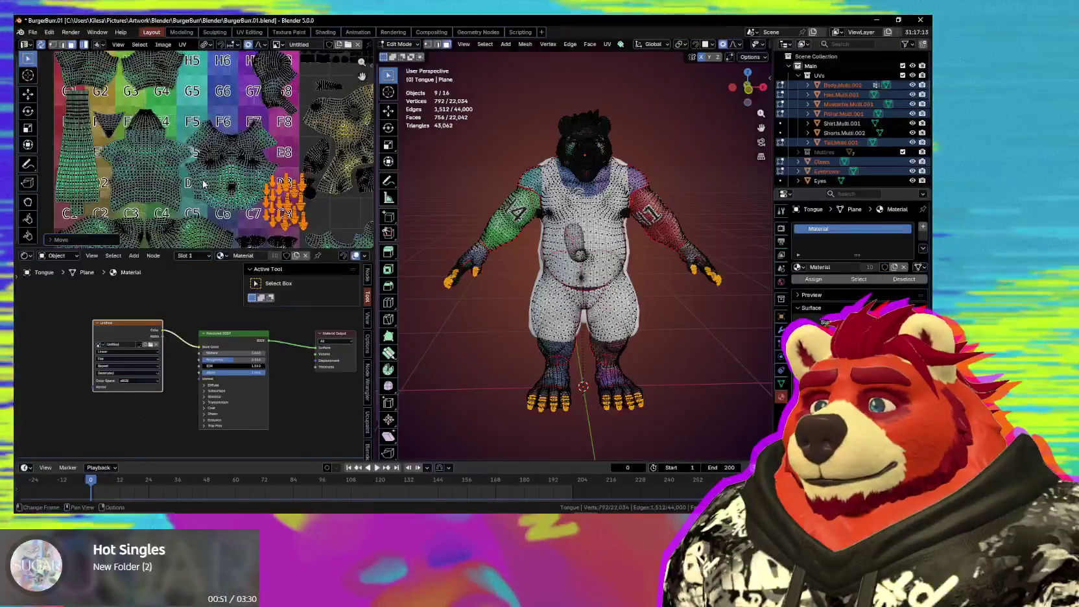
scroll(158, 75, "up", 2)
scroll(157, 74, "down", 2)
key("g")
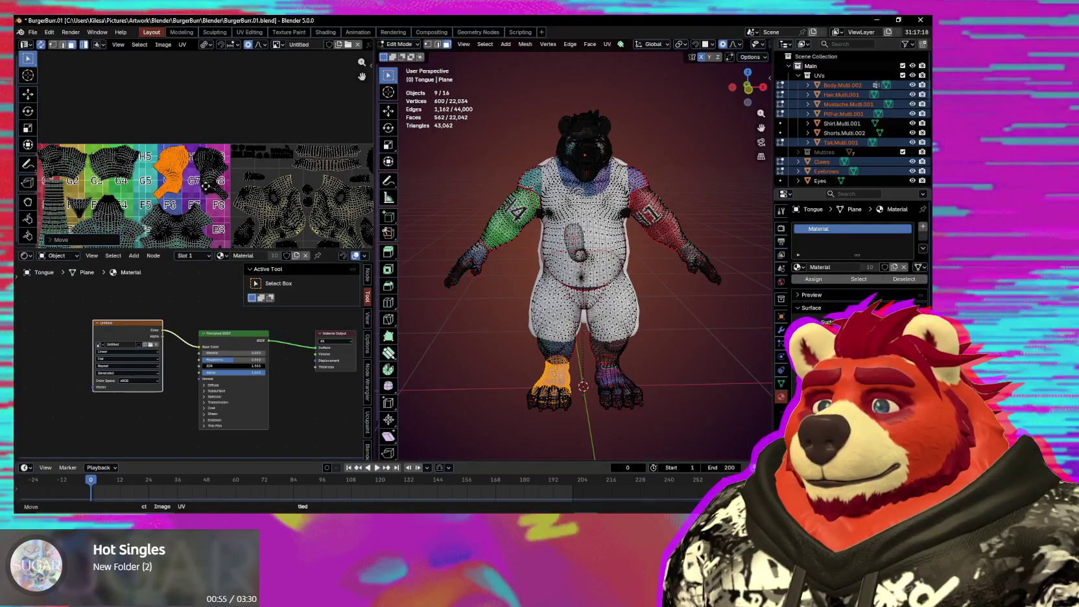
middle_click_drag(206, 186, 141, 106)
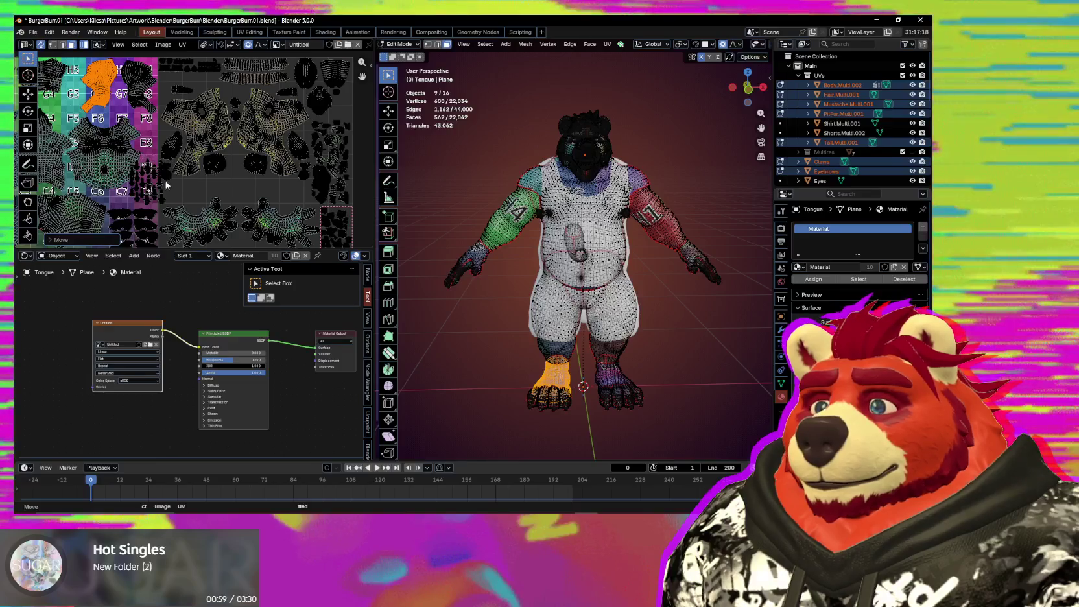
scroll(131, 150, "up", 6)
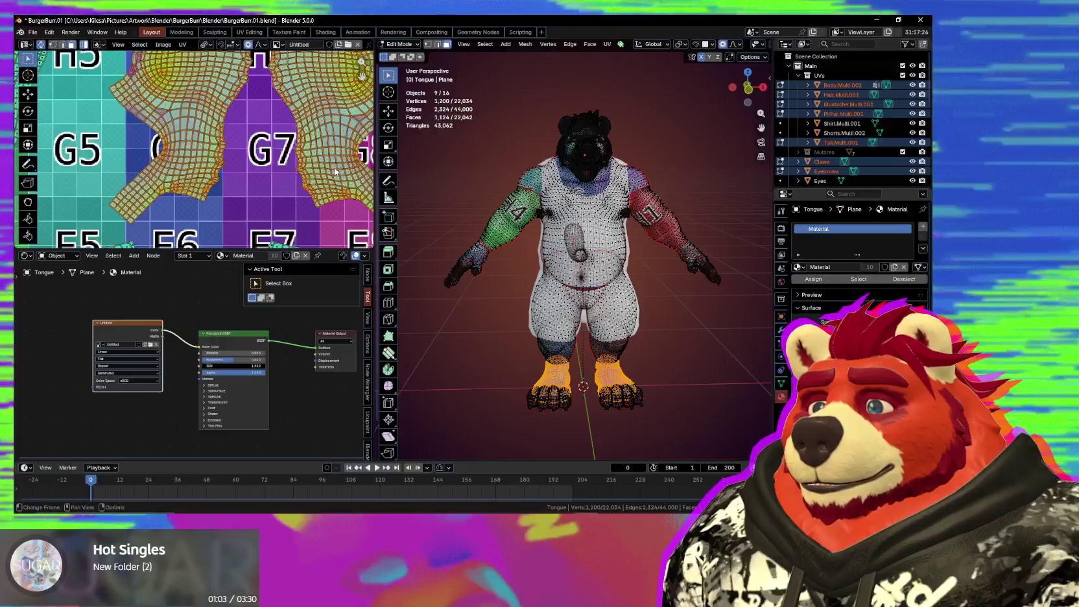
scroll(334, 166, "down", 6)
mouse_move(321, 153)
middle_mouse_down()
mouse_move(111, 148)
mouse_move(152, 91)
middle_mouse_up()
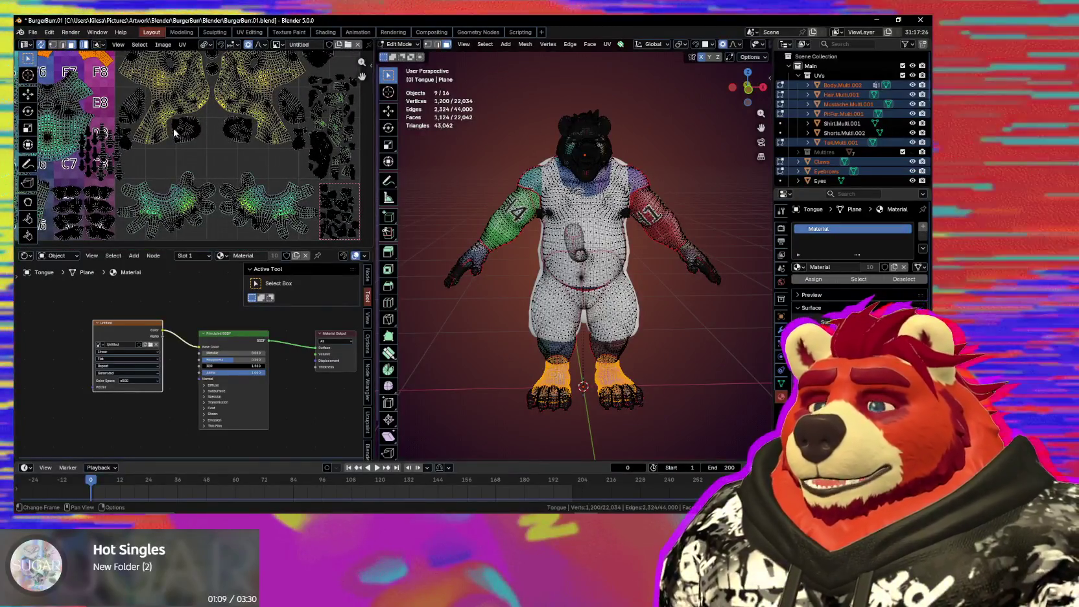
middle_click_drag(202, 206, 279, 213)
scroll(215, 188, "up", 3)
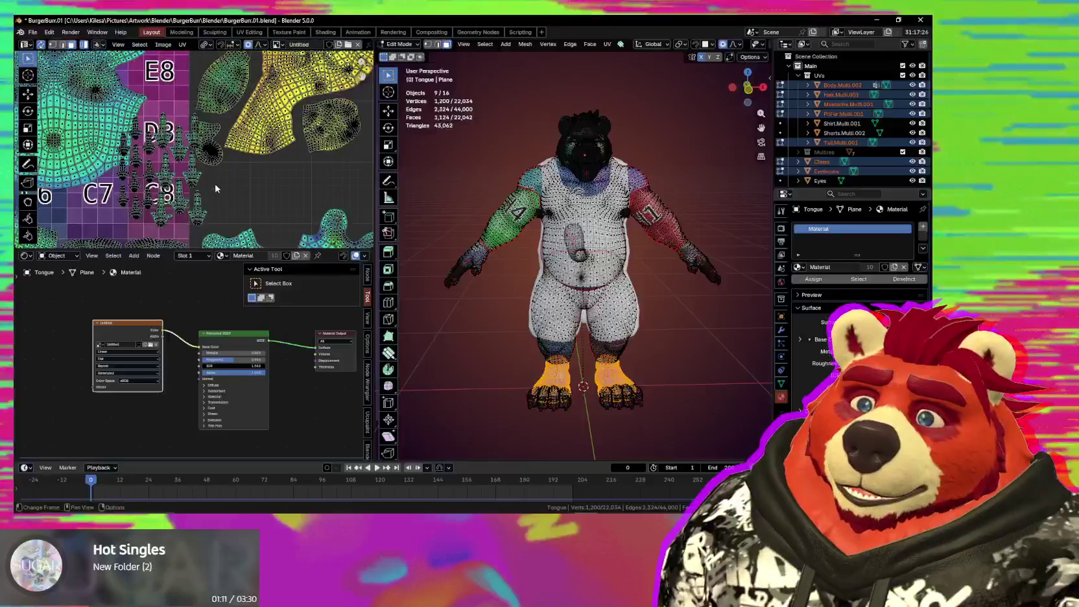
scroll(215, 188, "up", 2)
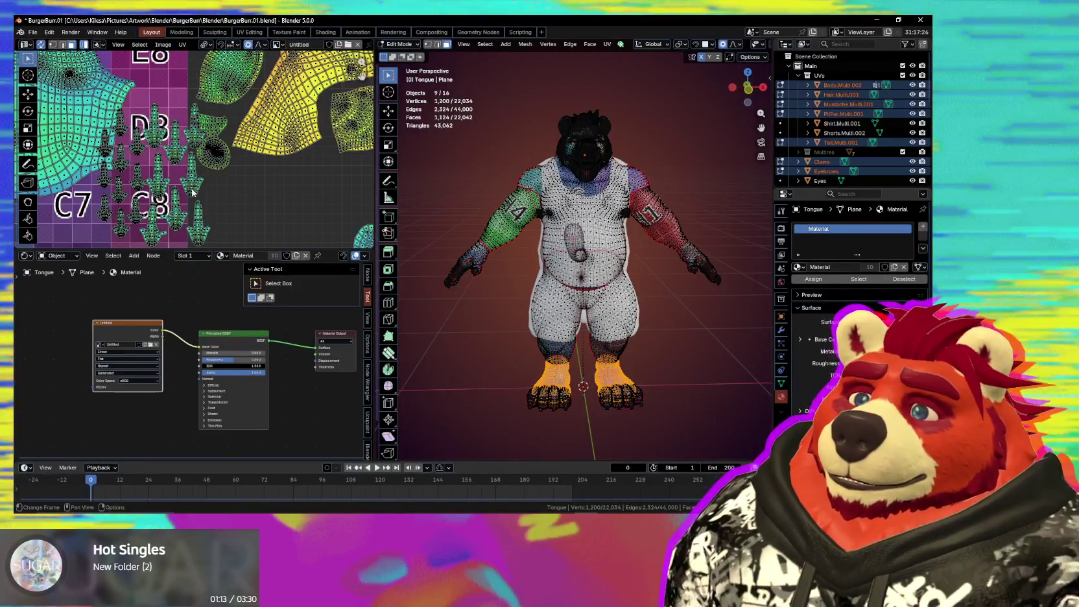
scroll(192, 190, "down", 2)
scroll(220, 185, "down", 4)
scroll(238, 180, "up", 4)
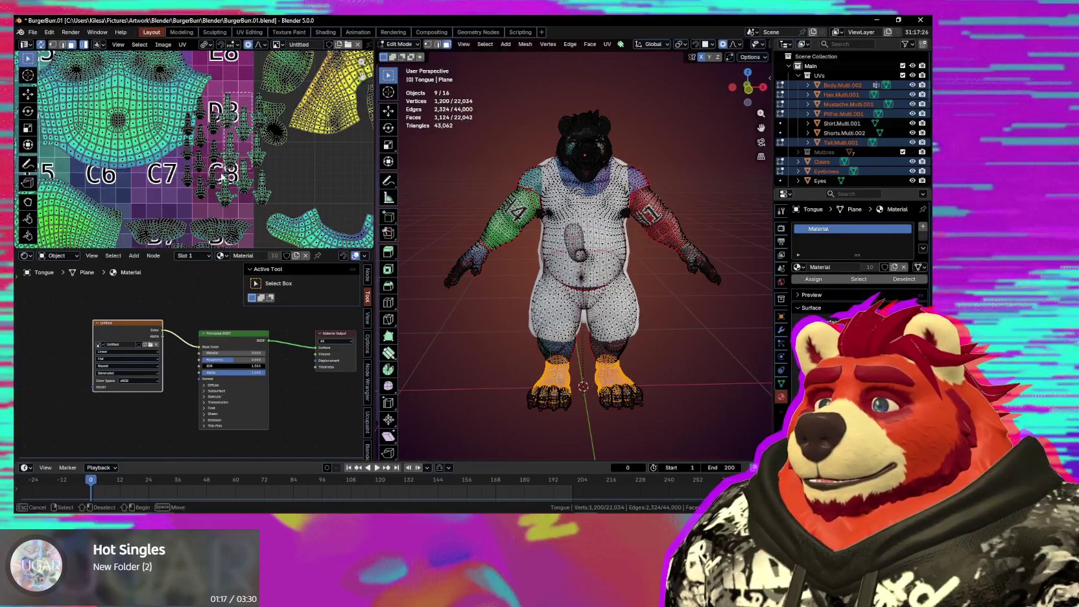
Step: Select the claw islands near D3 and C8 and scale them down around a set pivot
left_click_drag(187, 209, 186, 208)
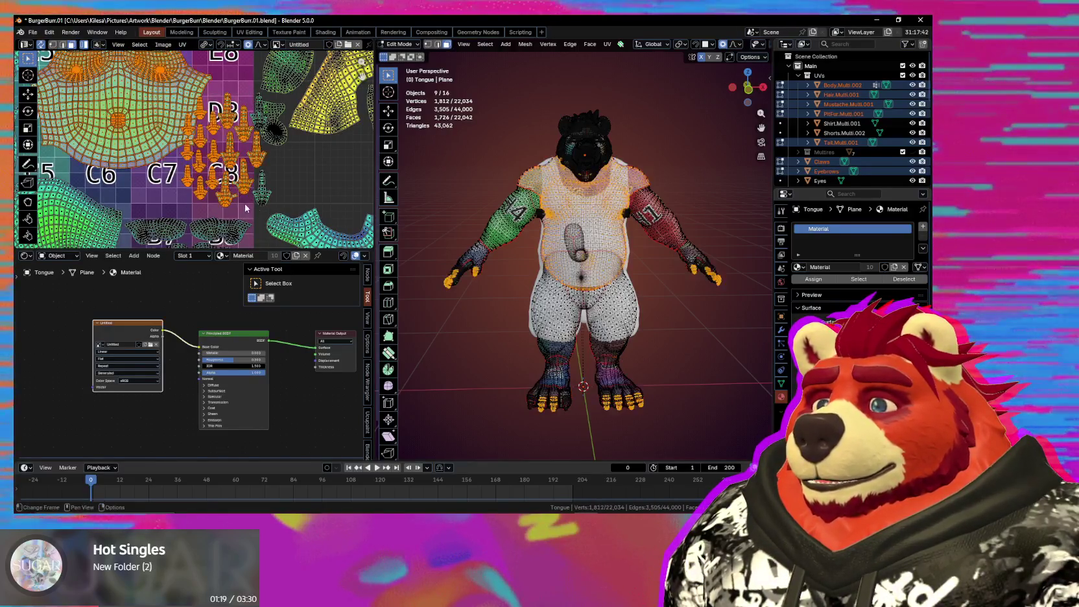
scroll(143, 115, "down", 1)
scroll(142, 114, "down", 2)
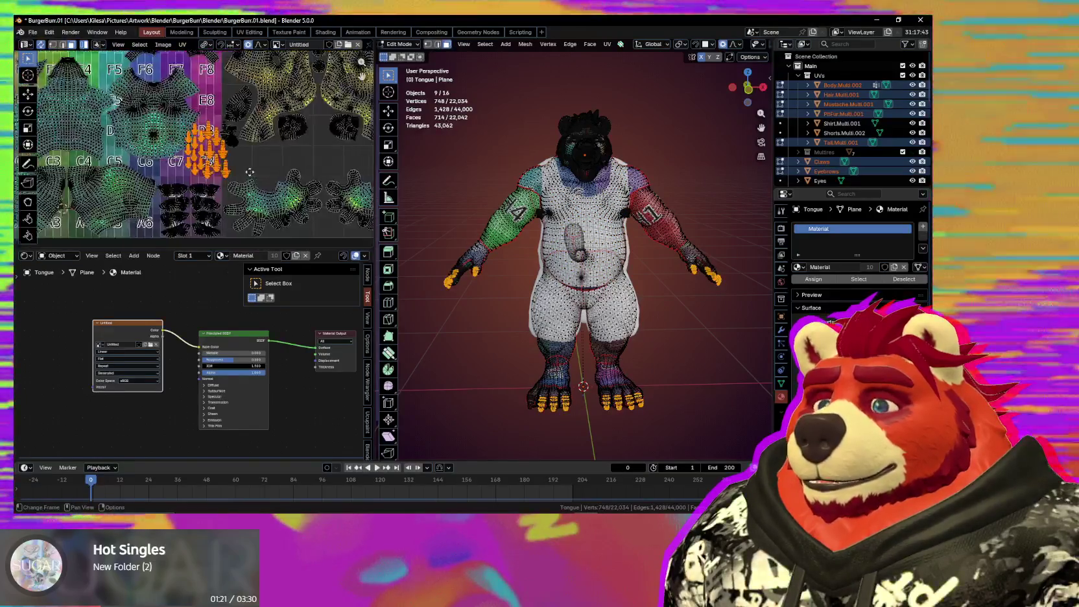
scroll(143, 115, "down", 1)
scroll(142, 114, "down", 2)
scroll(229, 192, "up", 1)
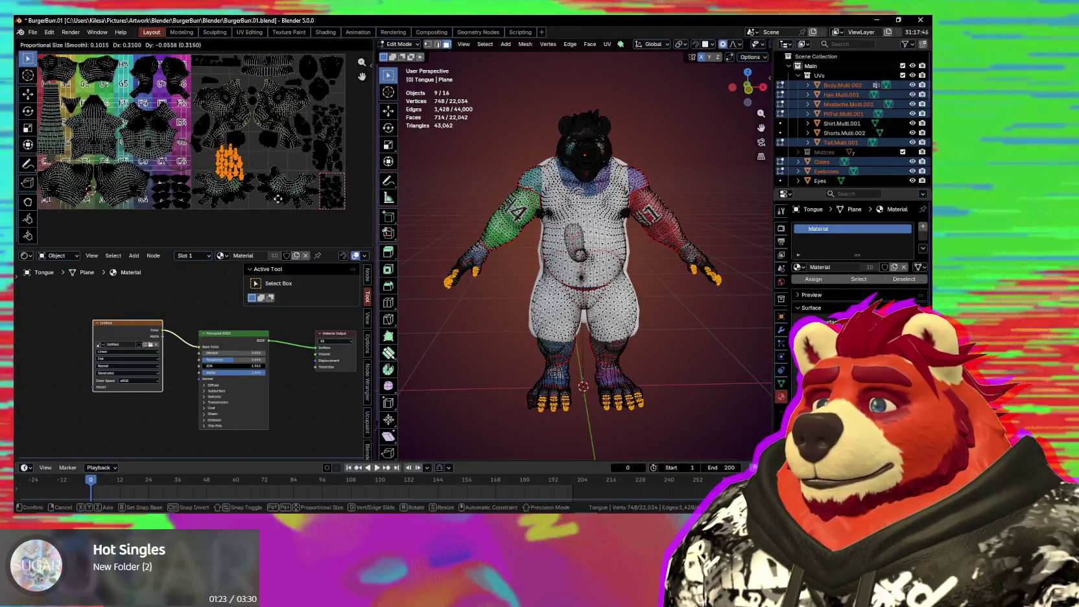
scroll(200, 188, "up", 1)
scroll(283, 195, "up", 2)
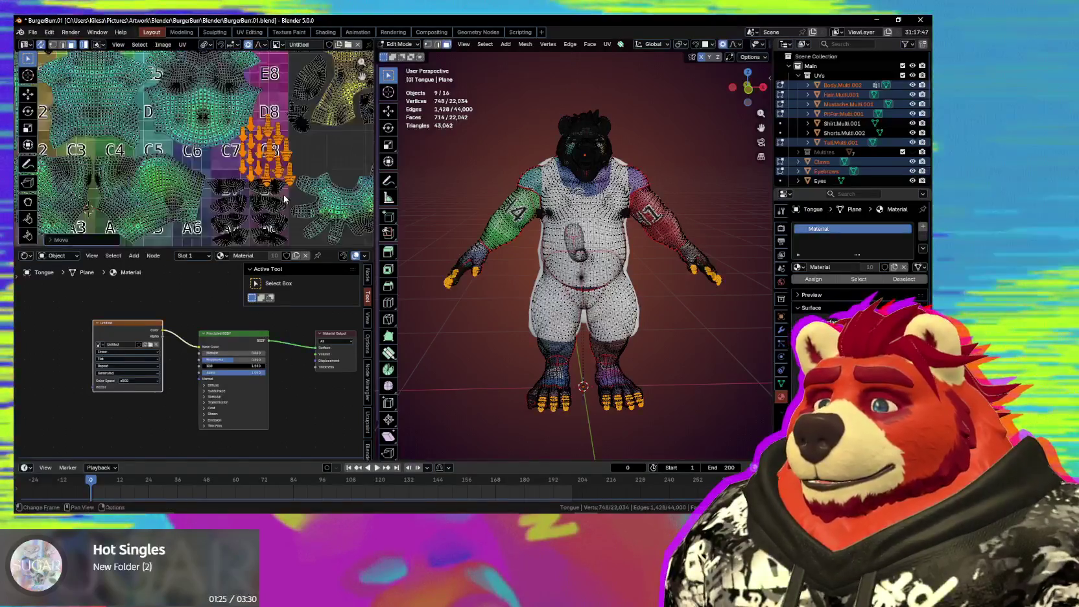
scroll(283, 195, "up", 2)
key("s")
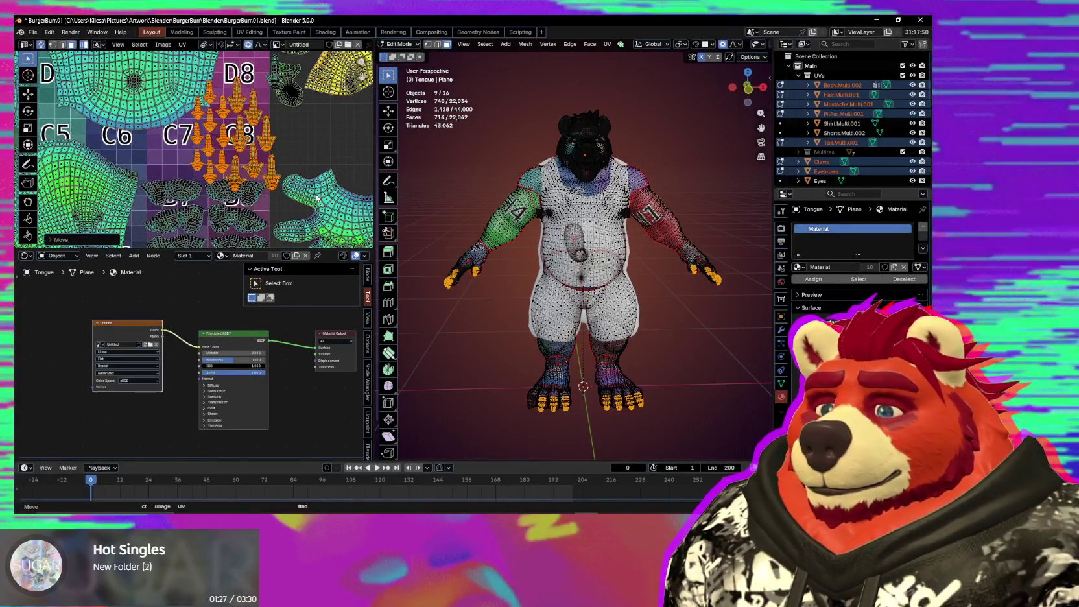
left_click(306, 134)
scroll(311, 149, "up", 2)
key("s")
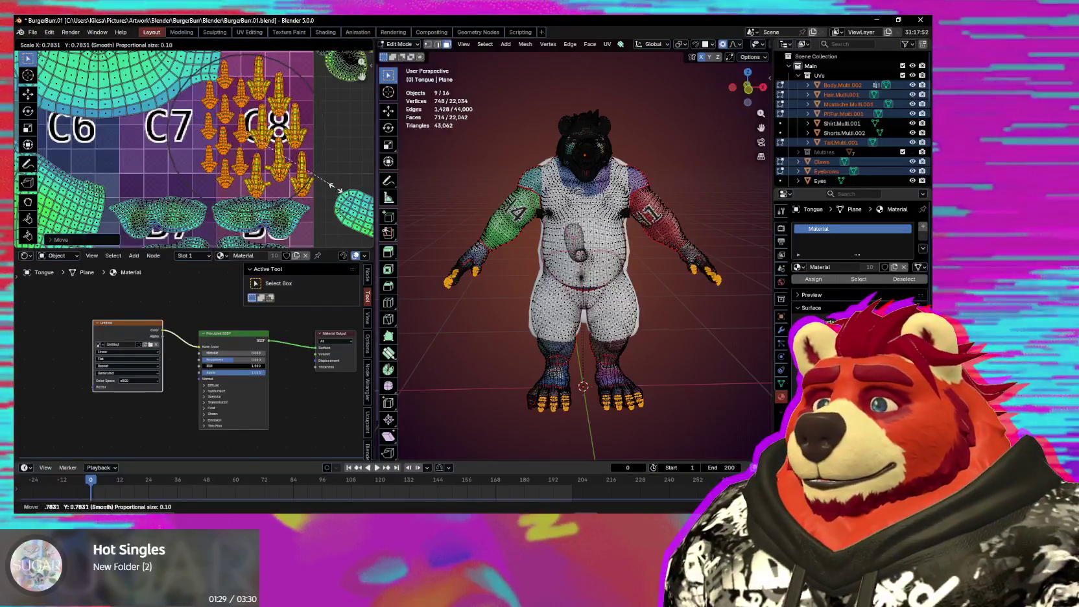
left_click(337, 187)
Step: Move the shrunken claw islands into tile C8, just below D8
scroll(261, 186, "down", 1)
scroll(261, 186, "down", 2)
scroll(261, 187, "down", 2)
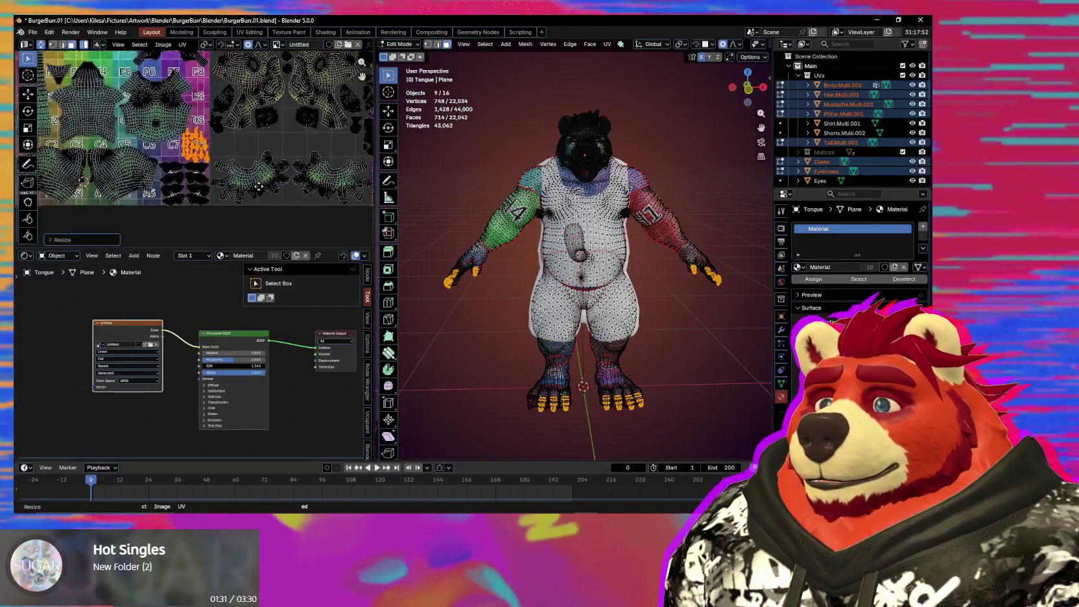
scroll(233, 162, "up", 1)
scroll(208, 142, "up", 2)
scroll(186, 128, "up", 2)
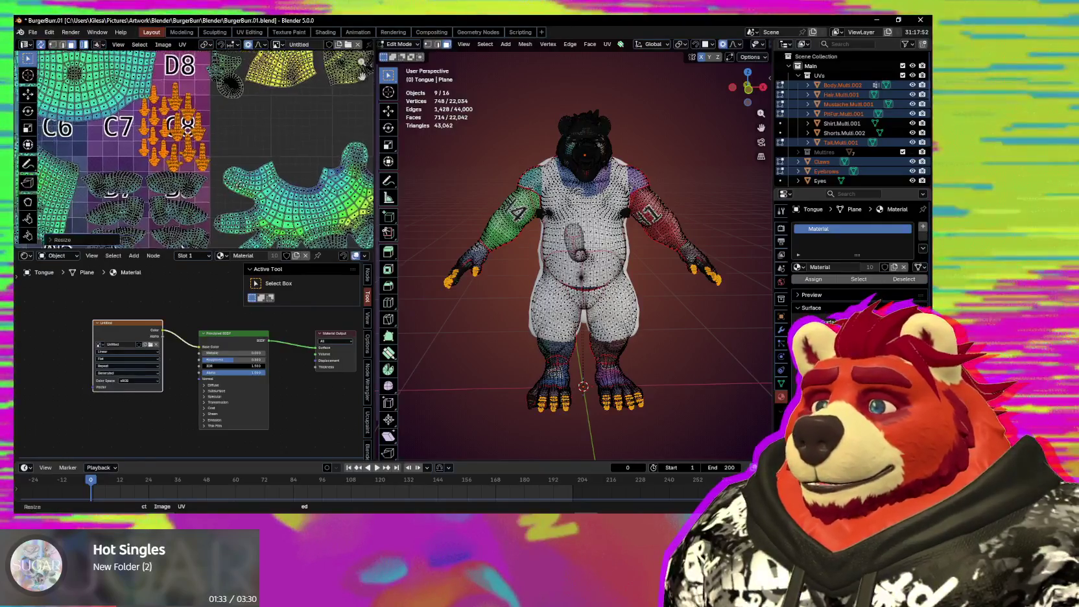
scroll(186, 128, "up", 1)
key("g")
left_click(242, 183)
scroll(214, 179, "up", 3)
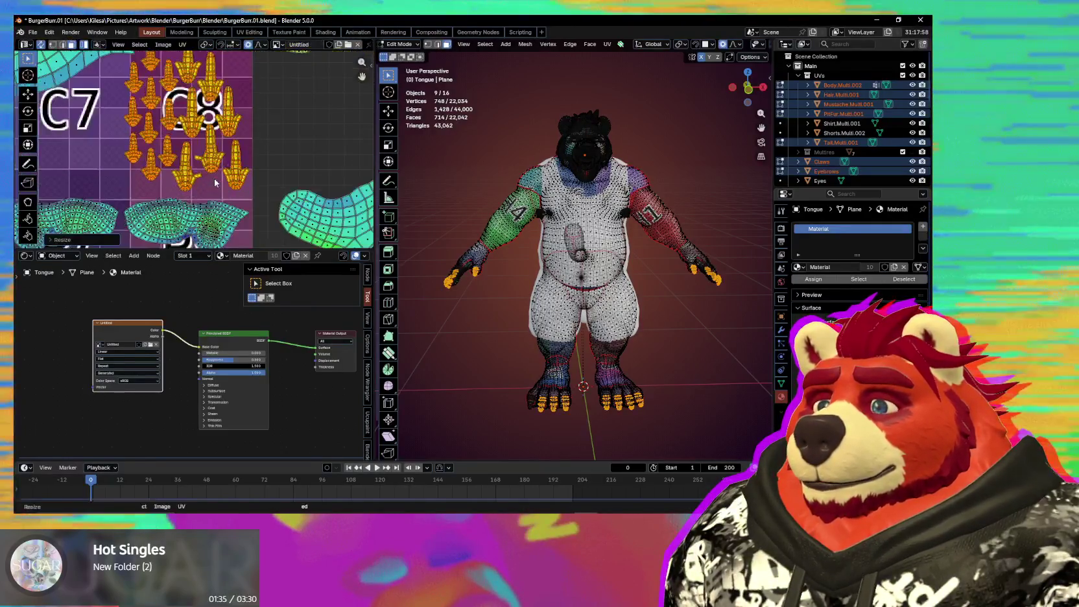
key("g")
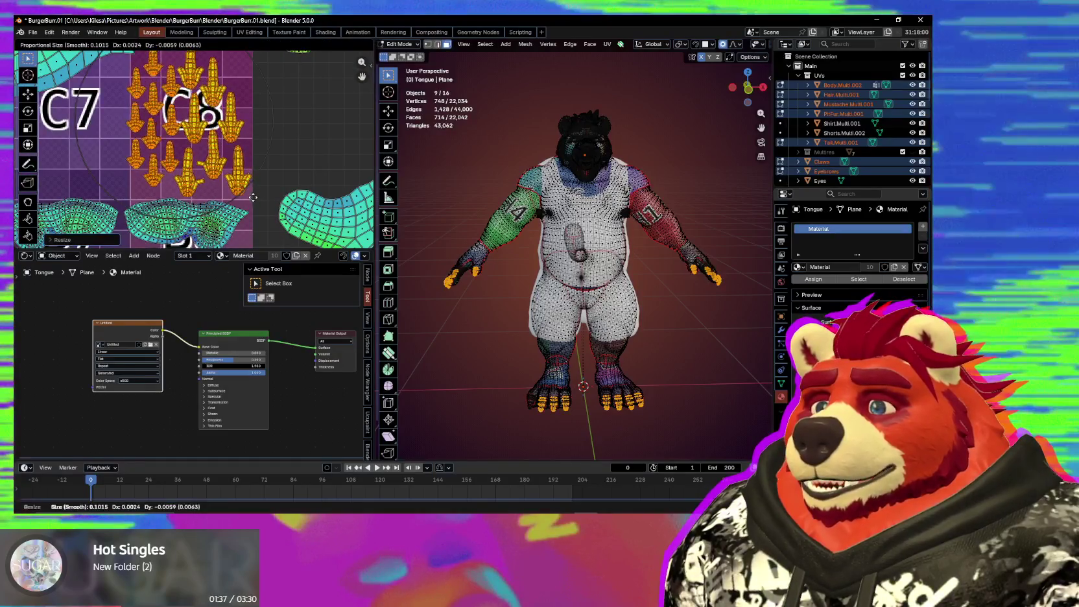
scroll(231, 206, "down", 3)
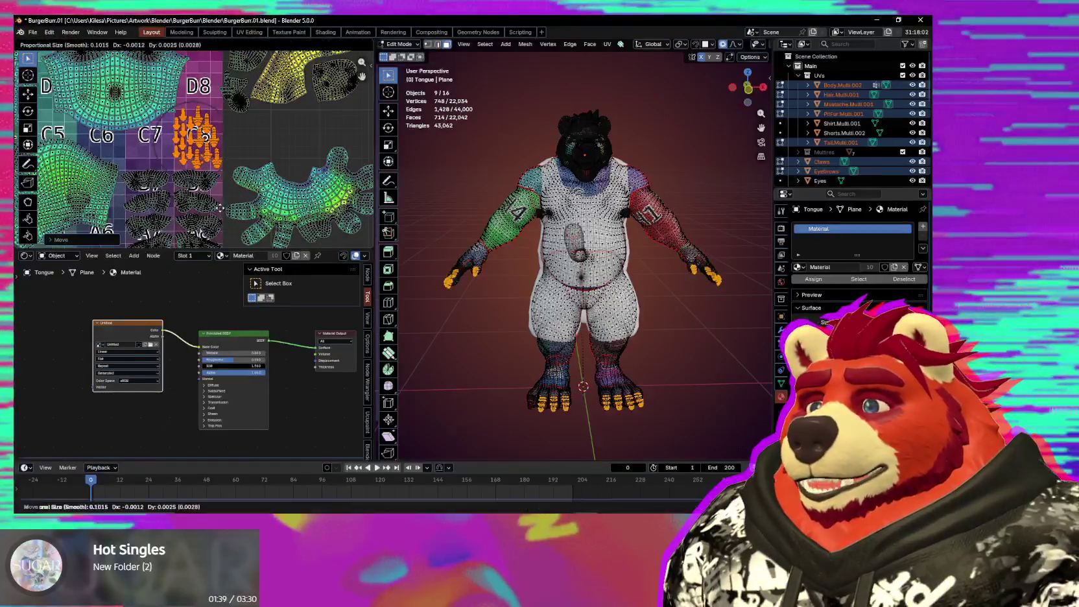
left_click(220, 208)
scroll(207, 202, "down", 4)
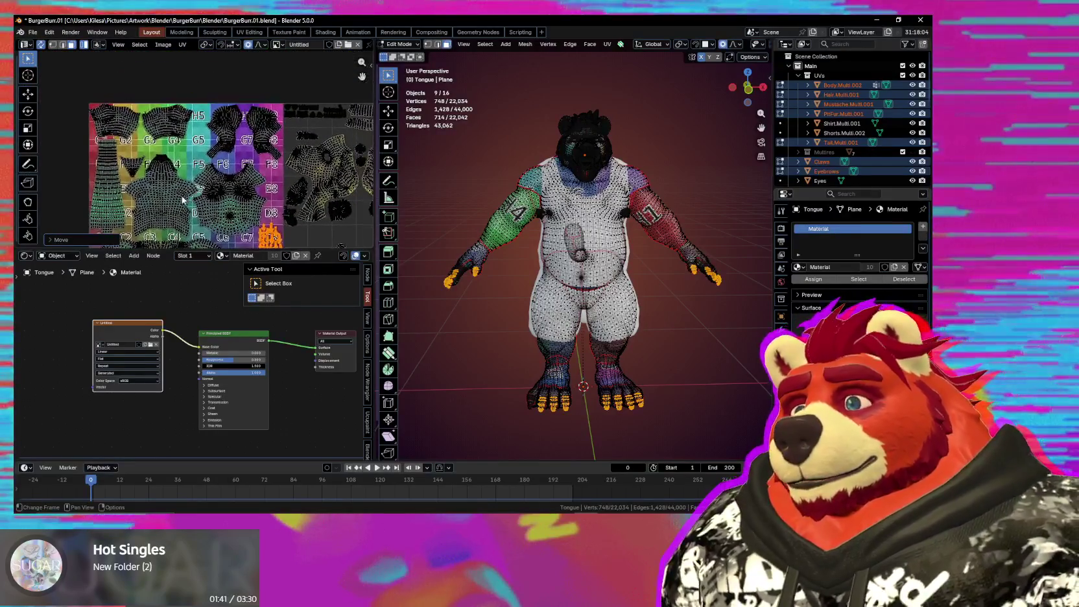
Step: Bring tiles G2–G5 and F4–F5 into view and select the arm island at top-left
scroll(148, 176, "down", 1)
mouse_move(187, 214)
middle_mouse_down()
mouse_move(187, 156)
mouse_move(211, 171)
middle_mouse_up()
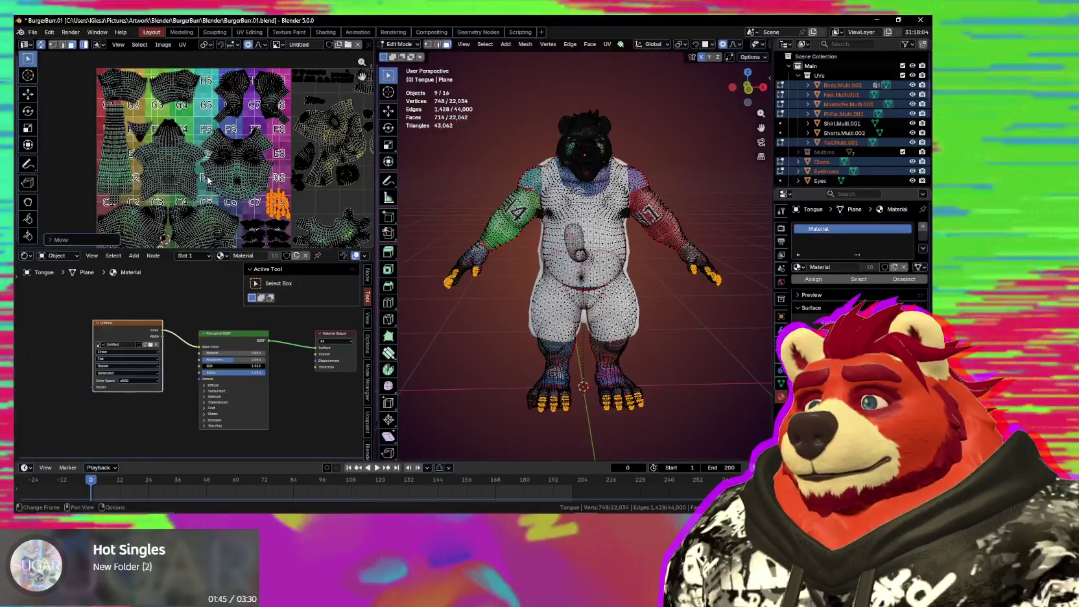
scroll(210, 171, "up", 3)
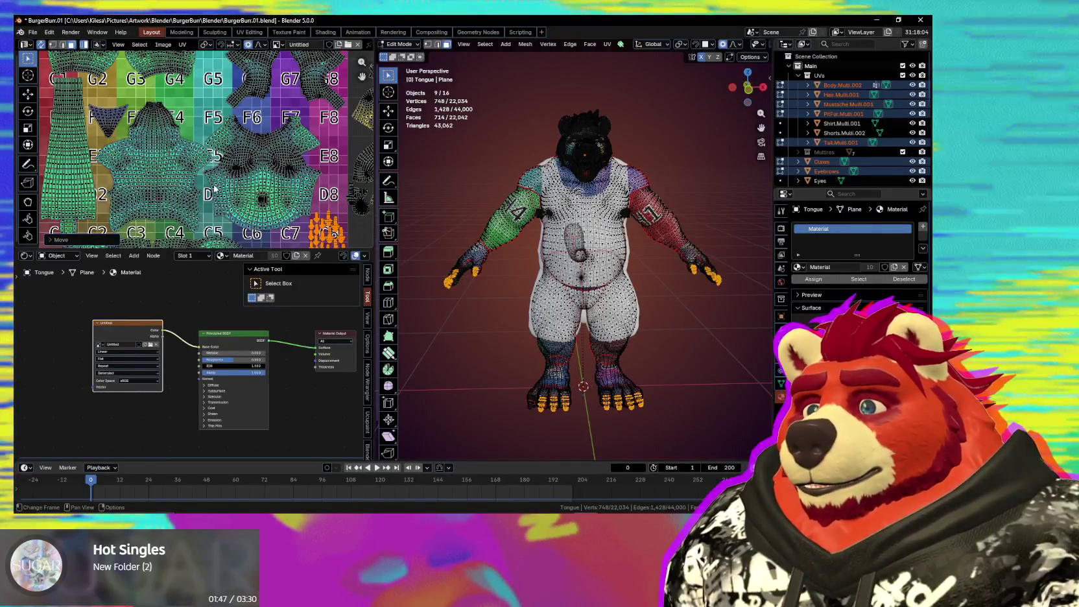
middle_click_drag(245, 170, 219, 222)
scroll(248, 134, "up", 1)
middle_click_drag(249, 134, 237, 156)
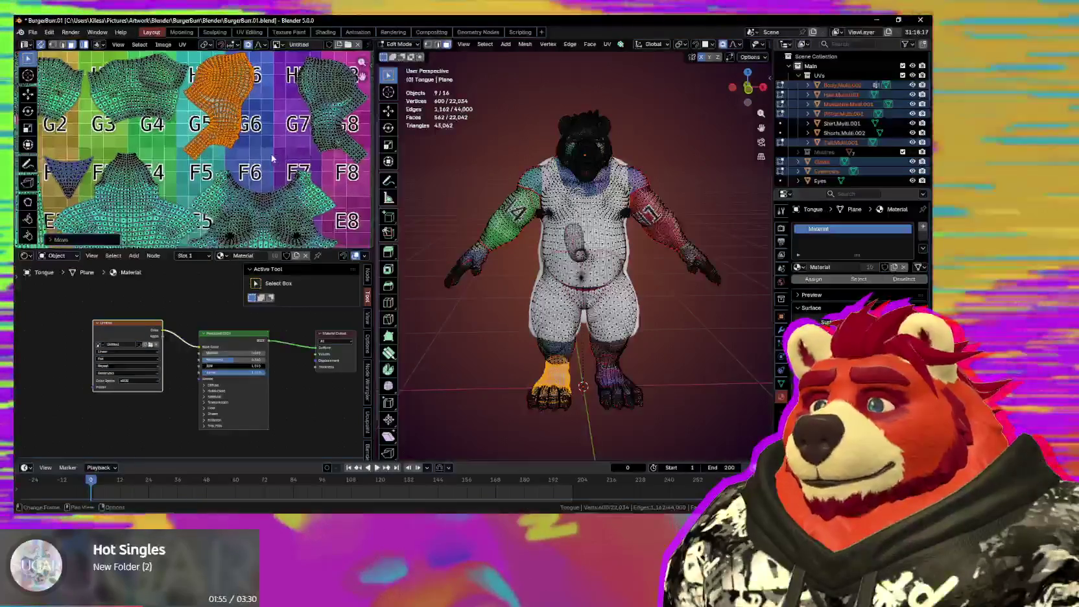
scroll(291, 201, "up", 1)
middle_click_drag(291, 201, 415, 167)
mouse_move(219, 170)
middle_mouse_down()
mouse_move(260, 155)
mouse_move(201, 164)
middle_mouse_up()
left_click(201, 162)
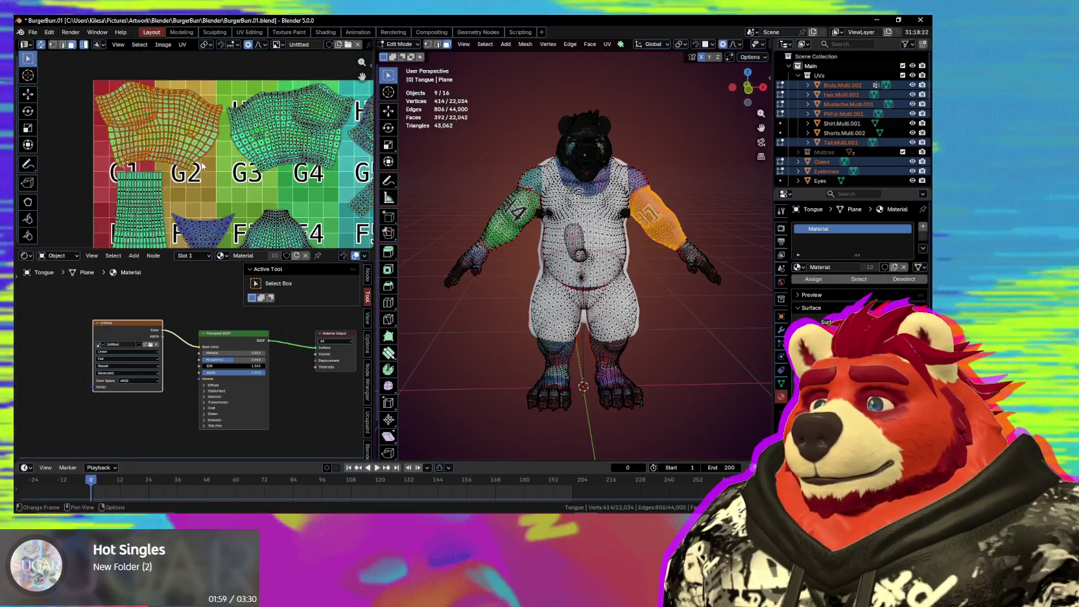
Step: Place the claw islands down near tile A6 at the grid's bottom edge
scroll(201, 165, "down", 2)
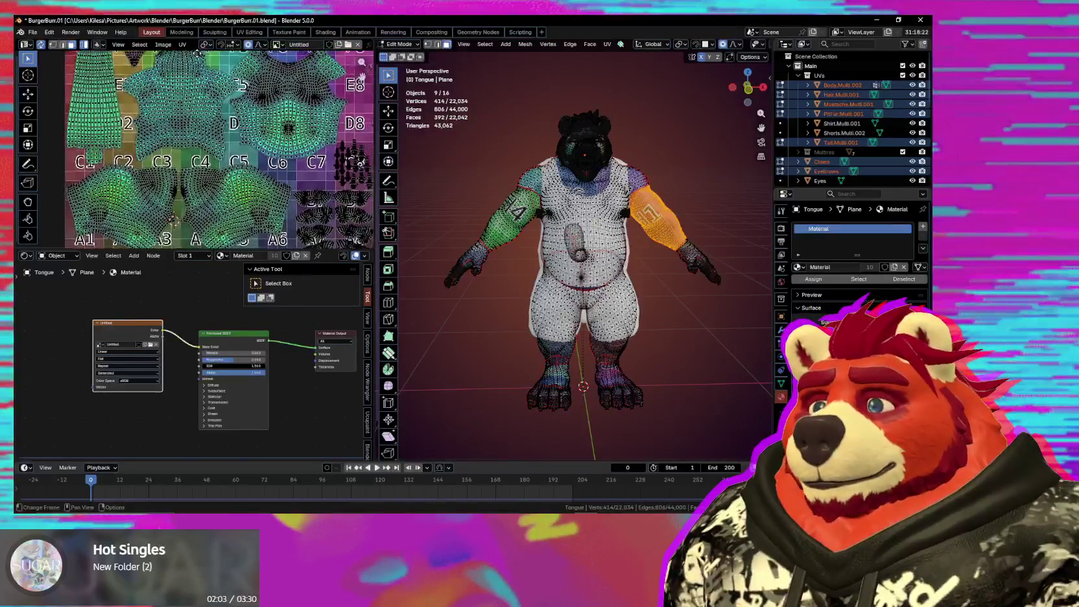
middle_click_drag(266, 211, 161, 95)
middle_click_drag(254, 145, 219, 155)
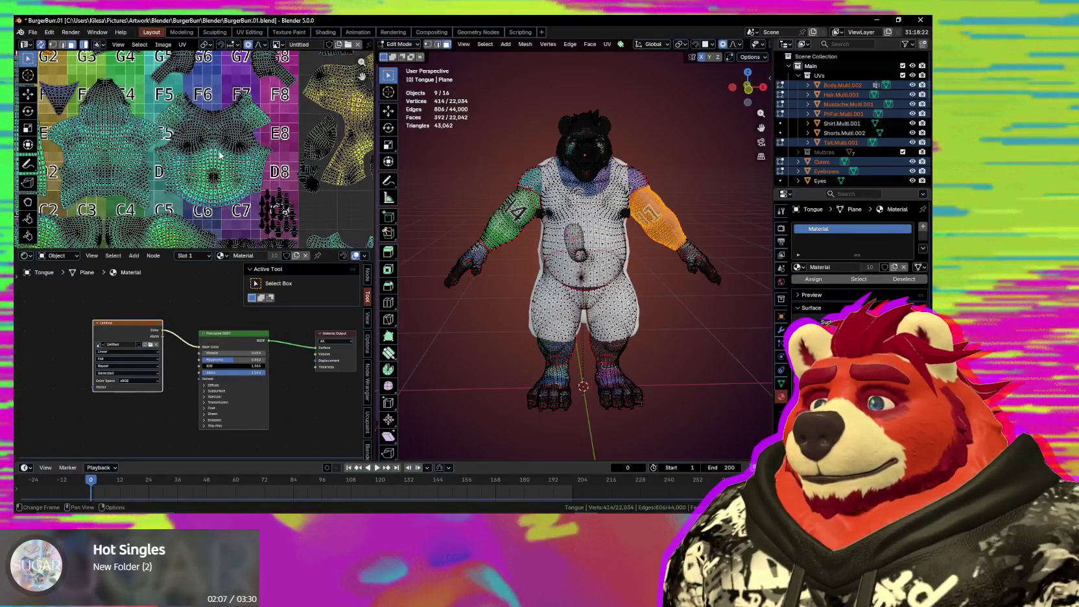
mouse_move(220, 155)
middle_mouse_down()
mouse_move(260, 161)
mouse_move(307, 234)
mouse_move(250, 154)
middle_mouse_up()
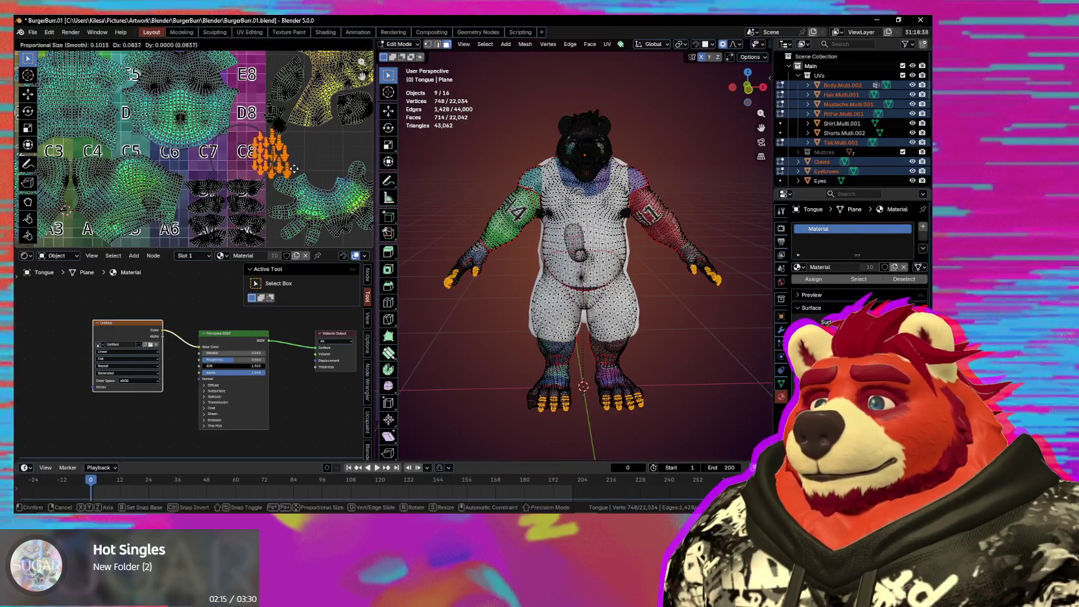
left_click(186, 67)
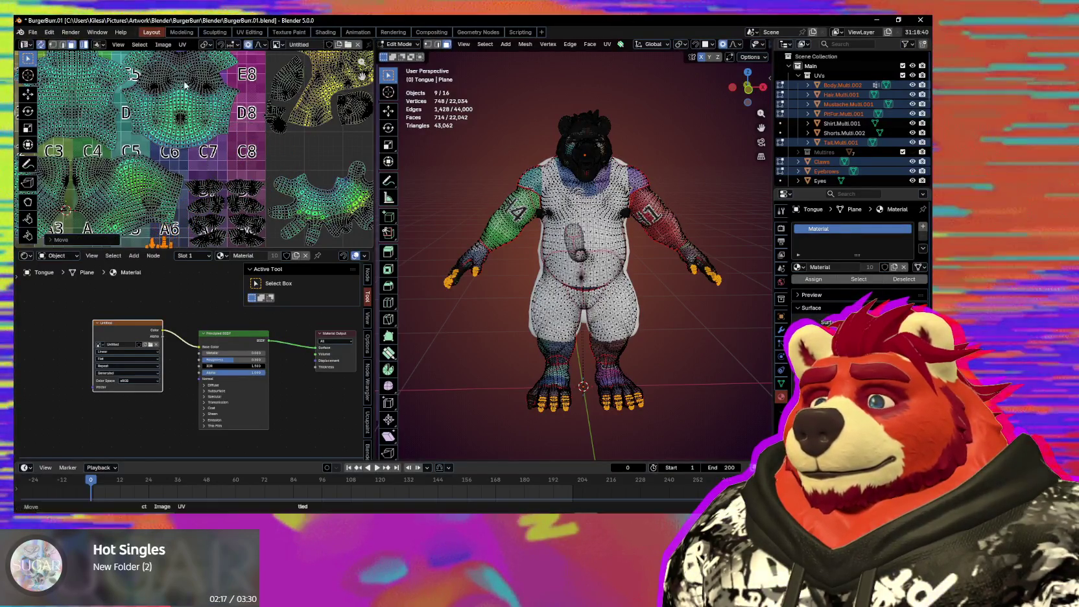
Step: Select the torso island with L and move it to a new grid position
scroll(241, 143, "down", 2)
scroll(243, 167, "up", 1)
scroll(243, 167, "up", 1)
key("l")
key("g")
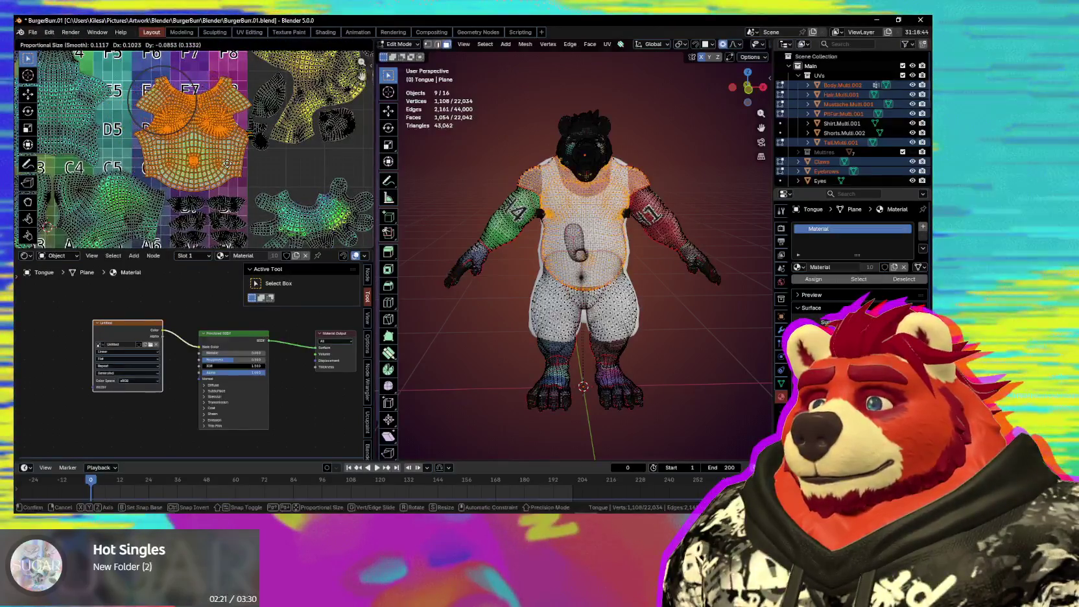
left_click(219, 166)
Step: Finish shrinking the hand islands and shift the selected islands into place
mouse_move(256, 138)
middle_mouse_down()
mouse_move(219, 147)
mouse_move(250, 90)
middle_mouse_up()
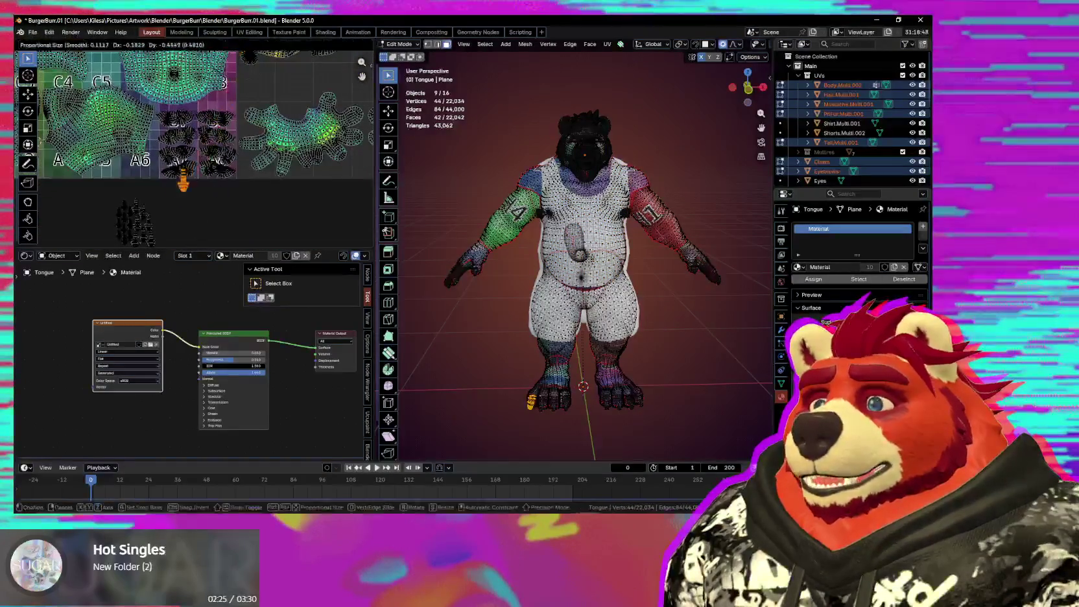
scroll(215, 121, "up", 2)
key("g")
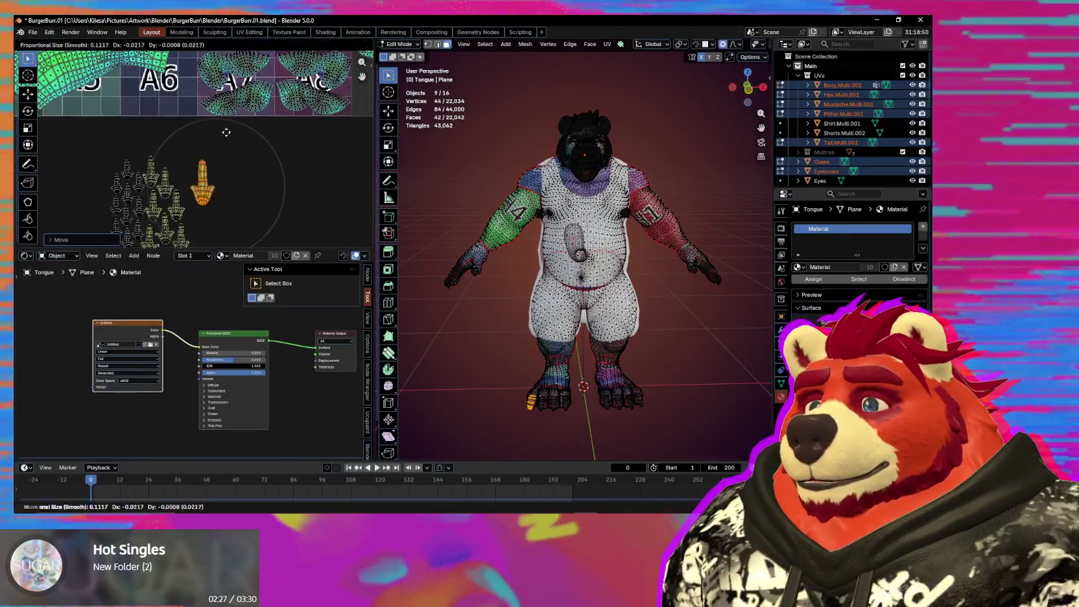
left_click(233, 144)
scroll(208, 144, "up", 3)
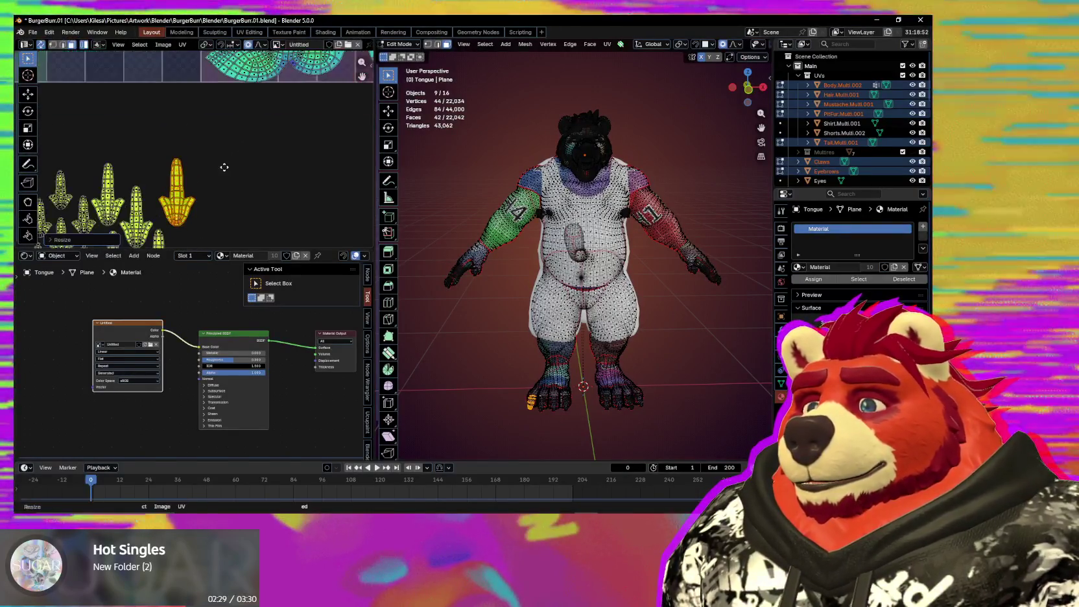
key("g")
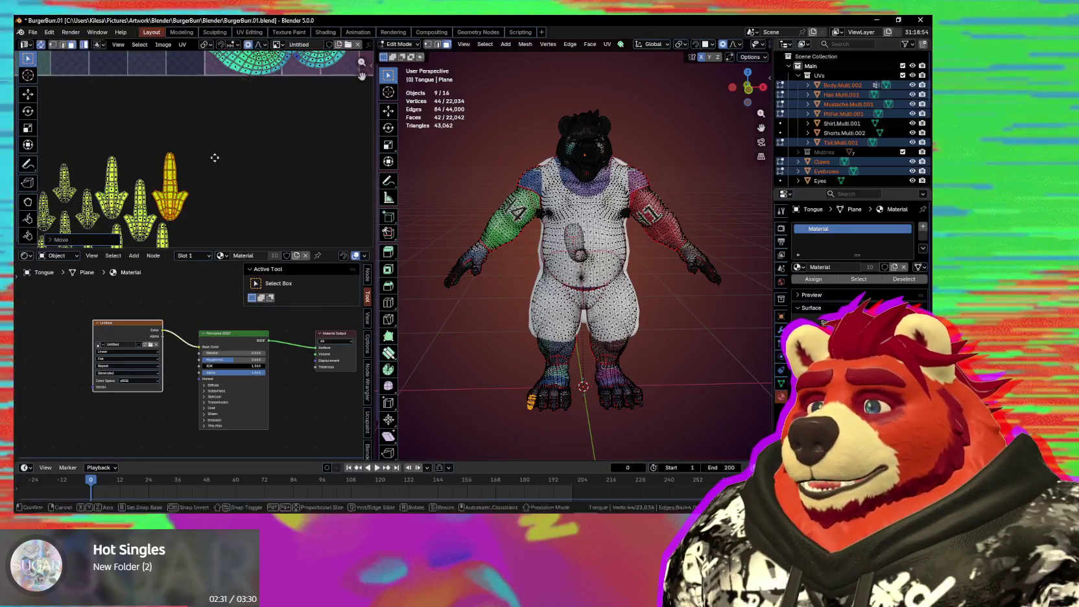
scroll(216, 159, "down", 4)
scroll(209, 166, "up", 4)
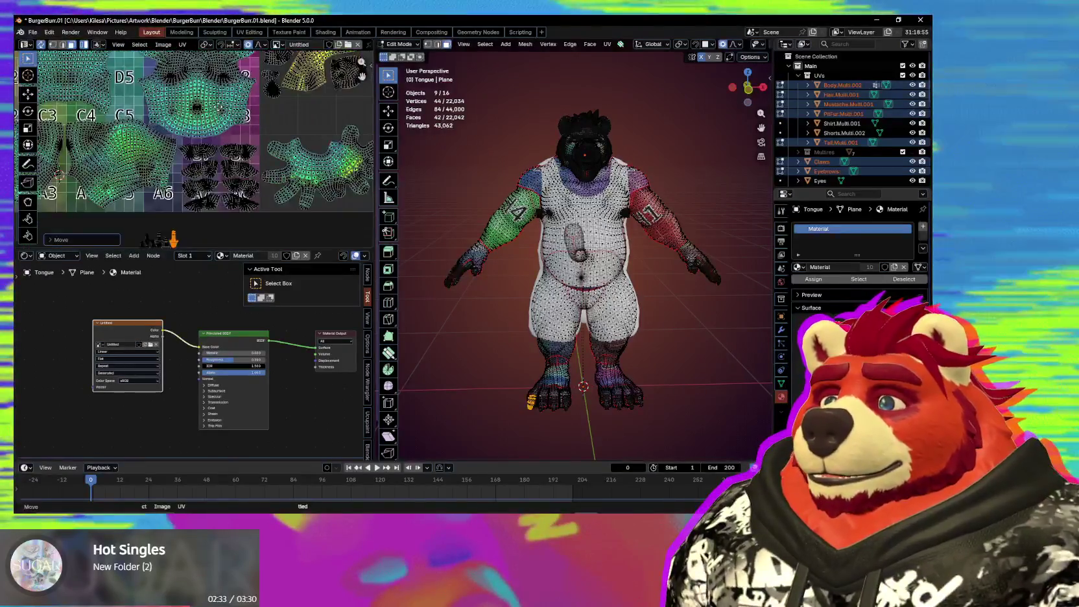
scroll(210, 165, "up", 1)
Step: Reselect the torso island and move it with proportional falloff over E6–E7 and D6
key("l")
key("g")
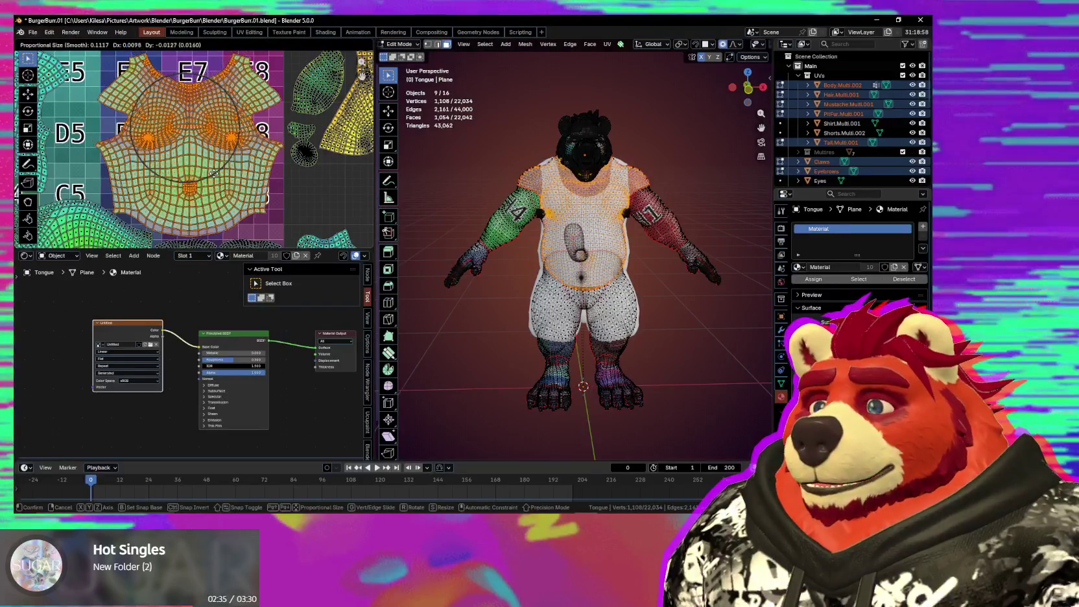
scroll(180, 157, "down", 2)
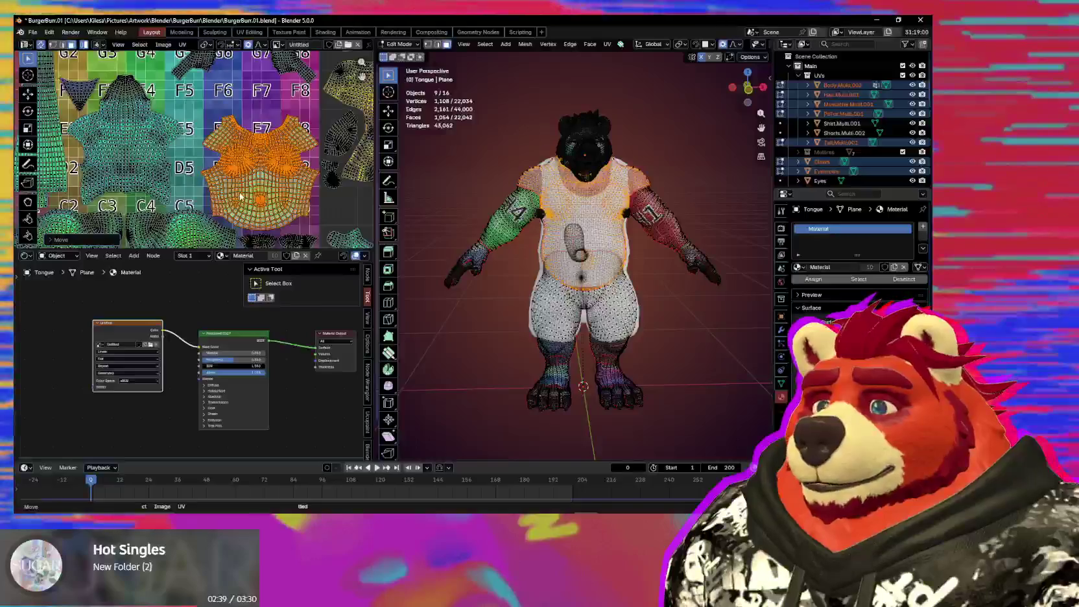
scroll(240, 197, "down", 1)
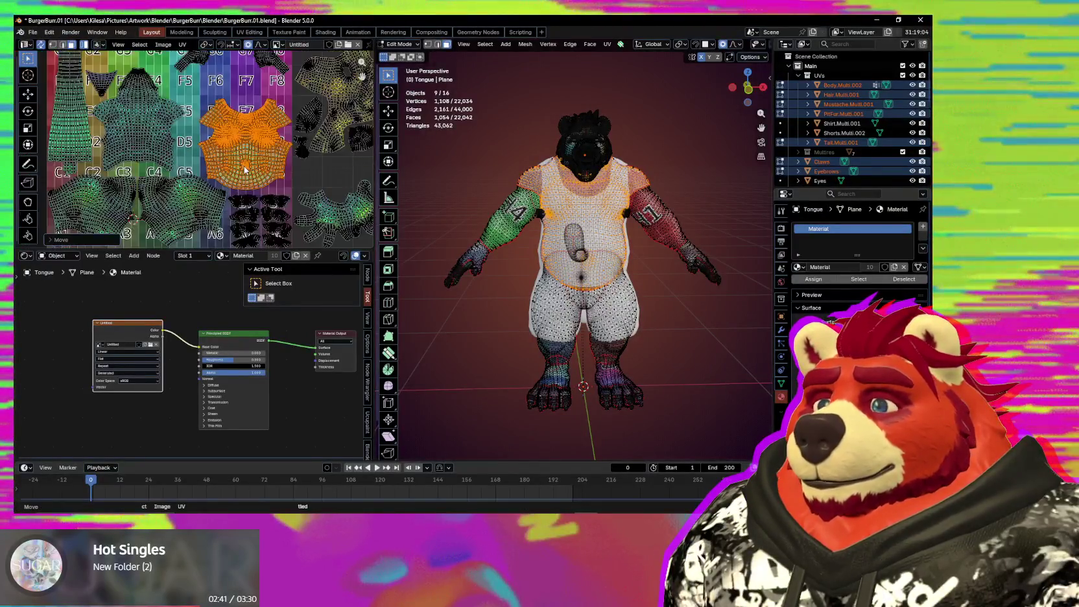
middle_click_drag(243, 166, 278, 212)
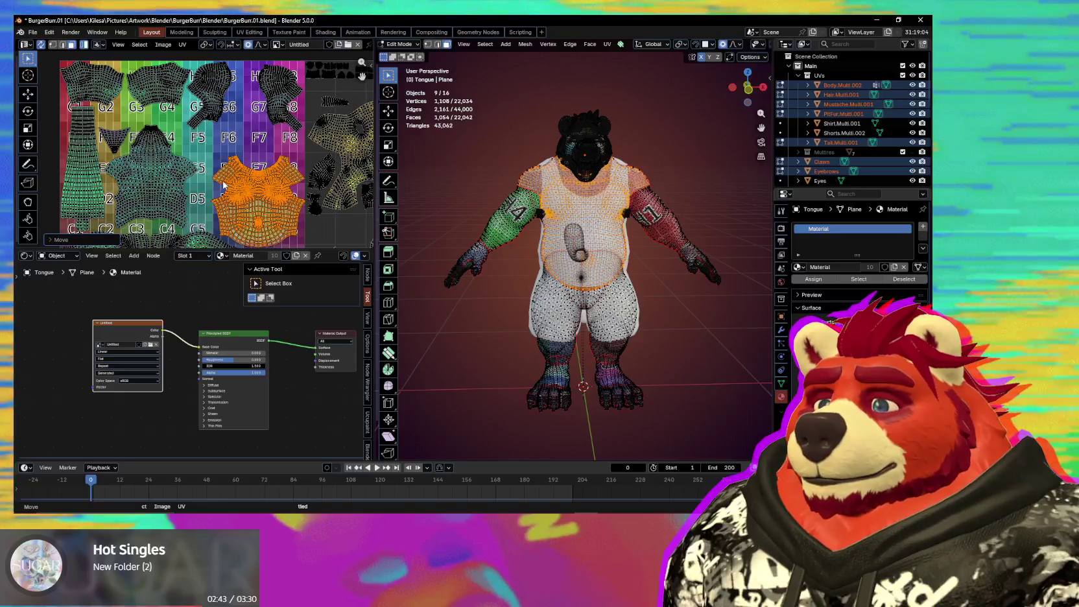
middle_click_drag(223, 186, 234, 167)
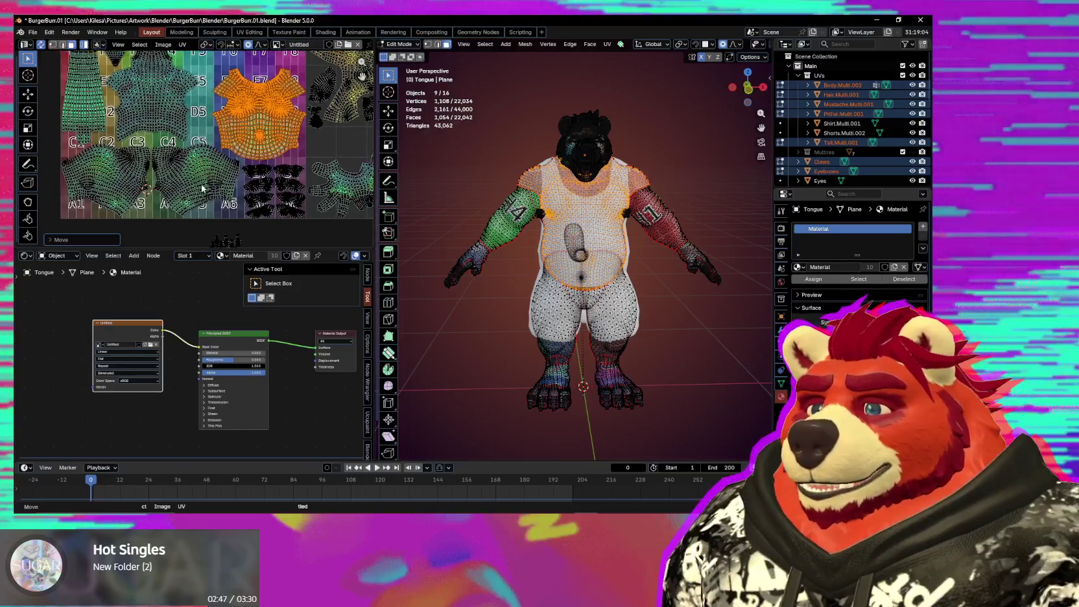
scroll(207, 200, "up", 2)
scroll(207, 199, "down", 2)
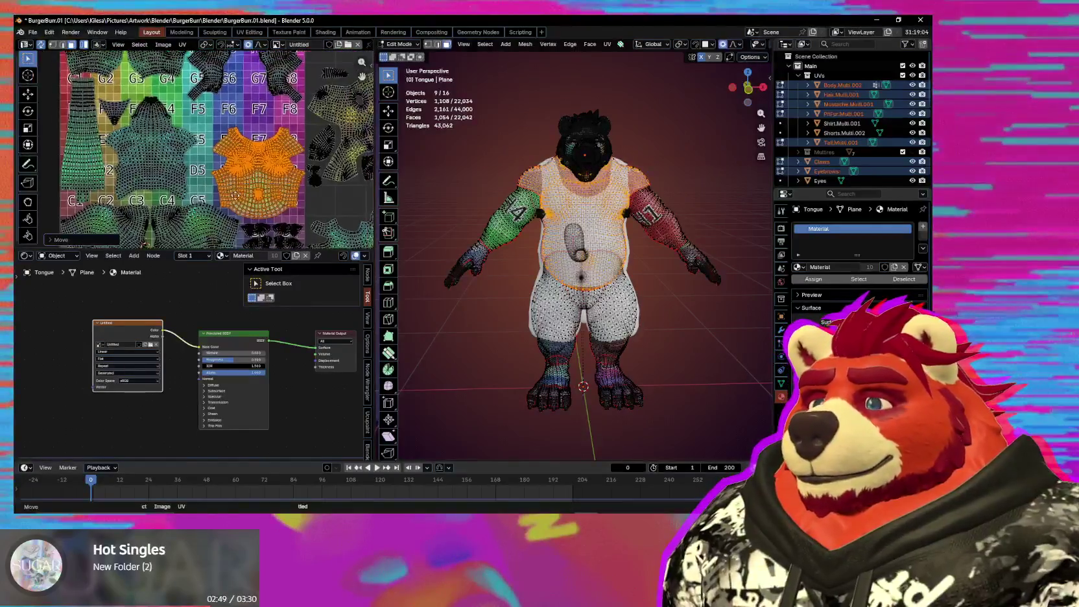
Step: Select both foot islands and place one beside tile G8
left_click(185, 121)
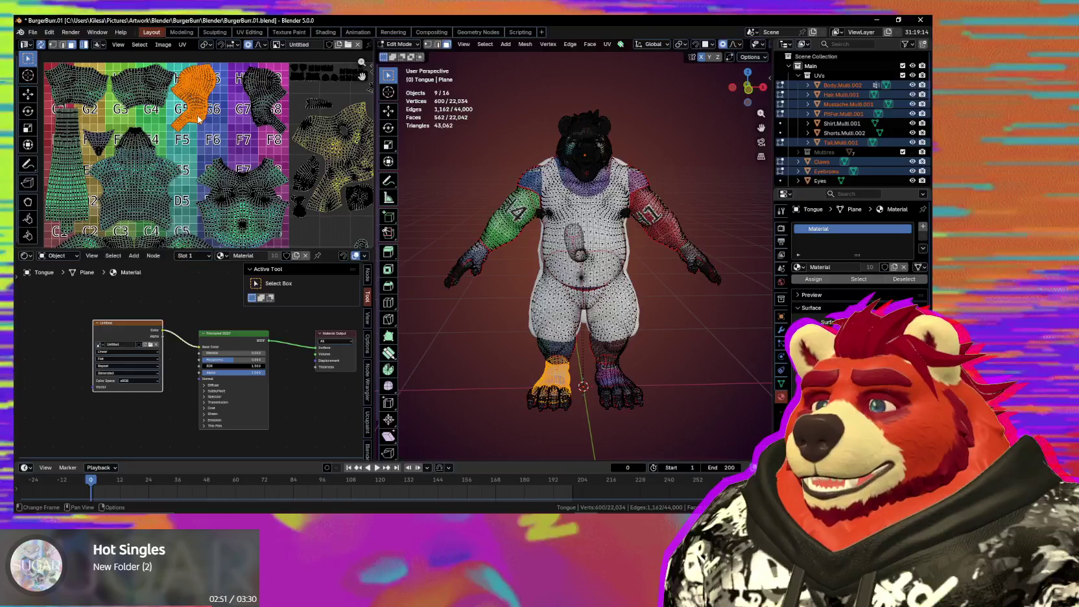
left_click(276, 115)
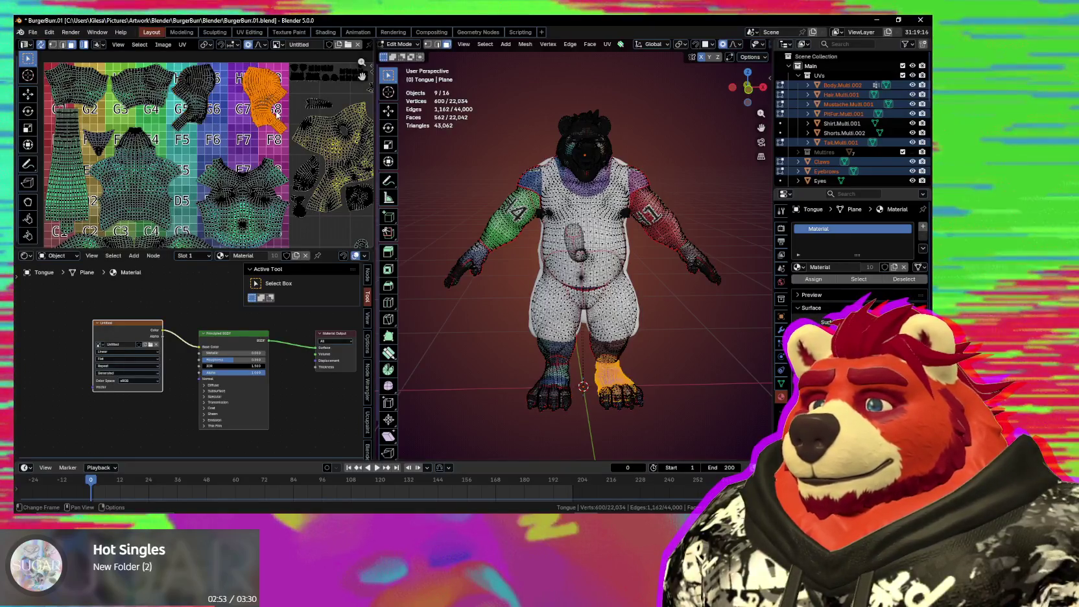
left_click(249, 108)
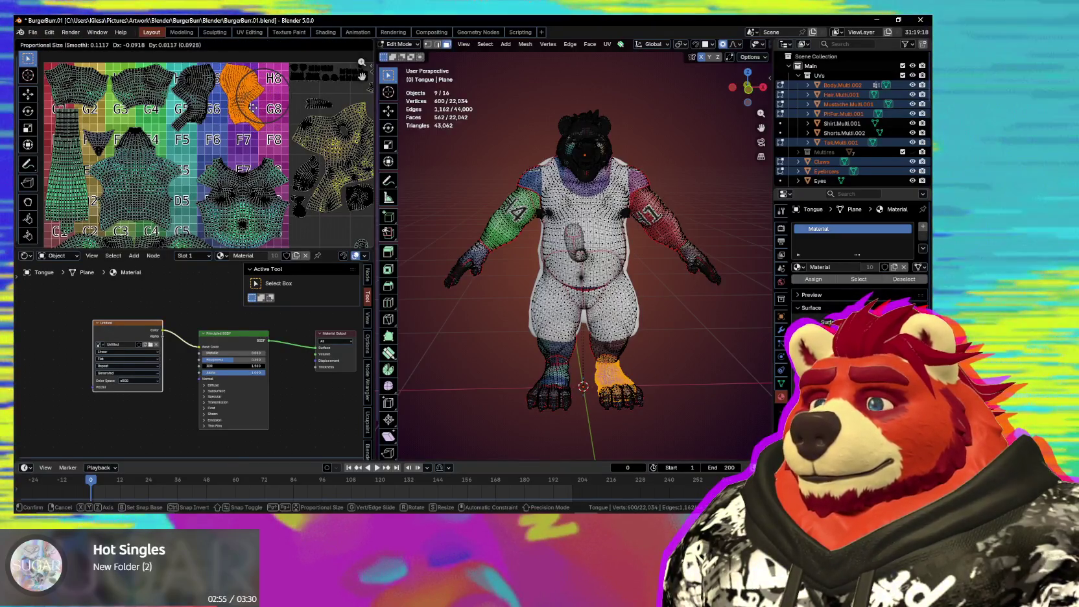
scroll(241, 151, "down", 2)
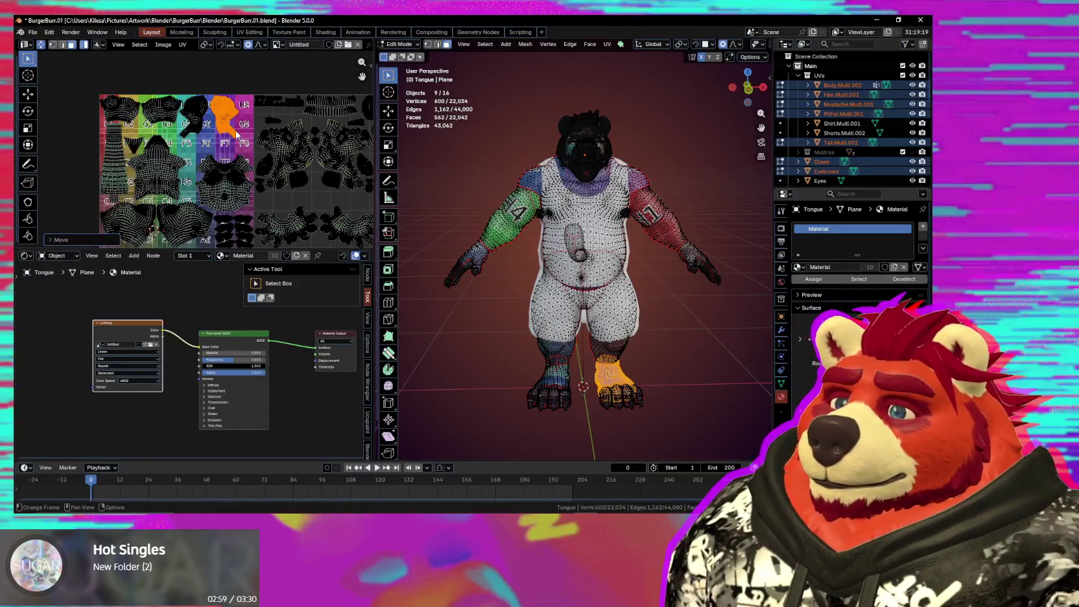
scroll(237, 135, "up", 2)
scroll(223, 141, "up", 2)
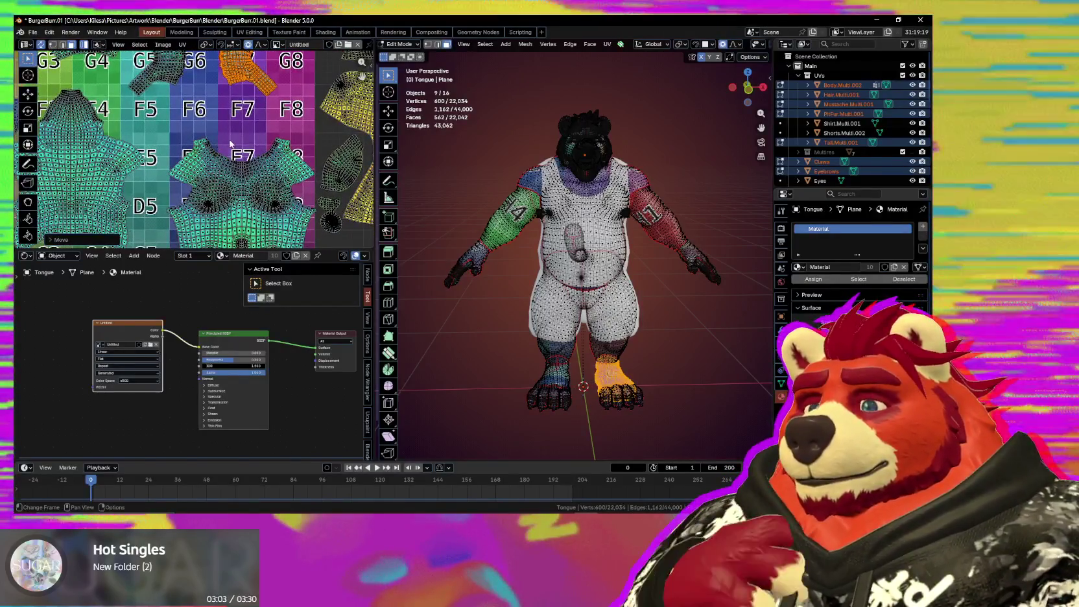
scroll(240, 170, "down", 3)
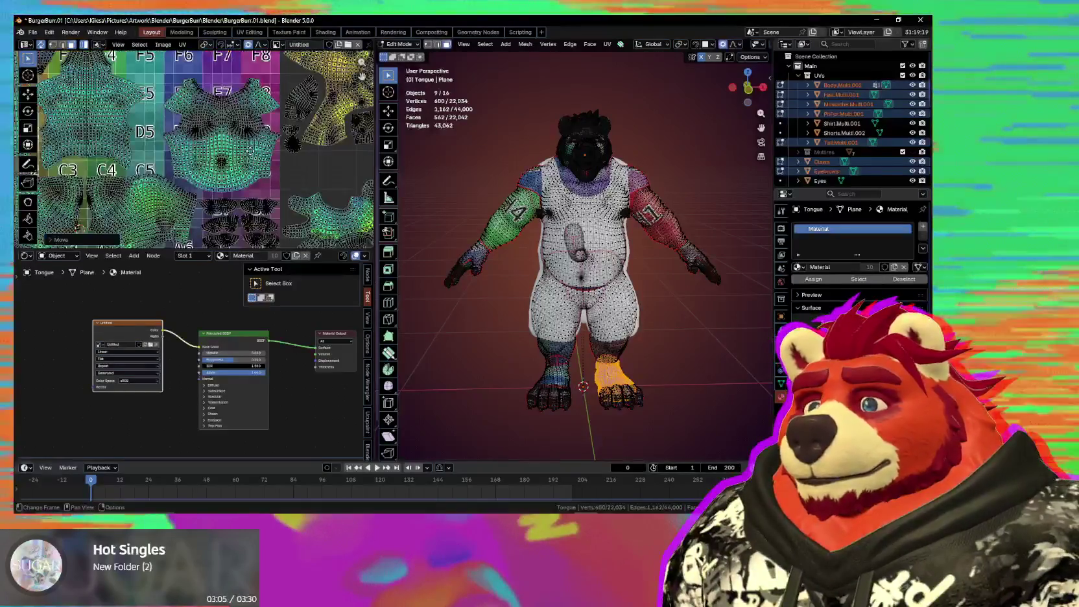
scroll(240, 170, "up", 2)
Step: Move the head island up near tiles F3–F4
middle_click_drag(95, 174, 161, 138)
scroll(153, 106, "up", 2)
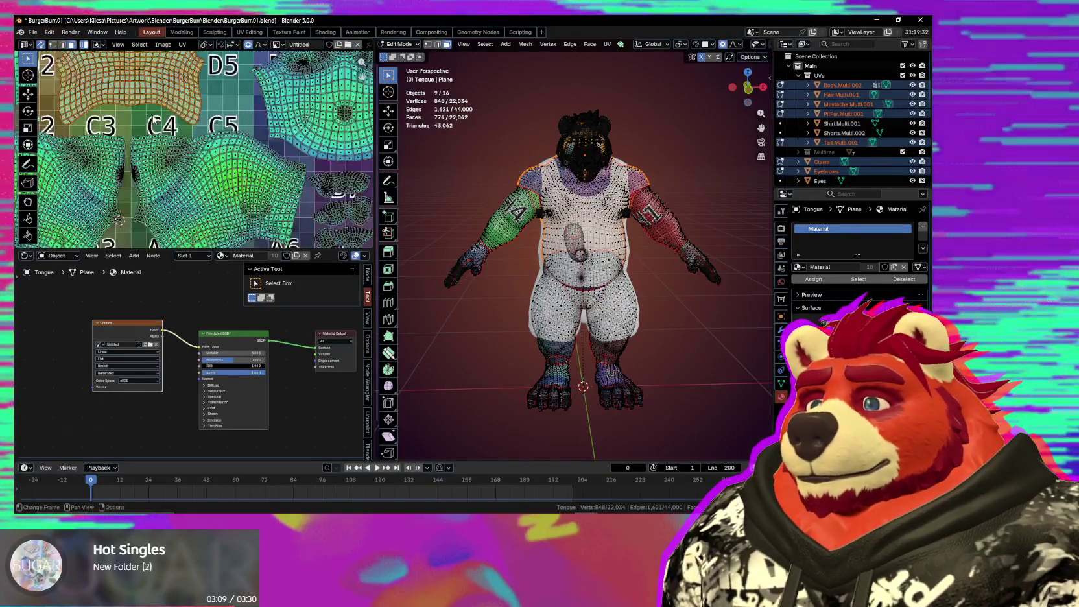
key("g")
left_click(209, 140)
middle_click_drag(209, 140, 244, 180)
scroll(244, 180, "down", 1)
scroll(244, 179, "down", 2)
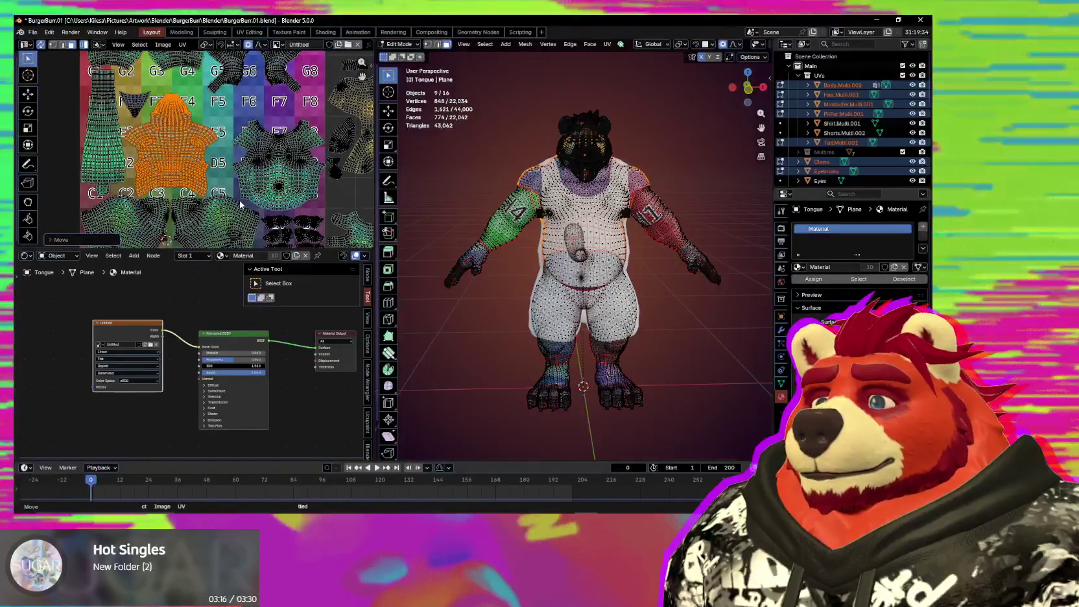
scroll(240, 204, "down", 2)
scroll(224, 127, "up", 2)
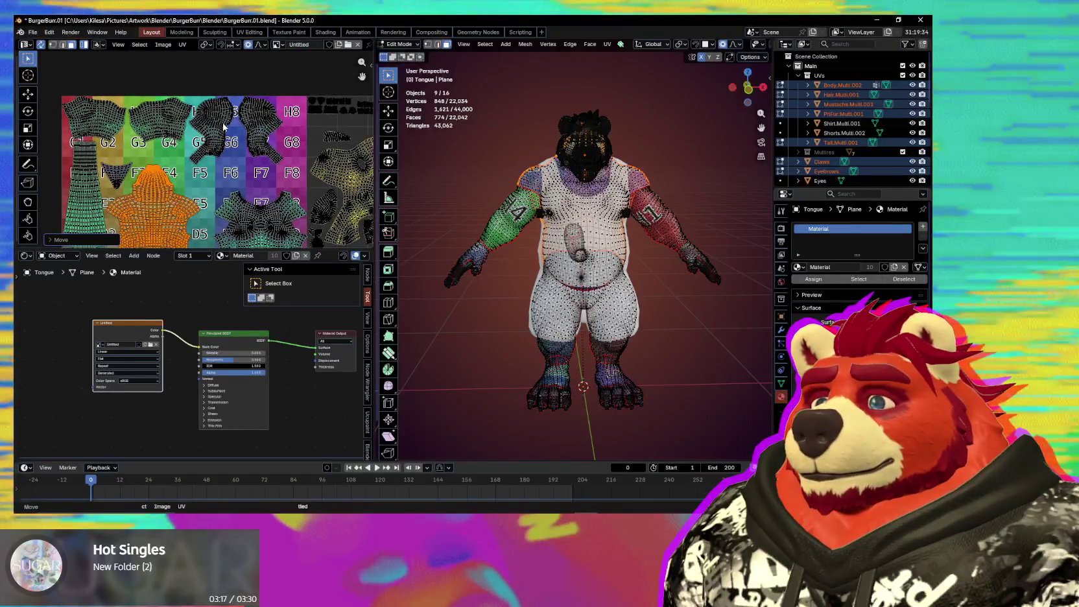
Step: Reselect the foot island and bring tiles H8–F8 into view
left_click(223, 128)
scroll(239, 248, "down", 1)
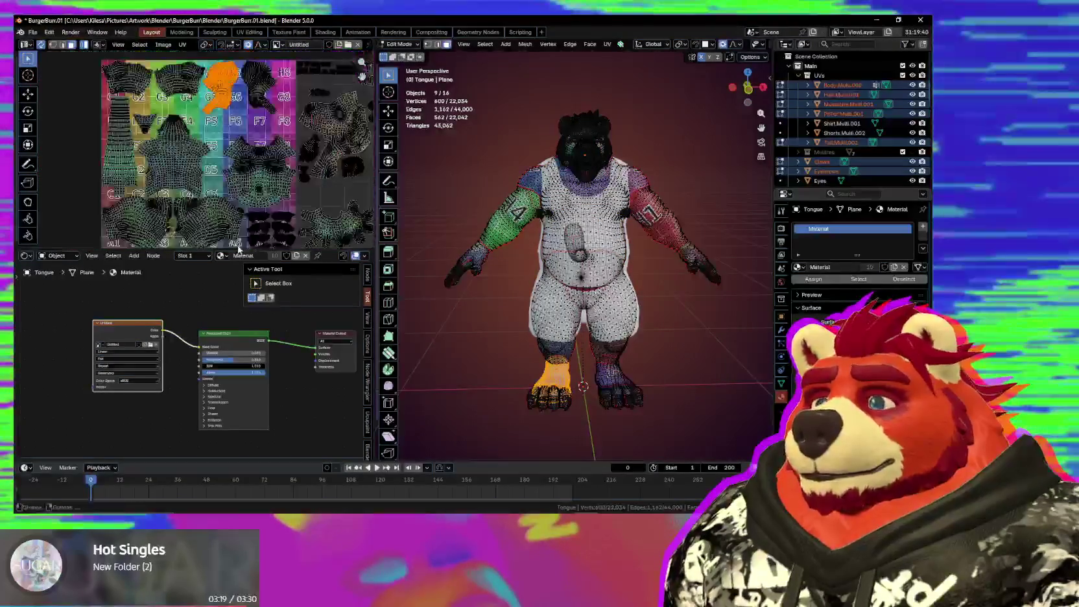
scroll(186, 198, "down", 1)
scroll(188, 195, "up", 2)
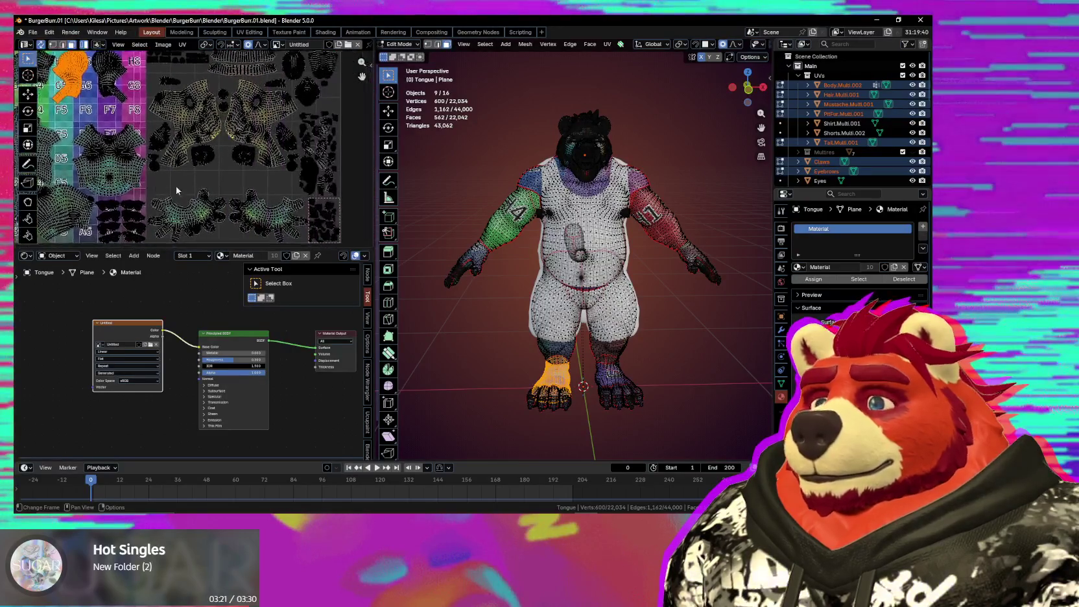
scroll(187, 185, "up", 1)
scroll(187, 184, "up", 2, "shift")
scroll(186, 177, "right", 3, "ctrl")
mouse_move(187, 175)
middle_mouse_down()
mouse_move(287, 217)
mouse_move(303, 155)
middle_mouse_up()
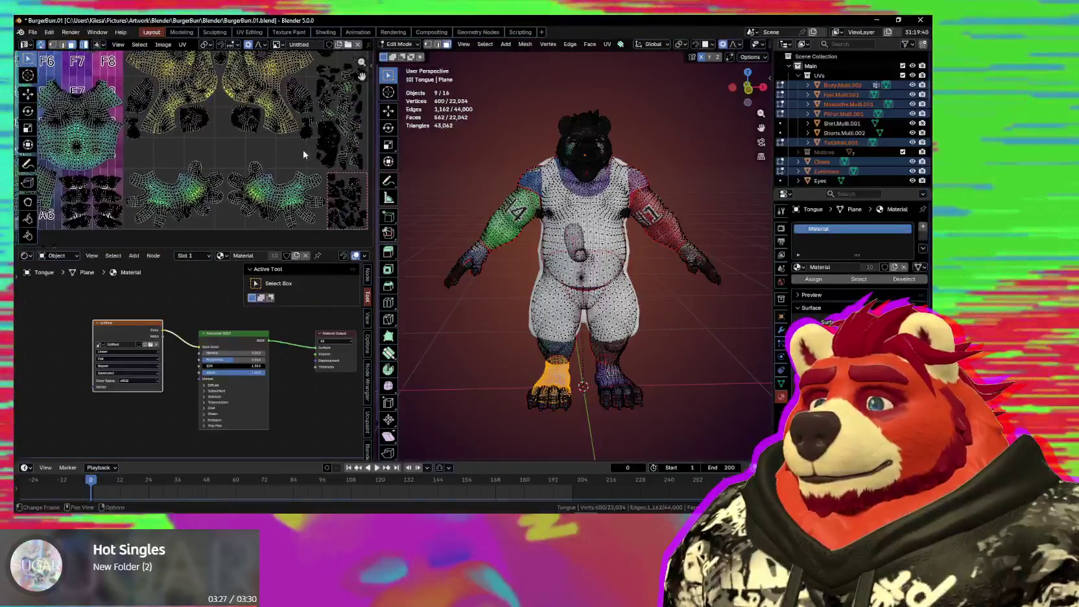
scroll(251, 164, "down", 4, "shift")
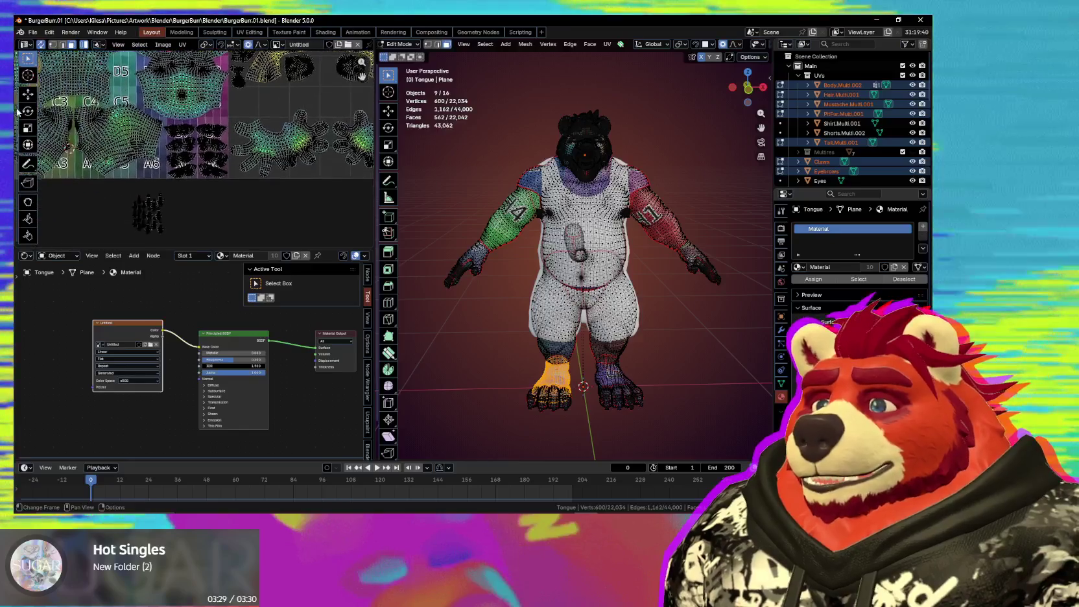
scroll(233, 178, "left", 4, "ctrl")
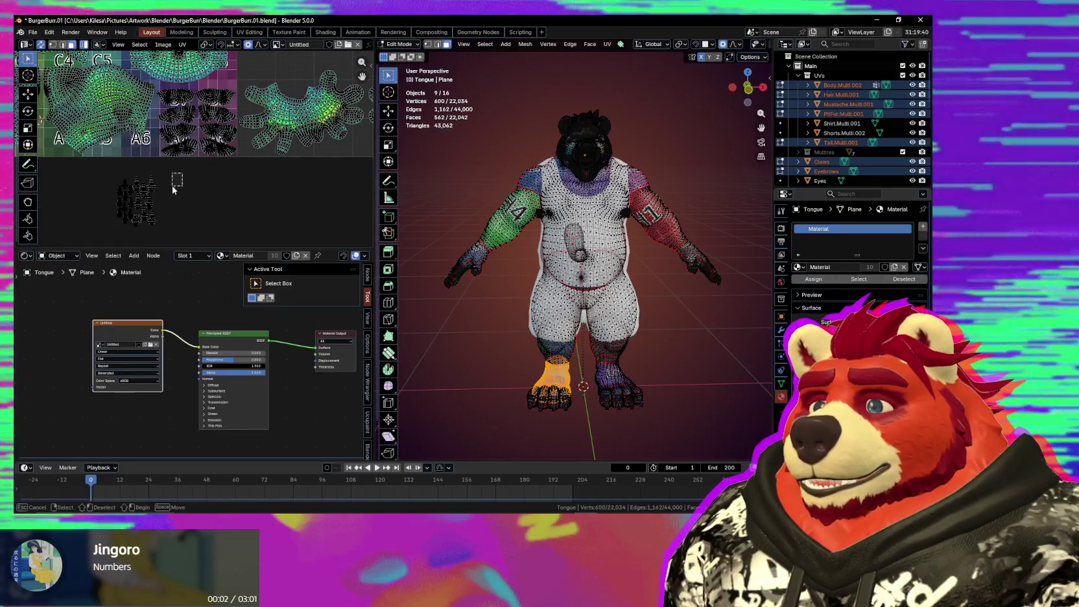
middle_click_drag(200, 211, 103, 250)
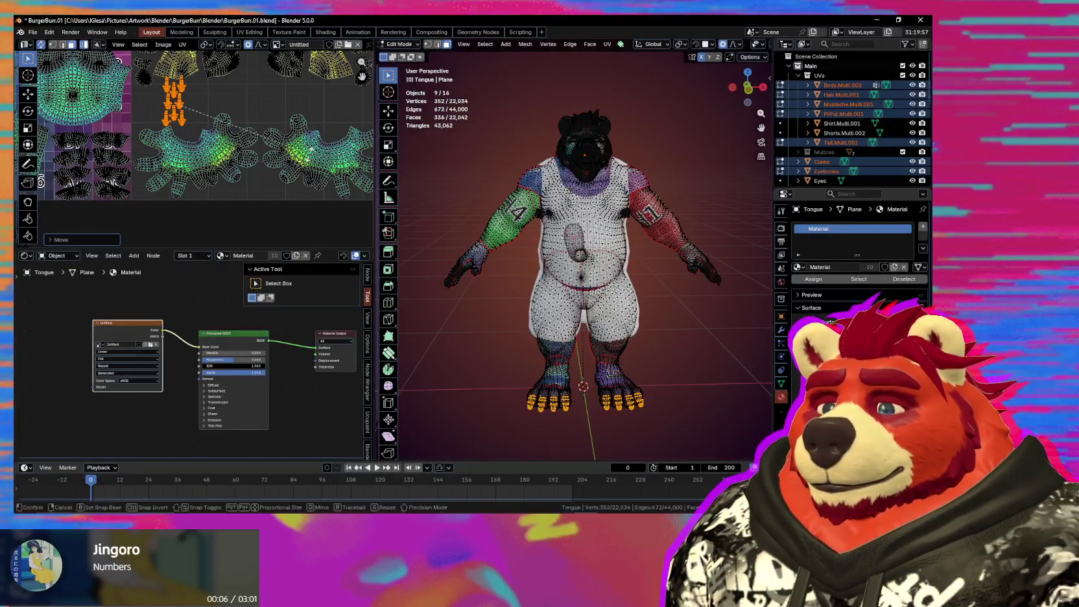
key("0")
key("Return")
scroll(269, 106, "up", 2)
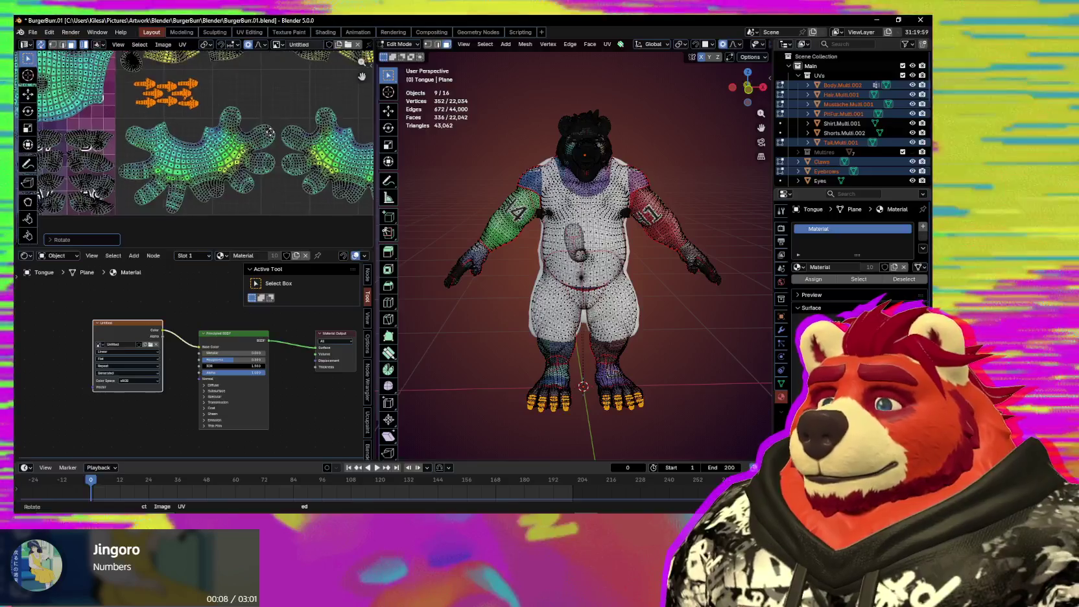
key("s")
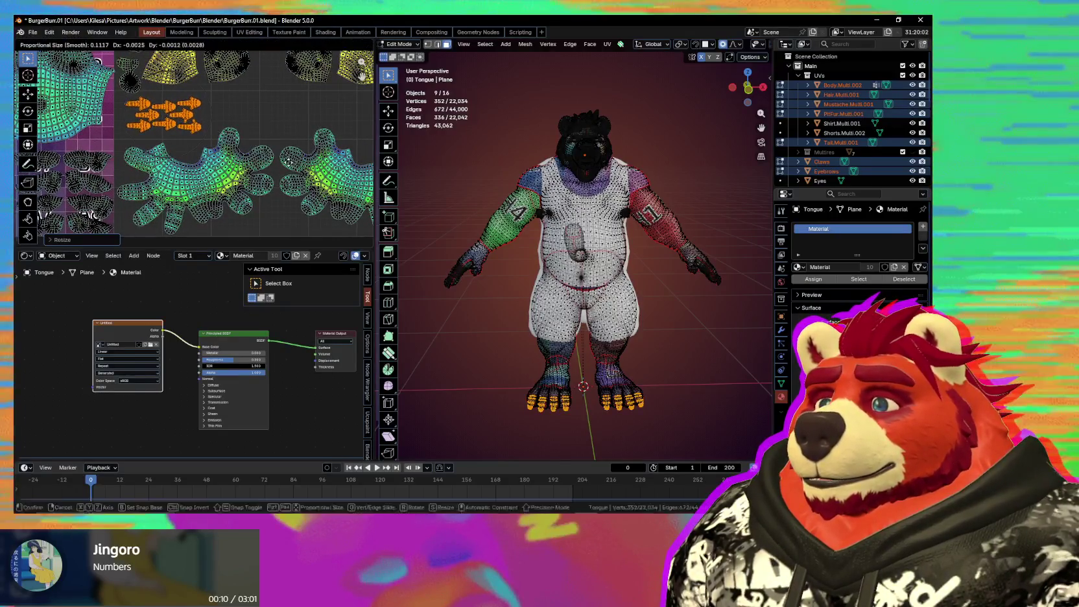
left_click(282, 164)
scroll(194, 195, "down", 3)
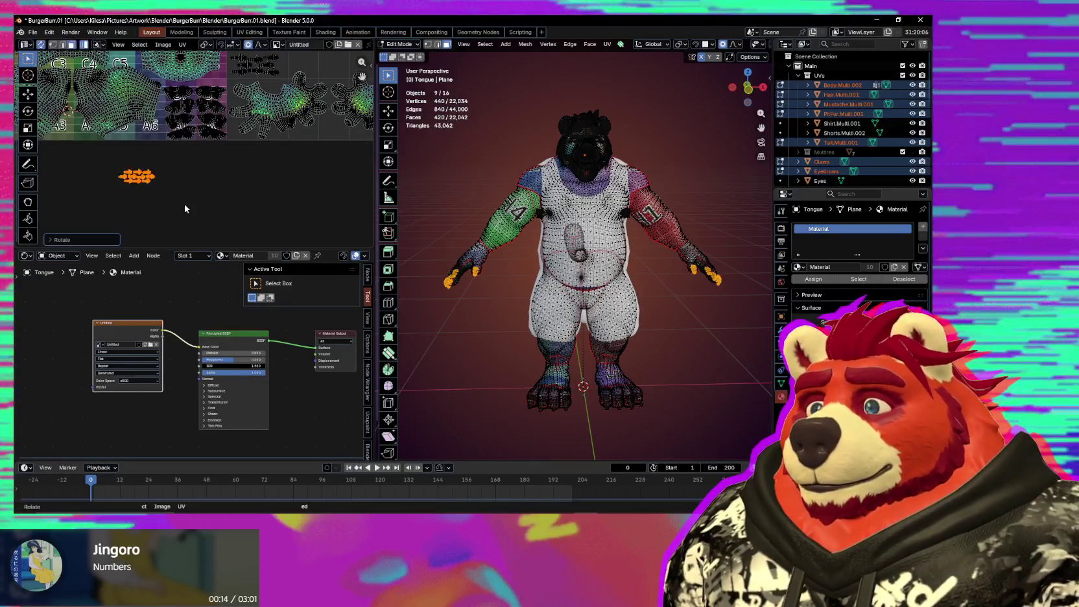
middle_click_drag(171, 123, 204, 78)
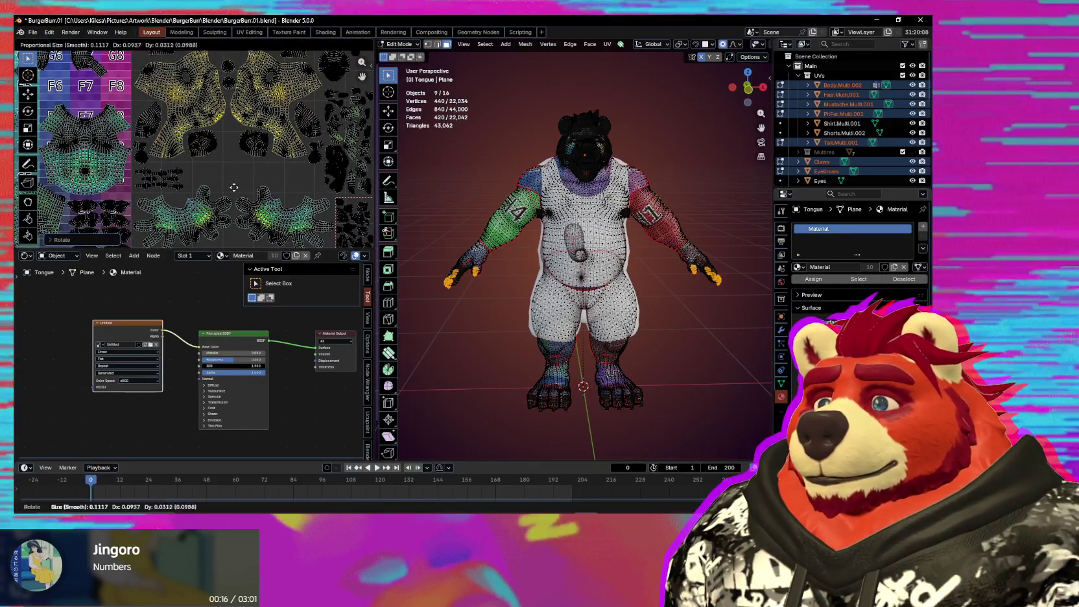
scroll(218, 180, "up", 3)
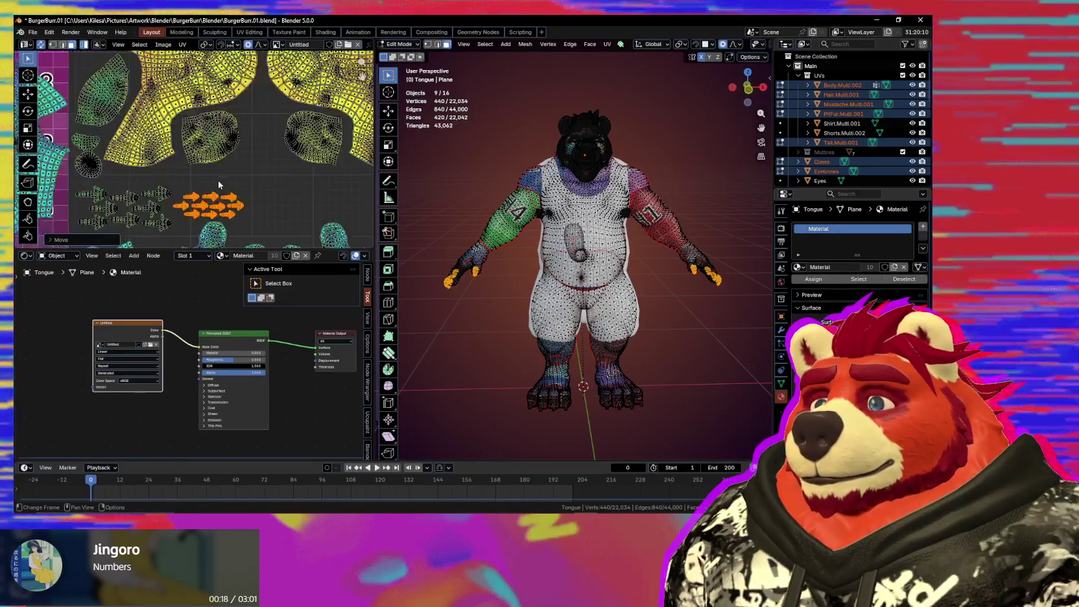
key("s")
left_click(263, 150)
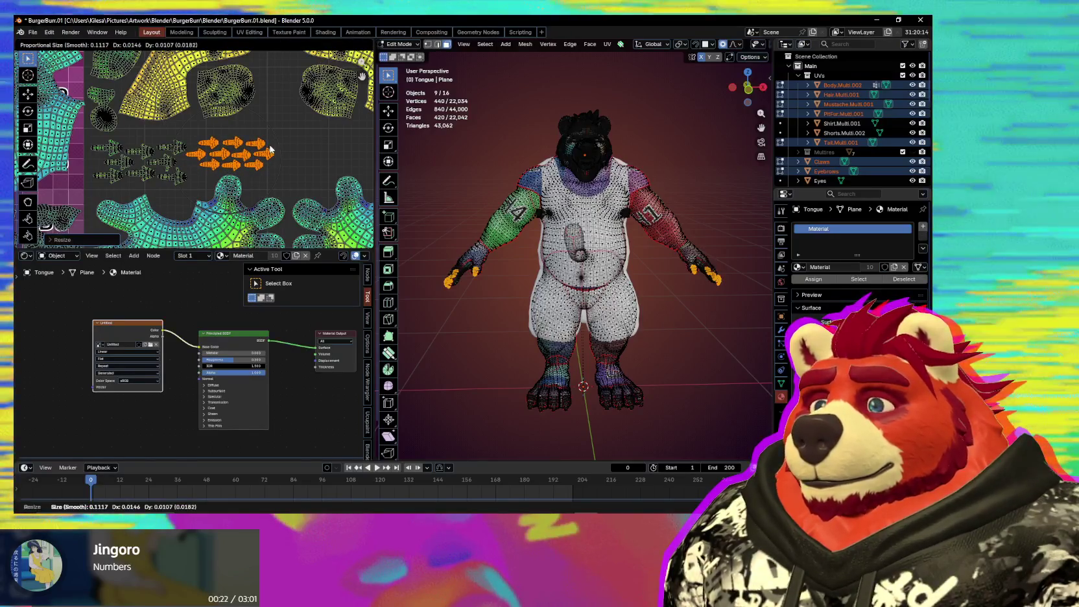
left_click(270, 150)
scroll(270, 150, "down", 5)
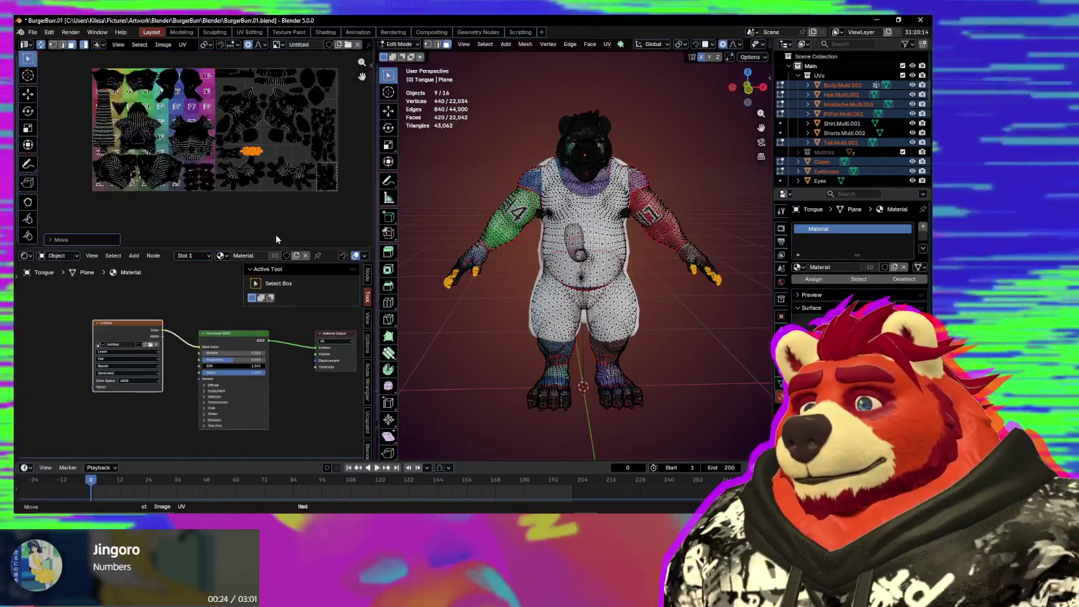
scroll(276, 239, "down", 2)
scroll(295, 190, "down", 1)
scroll(265, 198, "up", 4)
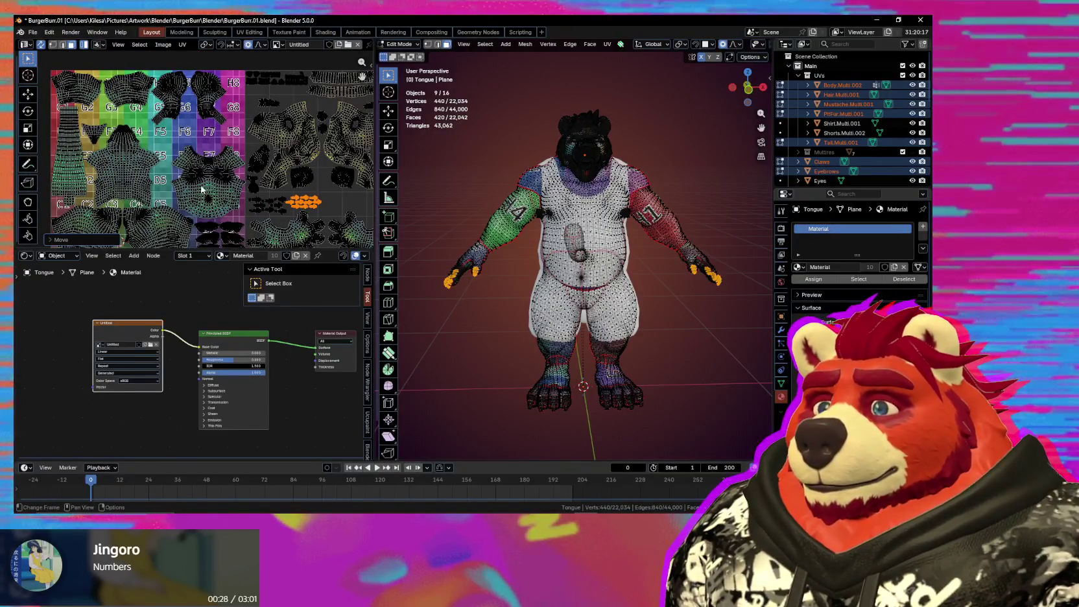
mouse_move(202, 173)
middle_mouse_down()
mouse_move(199, 153)
mouse_move(238, 209)
mouse_move(130, 205)
middle_mouse_up()
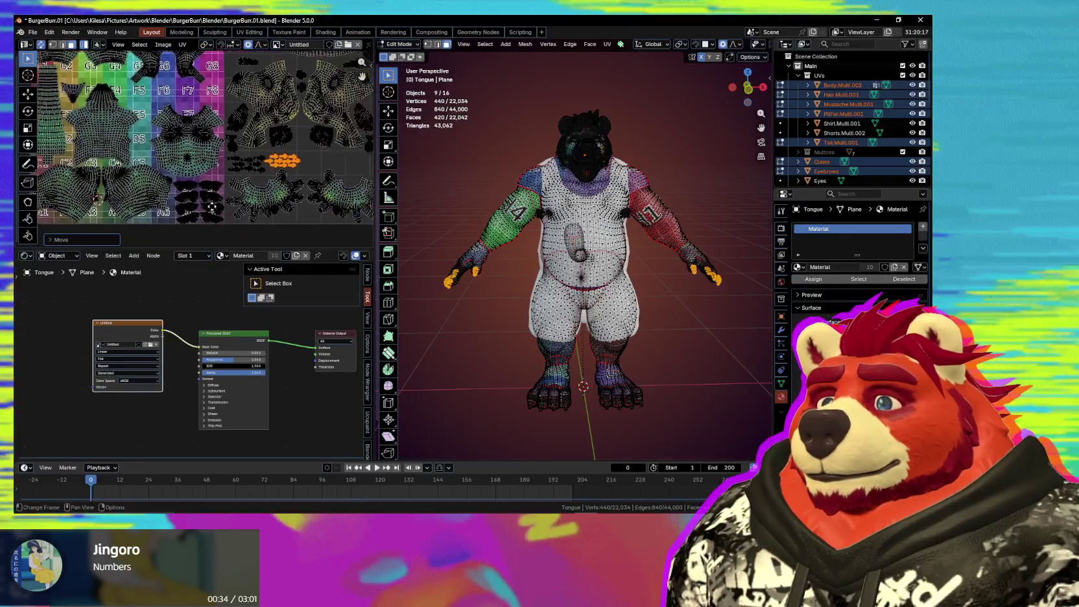
scroll(129, 205, "up", 2)
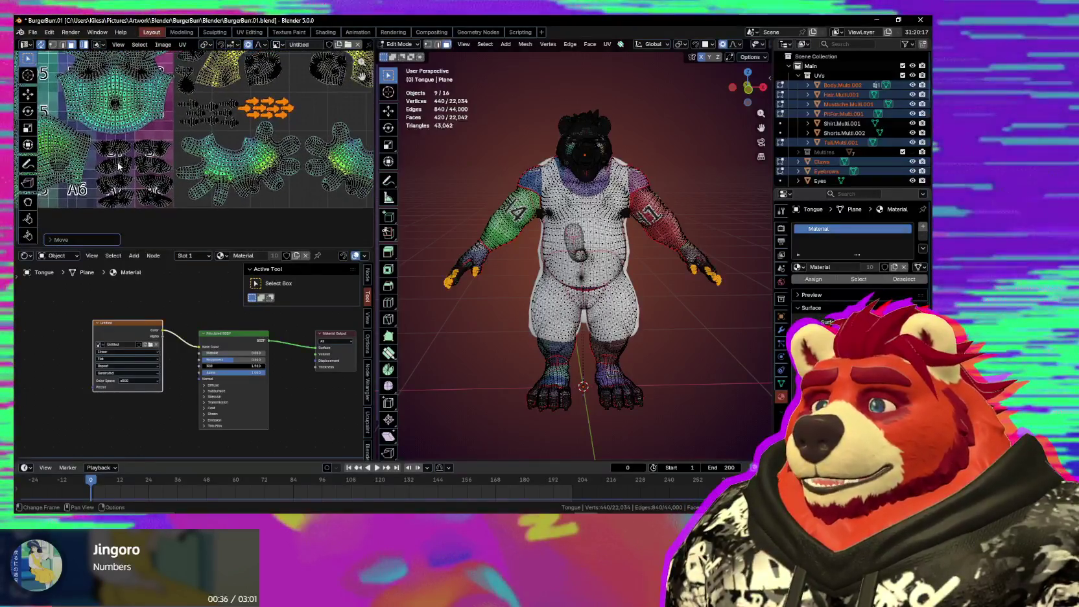
scroll(120, 157, "down", 1)
Step: Select both feet's claw islands, rotate them 90 degrees and shrink them slightly
middle_click_drag(120, 158, 135, 209)
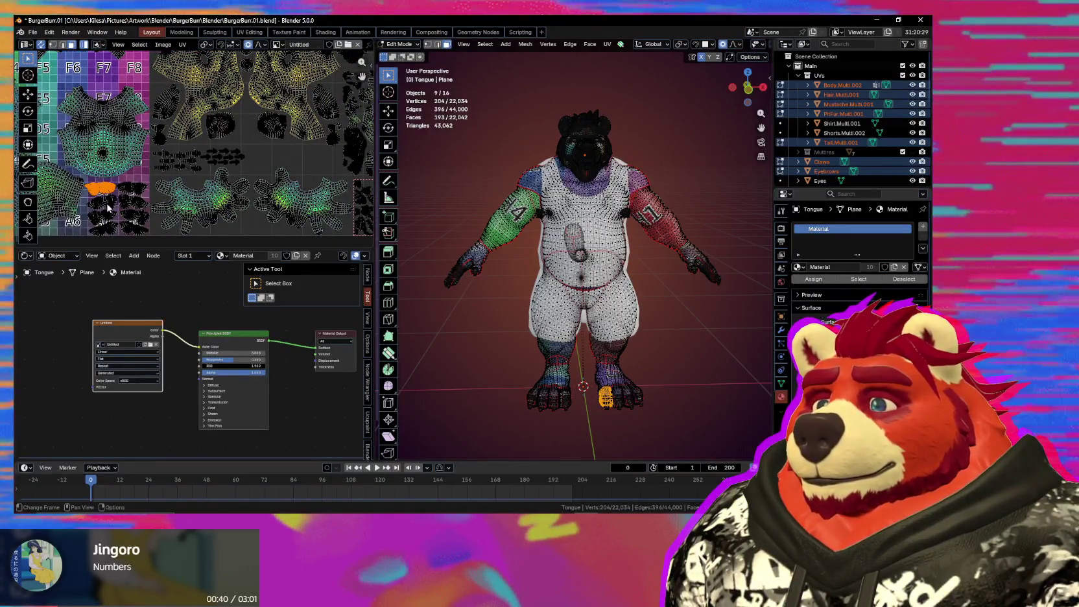
left_click_drag(120, 248, 84, 182)
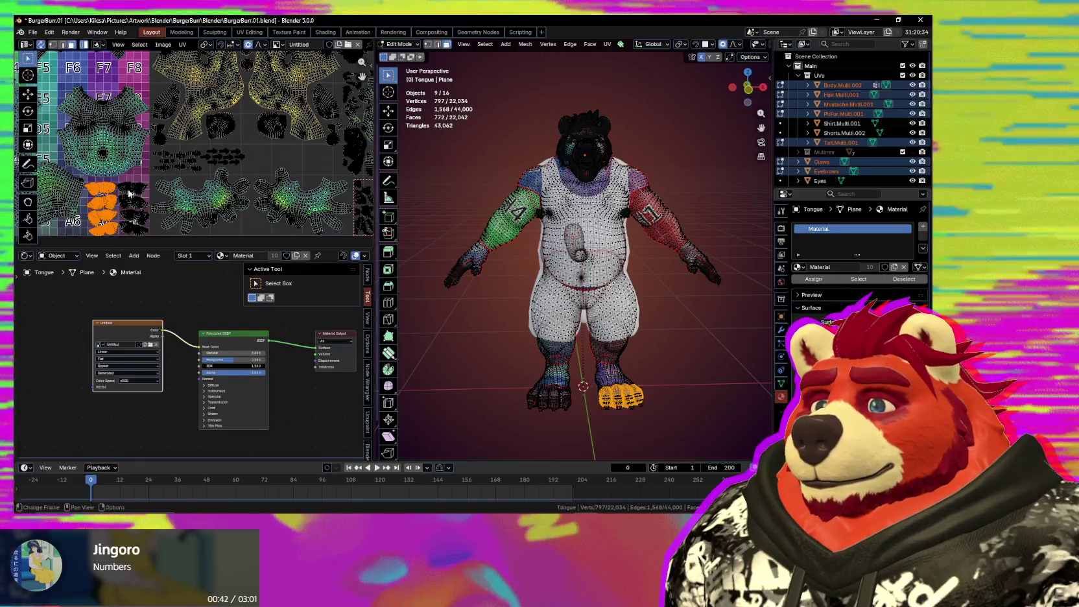
middle_click_drag(141, 196, 123, 201)
key("g")
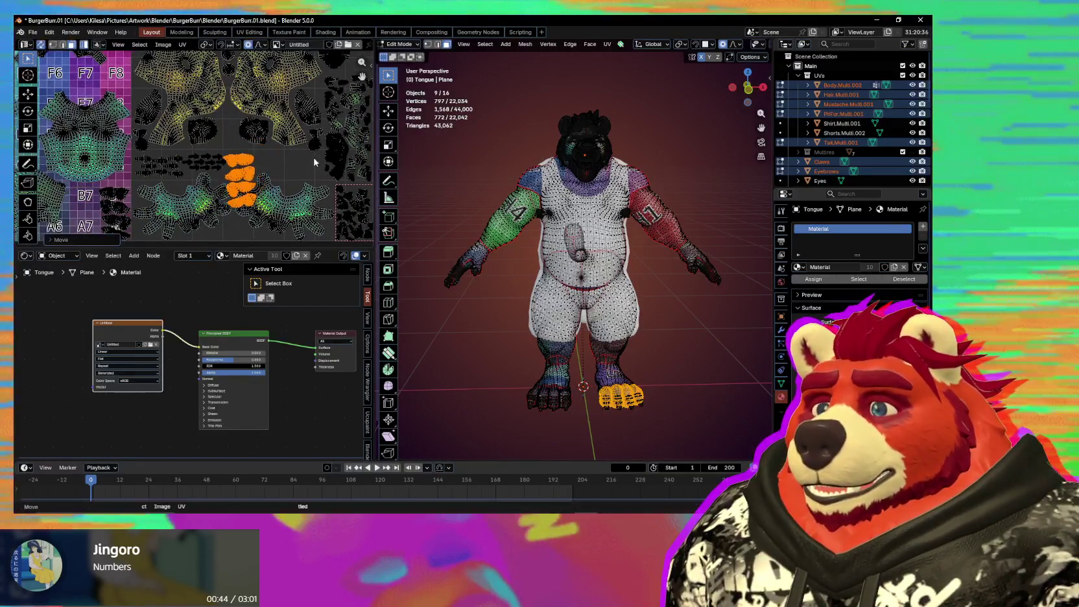
type("r90")
key("Return")
scroll(255, 166, "up", 3)
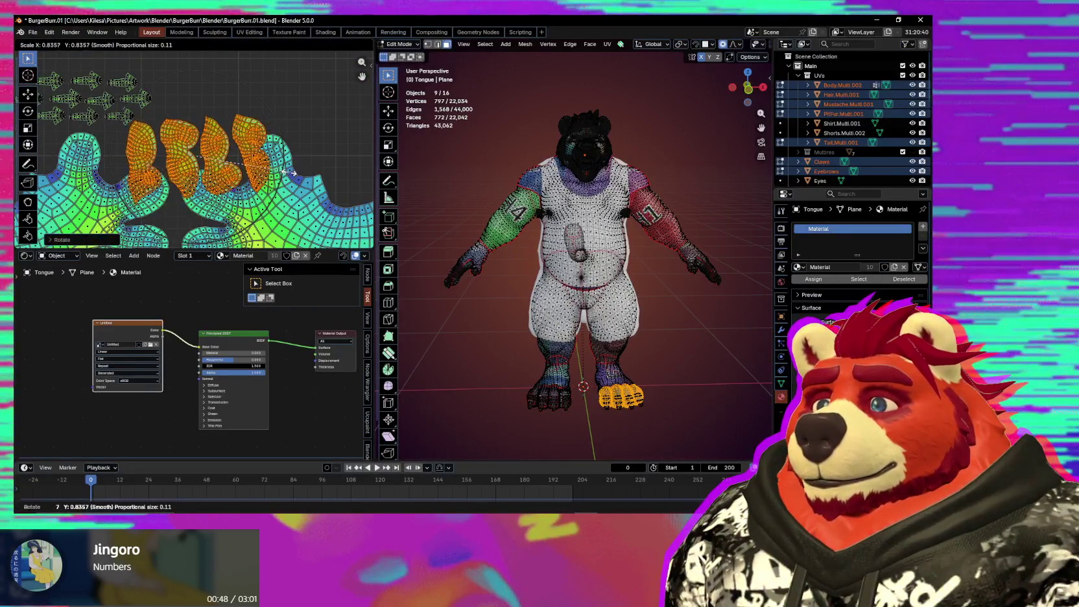
key("Escape")
scroll(212, 197, "down", 2)
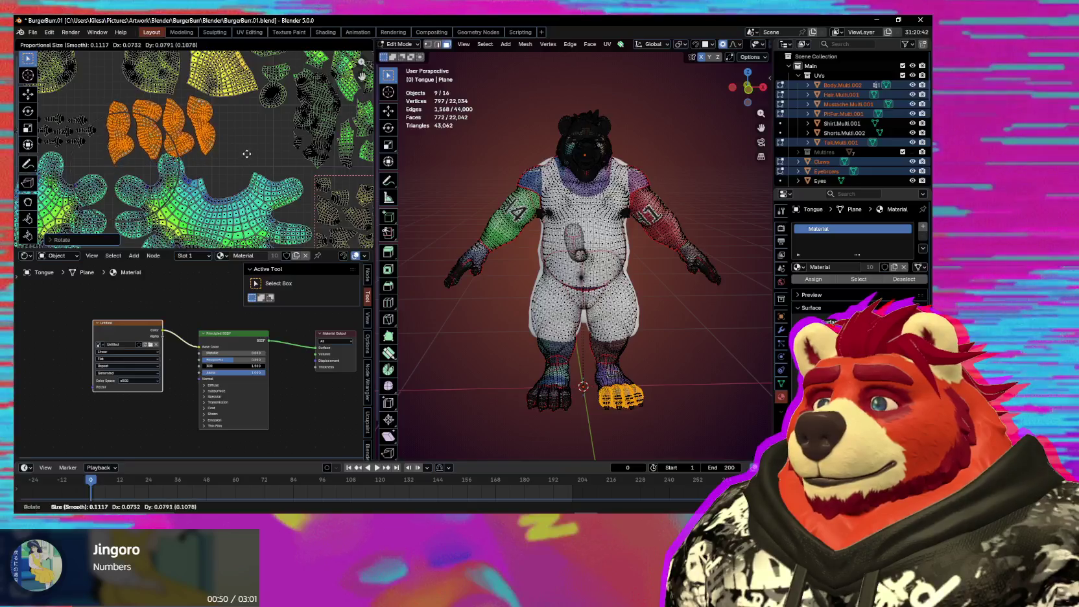
left_click(267, 156)
Step: Move the claw islands one by one into the gaps near the hand islands
middle_click_drag(142, 126, 187, 190)
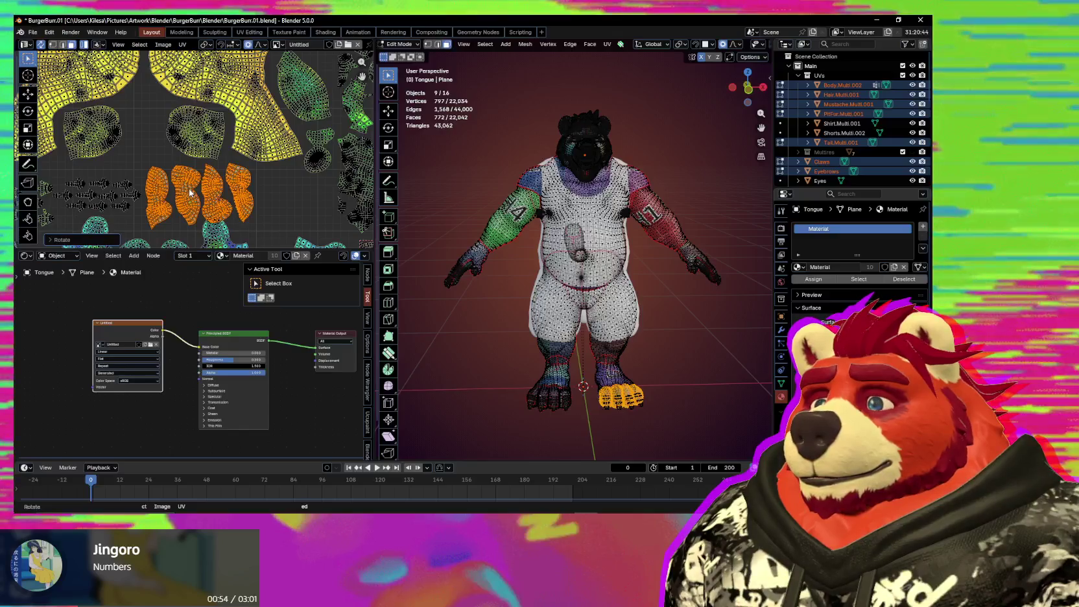
key("g")
left_click(186, 160)
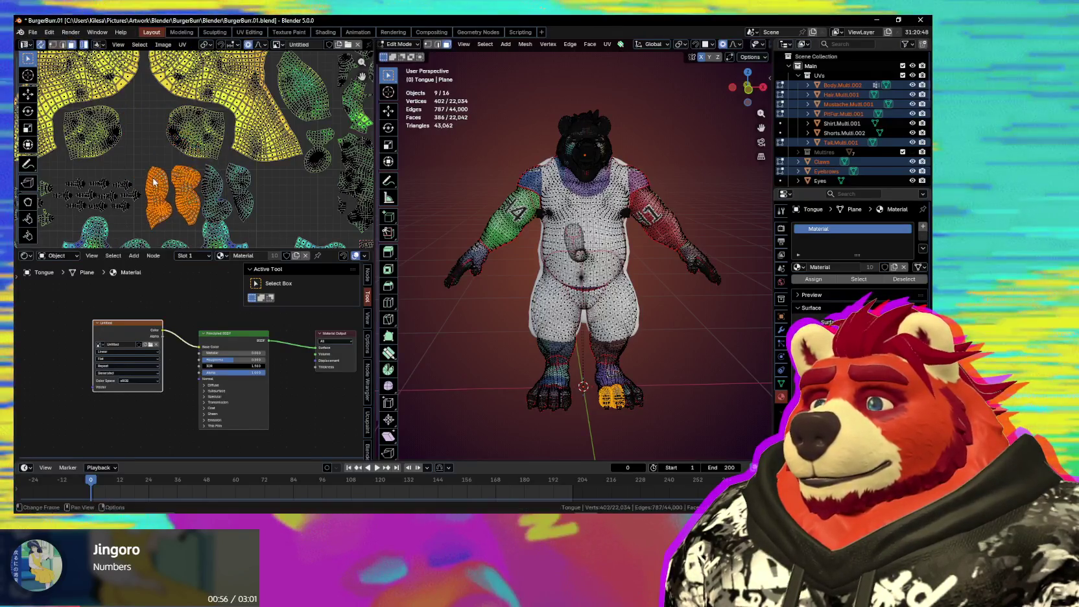
left_click(187, 180)
key("g")
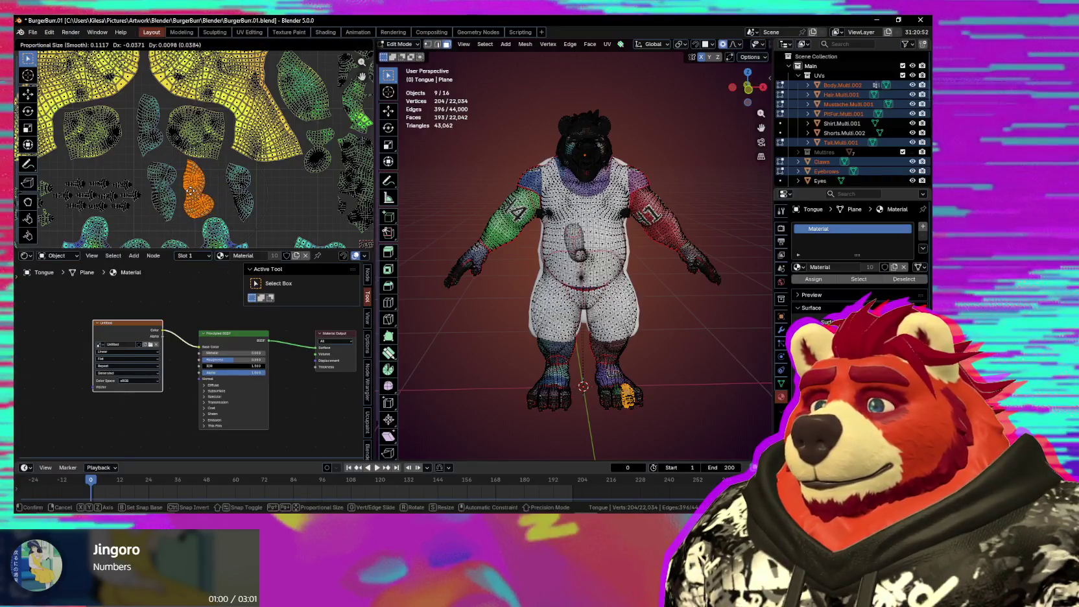
left_click(245, 203)
key("g")
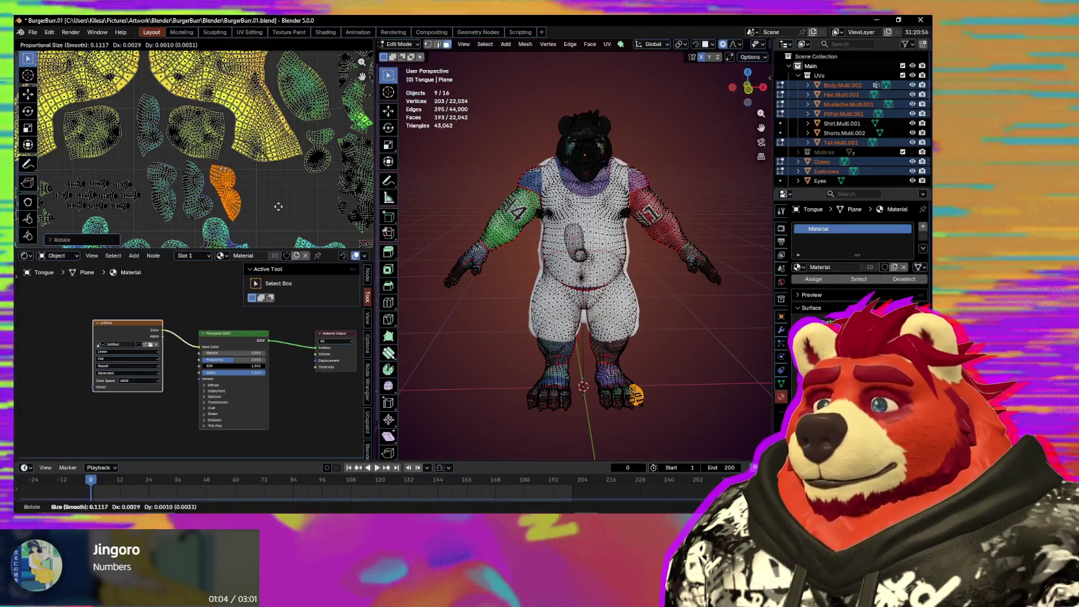
scroll(266, 211, "down", 2)
Step: Select the claw island on tile B7, rotate it 90 degrees upright (r90), and shift it slightly left
scroll(272, 203, "up", 2)
scroll(285, 198, "up", 2)
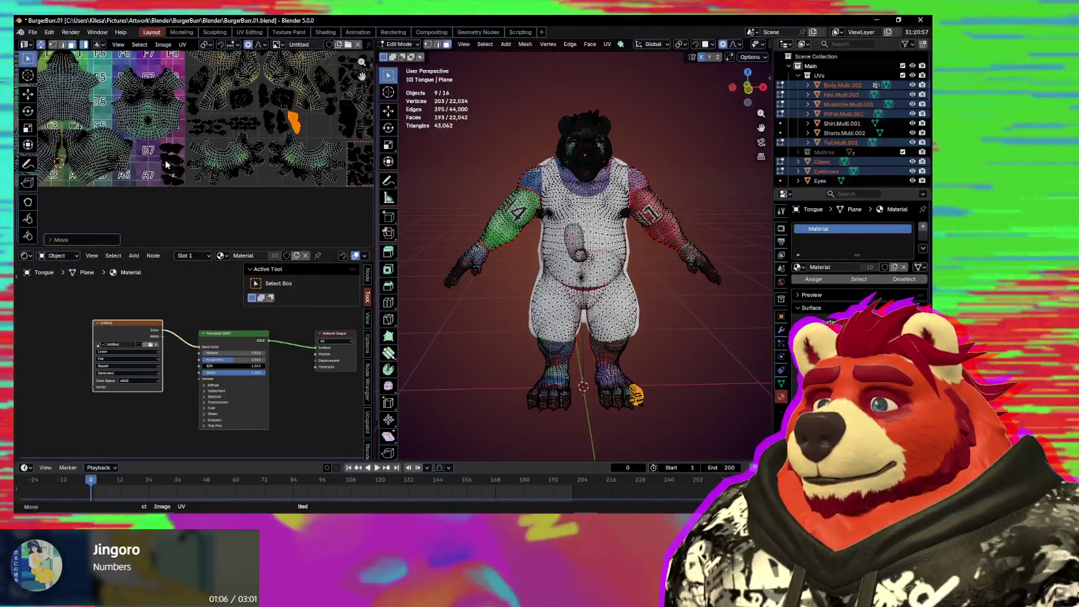
scroll(302, 193, "up", 2)
scroll(315, 190, "up", 2)
scroll(317, 189, "down", 1)
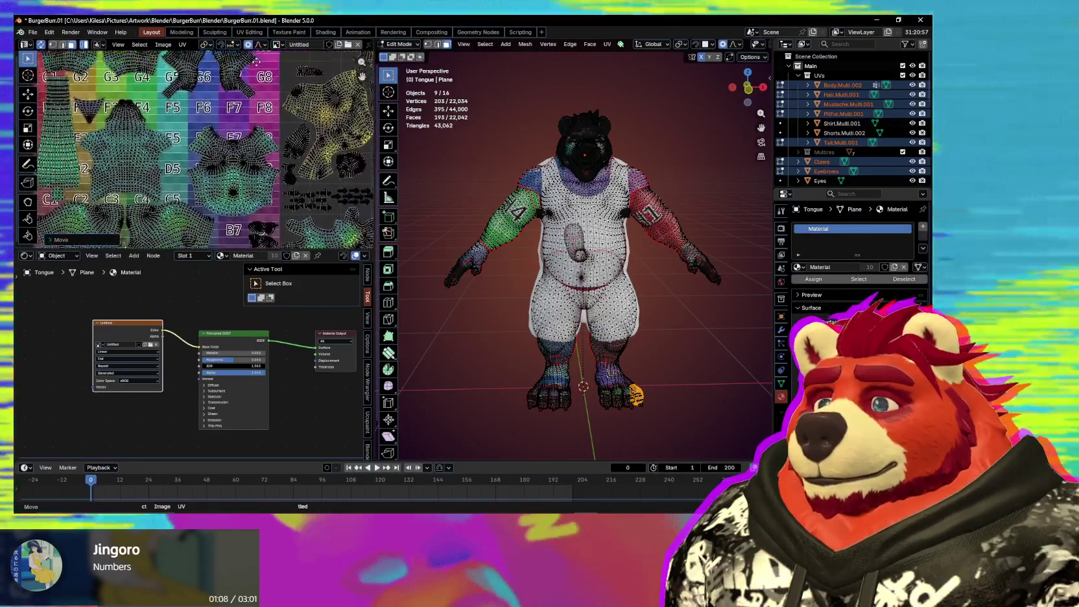
middle_click_drag(260, 162, 129, 162)
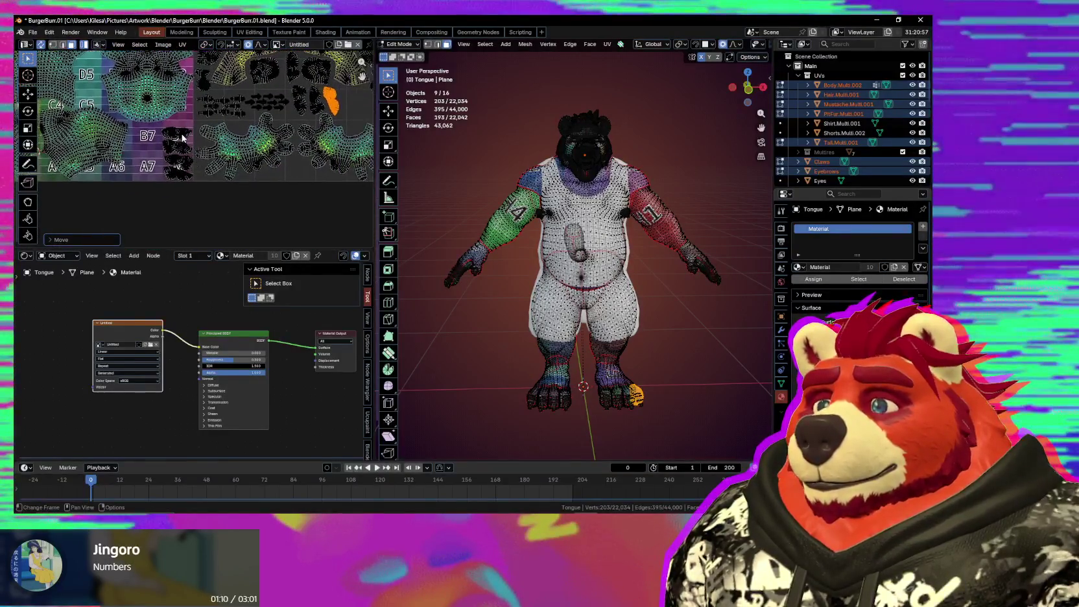
left_click(85, 158)
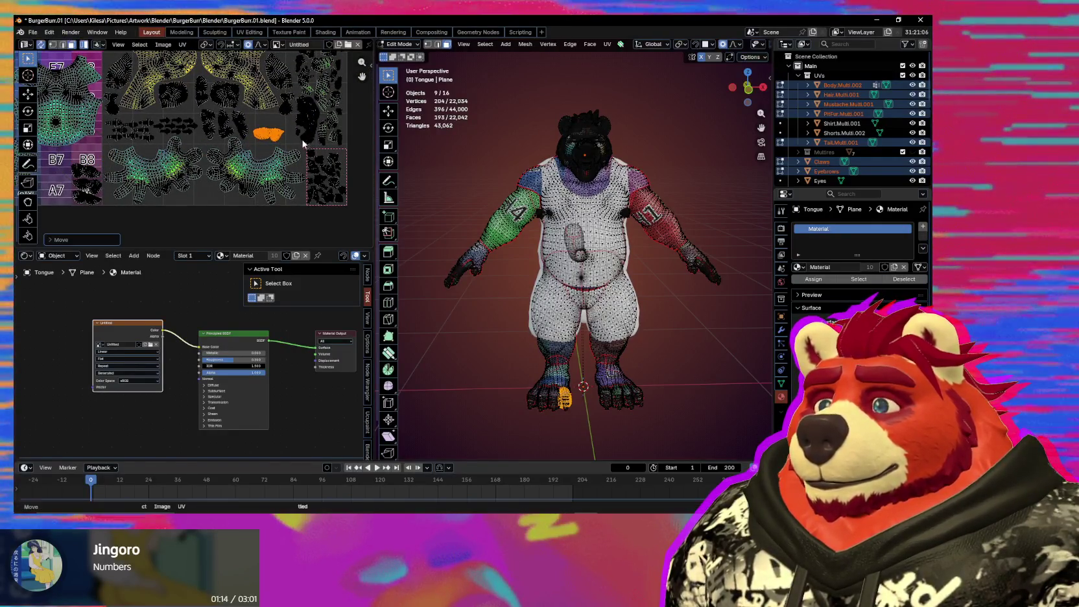
scroll(286, 104, "up", 1)
scroll(279, 97, "up", 2)
type("r90")
key("Return")
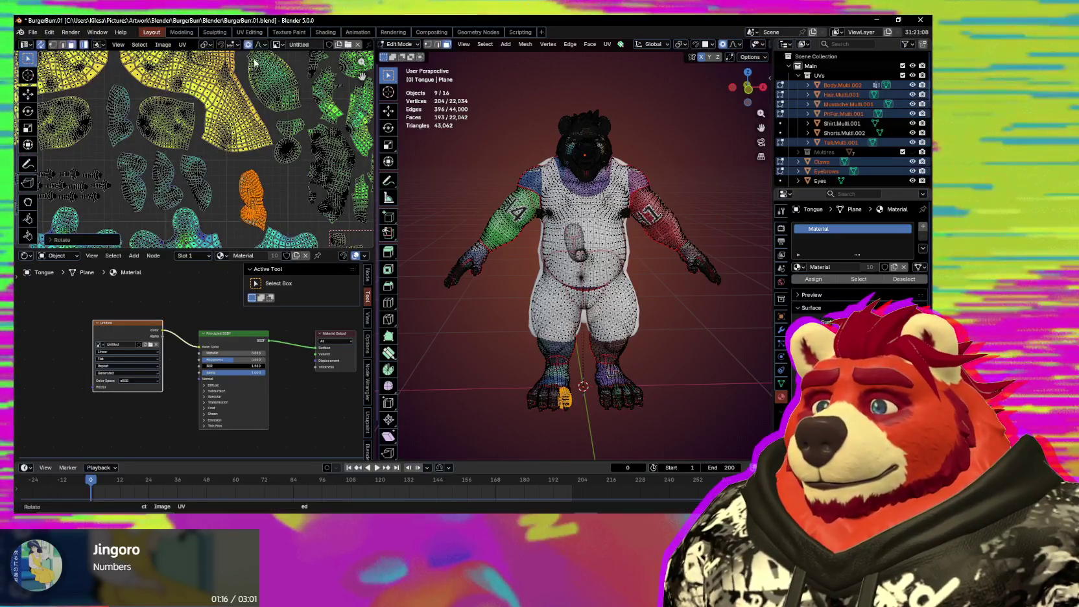
left_click(237, 242)
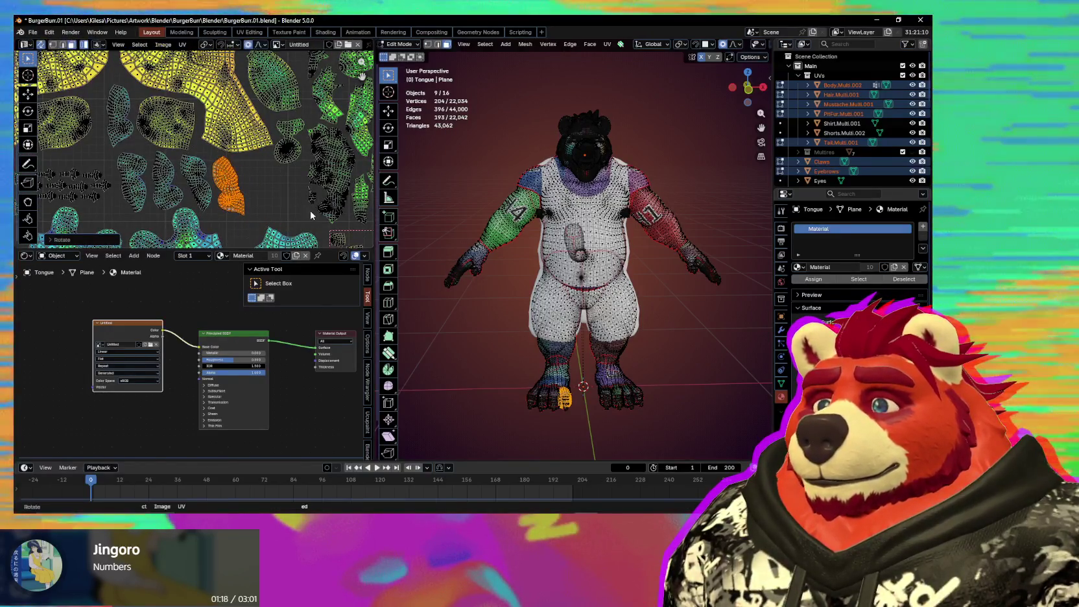
left_click(238, 207)
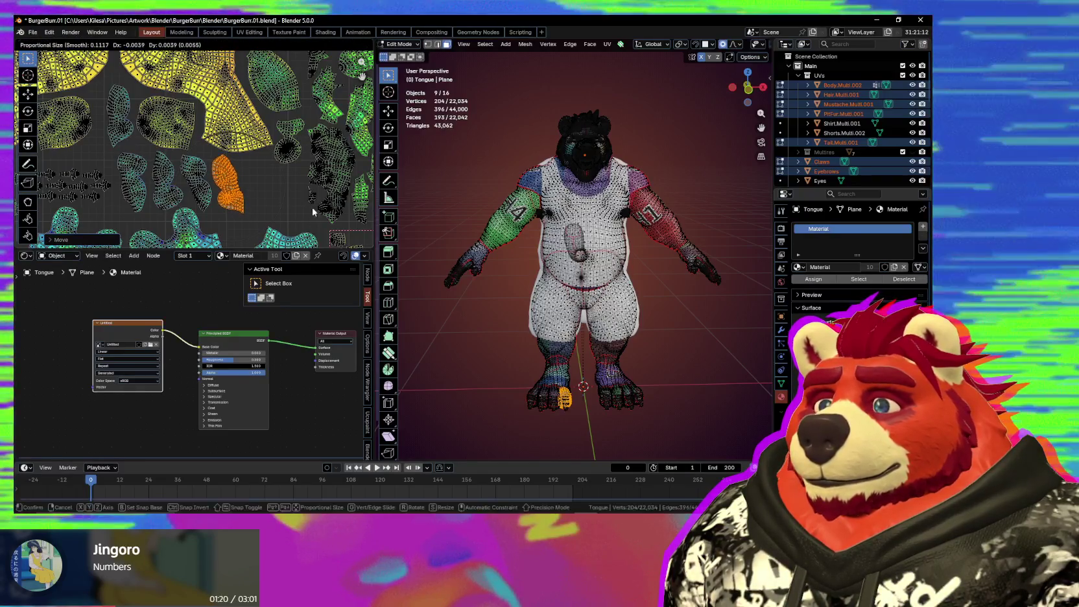
Step: Fine-adjust the claw island's rotation and try moving it into a gap, undoing the last move
scroll(238, 208, "down", 2)
middle_click_drag(237, 208, 334, 169)
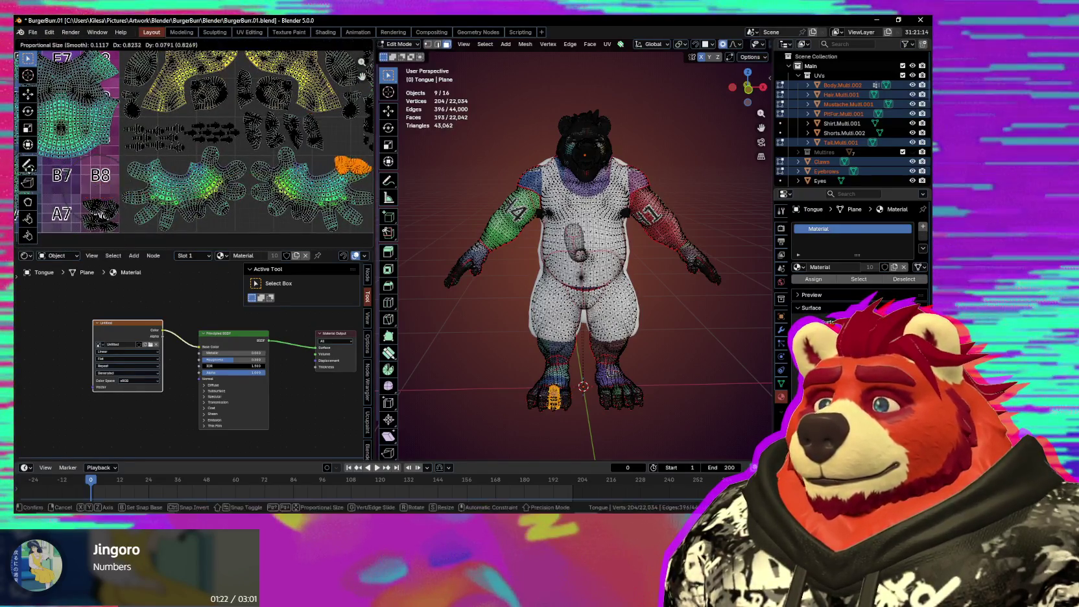
scroll(358, 150, "up", 2)
scroll(329, 199, "up", 2)
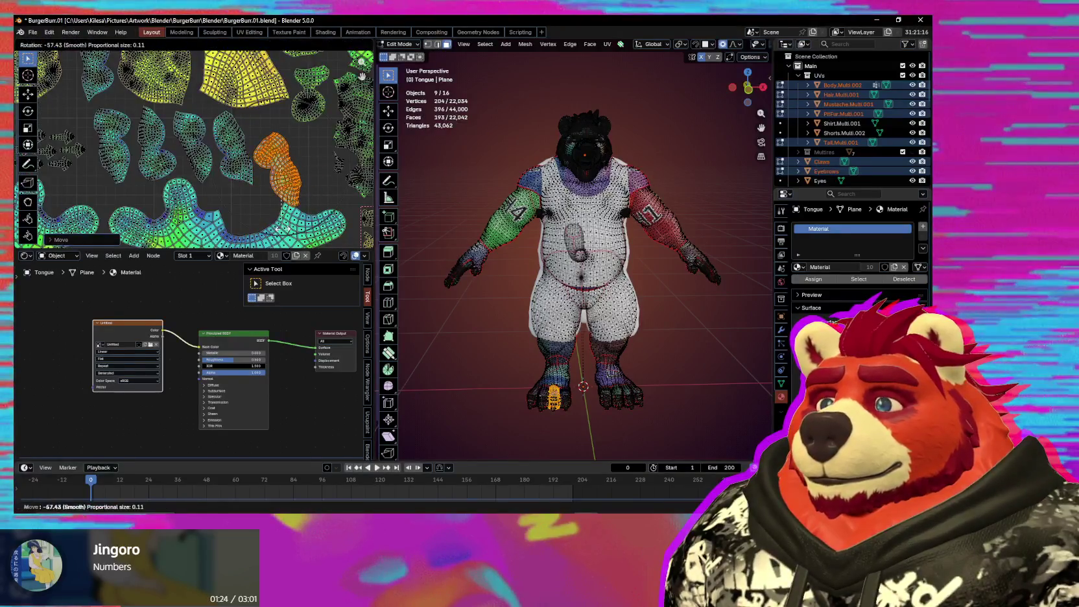
left_click(311, 207)
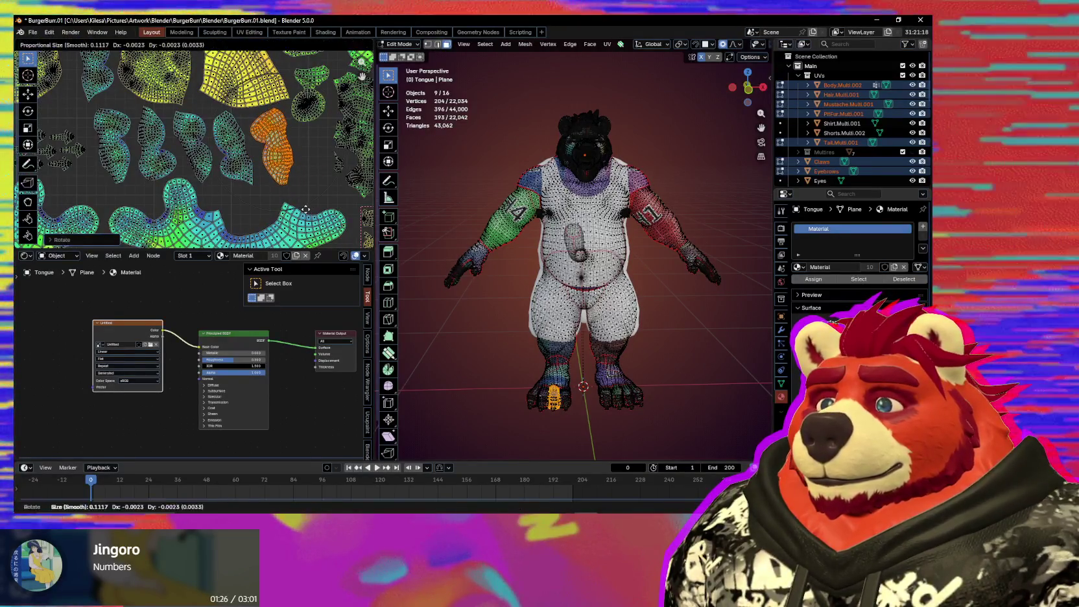
key("g")
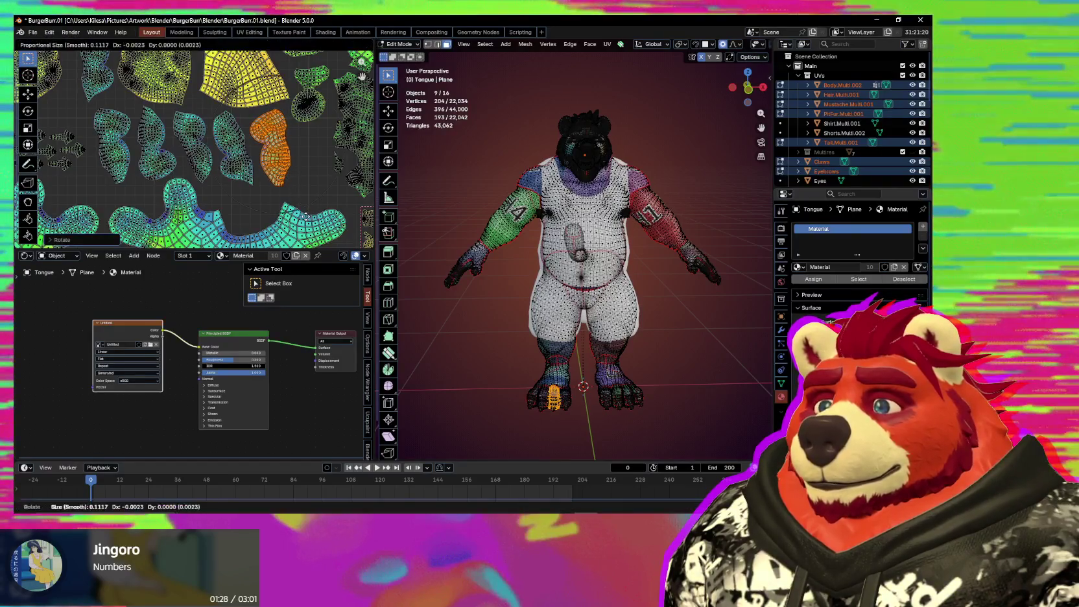
scroll(306, 221, "down", 3)
scroll(154, 202, "down", 2)
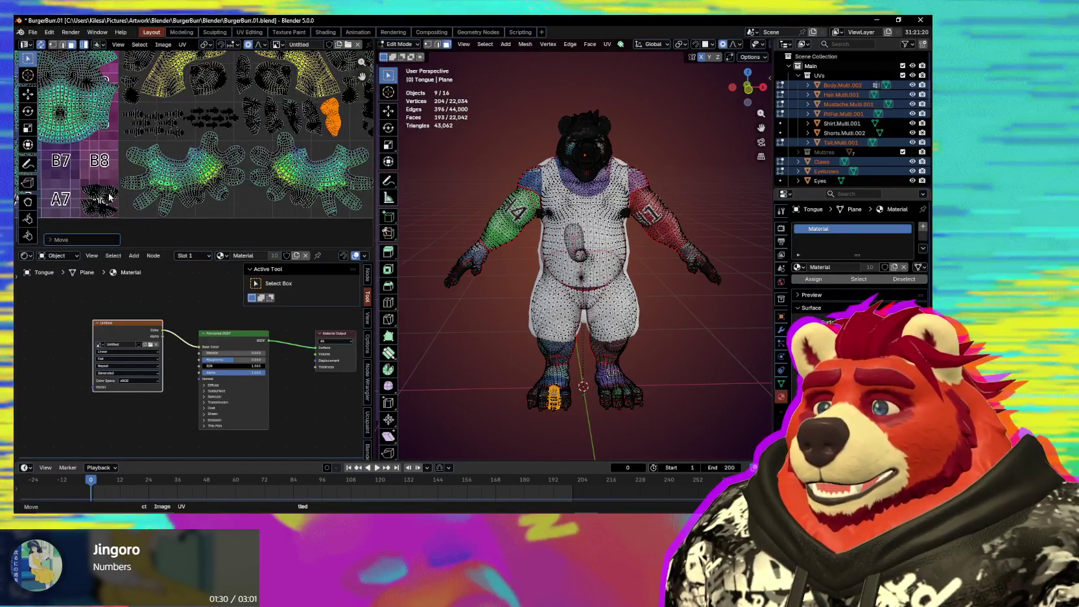
scroll(110, 198, "up", 3)
key("g")
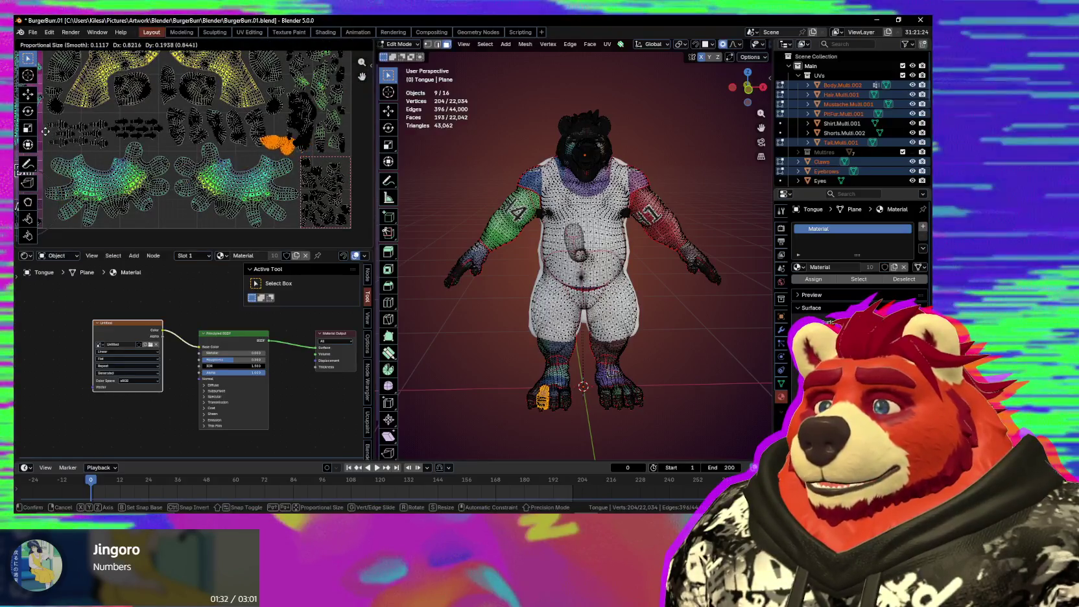
scroll(117, 143, "up", 2)
scroll(194, 159, "up", 2)
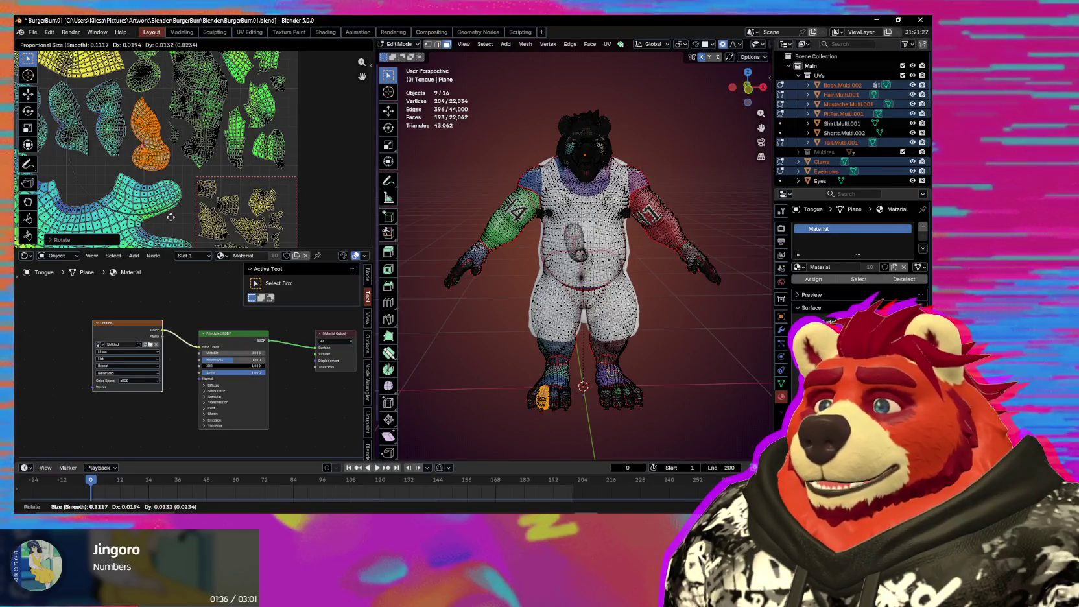
scroll(162, 214, "down", 4)
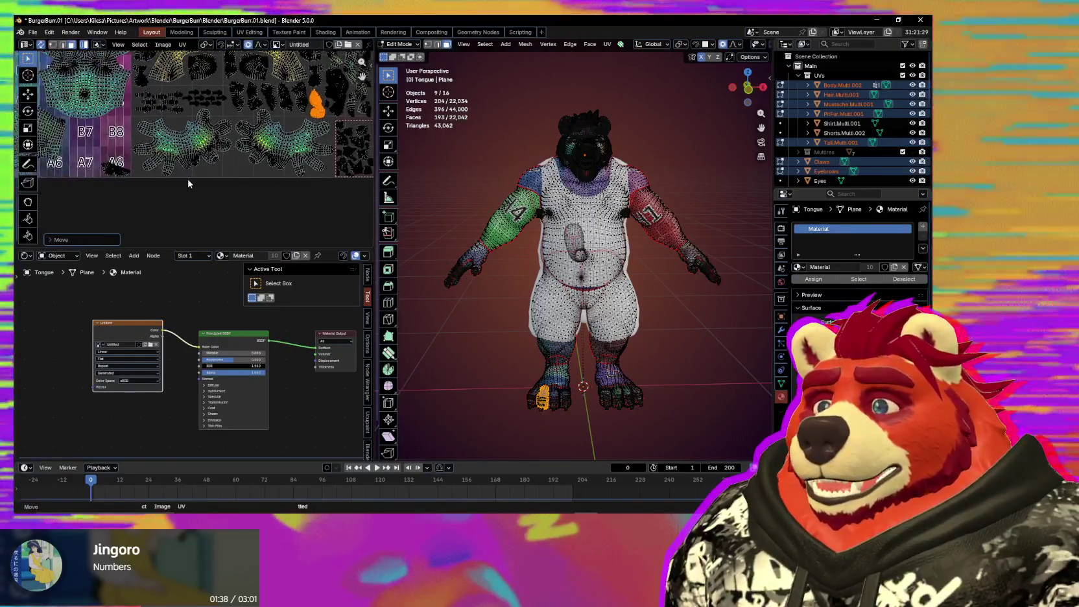
key("ctrl+z")
Step: Rotate the claw island to fit its gap and move it to the right
scroll(184, 195, "up", 4)
scroll(219, 214, "up", 2)
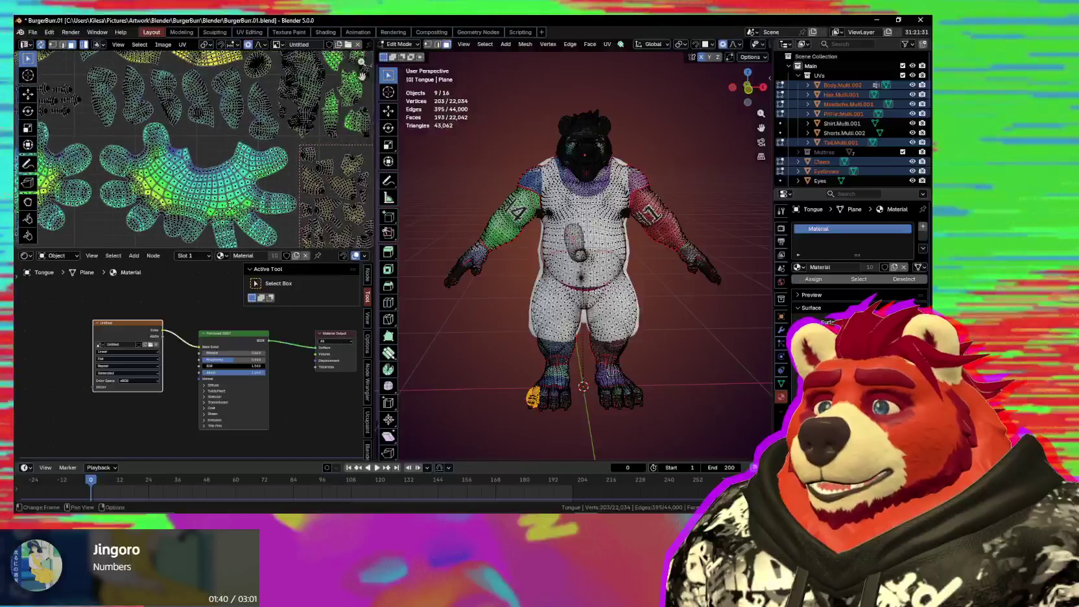
left_click(204, 114)
scroll(204, 123, "up", 2)
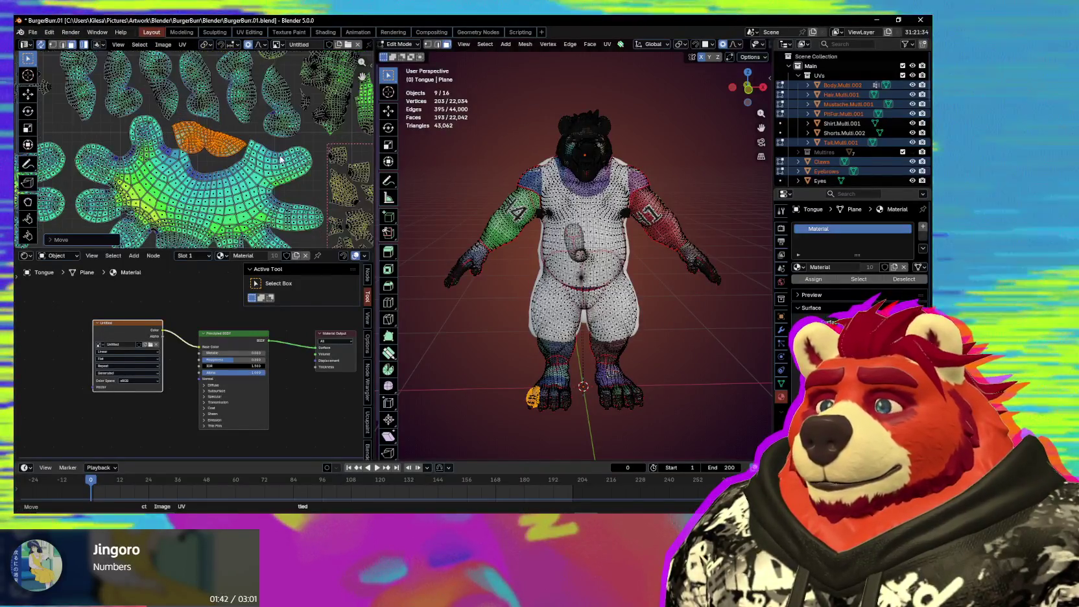
key("r")
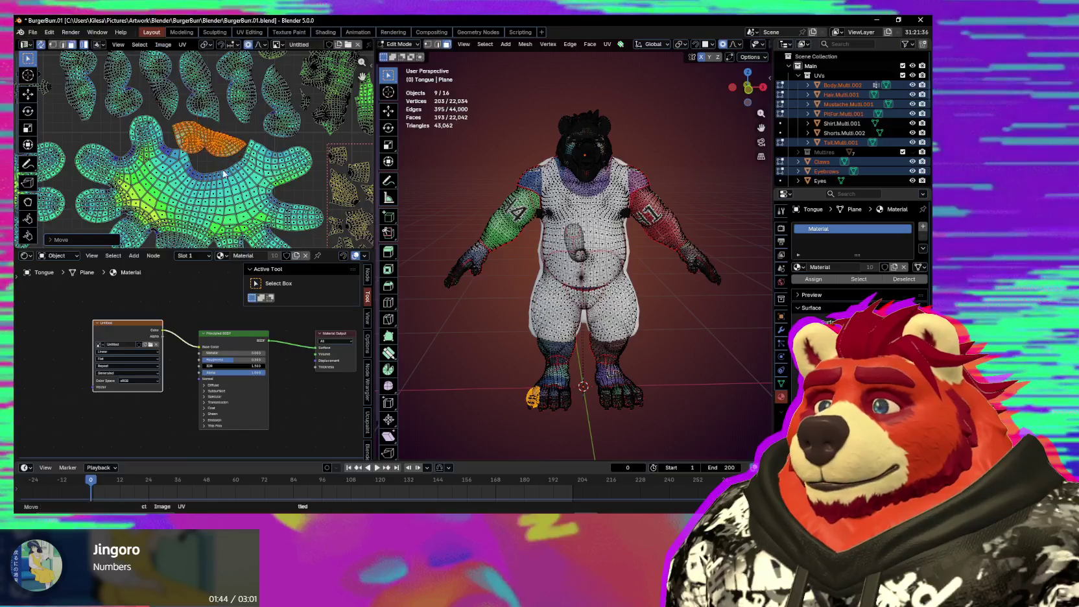
scroll(227, 172, "down", 2)
scroll(166, 137, "up", 1)
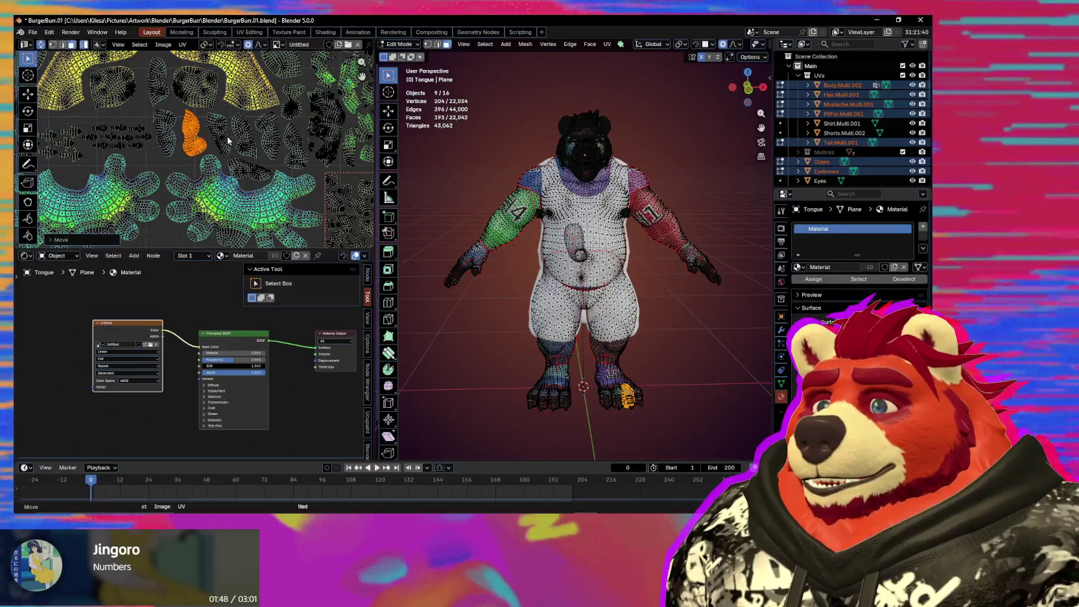
key("g")
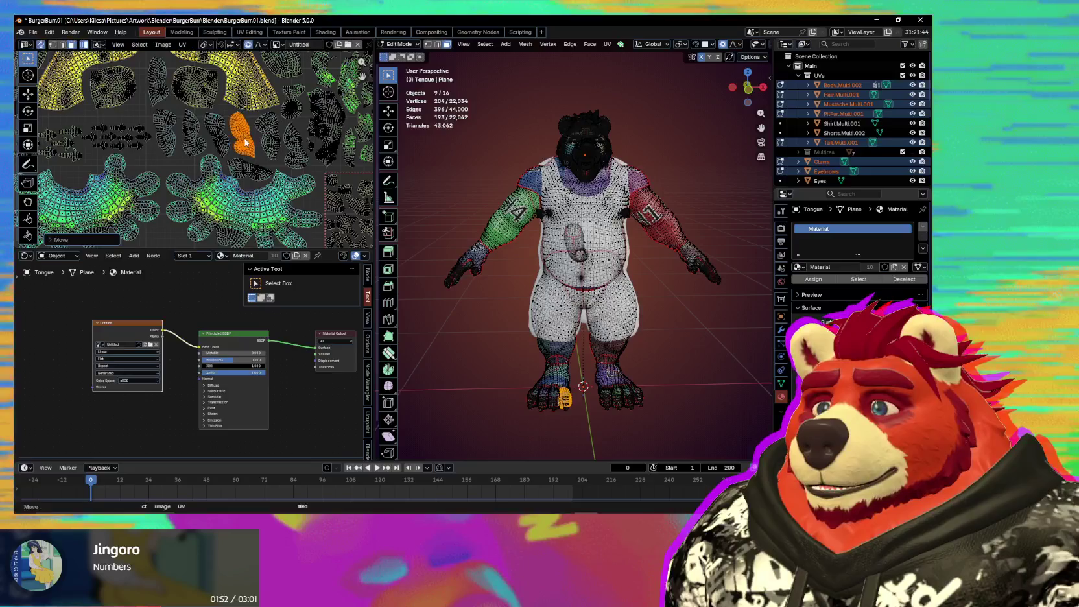
Step: Move another small foot island, rotate it, and place it in its new spot
left_click(258, 172)
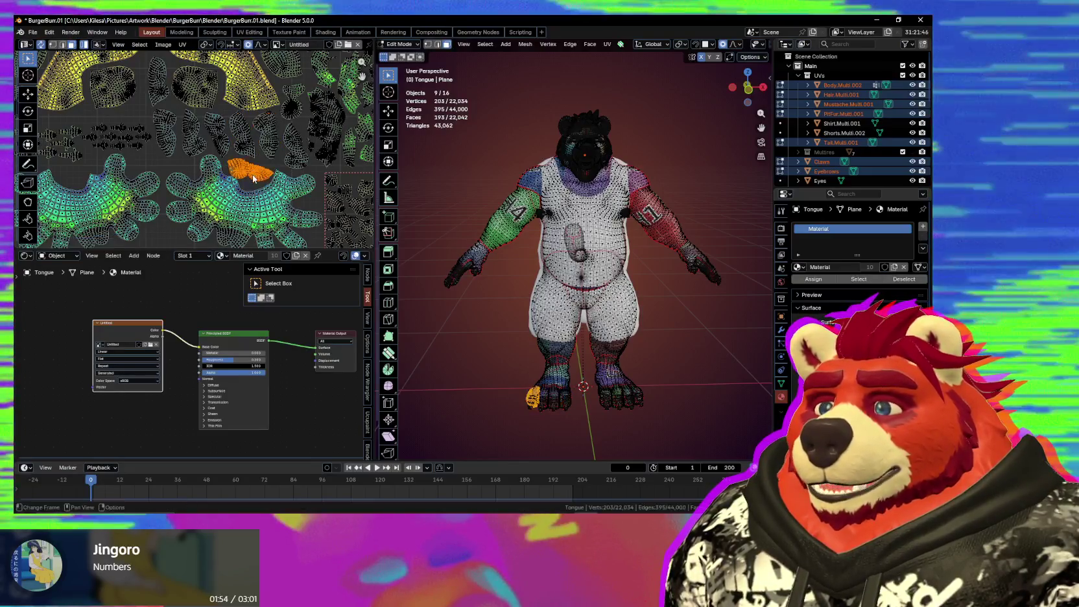
scroll(271, 184, "up", 2)
scroll(271, 184, "up", 1)
key("g")
left_click(321, 181)
key("r")
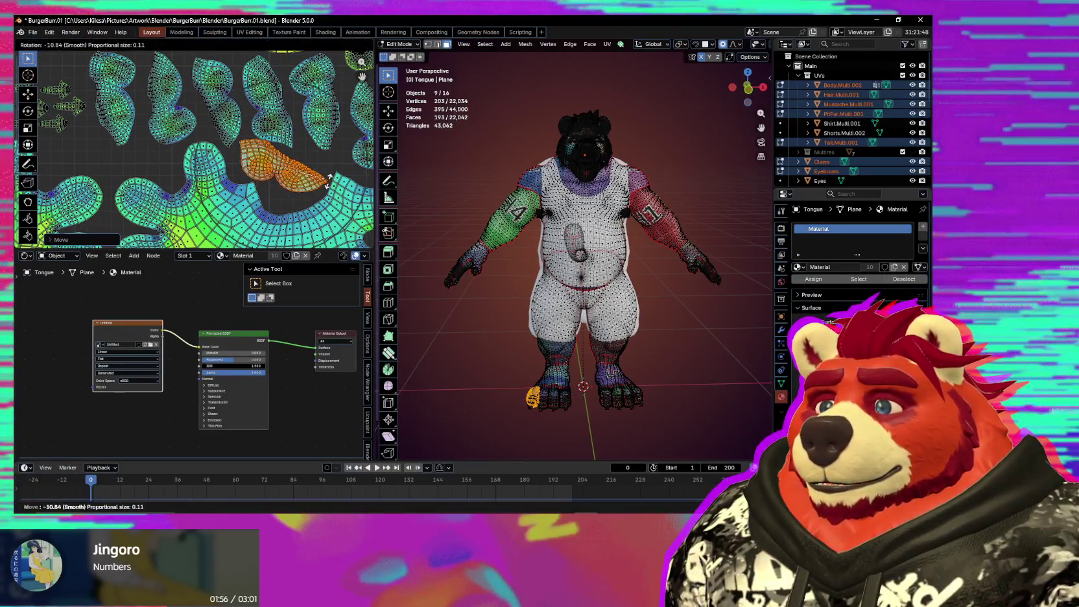
left_click(203, 135)
key("g")
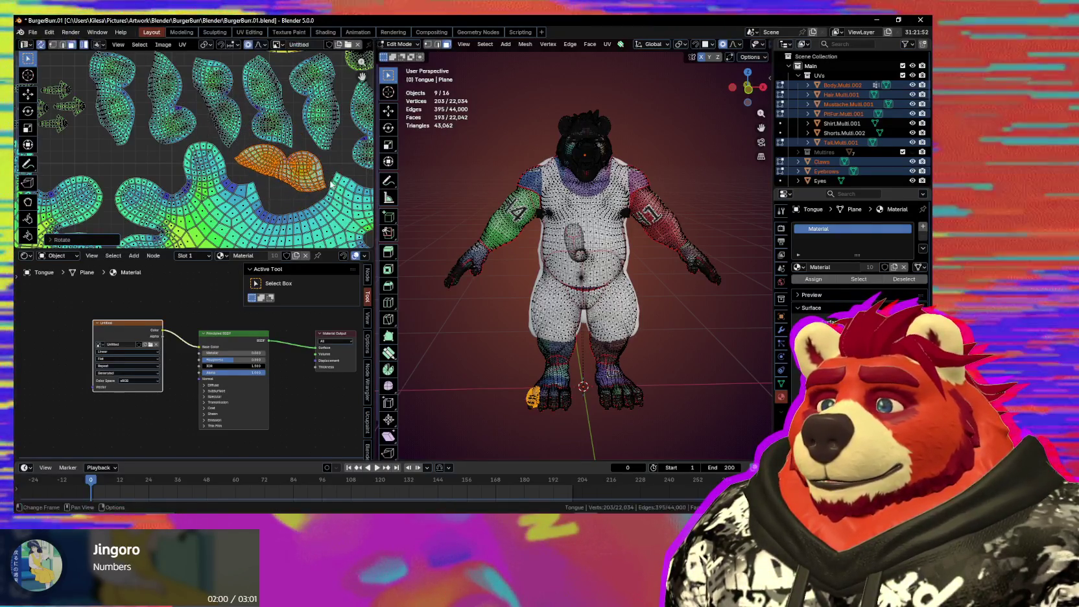
scroll(329, 188, "right", 2)
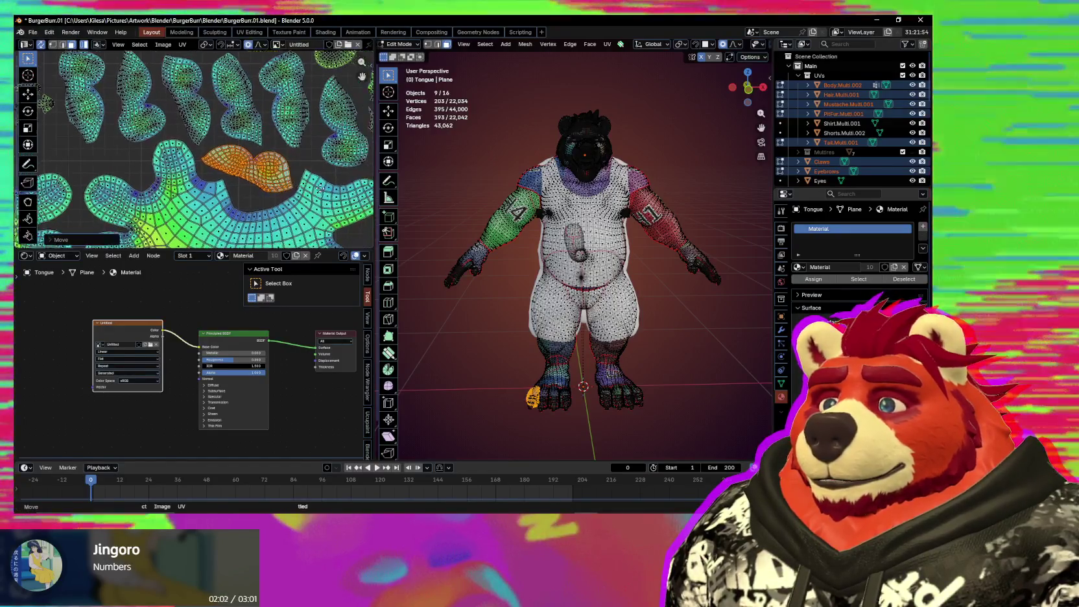
left_click(320, 192)
Step: Shift the elongated foot island left, stand it upright, and nudge it into final position
middle_click_drag(320, 192, 277, 205)
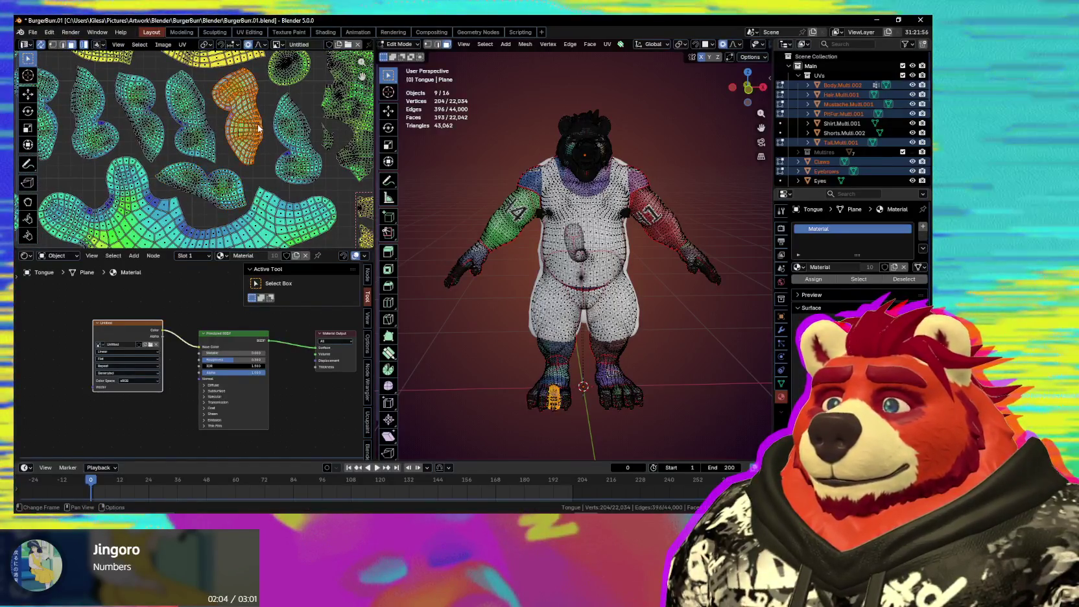
key("g")
left_click(155, 114)
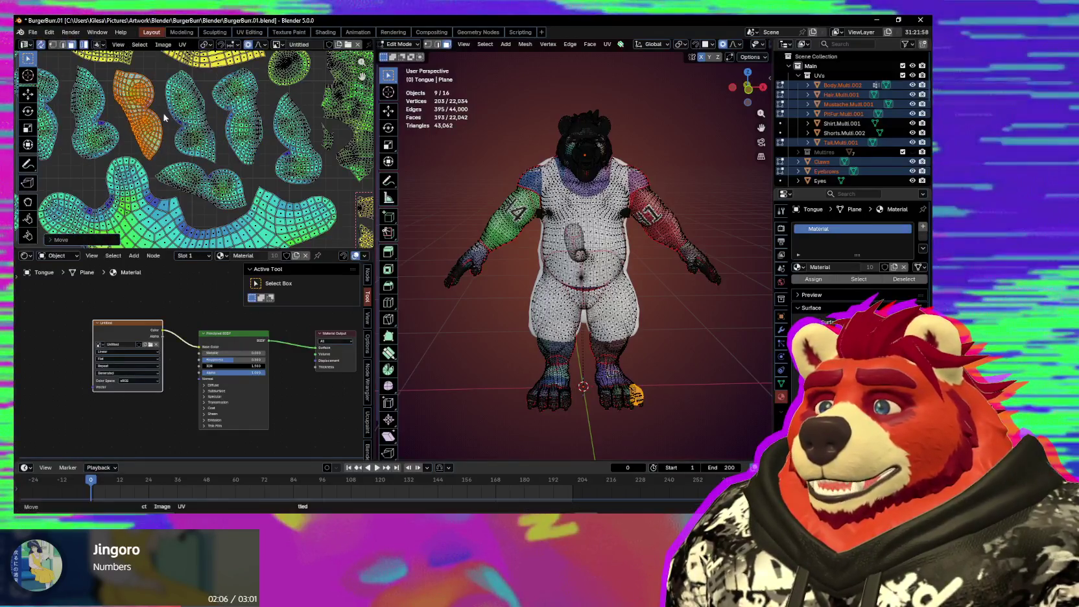
left_click(281, 128)
key("g")
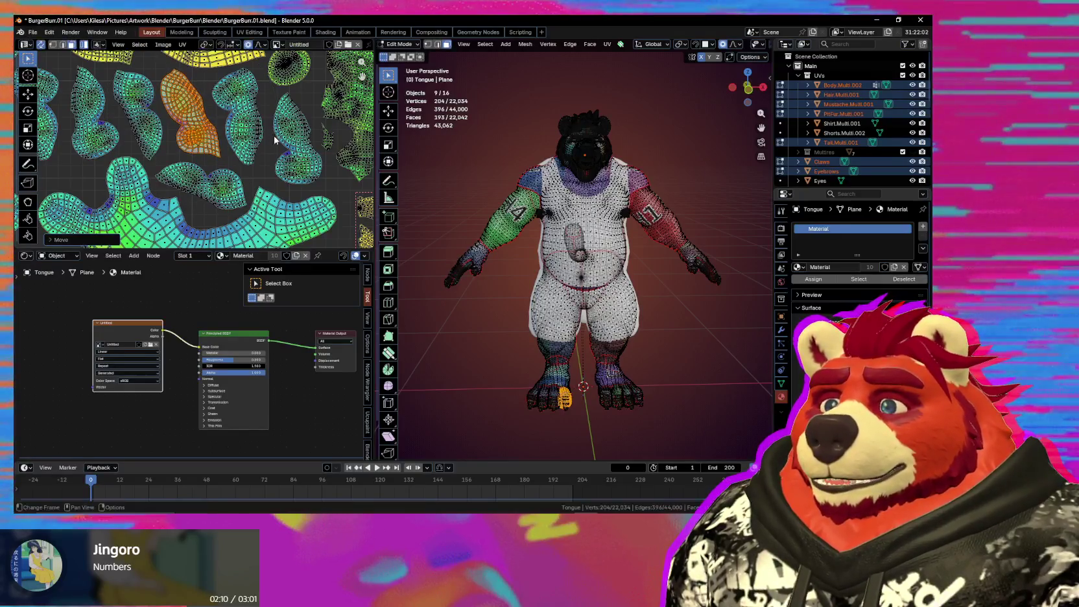
left_click(312, 158)
key("g")
left_click(313, 160)
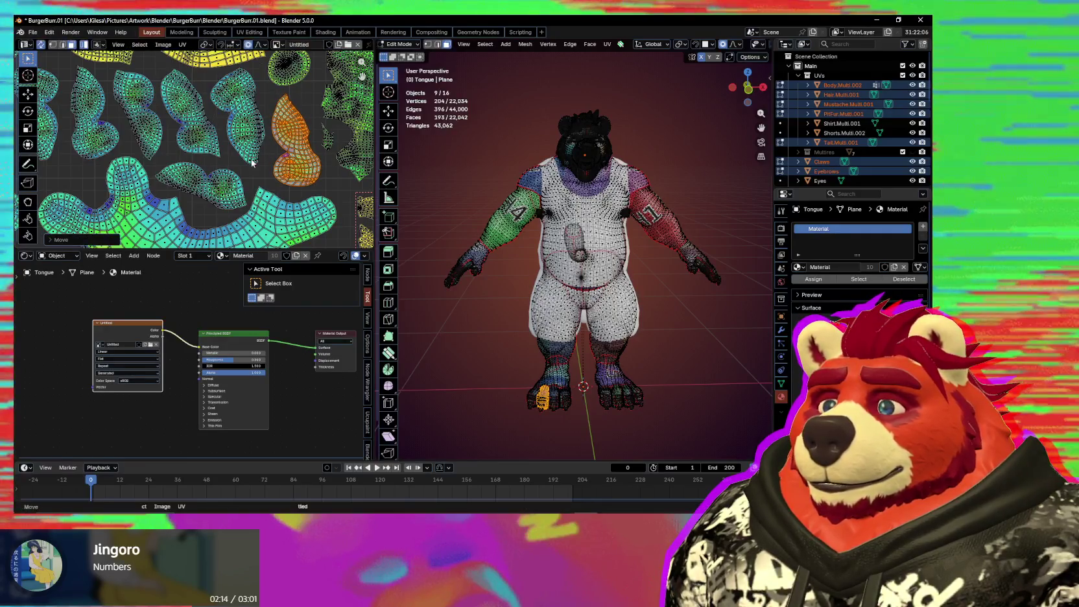
scroll(260, 207, "down", 2)
scroll(260, 208, "down", 2)
scroll(260, 207, "down", 1)
Step: Select the whole foot island and move it to a new spot on the labelled grid
mouse_move(260, 207)
middle_mouse_down()
mouse_move(245, 183)
mouse_move(172, 191)
middle_mouse_up()
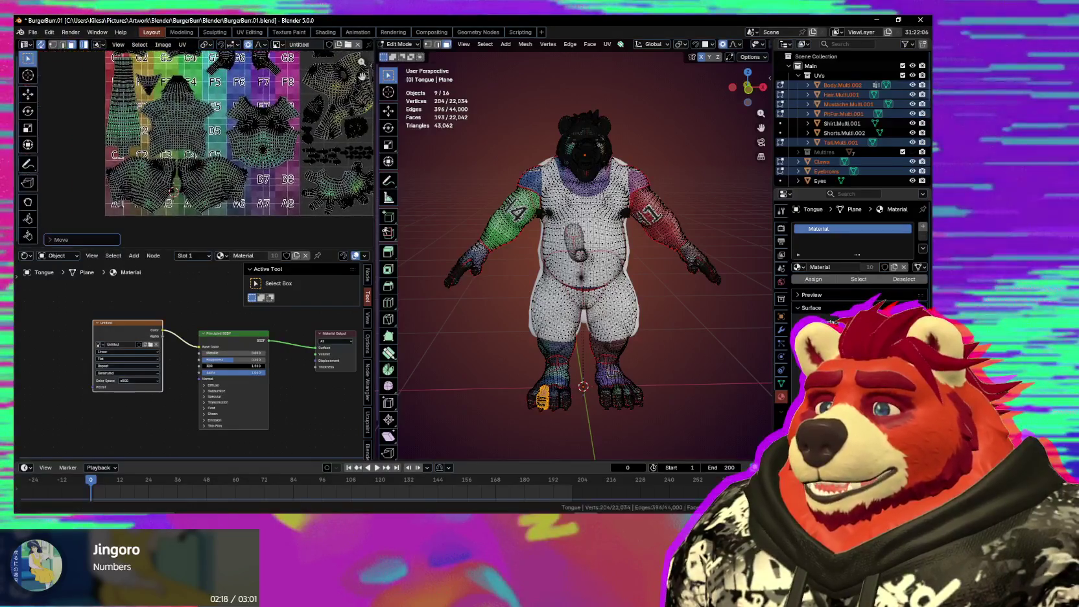
middle_click_drag(271, 219, 248, 24)
key("l")
key("g")
left_click(247, 161)
key("l")
key("g")
left_click(262, 209)
Step: Reposition the shirt island, then move the foot island toward tile B7
scroll(259, 211, "up", 1)
scroll(286, 217, "up", 1)
scroll(290, 232, "up", 1)
scroll(272, 214, "down", 1)
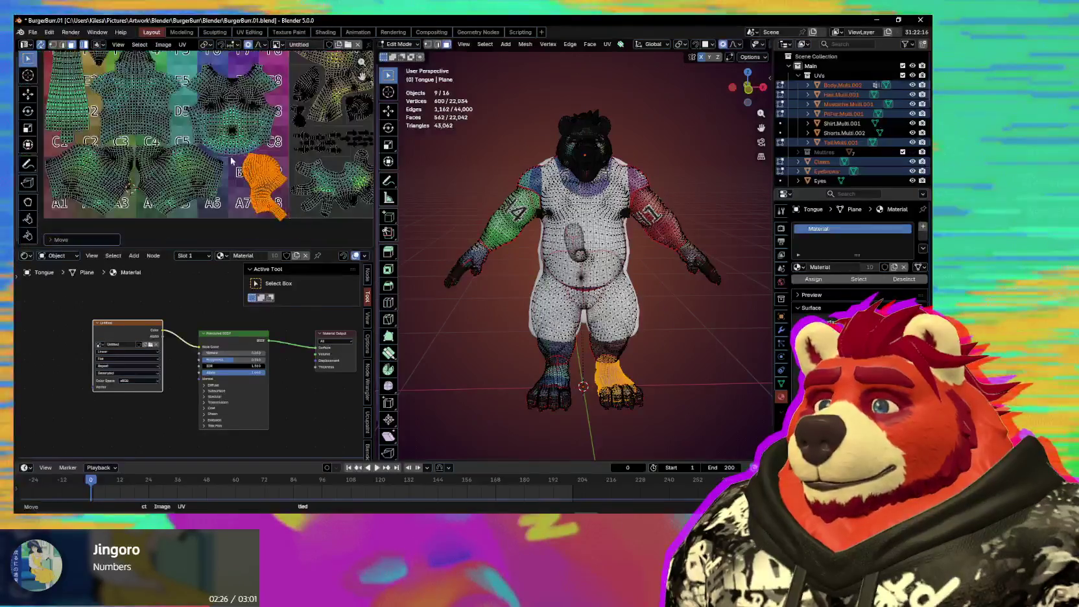
scroll(260, 201, "down", 1)
left_click(235, 174)
key("l")
key("g")
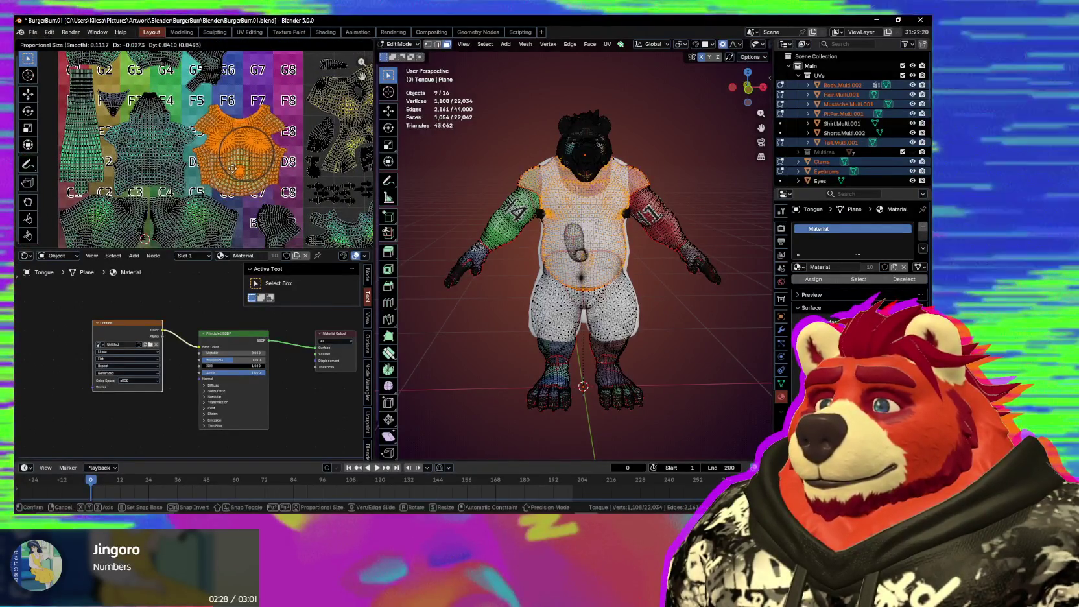
left_click(229, 167)
middle_click_drag(229, 167, 201, 121)
left_click(250, 185)
key("g")
left_click(258, 175)
Step: Scale up the foot island to enlarge it
scroll(258, 175, "down", 1)
scroll(219, 165, "up", 1)
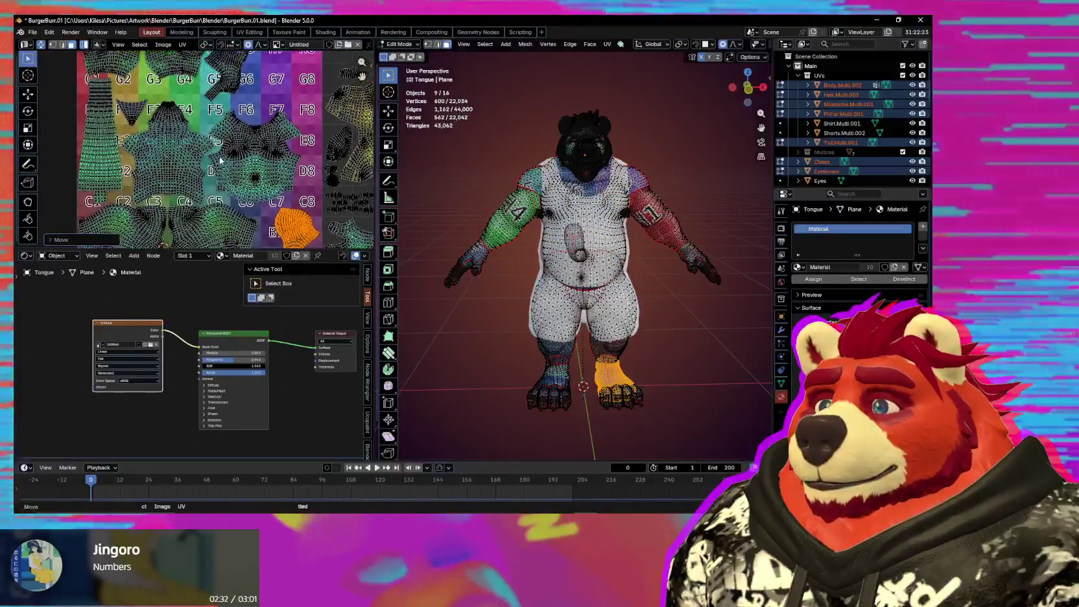
middle_click_drag(230, 86, 181, 50)
key("s")
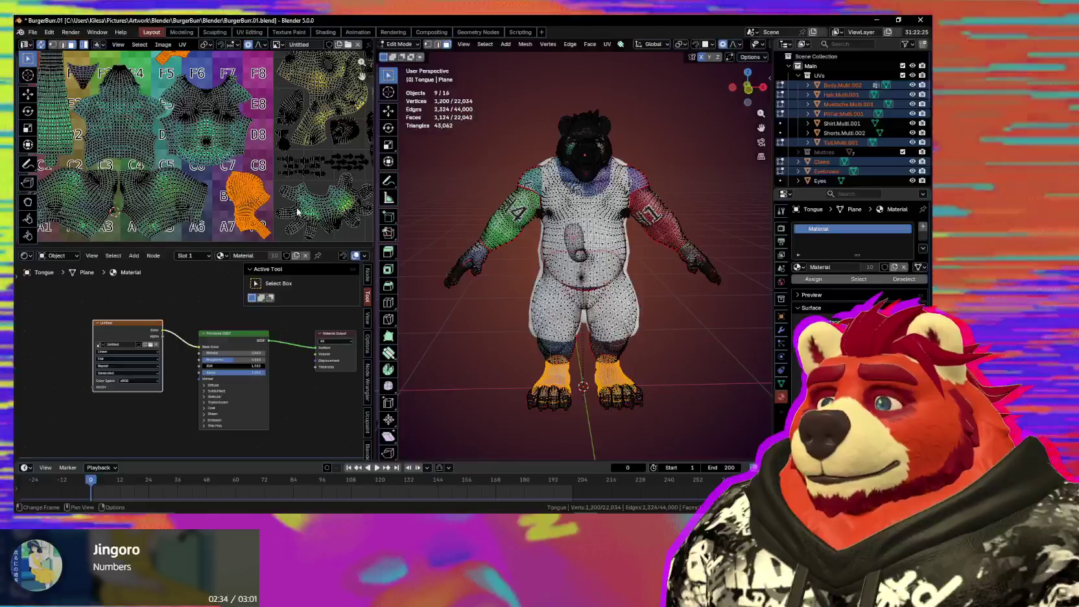
left_click(268, 202)
scroll(267, 203, "down", 2)
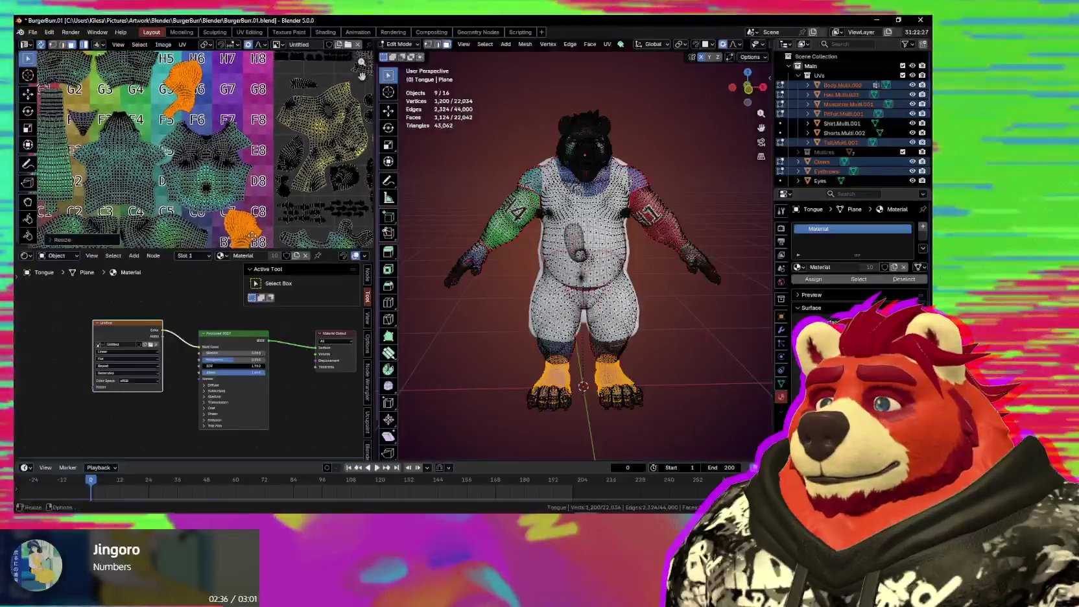
scroll(249, 175, "up", 2)
scroll(249, 175, "down", 1)
scroll(249, 175, "up", 1)
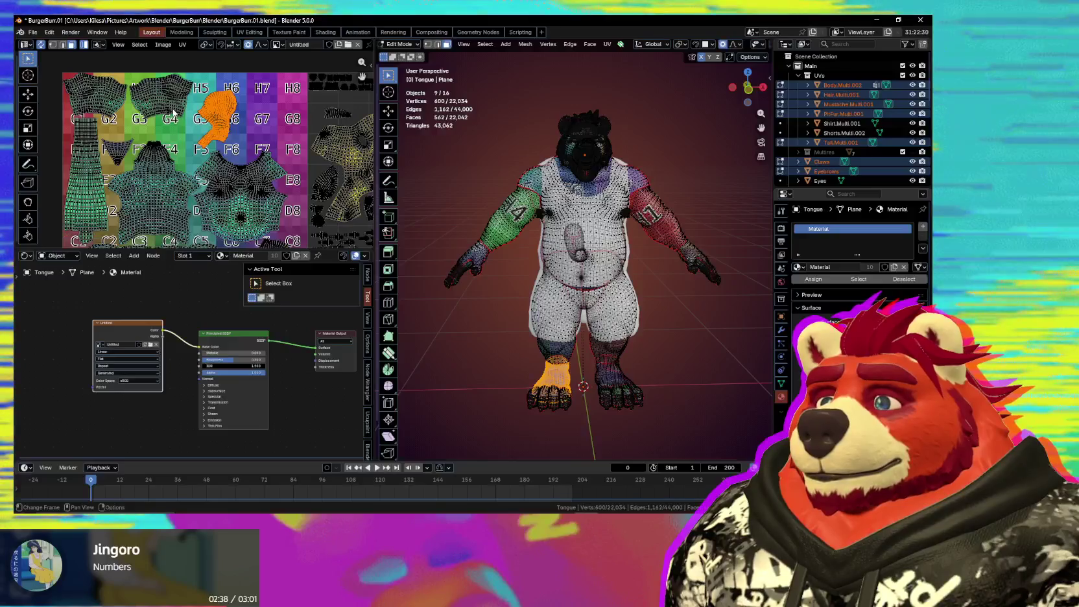
Step: Move the arm island left across the grid onto tiles G1–F1 and adjust its rotation
left_click(176, 118)
scroll(177, 119, "down", 1)
scroll(117, 133, "up", 1)
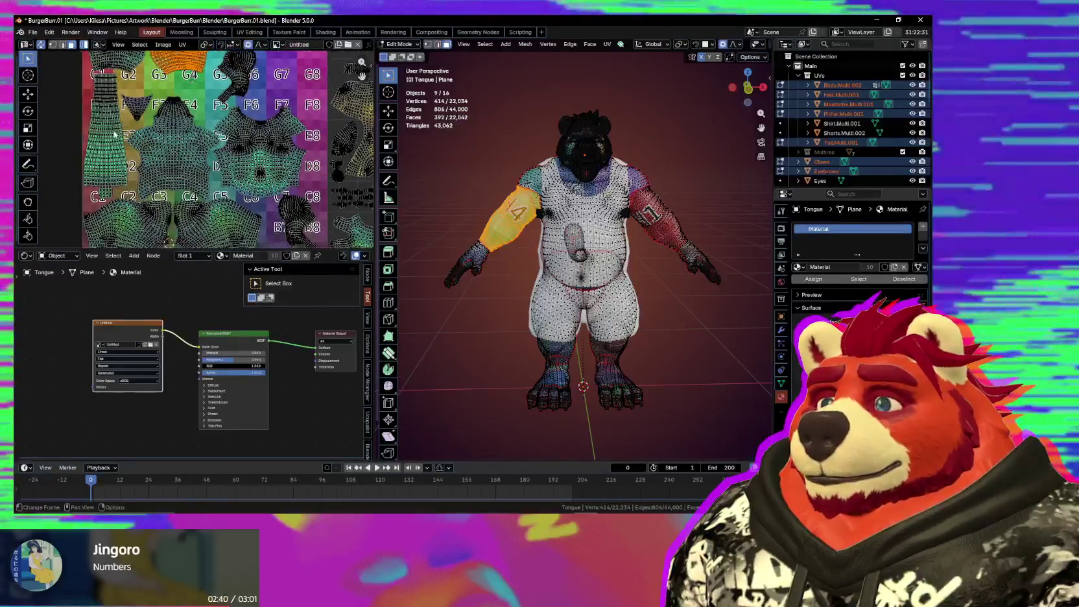
left_click_drag(132, 166, 117, 173)
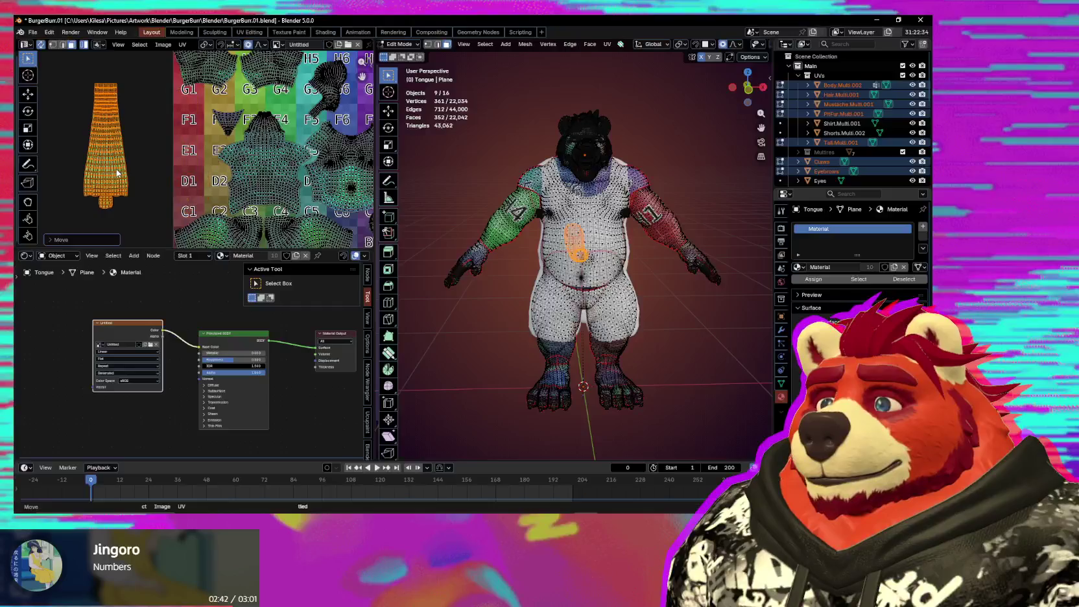
left_click(114, 78)
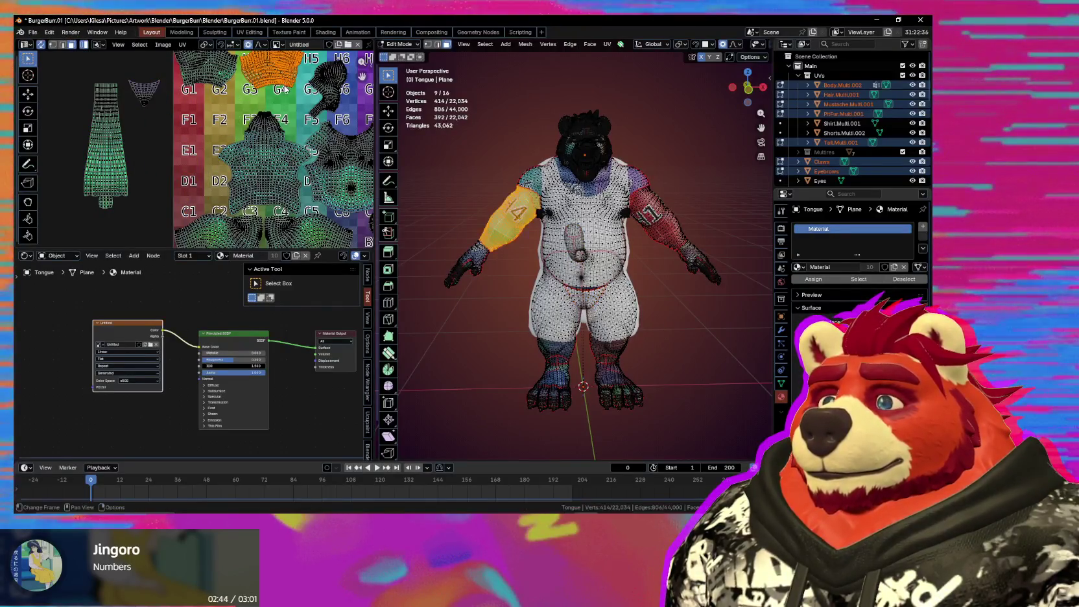
left_click_drag(286, 87, 159, 174)
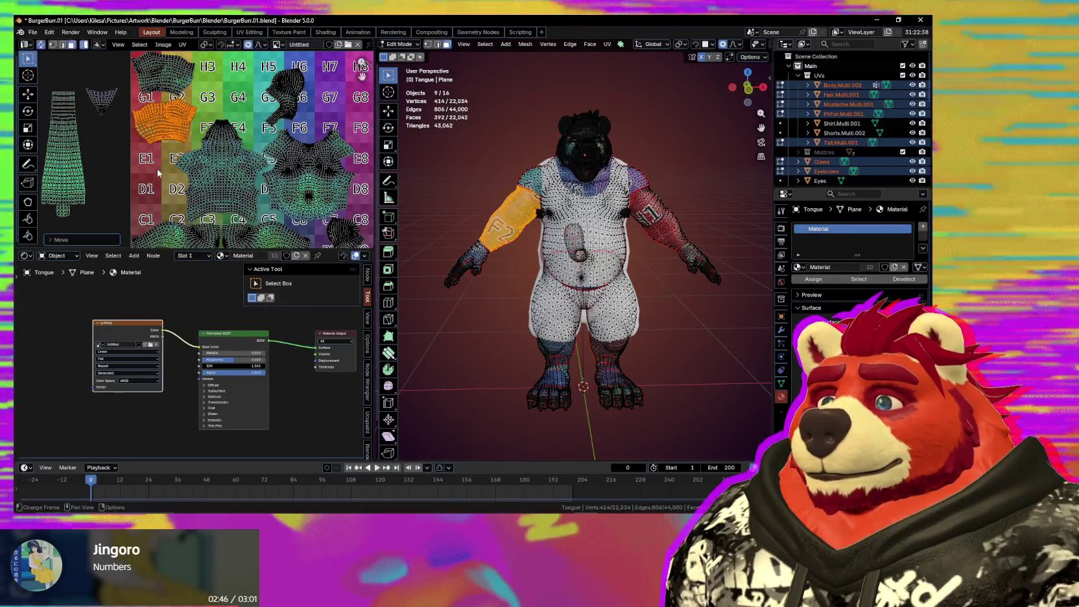
scroll(157, 173, "up", 2)
key("g")
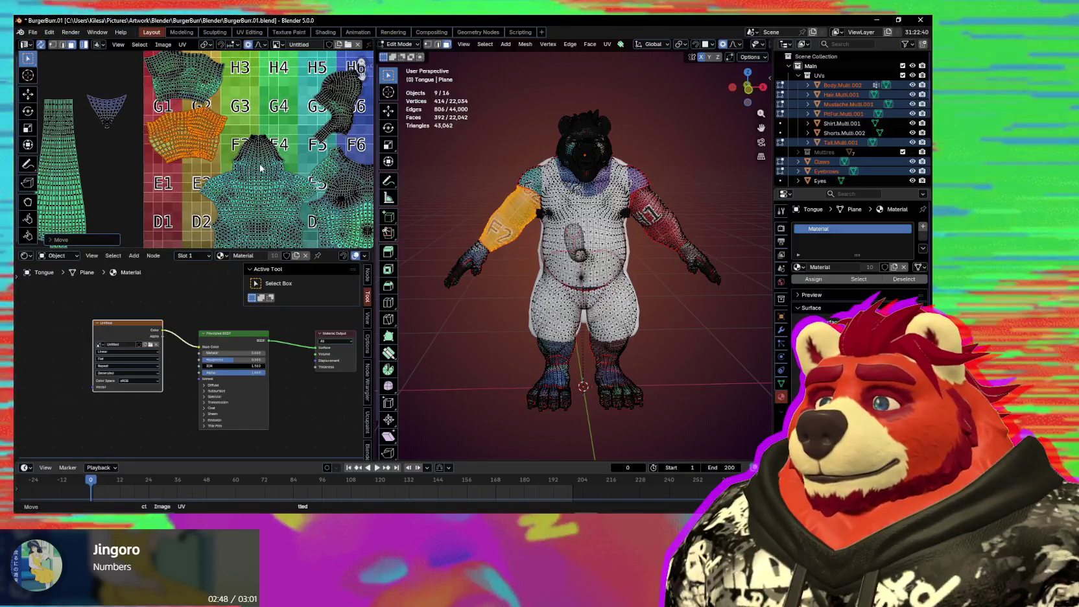
middle_click_drag(259, 167, 274, 192)
left_click(275, 209)
Step: Settle the arm island's placement, then add the other arm island and move both toward row H
key("g")
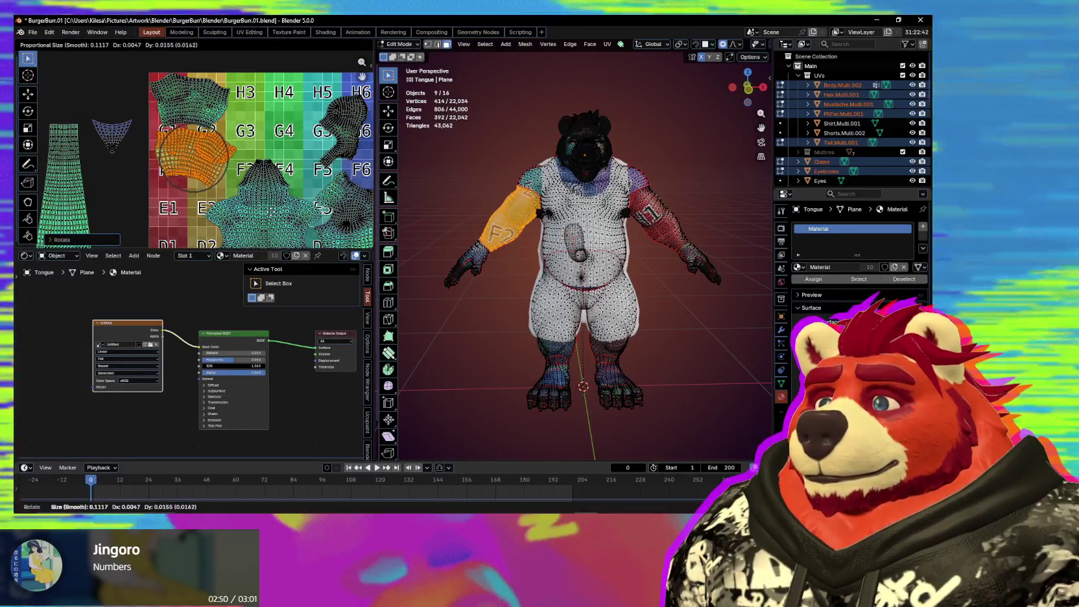
scroll(259, 208, "up", 2)
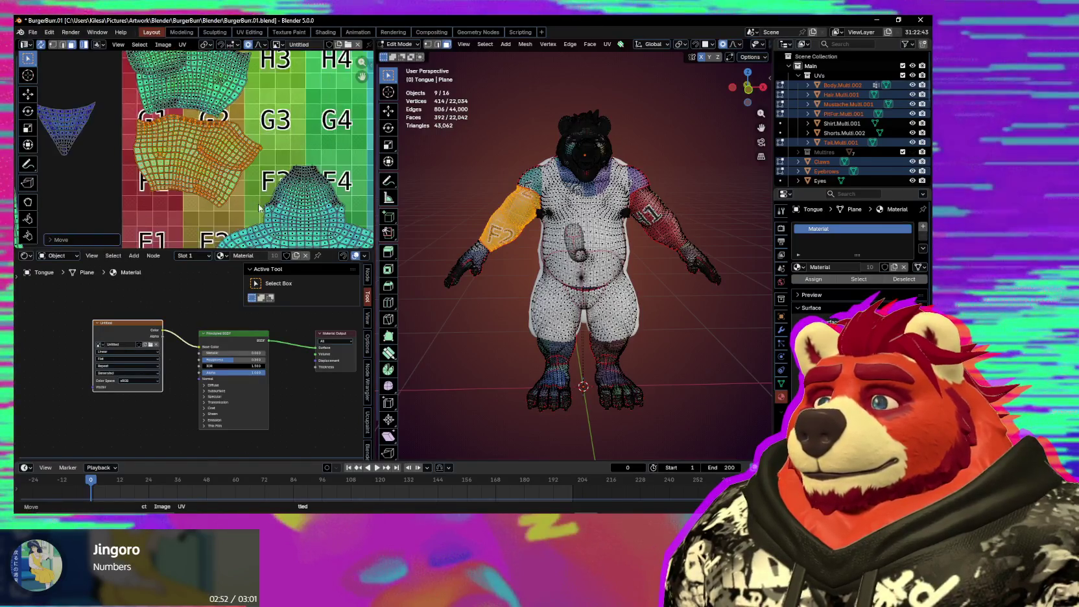
left_click(263, 211)
scroll(263, 210, "down", 3)
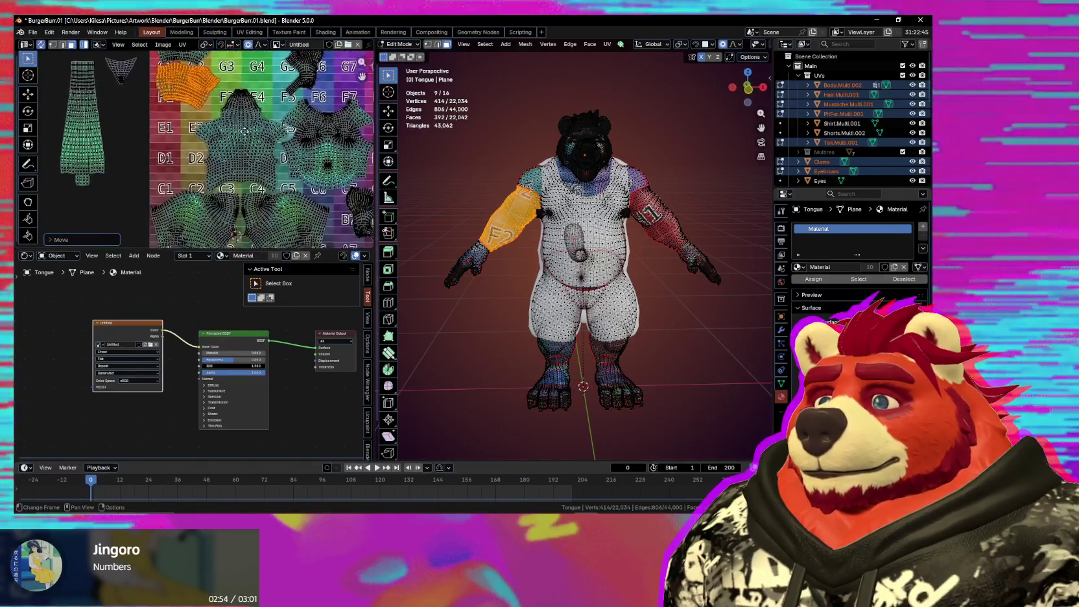
left_click(214, 104)
middle_click_drag(272, 162, 238, 187)
Step: Move both arm islands together around tiles G6–G8 and enlarge them slightly
left_click(195, 116, "shift")
key("g")
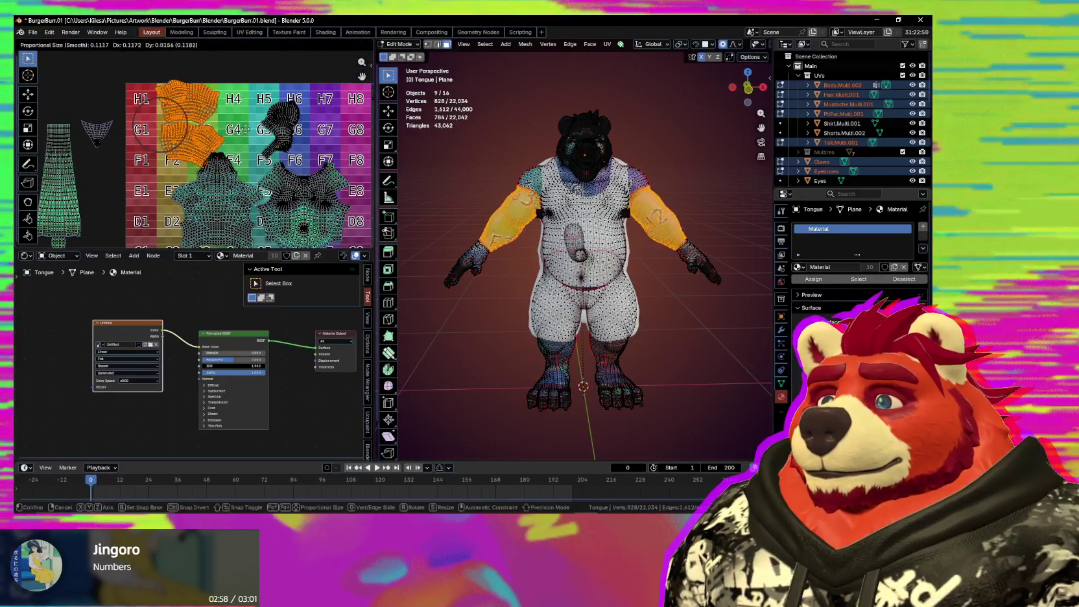
scroll(246, 134, "up", 2)
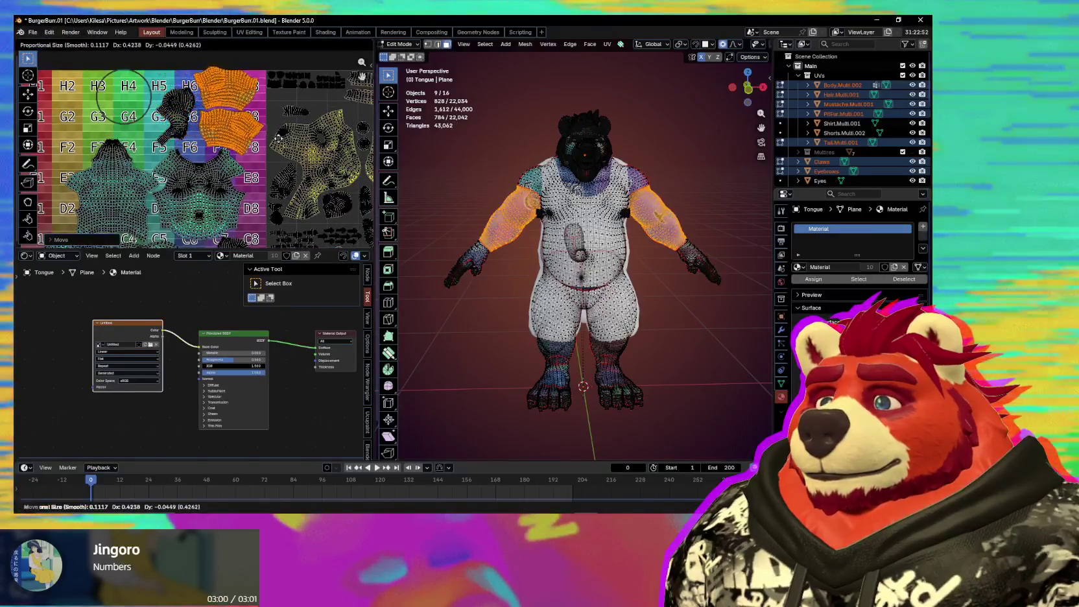
scroll(279, 149, "up", 2)
key("s")
left_click(275, 173)
scroll(263, 209, "up", 3)
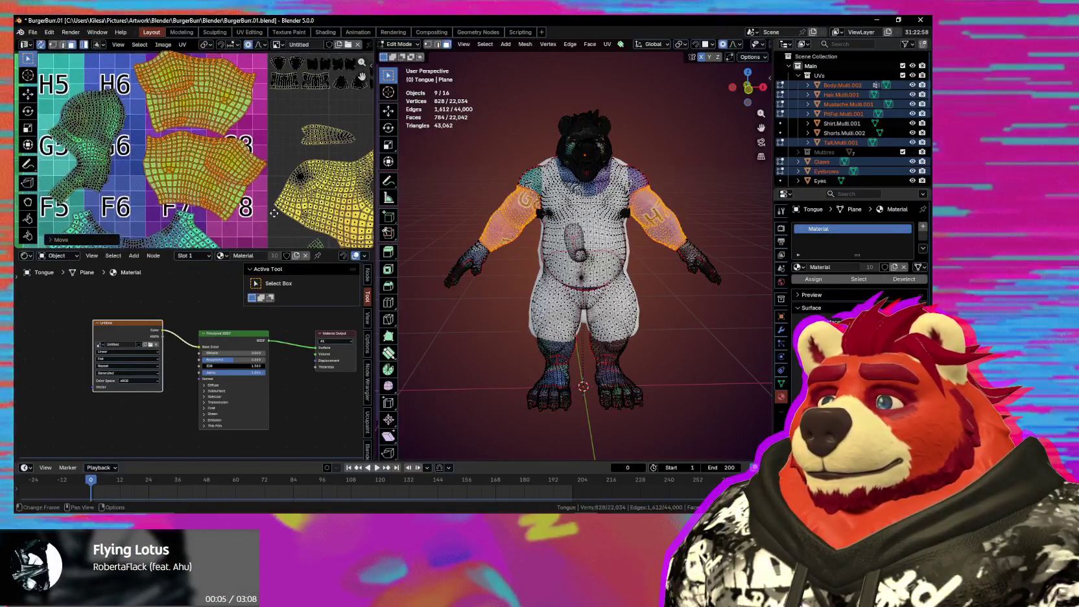
key("s")
key("g")
key("s")
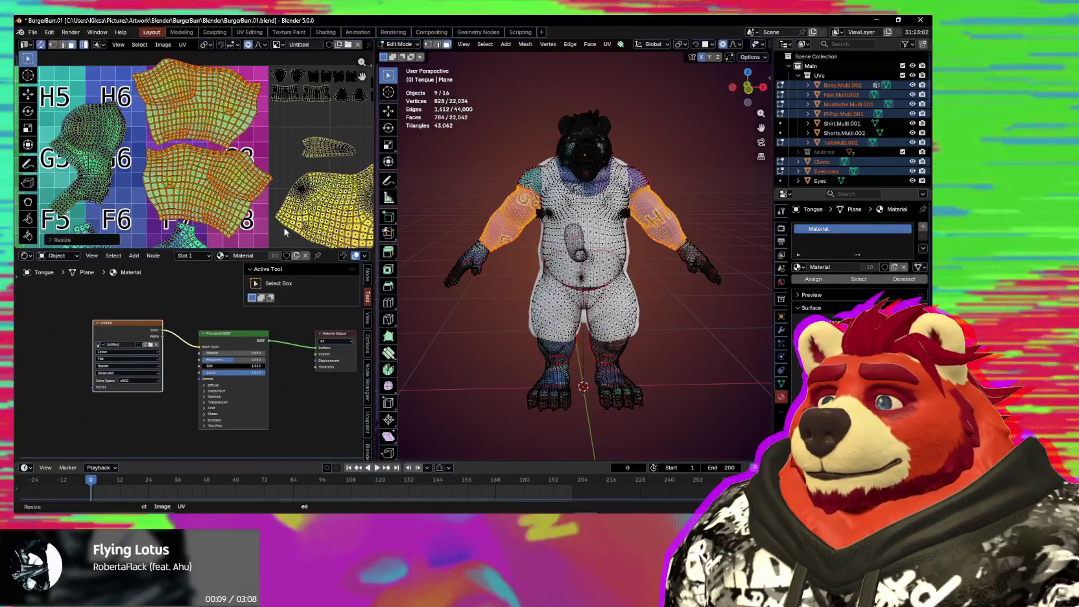
left_click(280, 226)
Step: Fine-tune the arm islands' size, then move the hand island near tiles B7–B8
key("g")
scroll(276, 204, "down", 1)
key("s")
left_click(268, 209)
scroll(267, 208, "down", 1)
key("s")
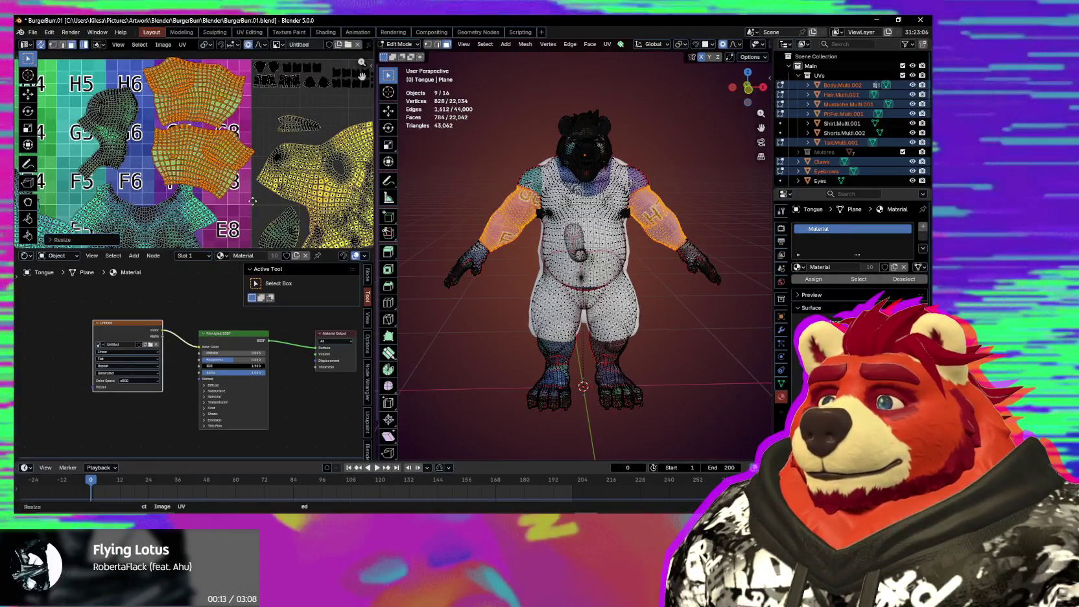
scroll(250, 207, "down", 1)
mouse_move(253, 204)
middle_mouse_down()
mouse_move(270, 189)
mouse_move(256, 162)
middle_mouse_up()
left_click_drag(254, 135, 260, 158)
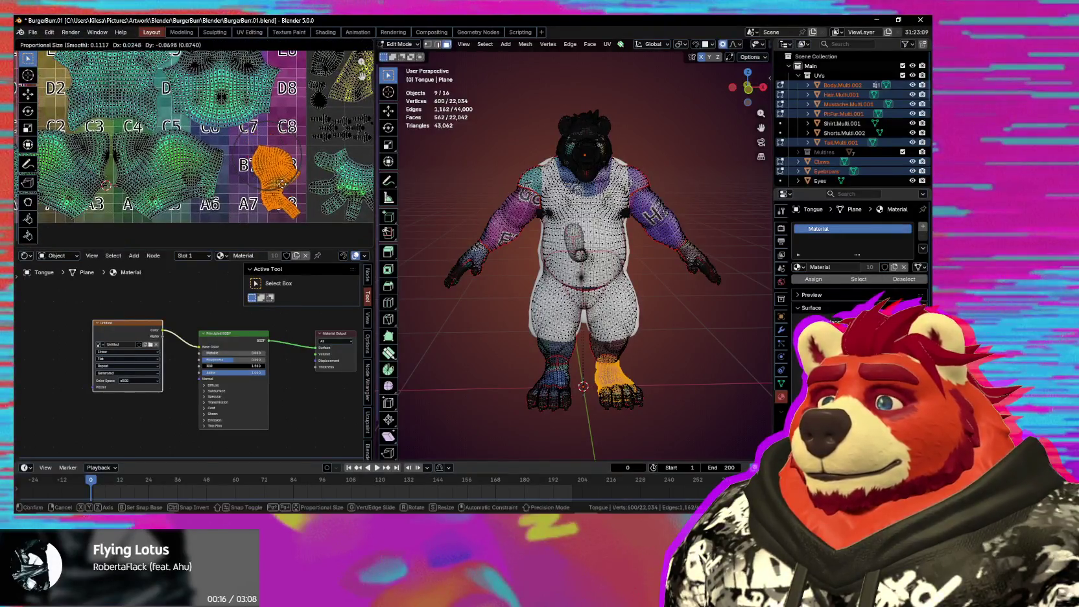
Step: Move the first foot island near B7 and rotate it upright
left_click(251, 112)
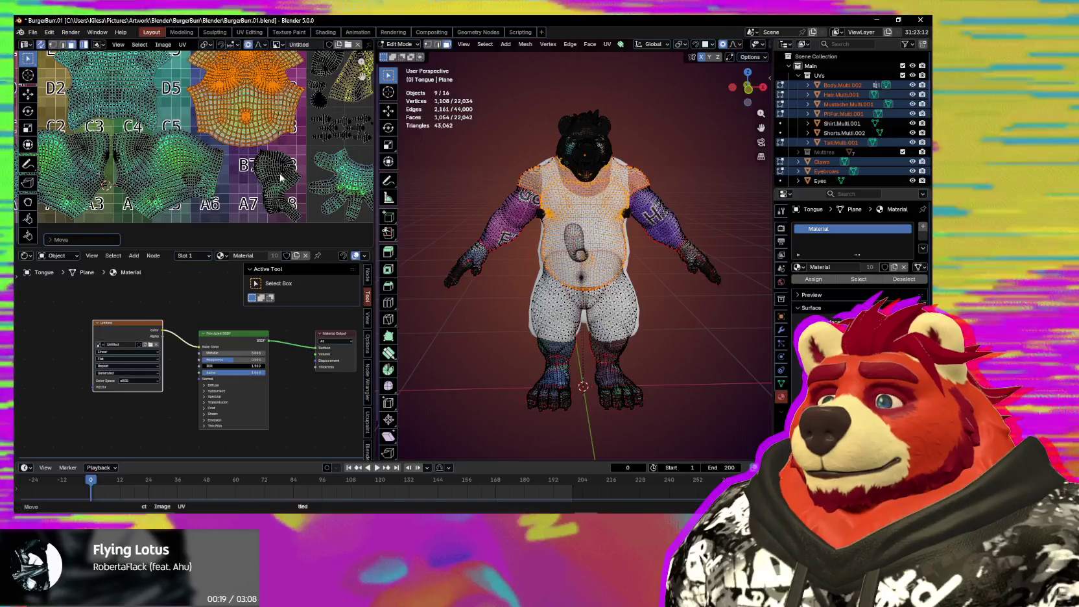
left_click(280, 177)
middle_click_drag(149, 177, 241, 184)
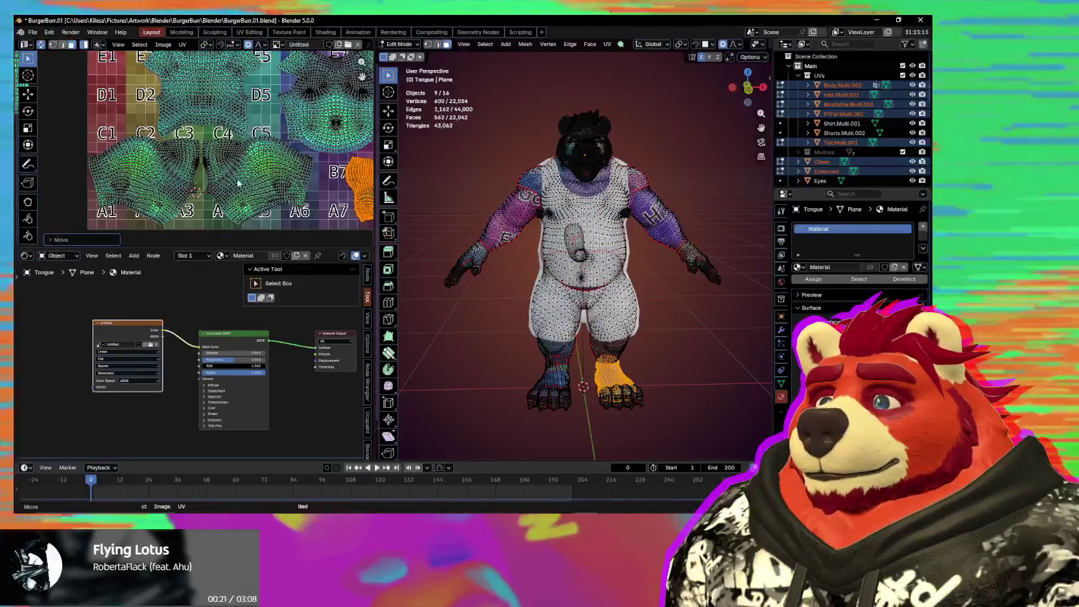
scroll(240, 184, "down", 2)
scroll(240, 184, "down", 2)
scroll(240, 183, "down", 2)
scroll(241, 183, "down", 2)
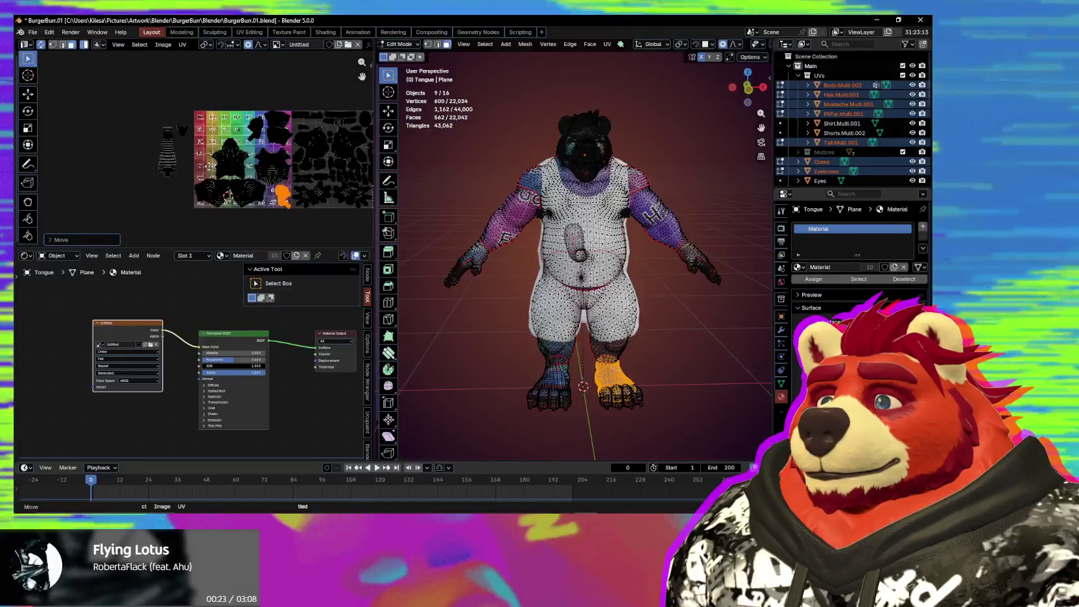
middle_click_drag(241, 183, 202, 164)
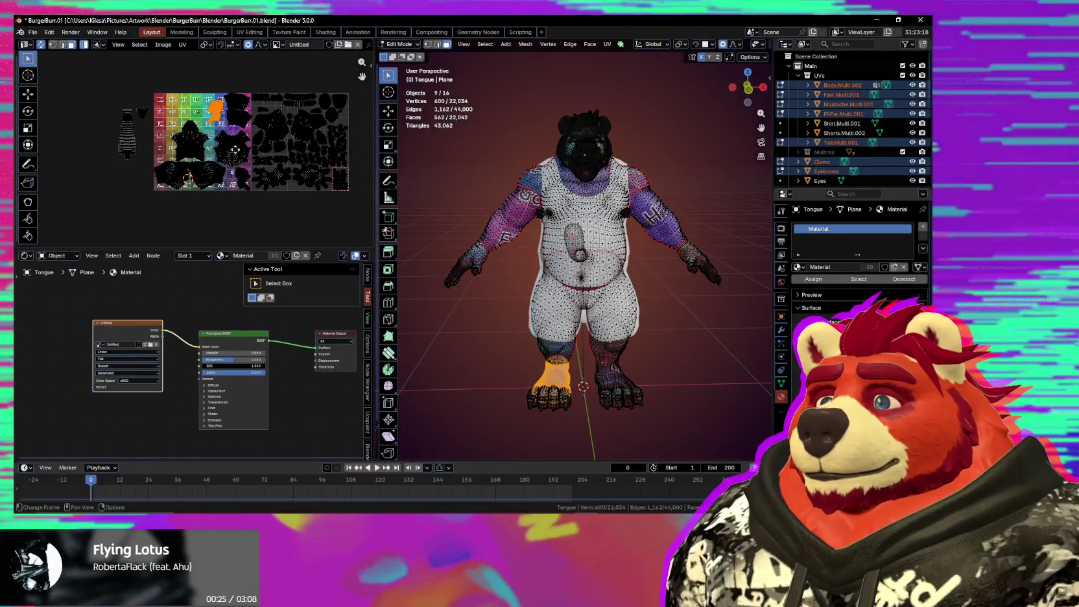
scroll(235, 149, "up", 5)
key("g")
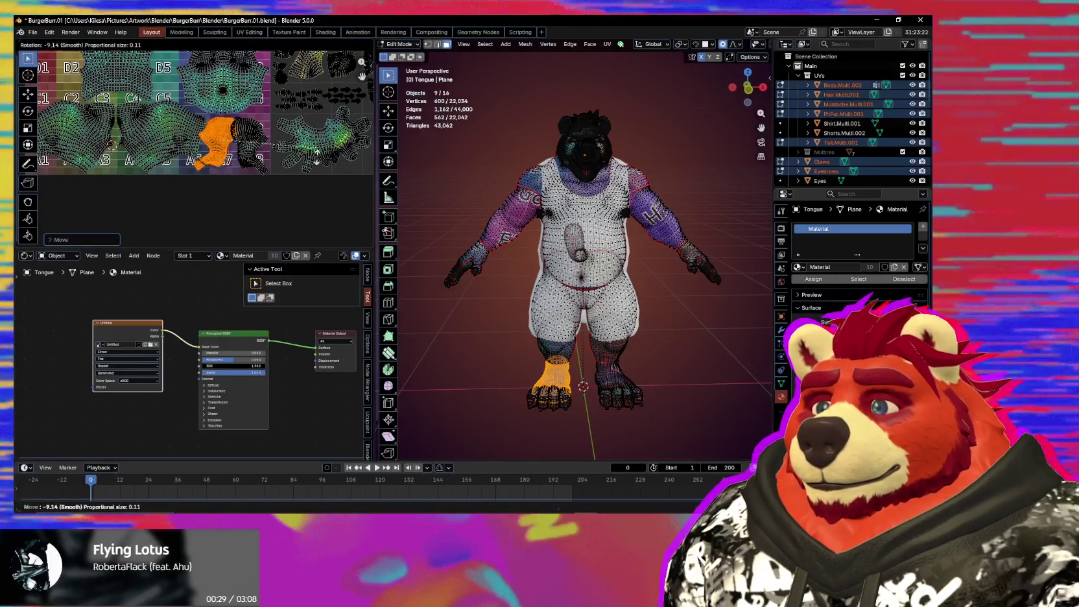
scroll(196, 148, "up", 2)
key("r")
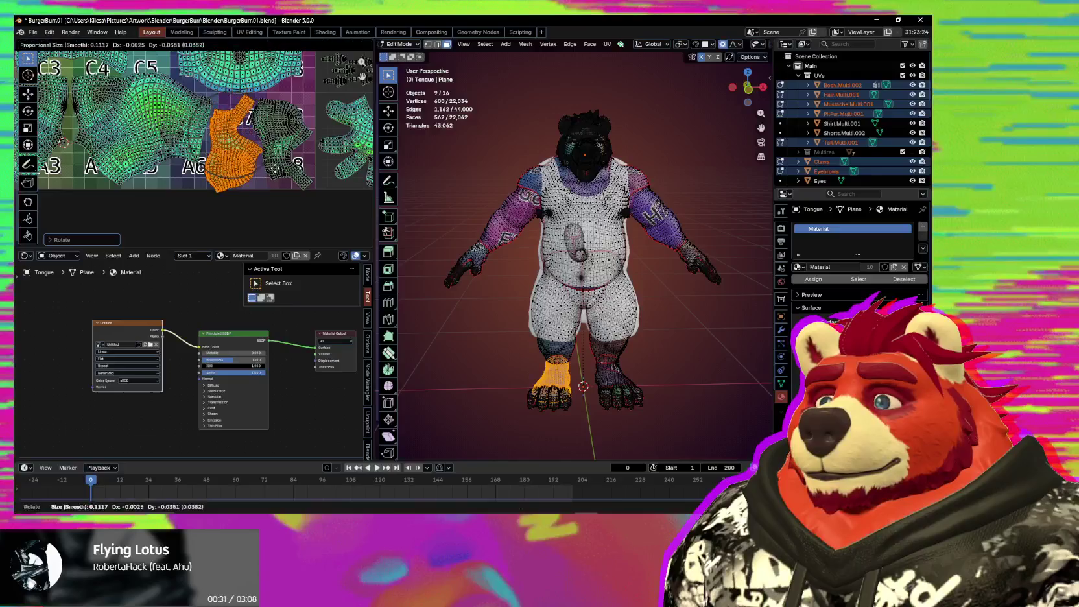
scroll(275, 170, "up", 2)
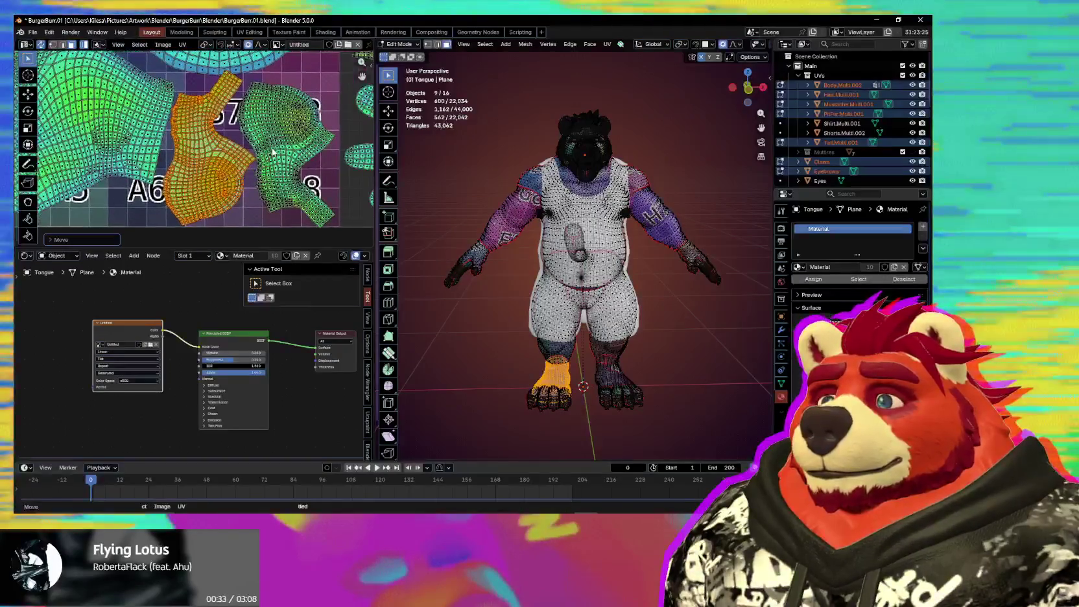
Step: Move and rotate the neighbouring and middle foot islands into the A6–B7 area
left_click(319, 144)
key("g")
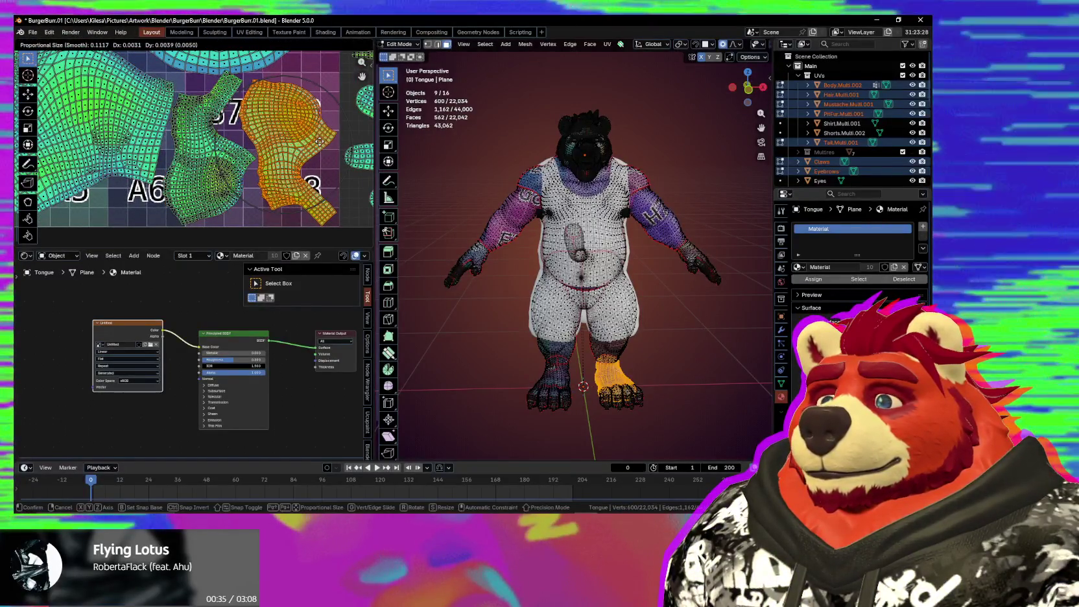
left_click(322, 144)
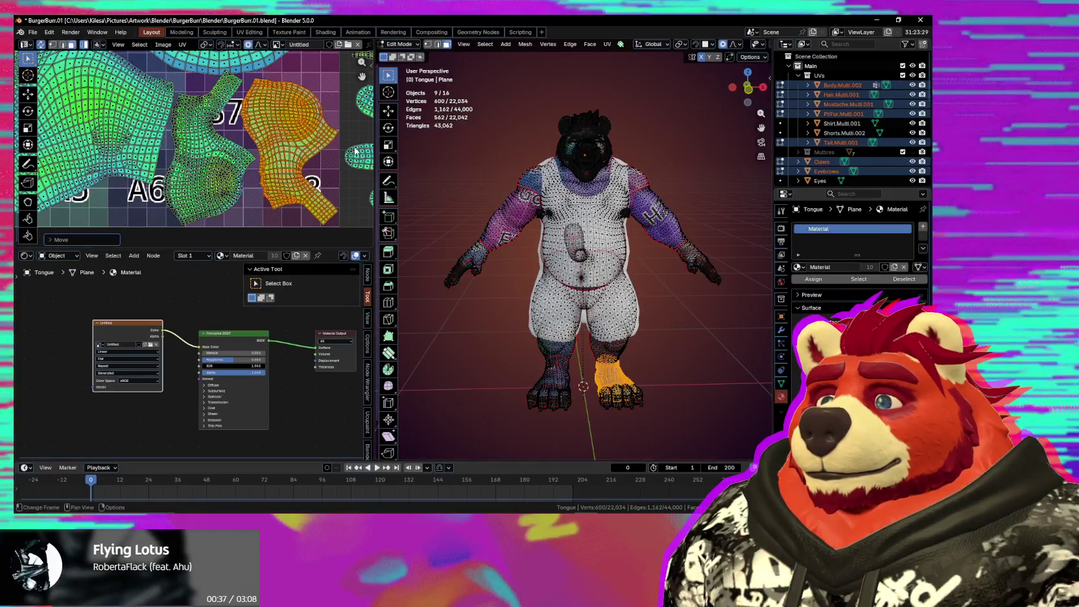
key("r")
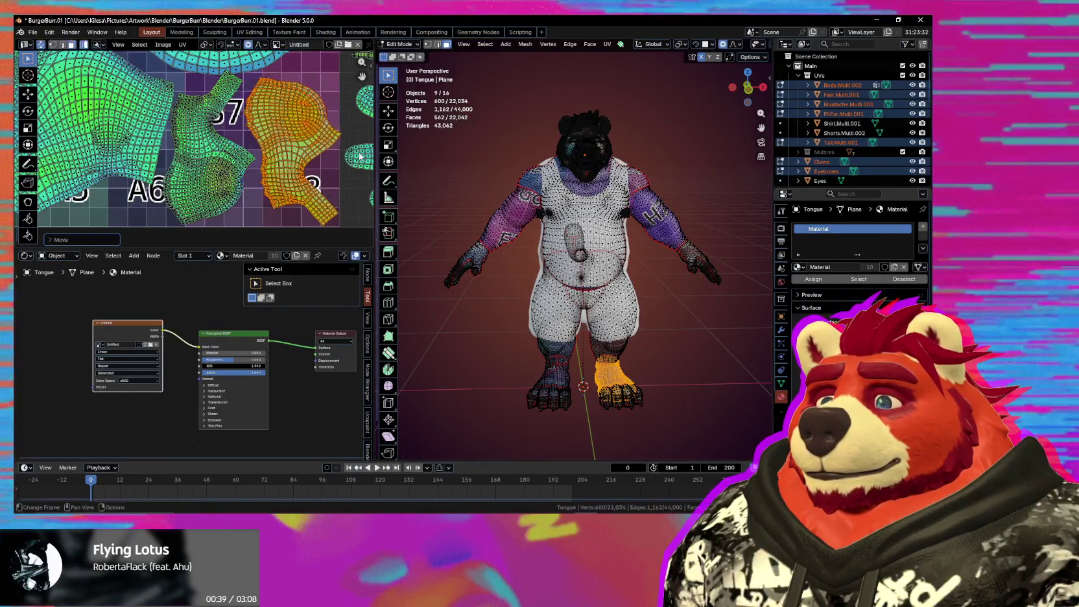
left_click(207, 154)
key("g")
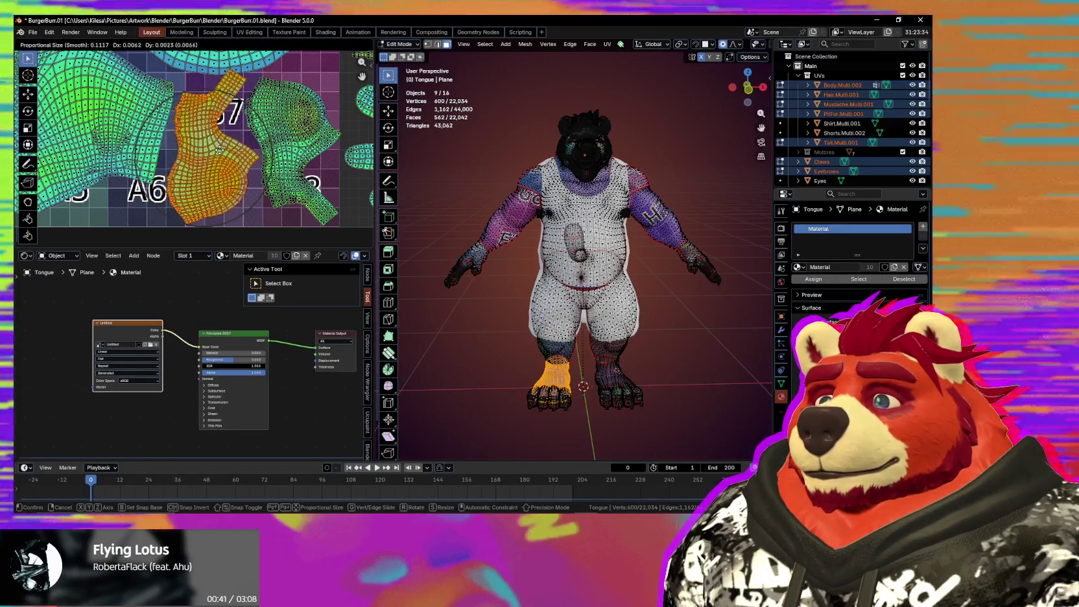
left_click(223, 126)
Step: Nudge and reshape the shirt-front island with proportional soft falloff
scroll(223, 126, "down", 1)
scroll(223, 126, "down", 2)
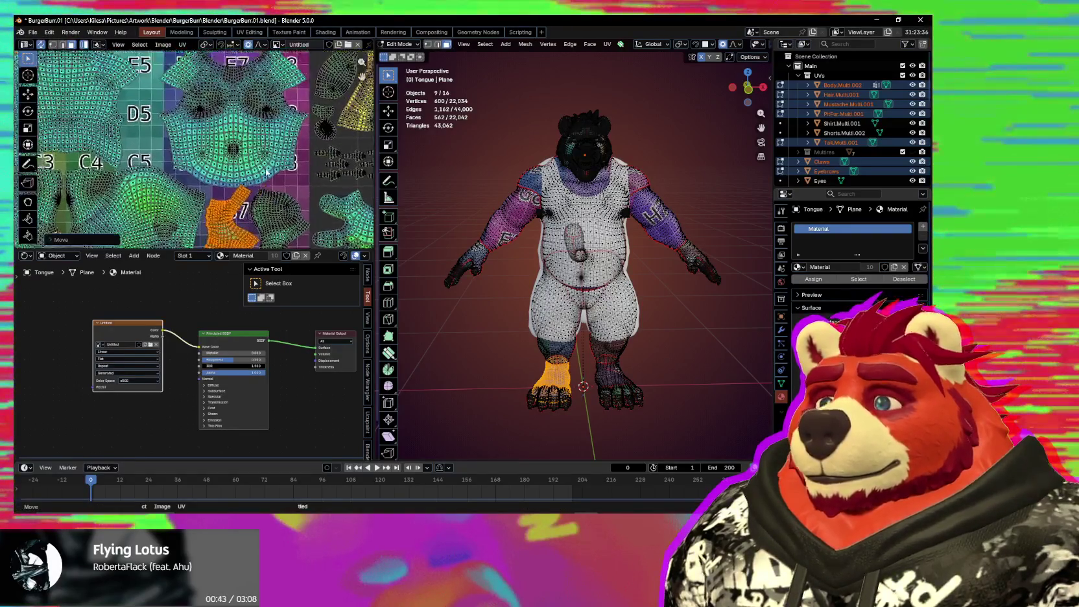
left_click(214, 152)
scroll(262, 186, "up", 2)
key("g")
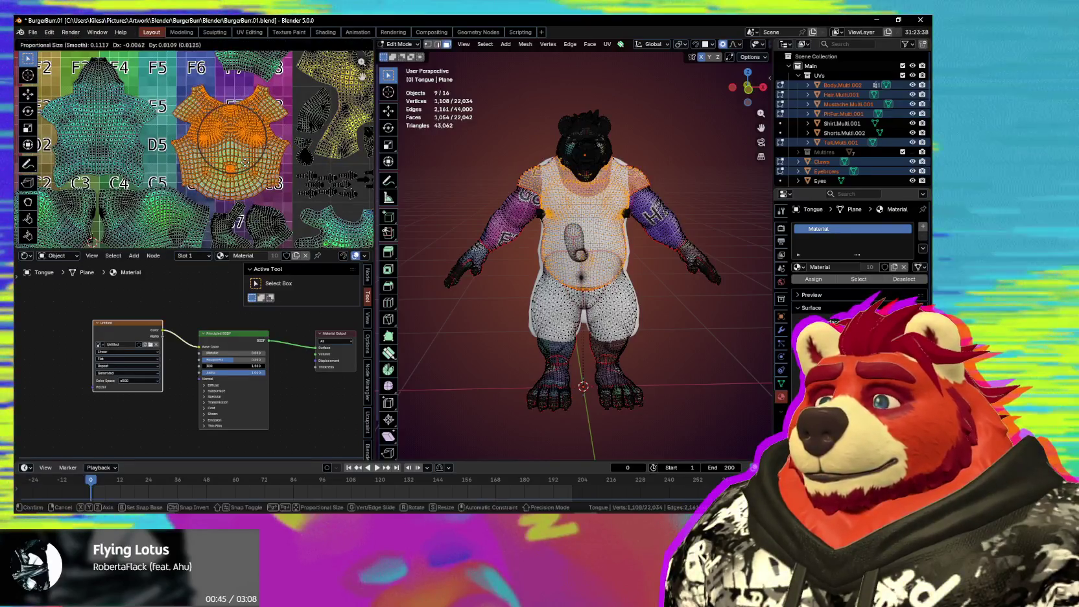
left_click(245, 163)
scroll(214, 162, "up", 2)
scroll(214, 162, "up", 1)
key("g")
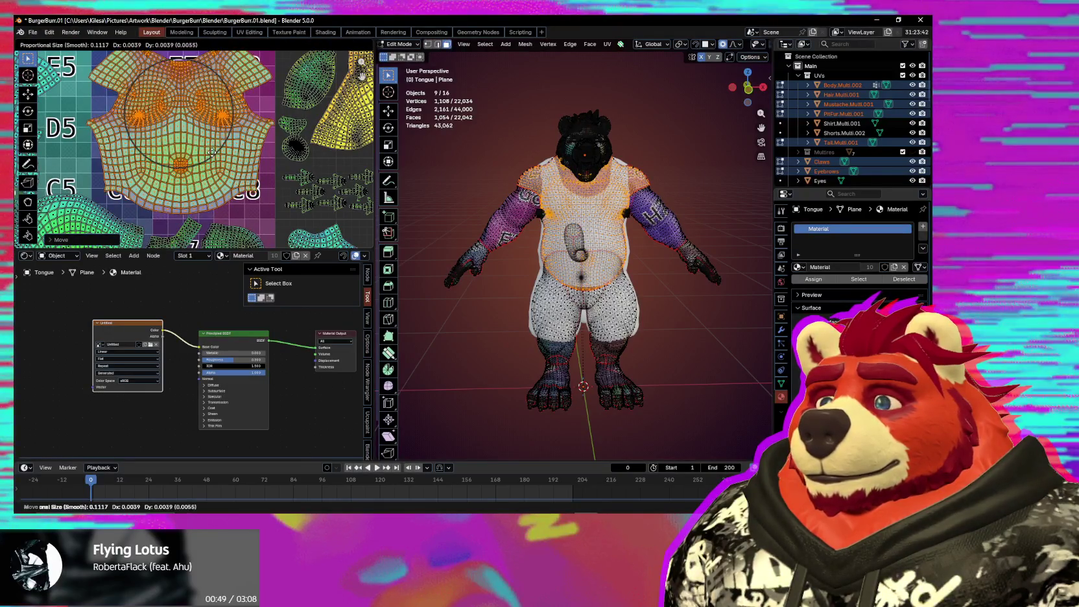
left_click(214, 156)
scroll(236, 183, "down", 2)
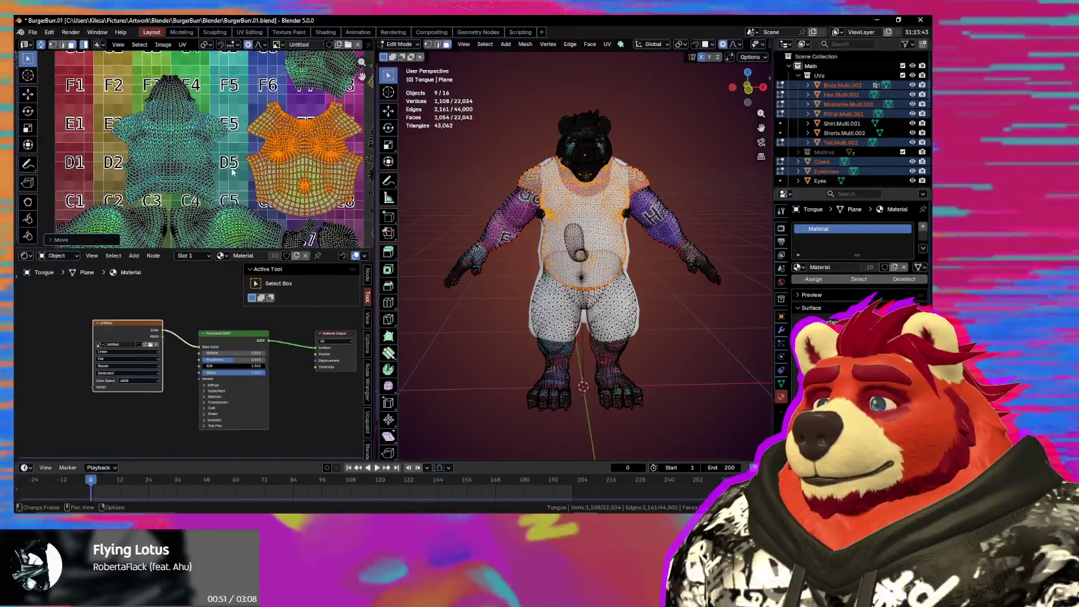
Step: Adjust the left shirt-back island with soft falloff, then start moving the tongue island
left_click(175, 159)
middle_click_drag(175, 159, 214, 158)
key("g")
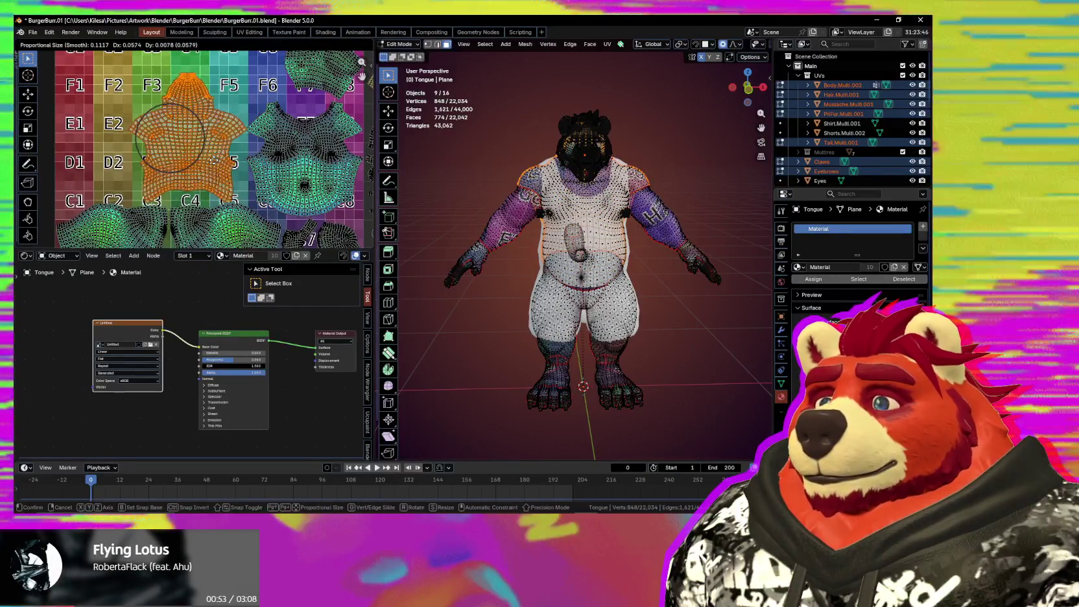
left_click(214, 160)
scroll(213, 160, "down", 3)
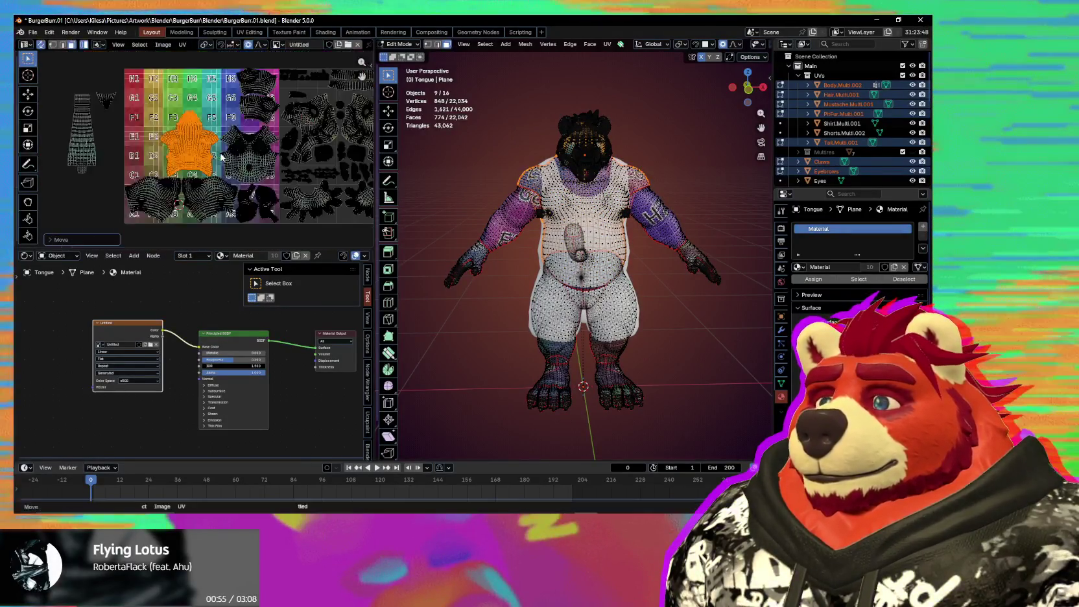
left_click(116, 155)
key("g")
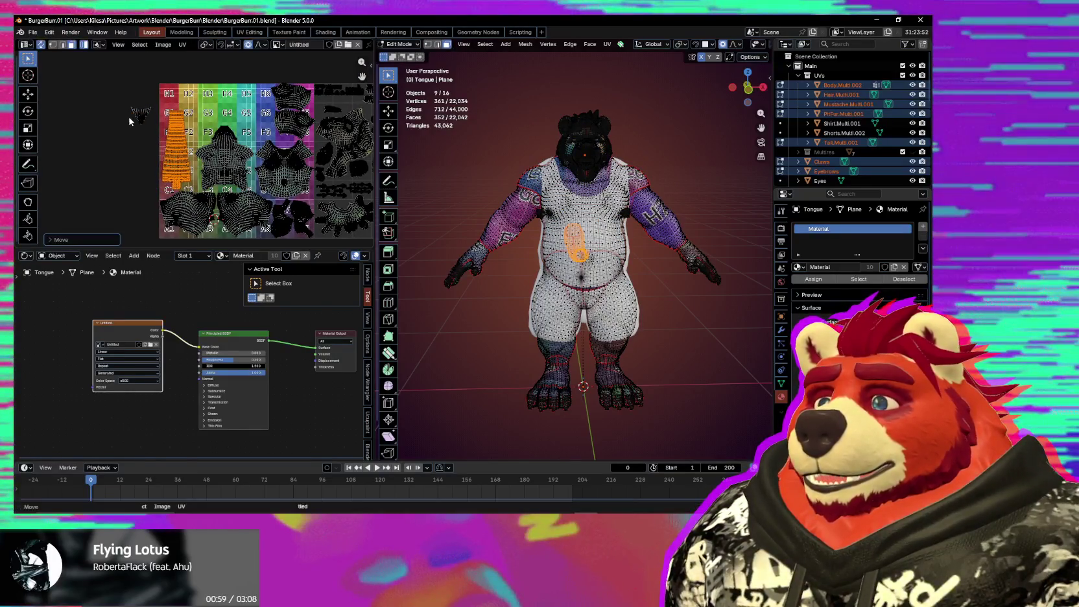
Step: Drop the tongue island into place on the texture
scroll(211, 133, "down", 2)
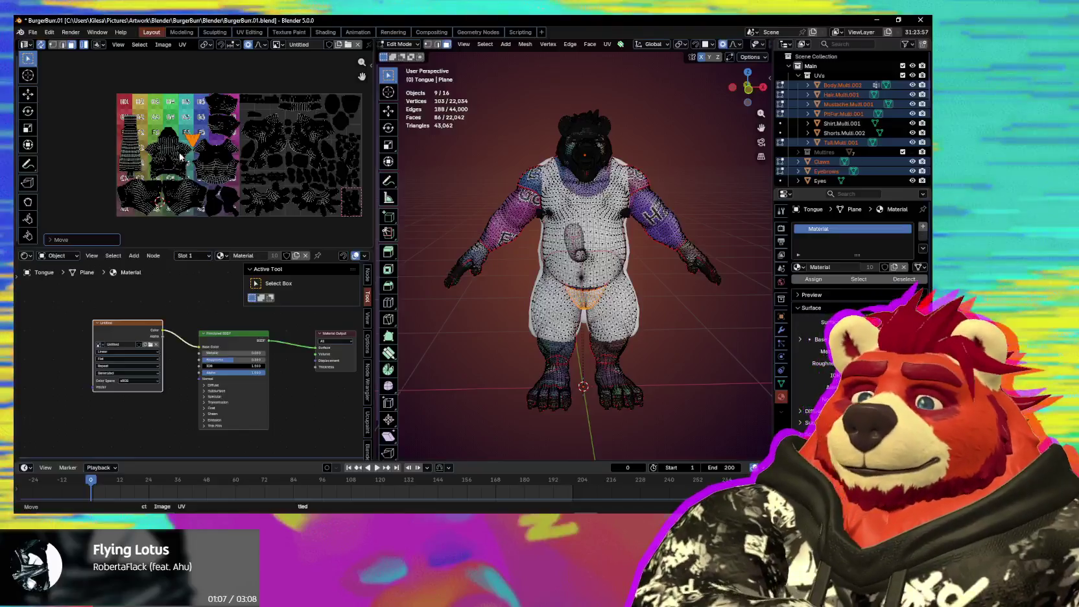
key("g")
left_click(180, 157)
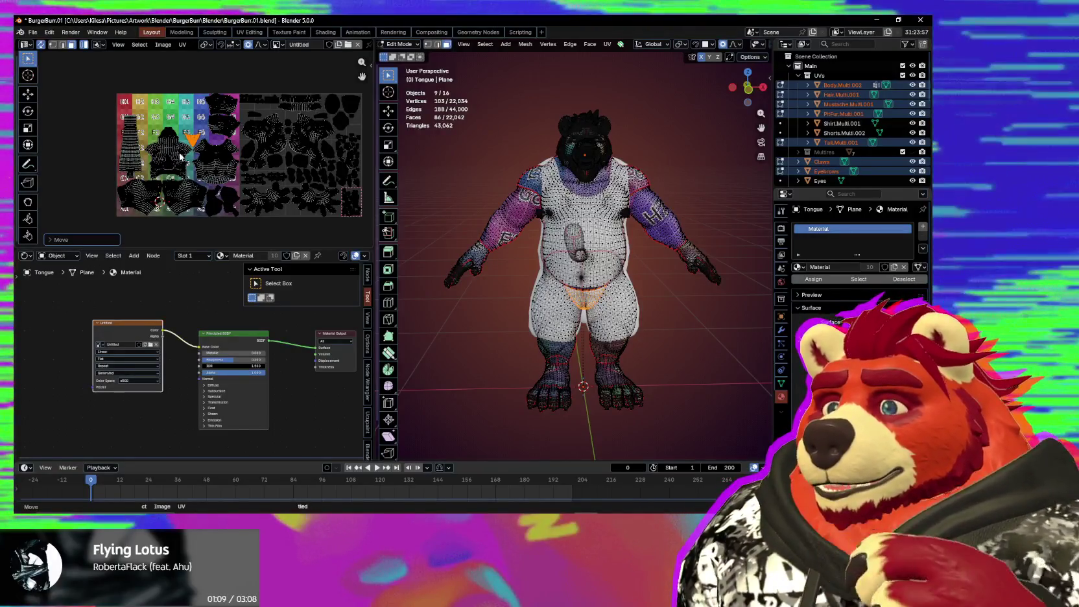
Step: Select both leg islands
scroll(240, 130, "up", 1)
scroll(243, 129, "up", 1)
scroll(245, 127, "up", 1)
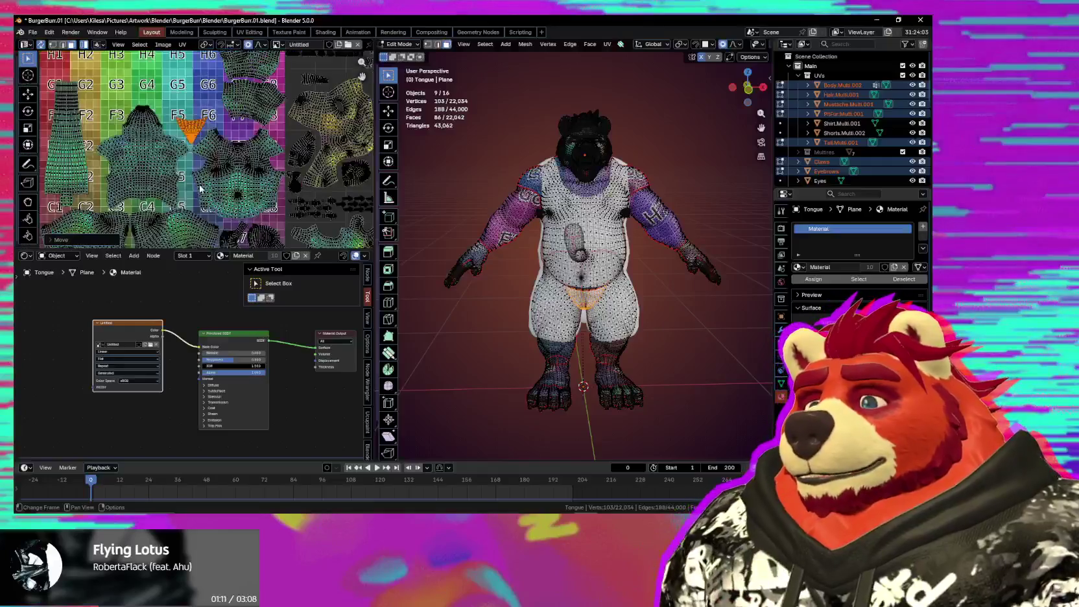
scroll(245, 128, "up", 1)
middle_click_drag(245, 128, 260, 133)
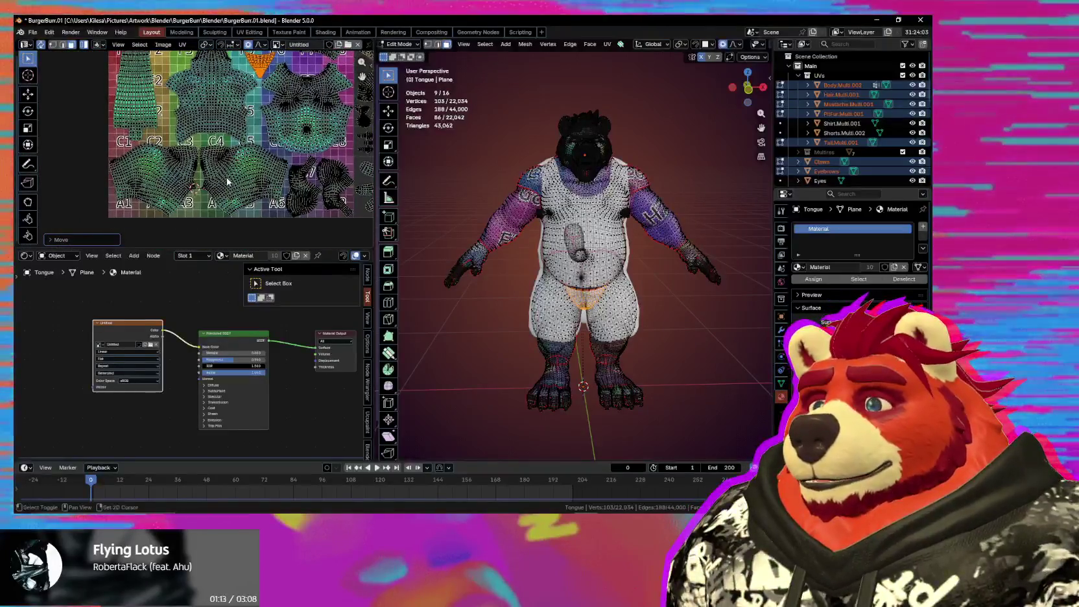
left_click(214, 179, "shift")
left_click(167, 175, "shift")
Step: Scale the tall column island down into the H1–G1 corner
scroll(286, 218, "up", 2)
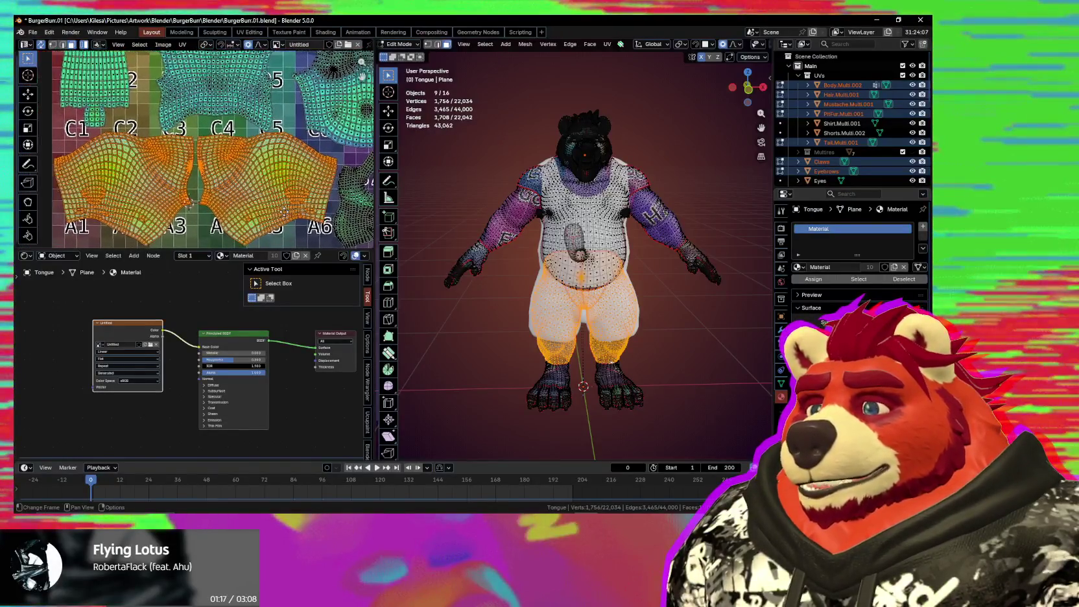
middle_click_drag(229, 207, 194, 129)
scroll(185, 74, "down", 2)
middle_click_drag(186, 73, 221, 108)
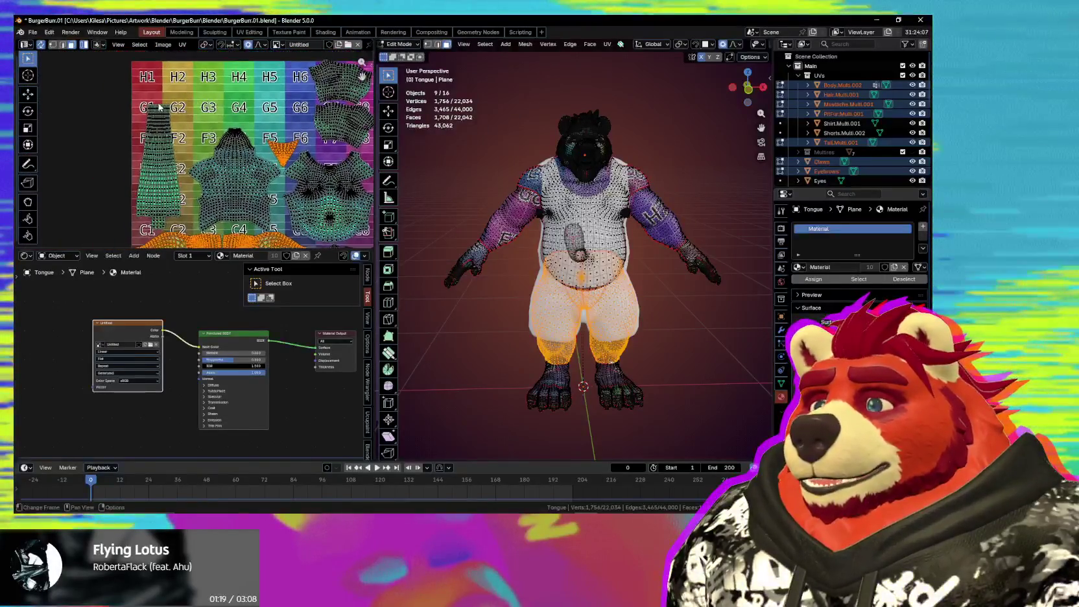
left_click(175, 120)
key("s")
left_click(175, 121)
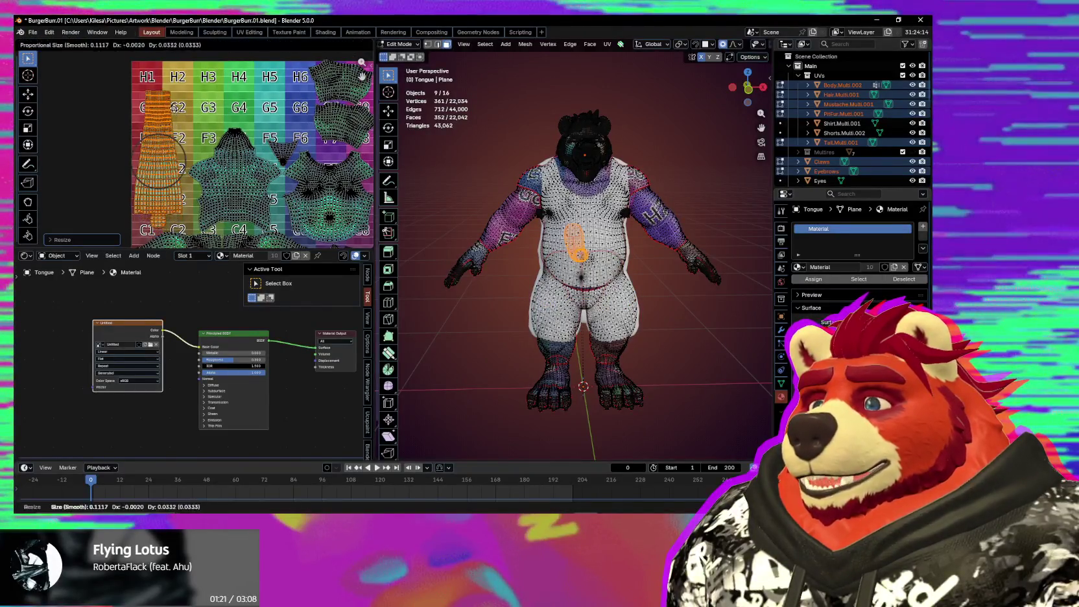
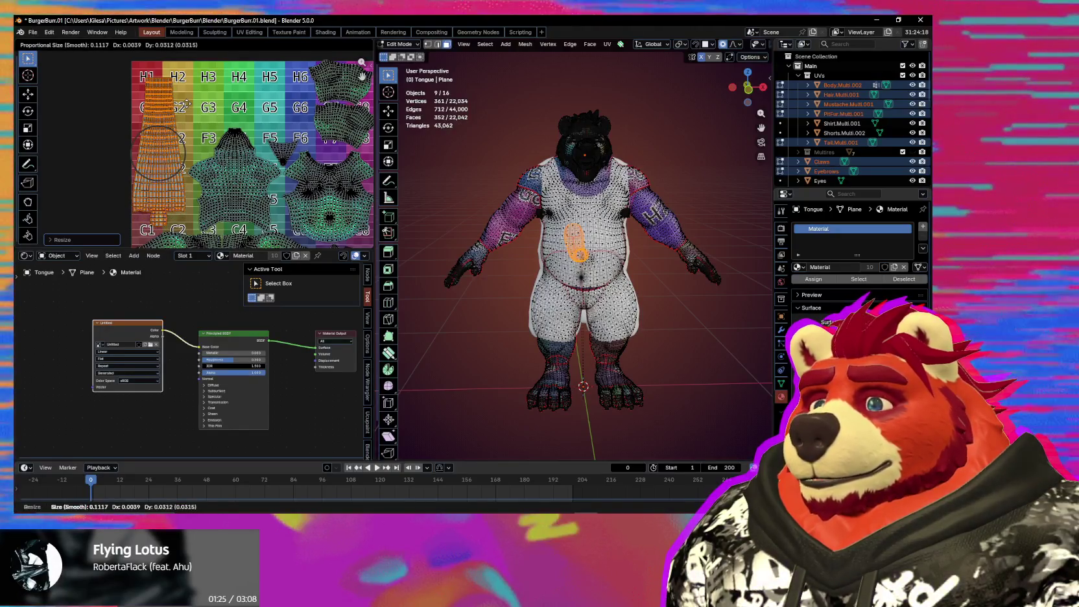
Step: Select the two upper-arm UV islands and nudge them left with a slight rotation
scroll(188, 109, "up", 2)
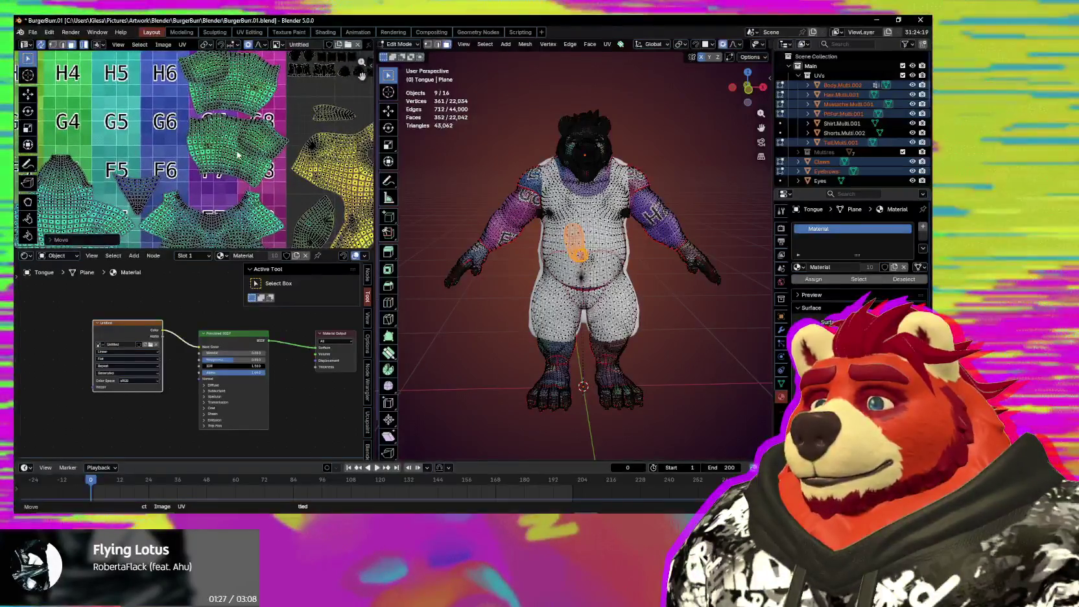
left_click(232, 102, "shift")
scroll(259, 130, "up", 1)
scroll(285, 150, "down", 2)
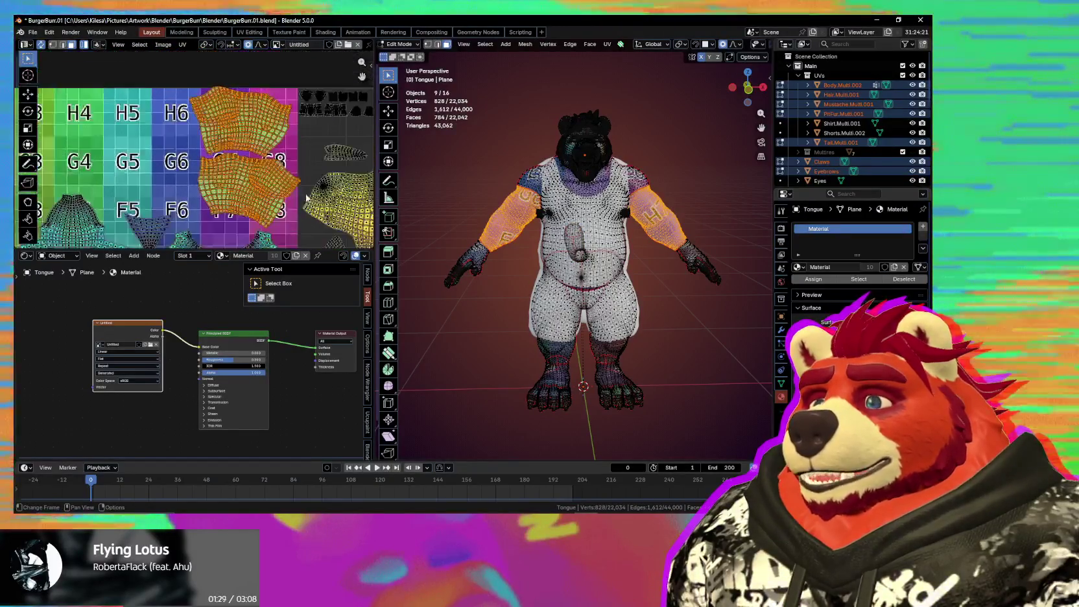
scroll(304, 158, "up", 1)
scroll(272, 156, "down", 2)
scroll(234, 152, "up", 1)
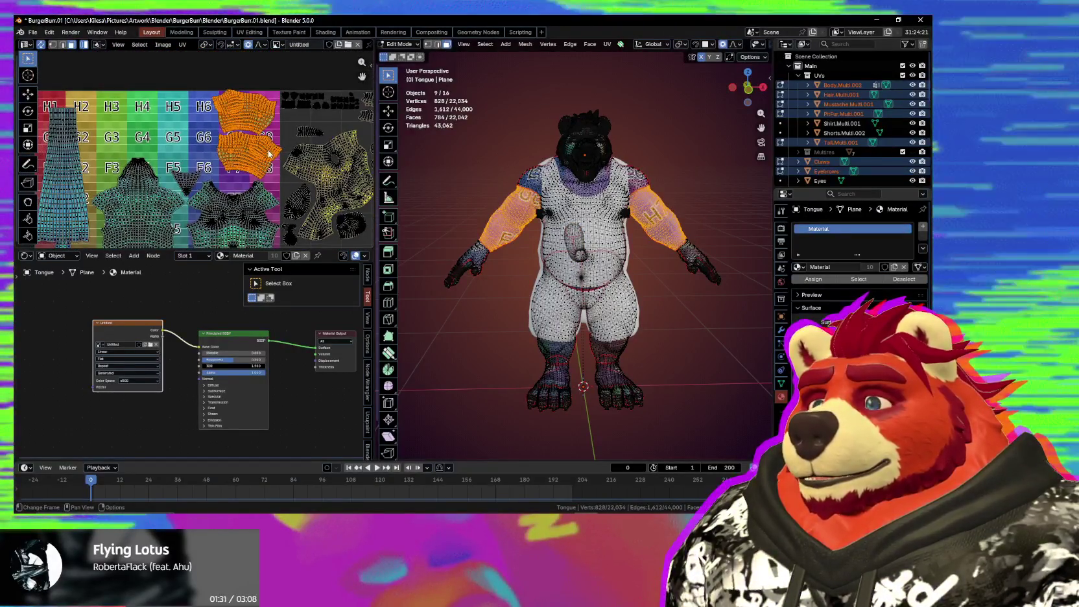
middle_click_drag(223, 151, 341, 158)
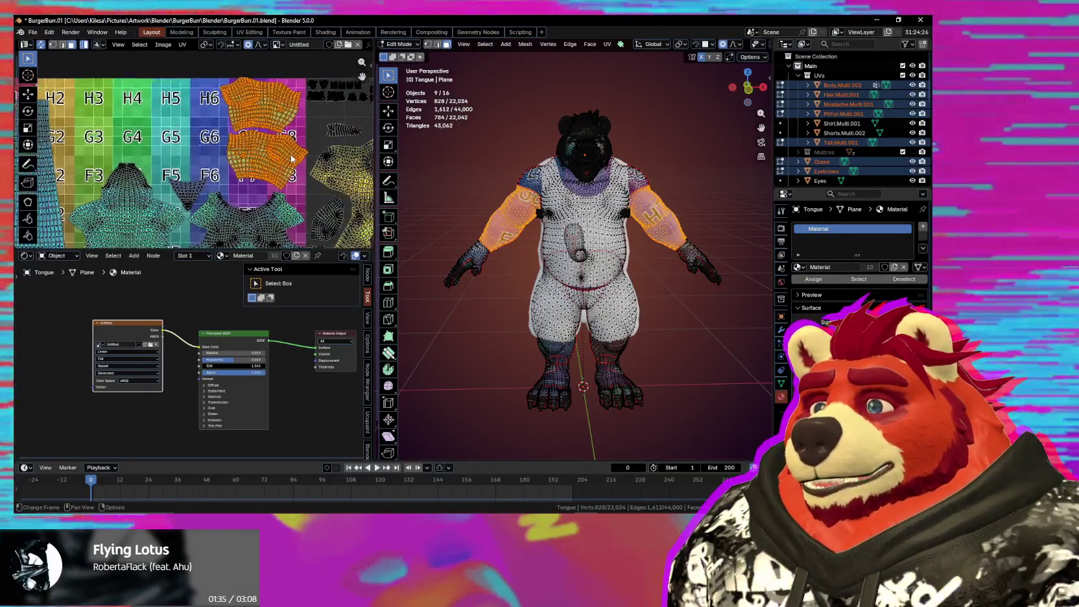
scroll(253, 143, "up", 2)
middle_click_drag(311, 159, 266, 161)
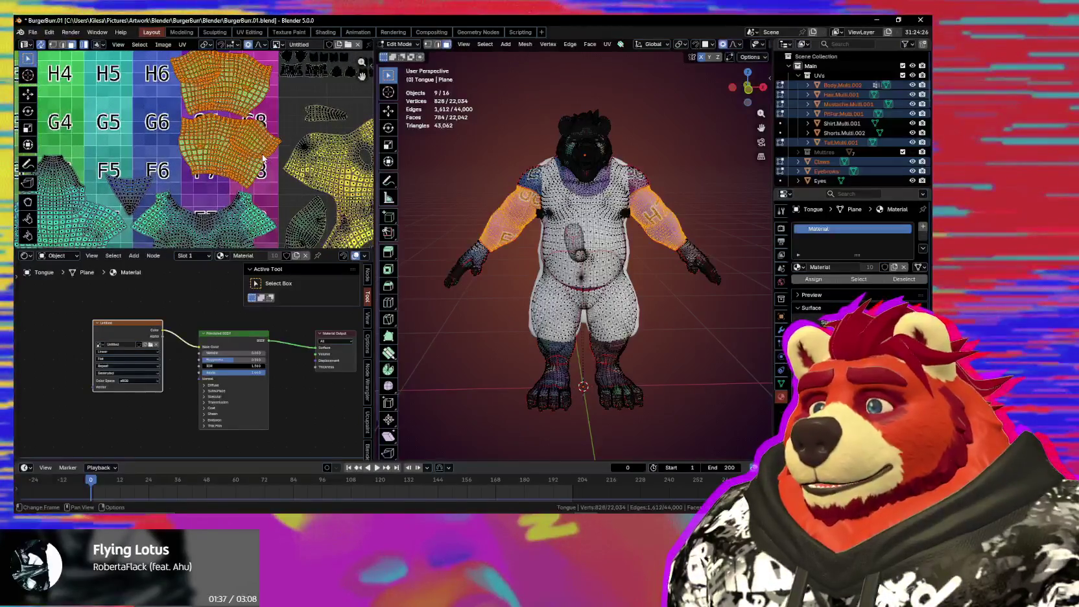
left_click_drag(263, 158, 244, 155)
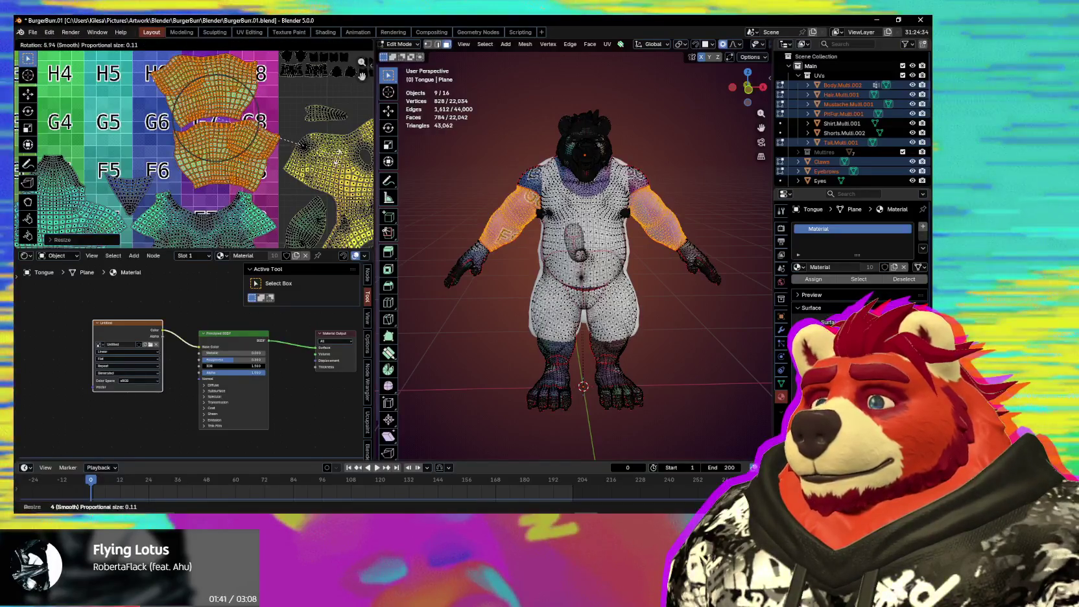
key("Escape")
key("ctrl+z")
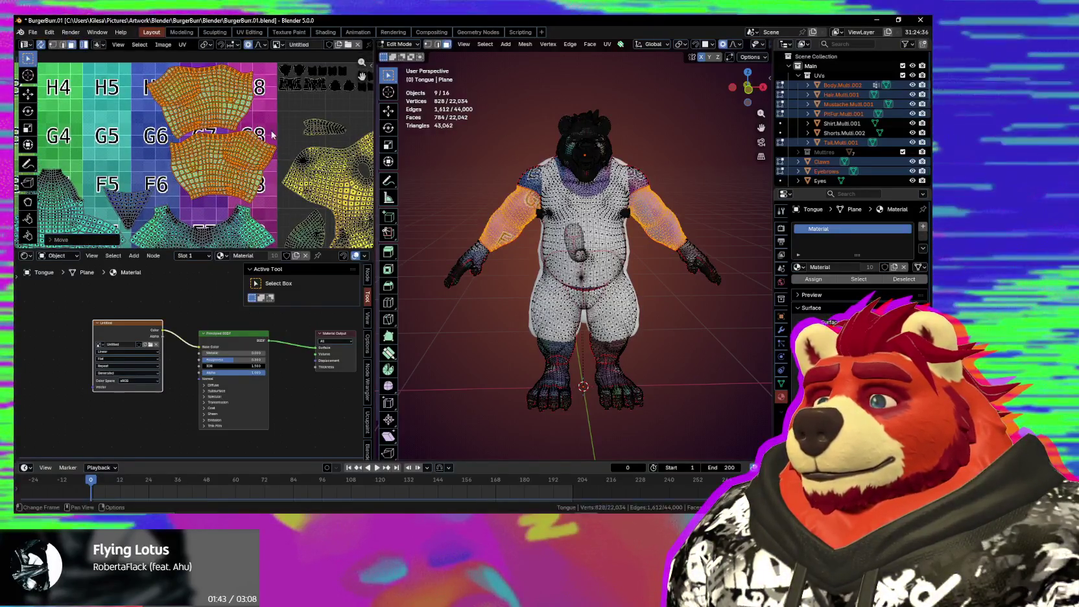
Step: Move the lower arm island slightly up-left so it sits beside the upper one
left_click_drag(236, 97, 238, 96)
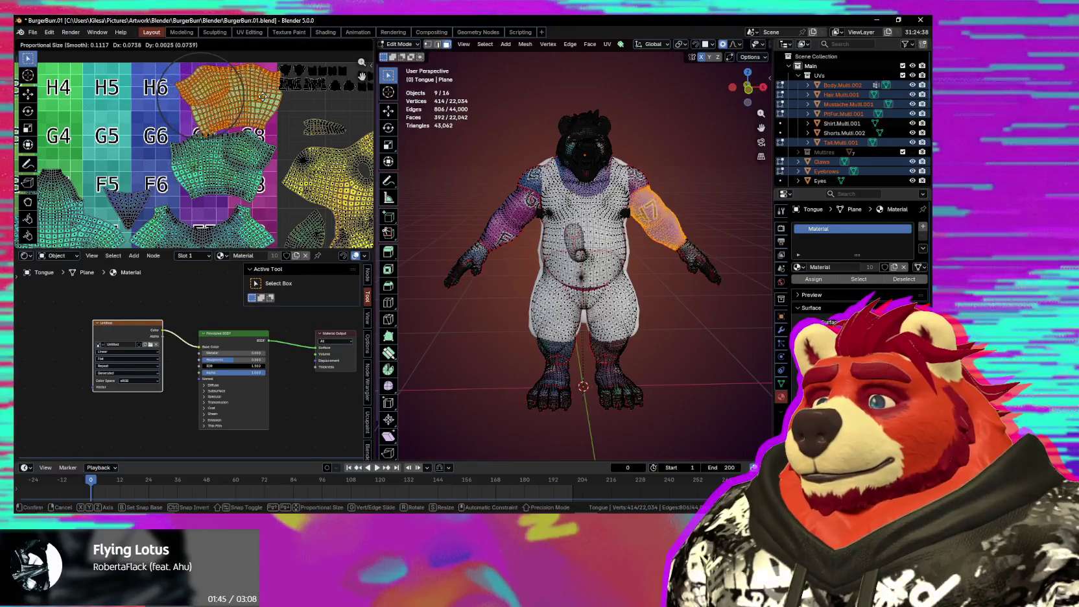
left_click(258, 153)
key("g")
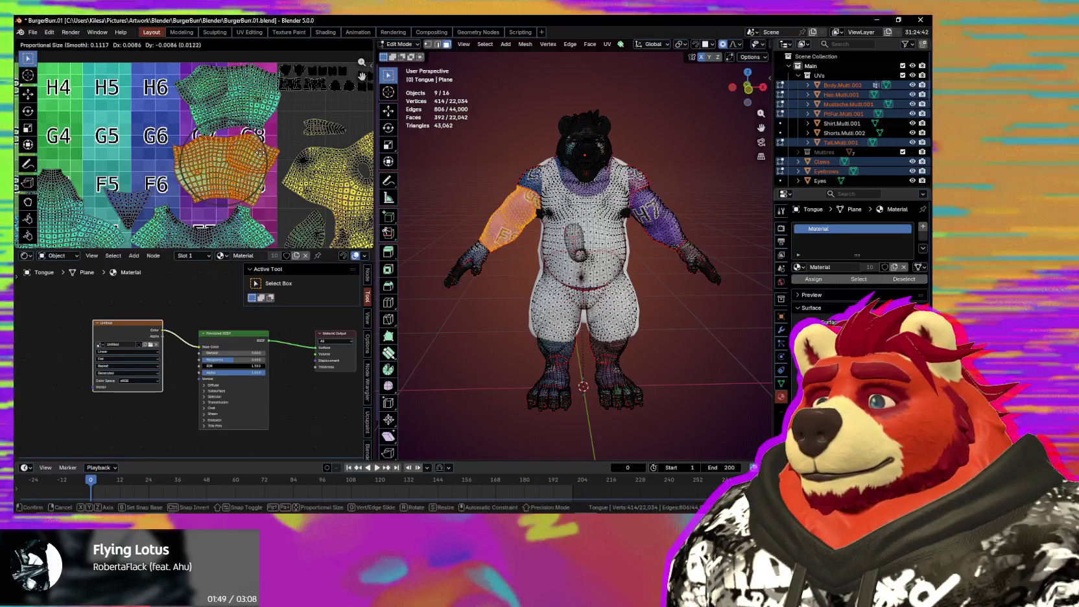
left_click(256, 150)
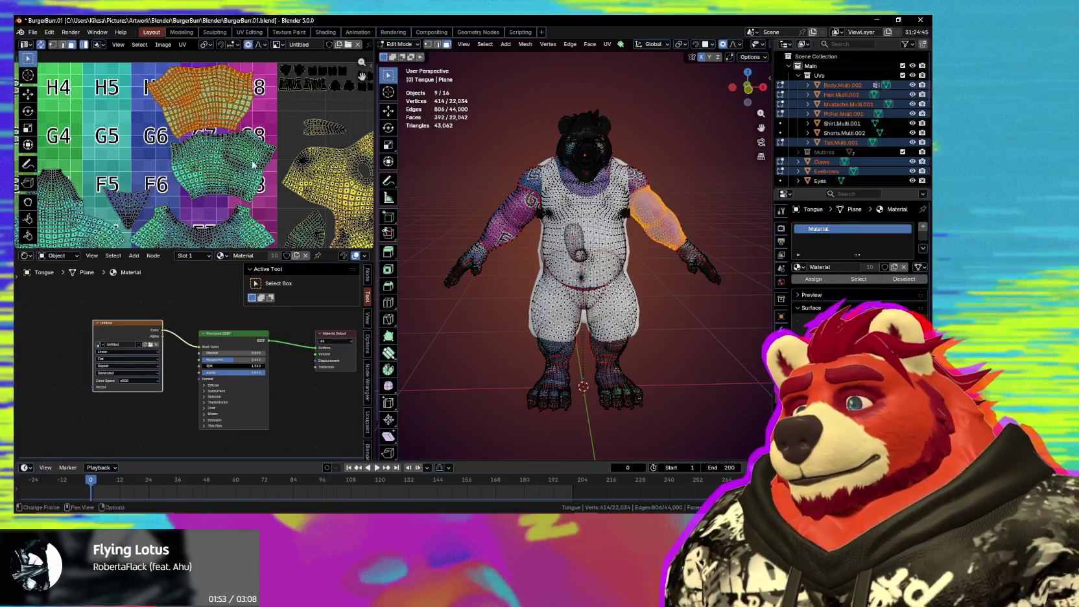
middle_click_drag(264, 156, 275, 154)
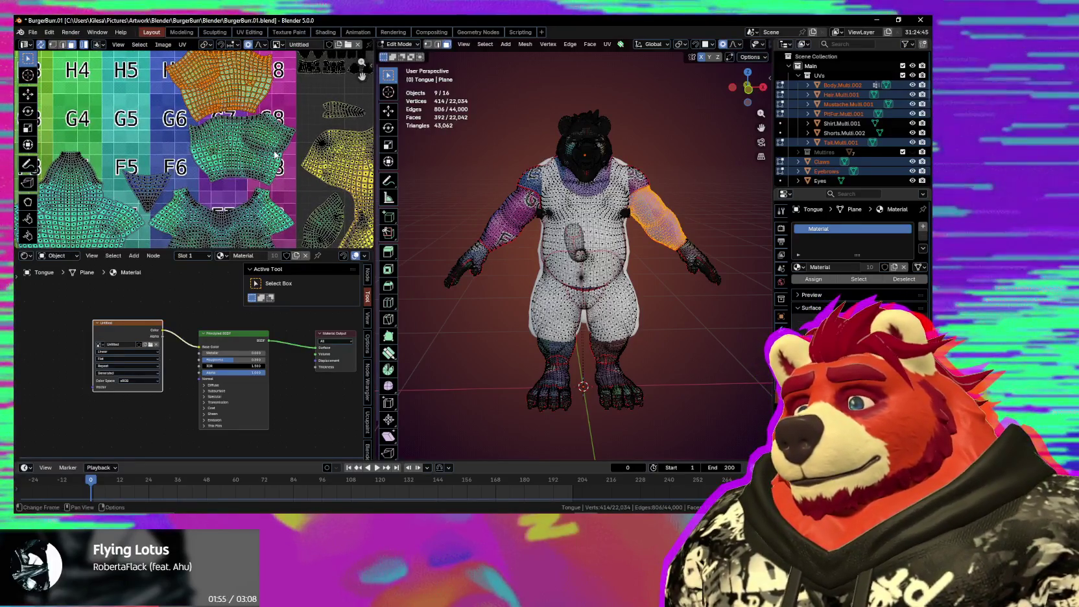
scroll(275, 156, "down", 3)
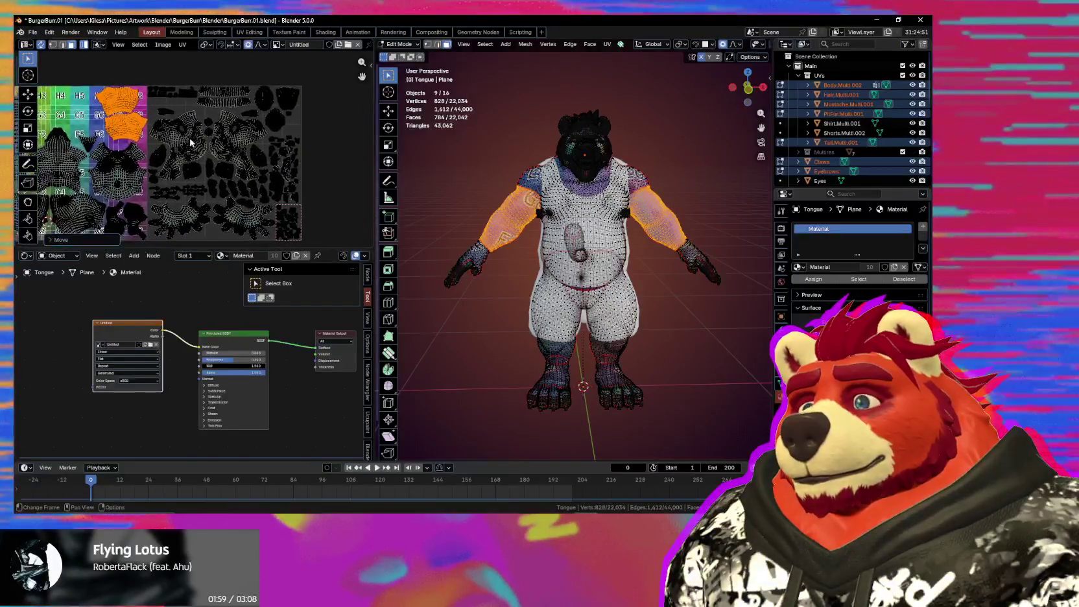
Step: Box-select the small UV islands and move them into a row beside the others
scroll(231, 143, "up", 2)
scroll(231, 143, "up", 2)
scroll(237, 142, "up", 2)
scroll(247, 146, "up", 1)
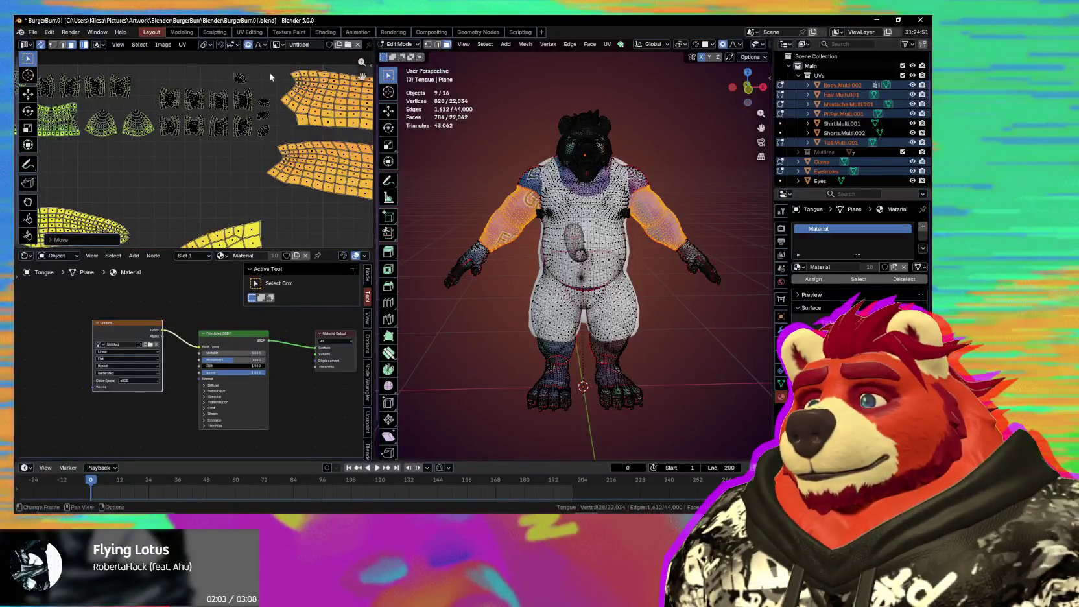
left_click_drag(199, 146, 159, 157)
key("g")
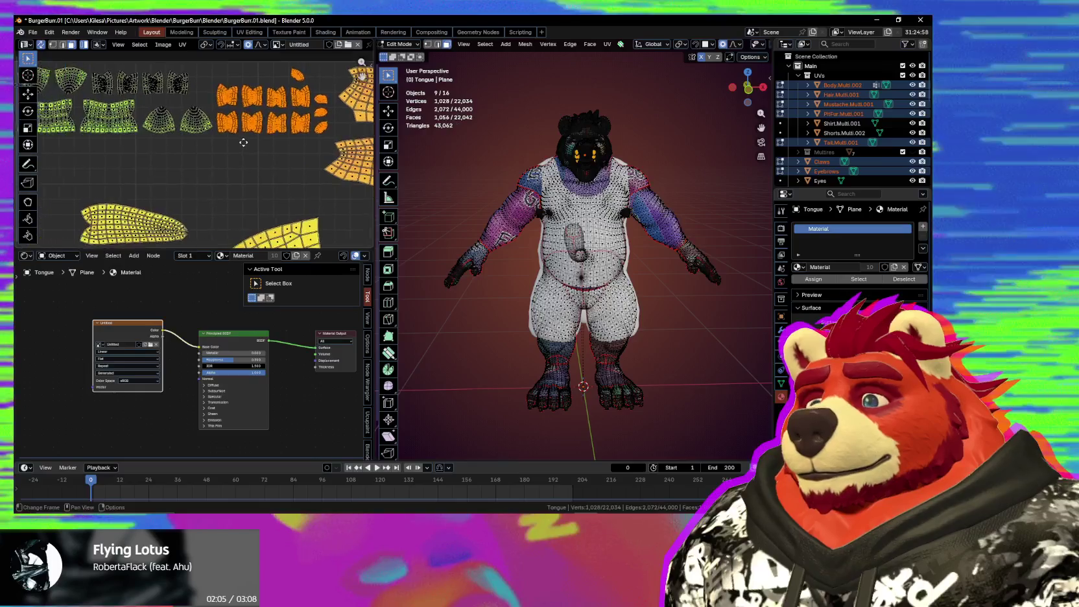
left_click(85, 204)
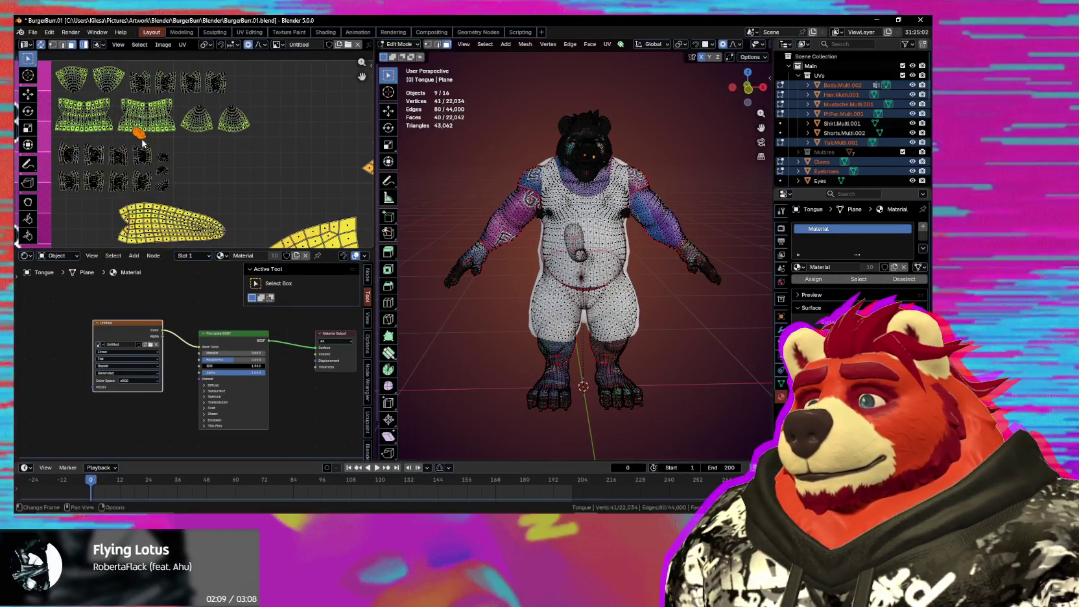
Step: Pick out the tongue island for moving, then reselect all UV islands
scroll(225, 132, "down", 1)
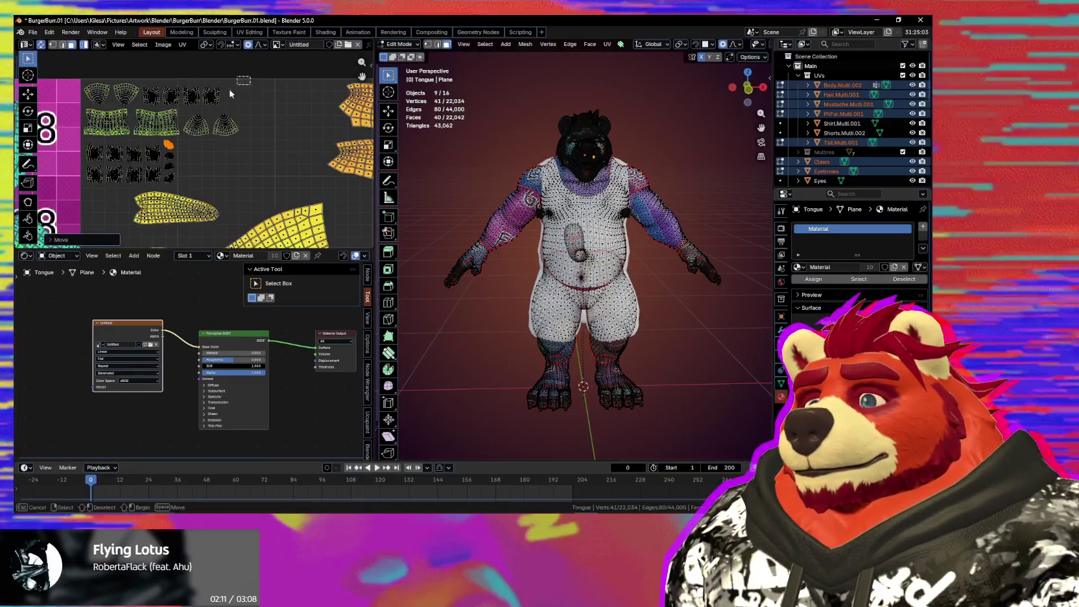
key("a")
scroll(201, 203, "up", 2)
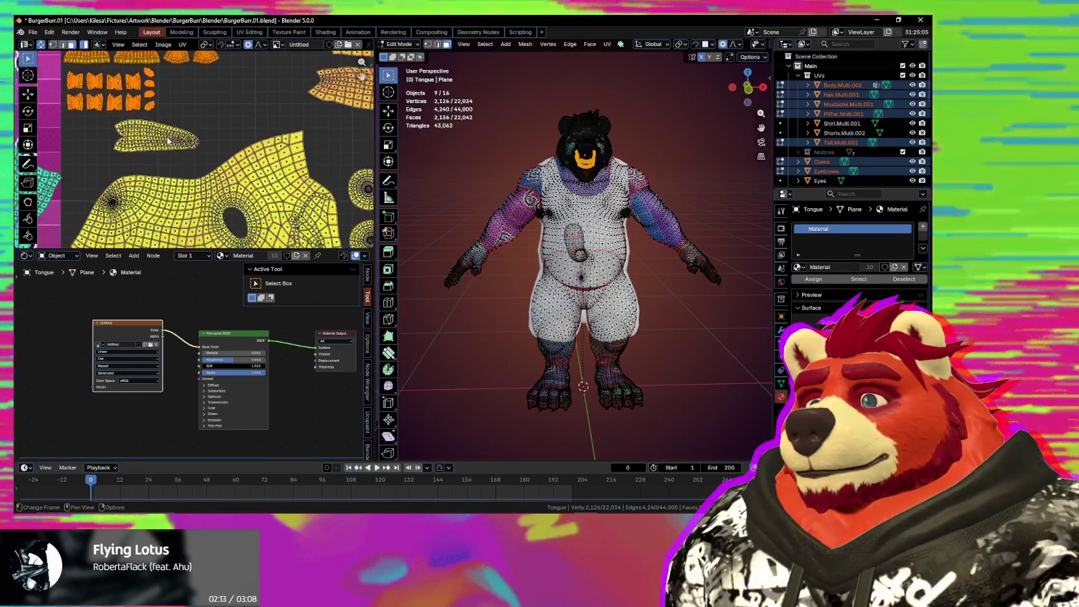
left_click(168, 153)
key("g")
scroll(168, 159, "down", 1)
key("a")
Step: Scale the hand UV island up slightly next to the other hand island
mouse_move(259, 84)
middle_mouse_down()
mouse_move(221, 154)
mouse_move(324, 155)
middle_mouse_up()
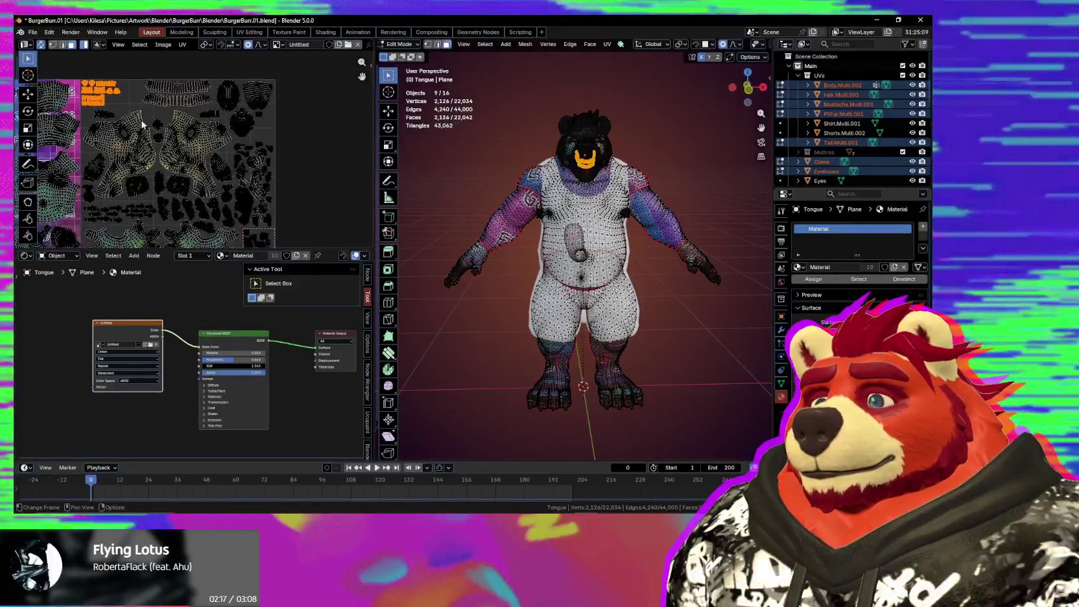
scroll(259, 162, "up", 1)
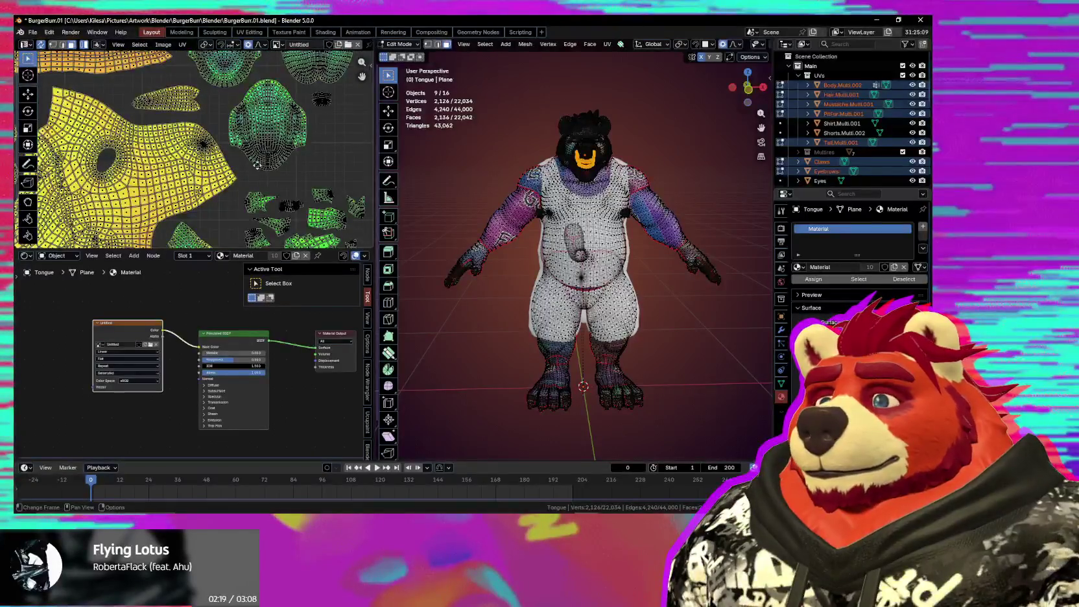
scroll(257, 166, "down", 1)
scroll(240, 162, "down", 1)
scroll(221, 149, "down", 1)
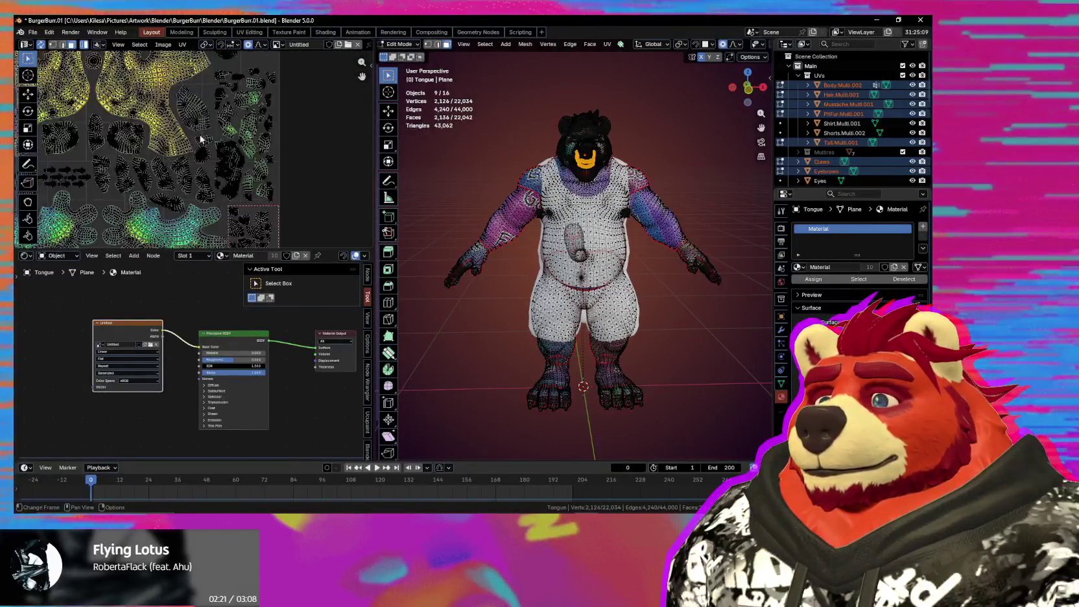
scroll(201, 138, "up", 2)
middle_click_drag(207, 143, 272, 149)
scroll(280, 151, "down", 1)
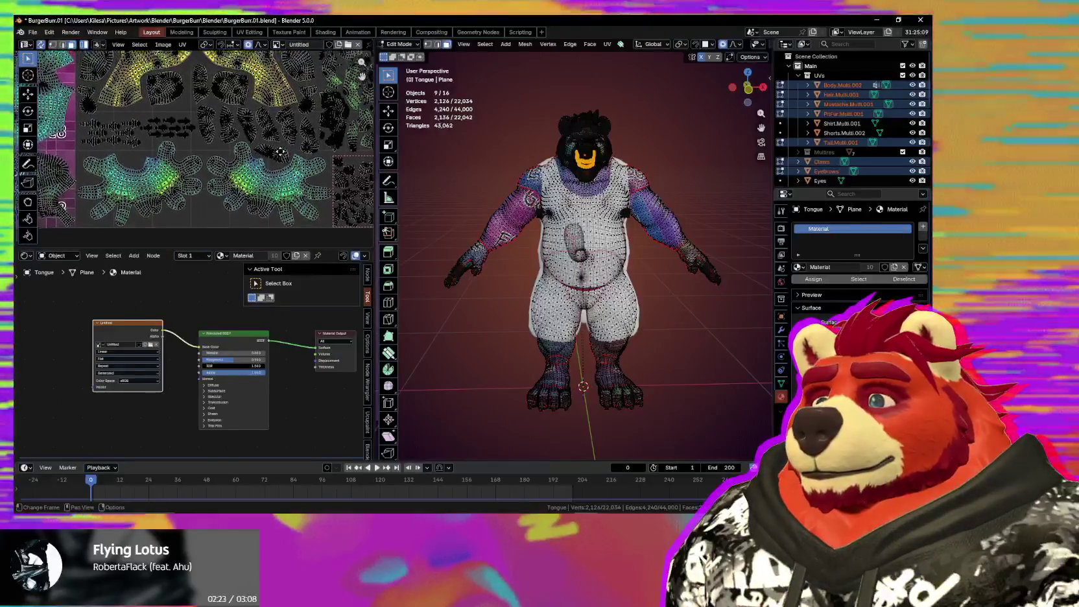
scroll(259, 163, "up", 2)
left_click(220, 170)
key("s")
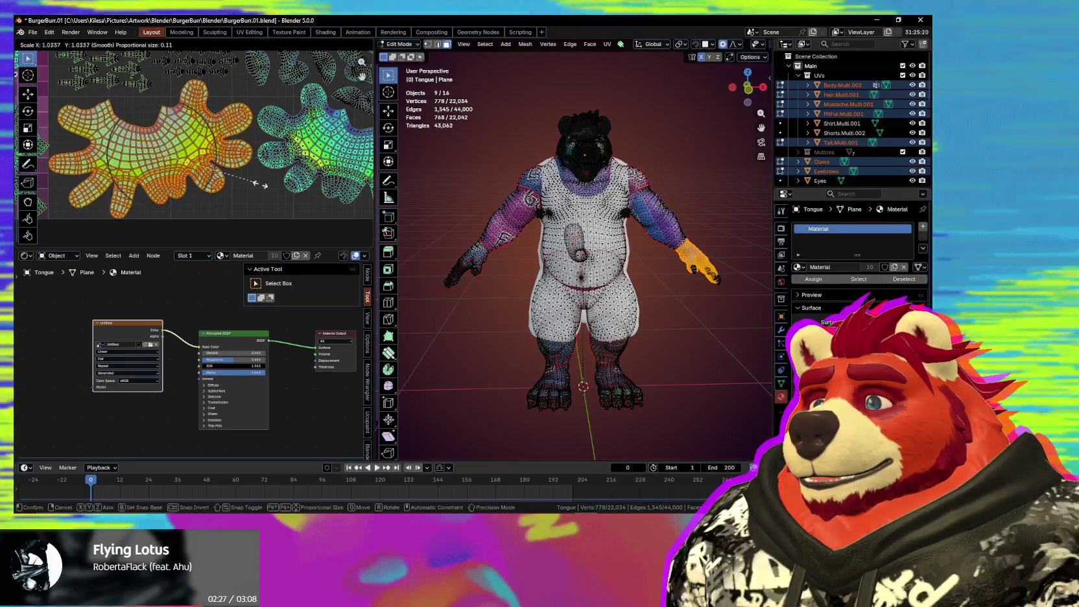
left_click(295, 187)
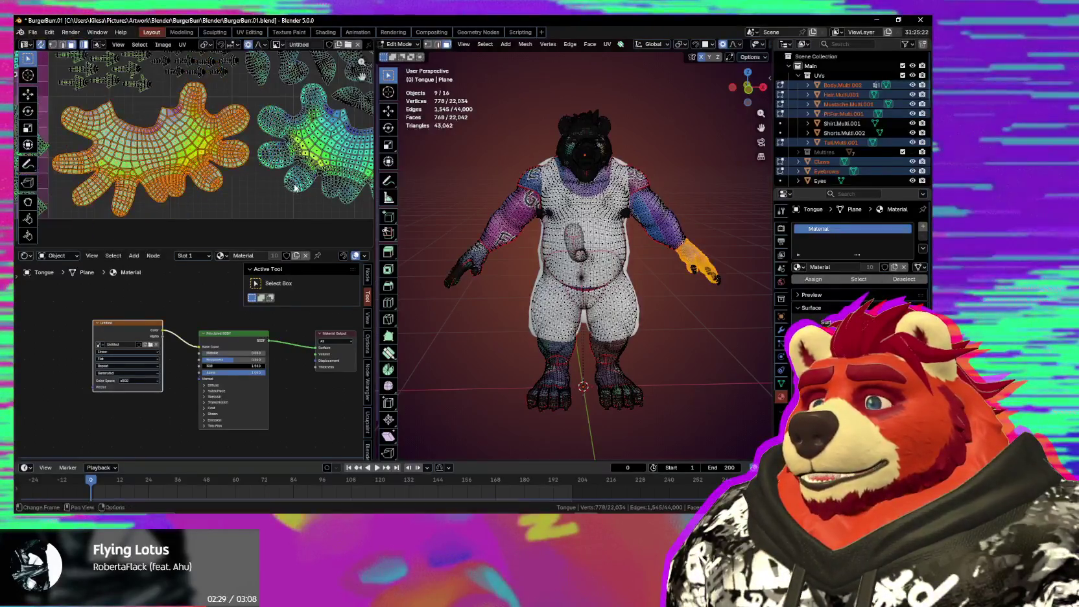
Step: Bring the whole layout into view and select the tall tongue island
scroll(285, 185, "down", 2)
scroll(285, 185, "down", 2)
scroll(285, 185, "down", 2)
scroll(286, 185, "down", 2)
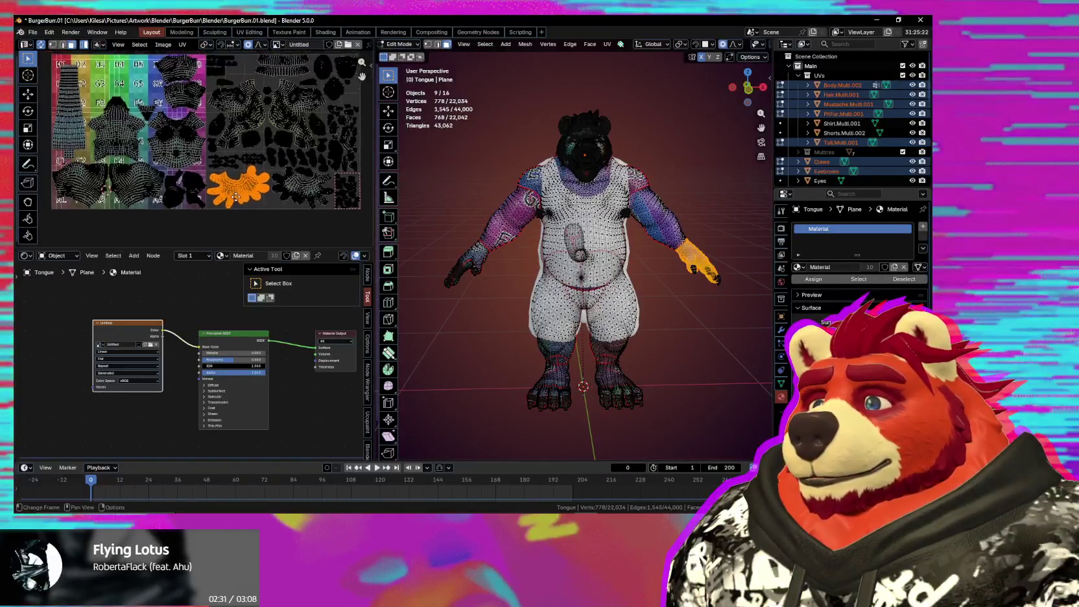
middle_click_drag(234, 196, 252, 215)
scroll(144, 159, "up", 1)
scroll(144, 159, "up", 1)
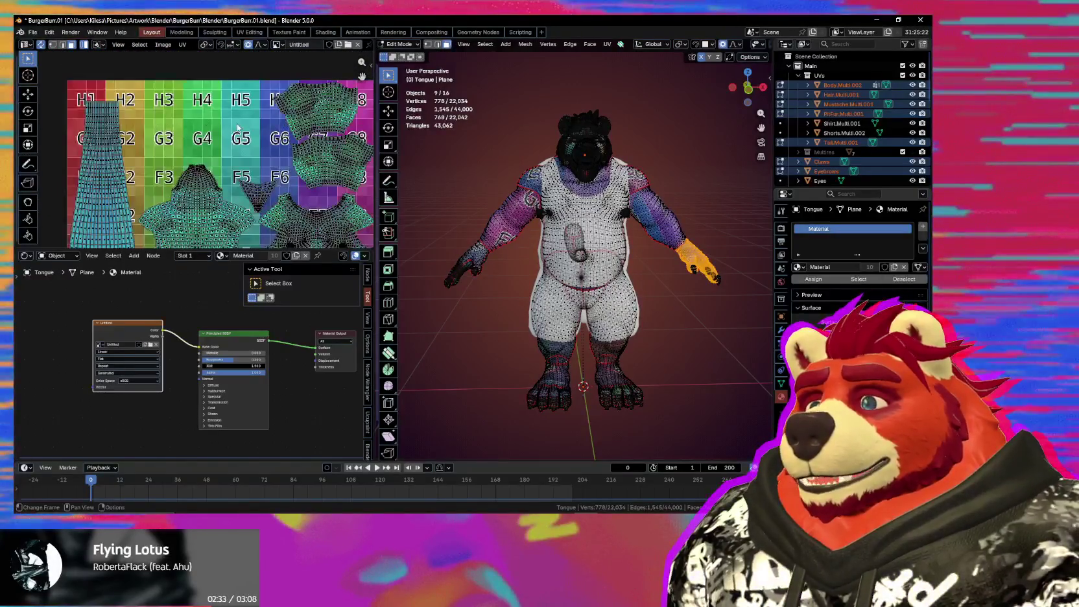
scroll(144, 159, "up", 1)
scroll(144, 159, "up", 1)
left_click(145, 149)
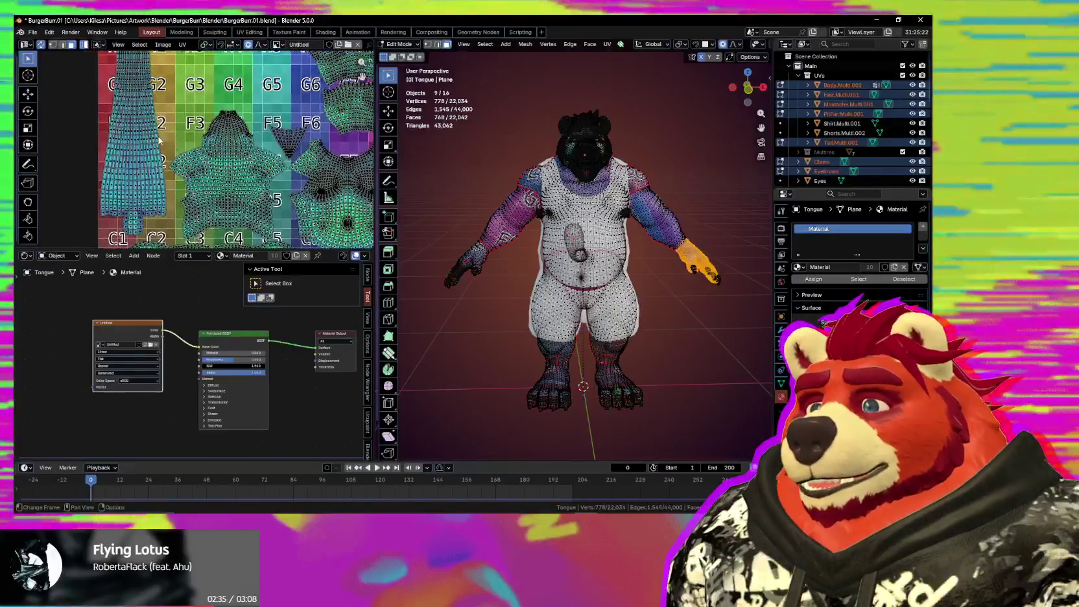
left_click(157, 153)
middle_click_drag(238, 186, 240, 149)
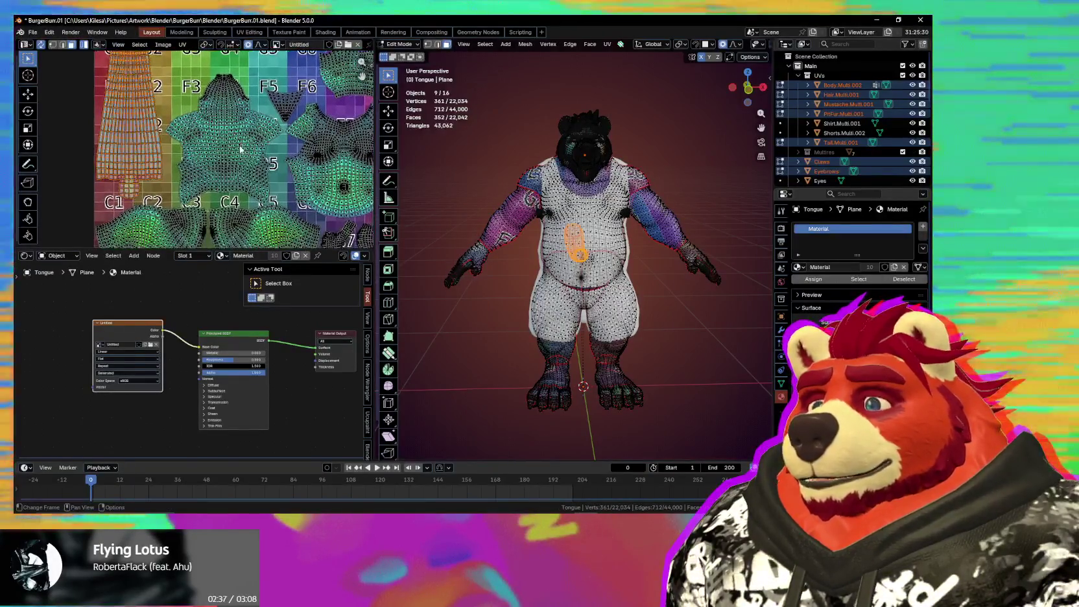
Step: Cancel the pending island resize so the islands revert
right_click(243, 158)
scroll(247, 158, "up", 2)
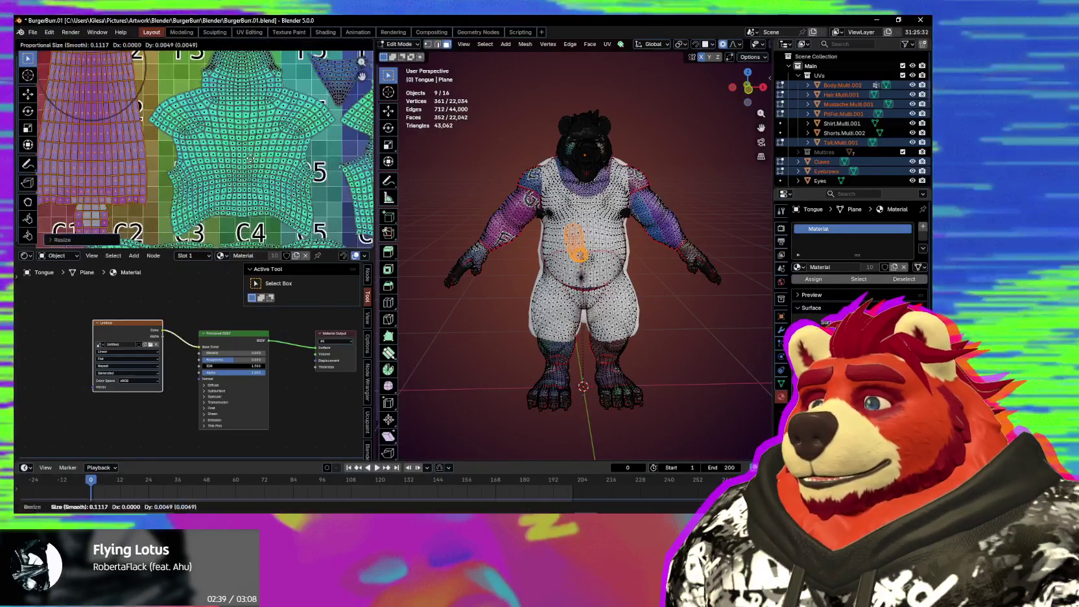
middle_click_drag(250, 158, 269, 128)
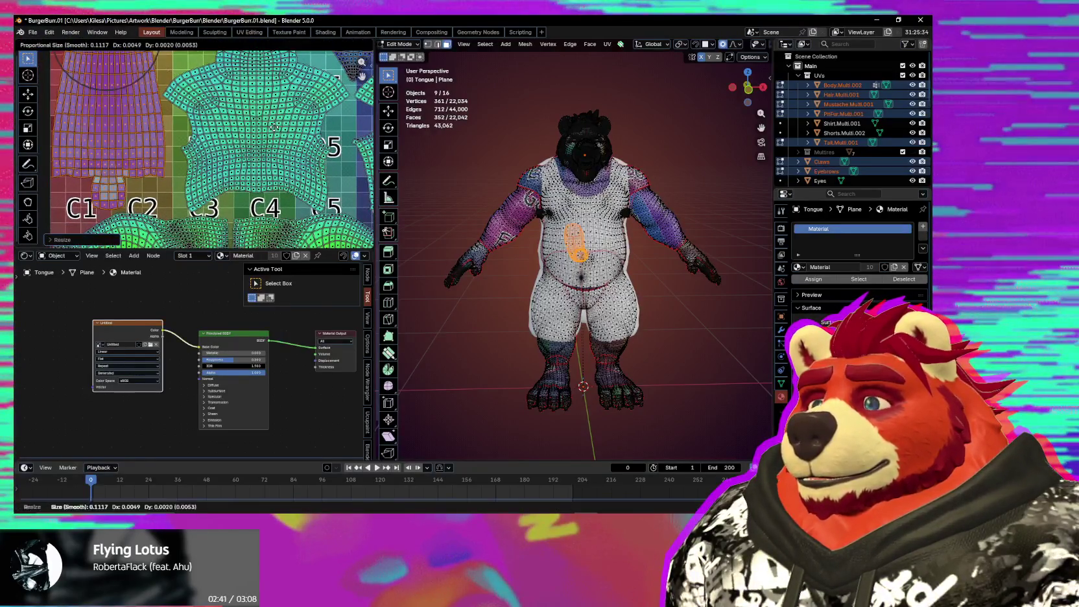
right_click(276, 128)
scroll(226, 205, "down", 2)
scroll(226, 204, "down", 2)
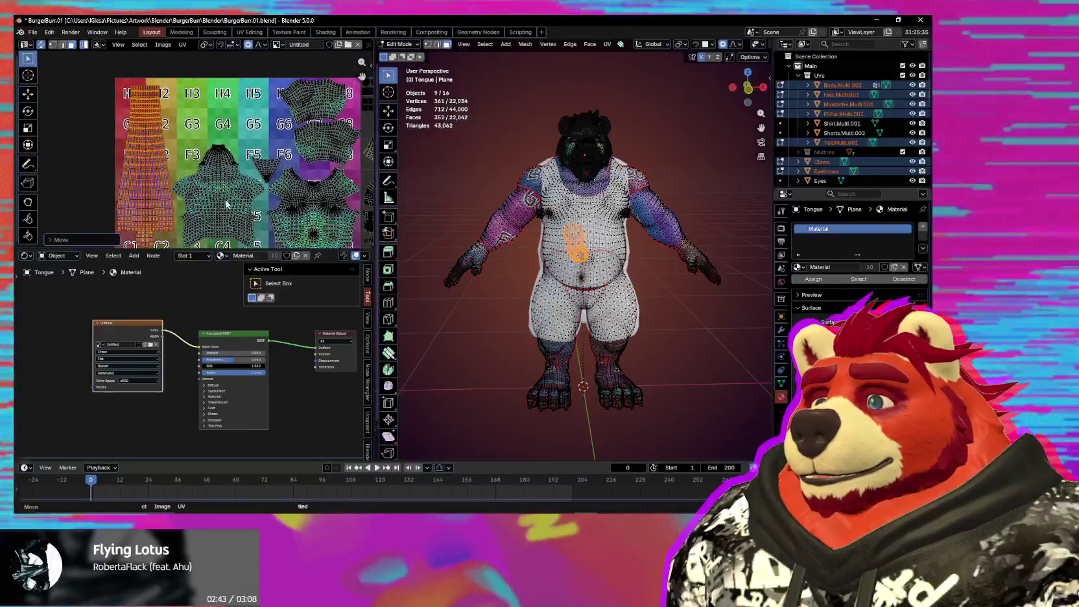
Step: Cancel the unfinished proportional resize and the foot island's proportional move
right_click(224, 197)
scroll(223, 197, "down", 2)
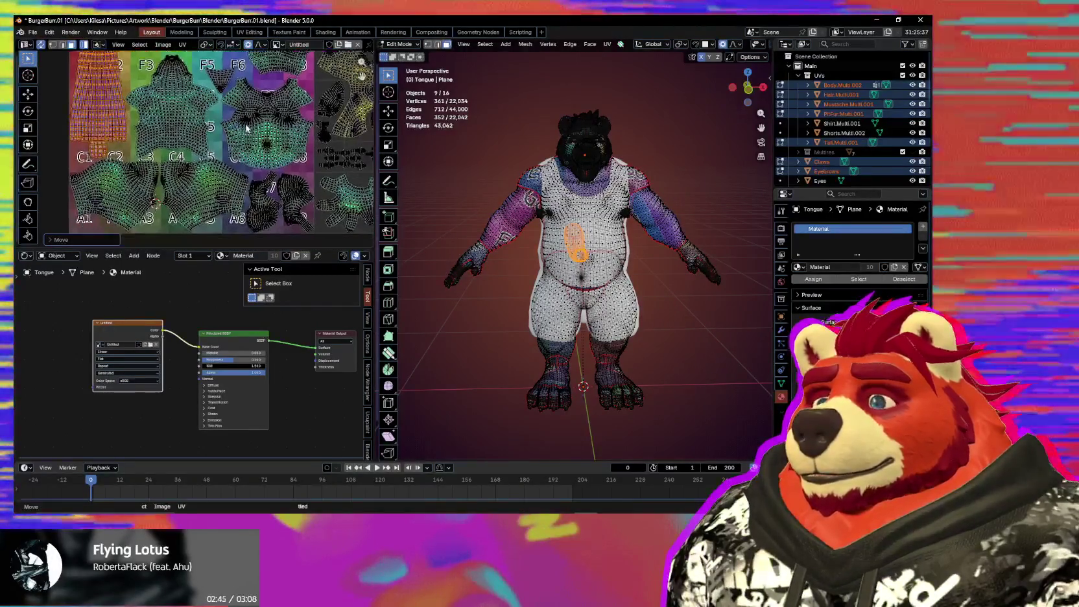
scroll(191, 136, "up", 2)
scroll(210, 191, "up", 4)
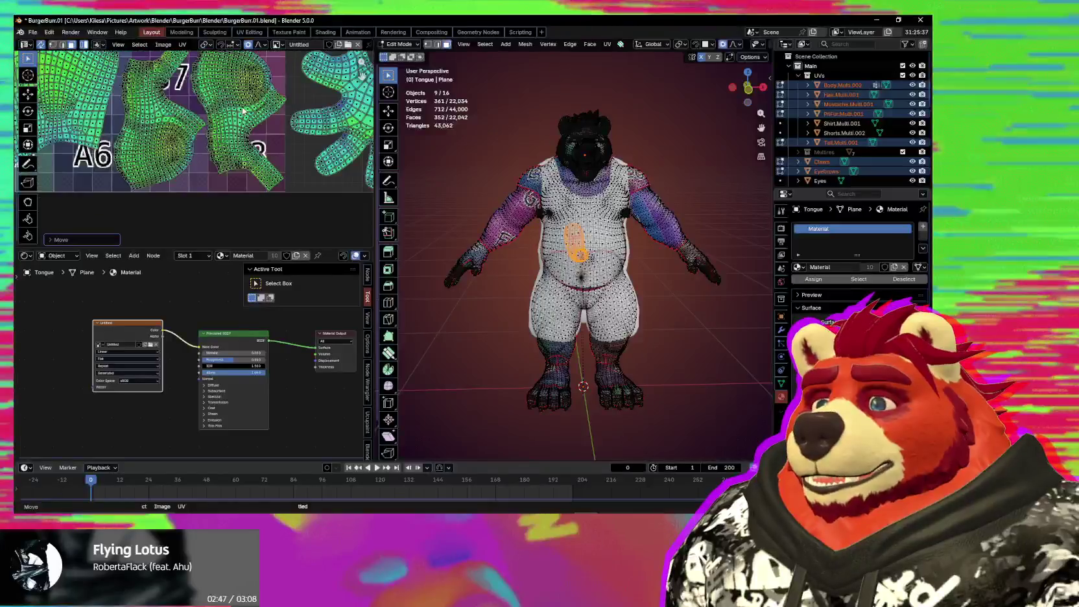
right_click(191, 154)
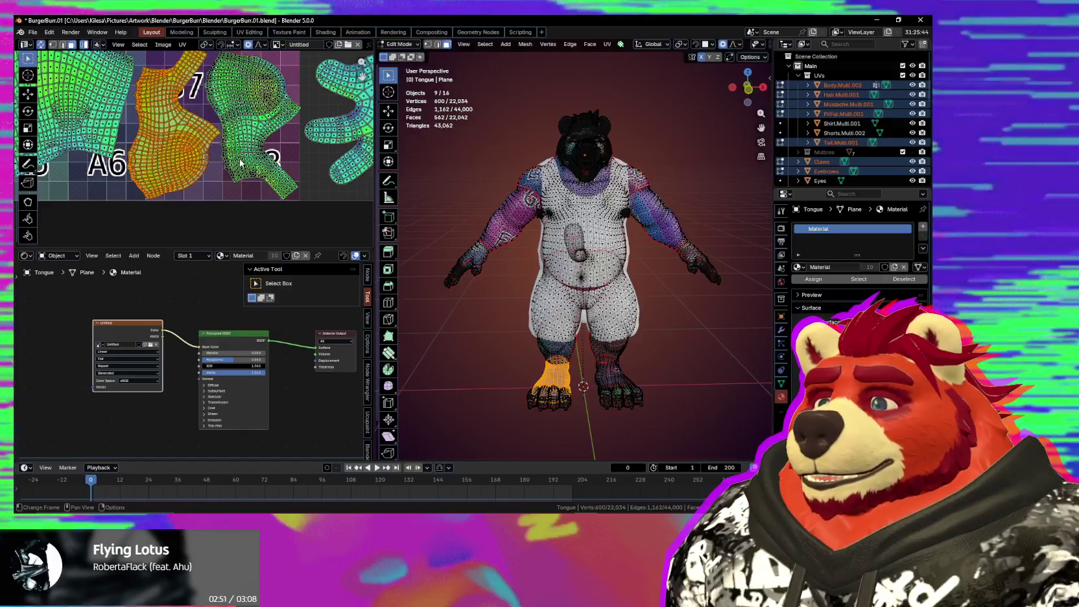
scroll(263, 185, "down", 3)
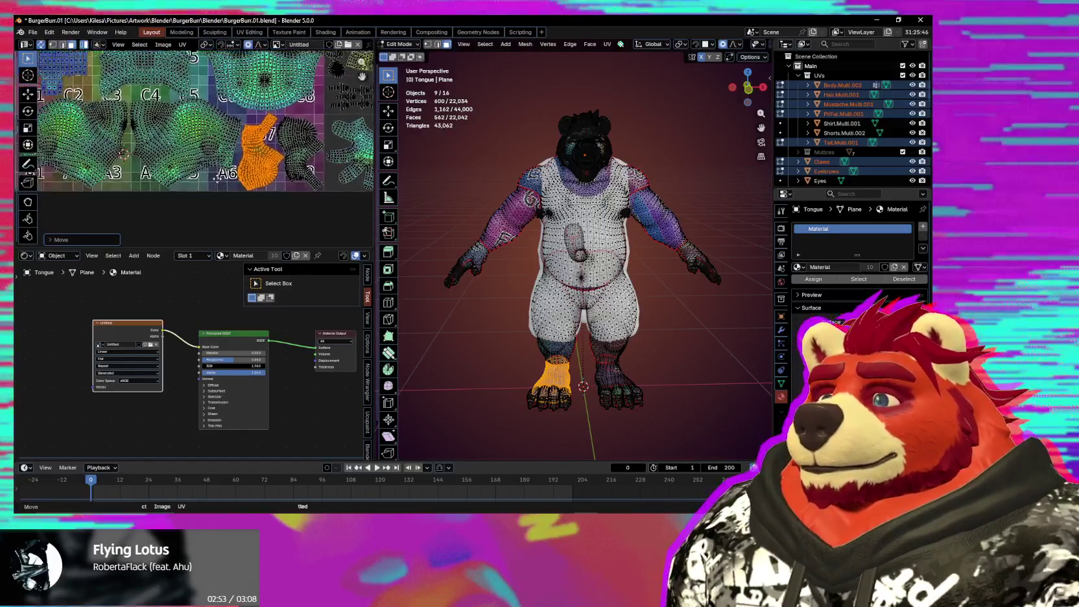
scroll(262, 185, "up", 4)
middle_click_drag(222, 162, 234, 162)
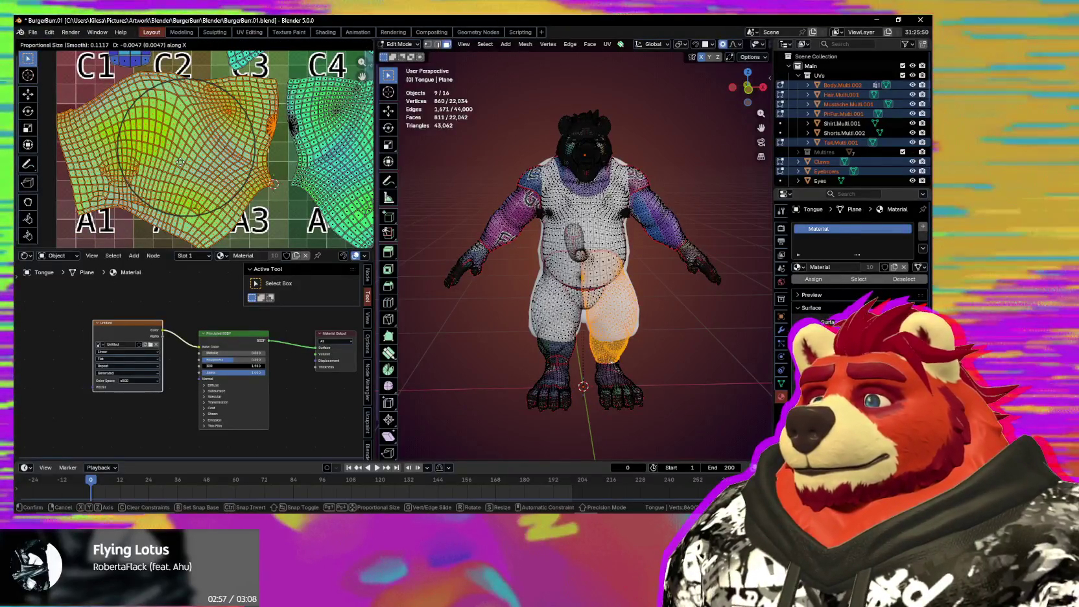
Step: Nudge the other leg's UV island along X with proportional editing
middle_click_drag(185, 167, 75, 167)
left_click(238, 173)
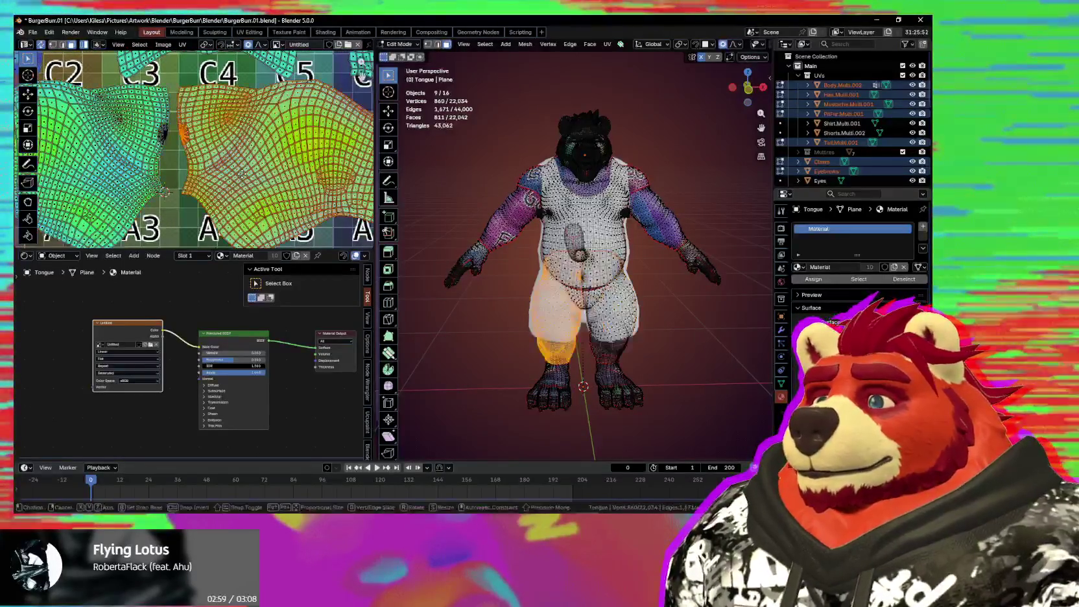
key("g")
key("x")
left_click(238, 174)
Step: Select the two foot UV islands
middle_click_drag(363, 201, 226, 188)
left_click(258, 184)
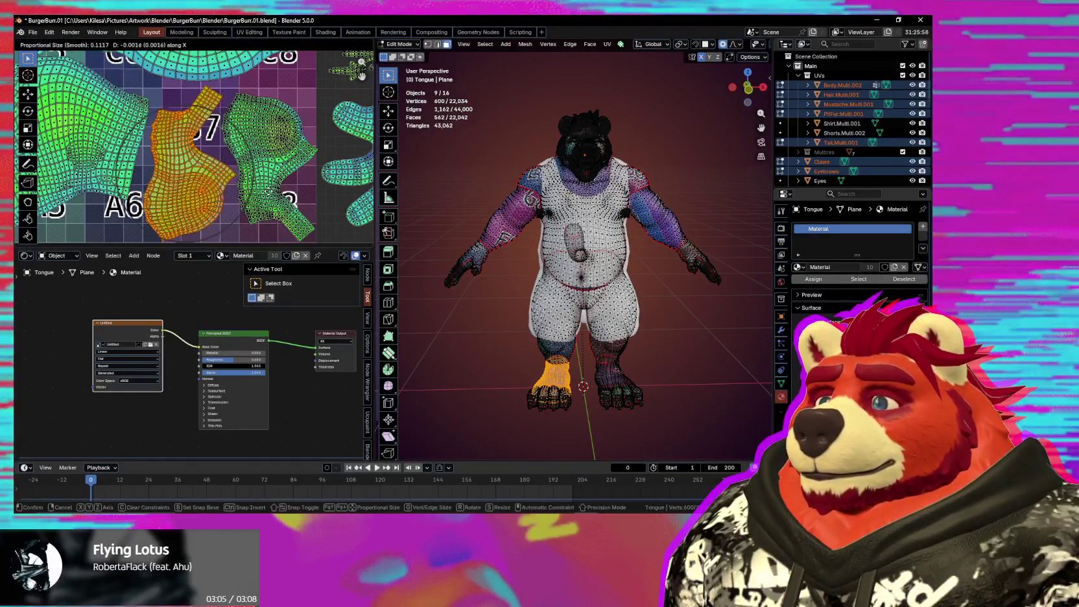
left_click(268, 193)
scroll(267, 188, "down", 1)
scroll(267, 188, "down", 1)
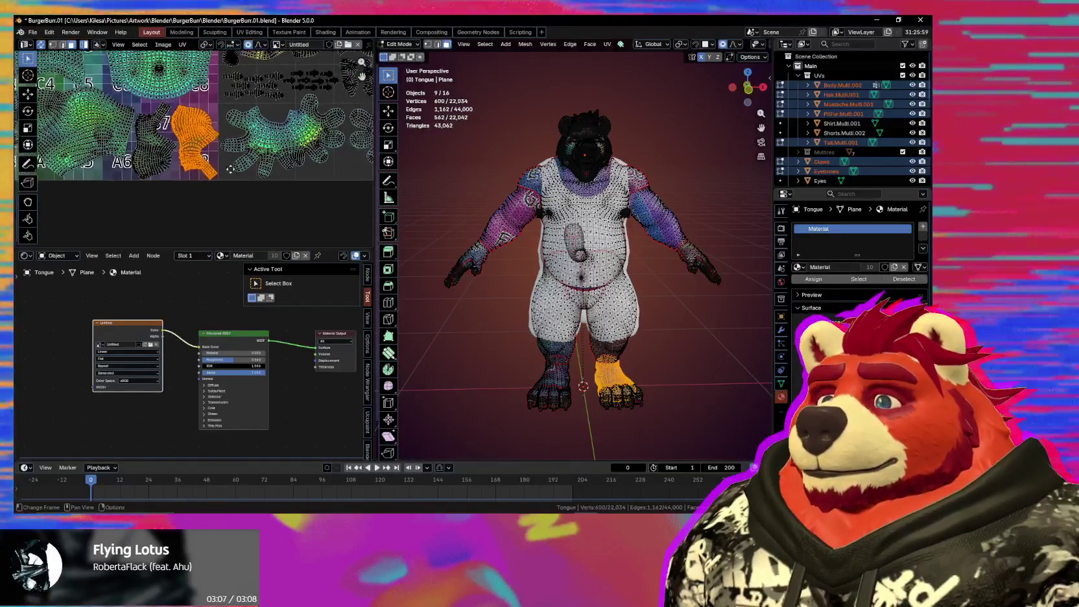
scroll(259, 194, "down", 1)
scroll(245, 215, "down", 2)
scroll(244, 215, "up", 2)
scroll(248, 188, "up", 2)
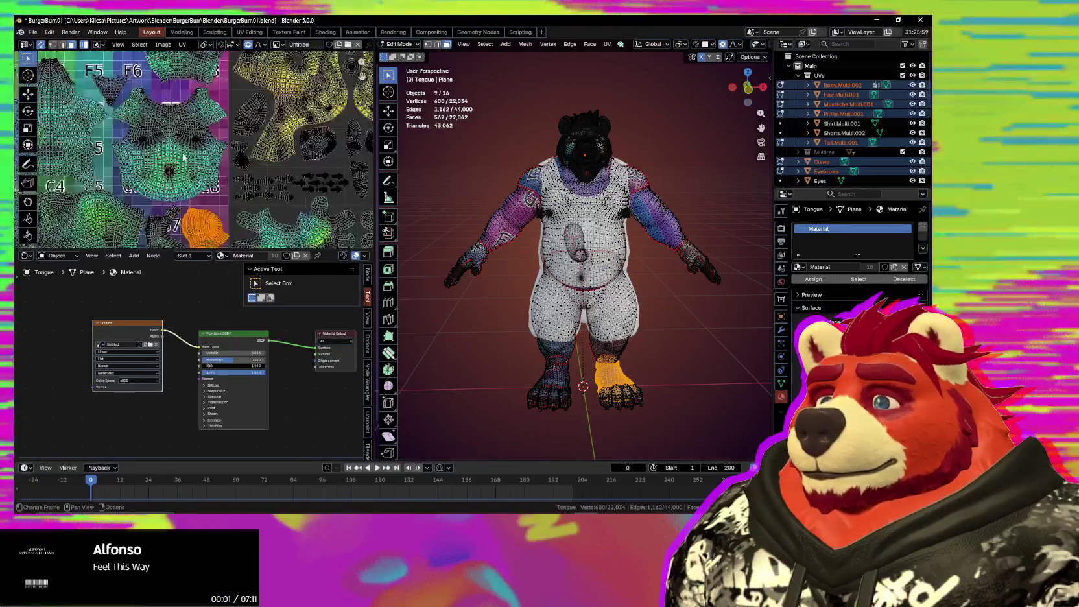
scroll(252, 156, "up", 2)
scroll(254, 133, "up", 1)
scroll(254, 133, "up", 2)
scroll(247, 137, "up", 1)
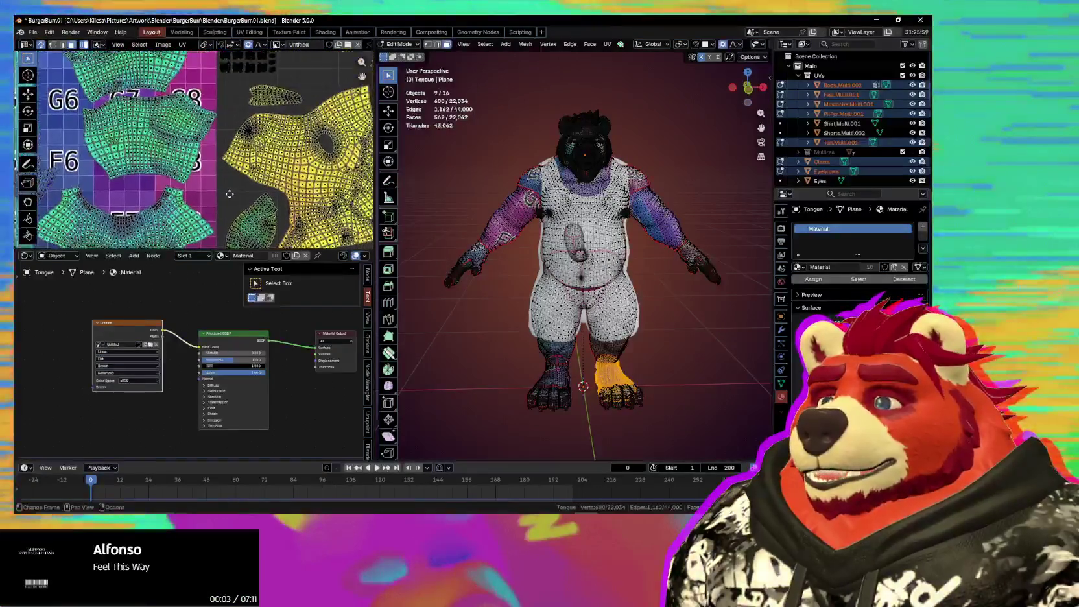
scroll(237, 143, "up", 2)
scroll(221, 153, "up", 2)
scroll(221, 152, "up", 2)
scroll(222, 152, "up", 2)
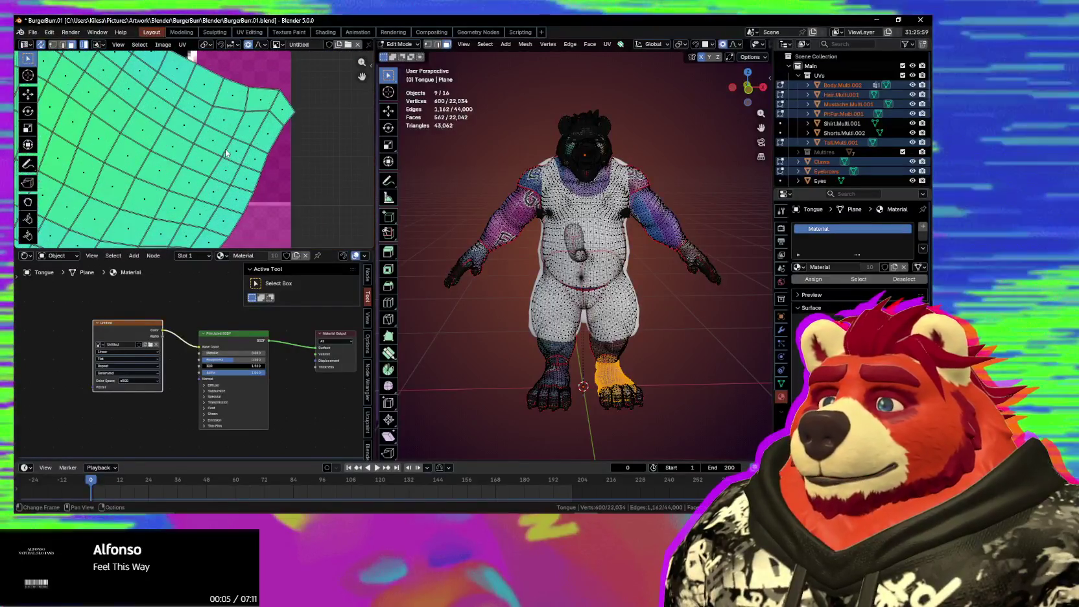
Step: Move the arm UV island along X with proportional editing
left_click(221, 152)
key("g")
key("x")
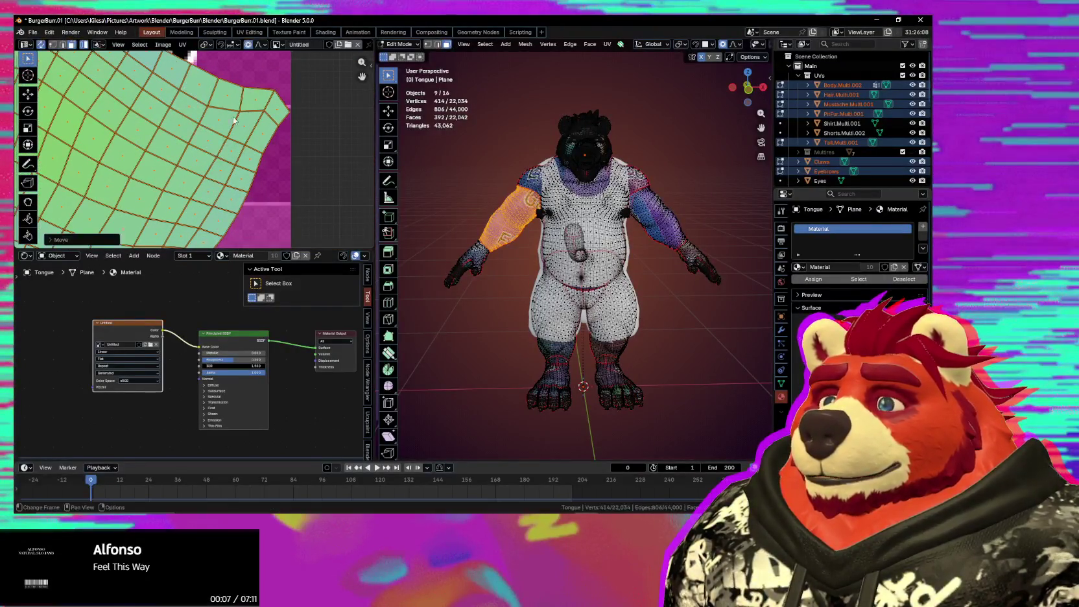
scroll(233, 123, "down", 2)
scroll(232, 193, "down", 2)
scroll(231, 194, "down", 2)
scroll(227, 196, "down", 2)
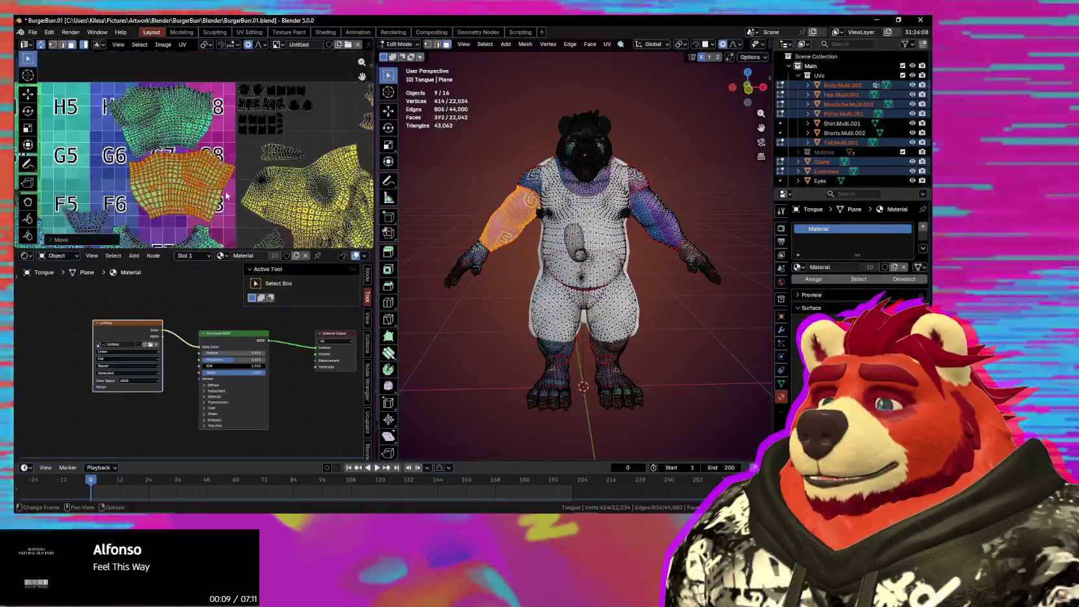
scroll(226, 195, "down", 3, "shift")
scroll(214, 188, "down", 2, "shift")
scroll(194, 179, "right", 2, "ctrl")
scroll(180, 172, "down", 2, "shift")
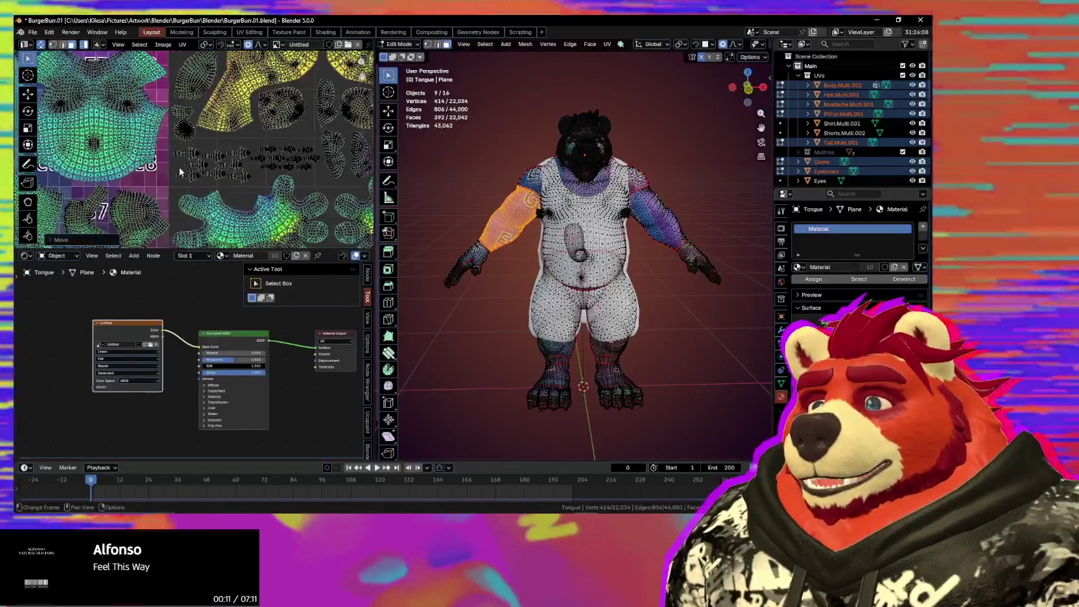
scroll(177, 172, "up", 2)
mouse_move(175, 171)
middle_mouse_down()
mouse_move(280, 187)
mouse_move(330, 179)
mouse_move(325, 199)
middle_mouse_up()
scroll(172, 170, "up", 2)
scroll(326, 199, "down", 2)
scroll(298, 192, "down", 2)
middle_click_drag(259, 188, 223, 181)
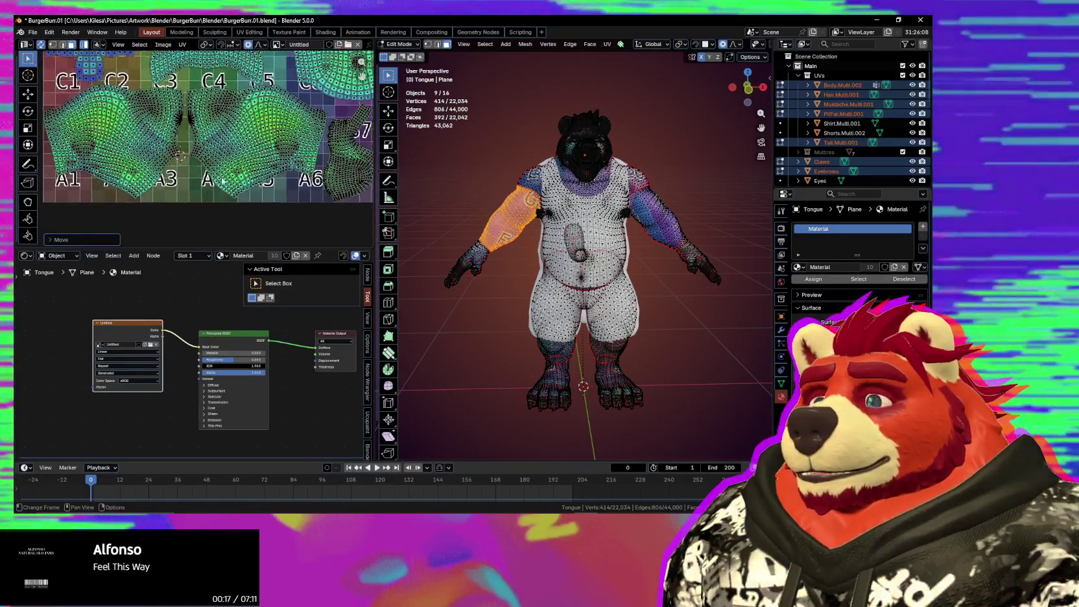
Step: Slide the upper torso UV island vertically along Y with proportional editing
left_click(253, 159)
scroll(259, 158, "up", 2)
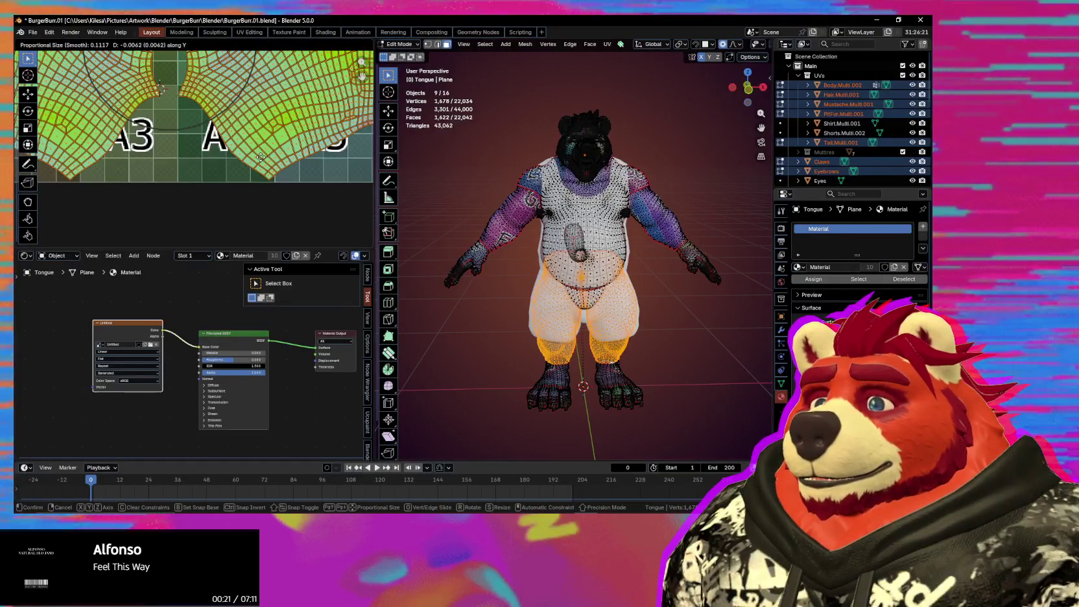
scroll(261, 161, "down", 3)
scroll(181, 149, "up", 3)
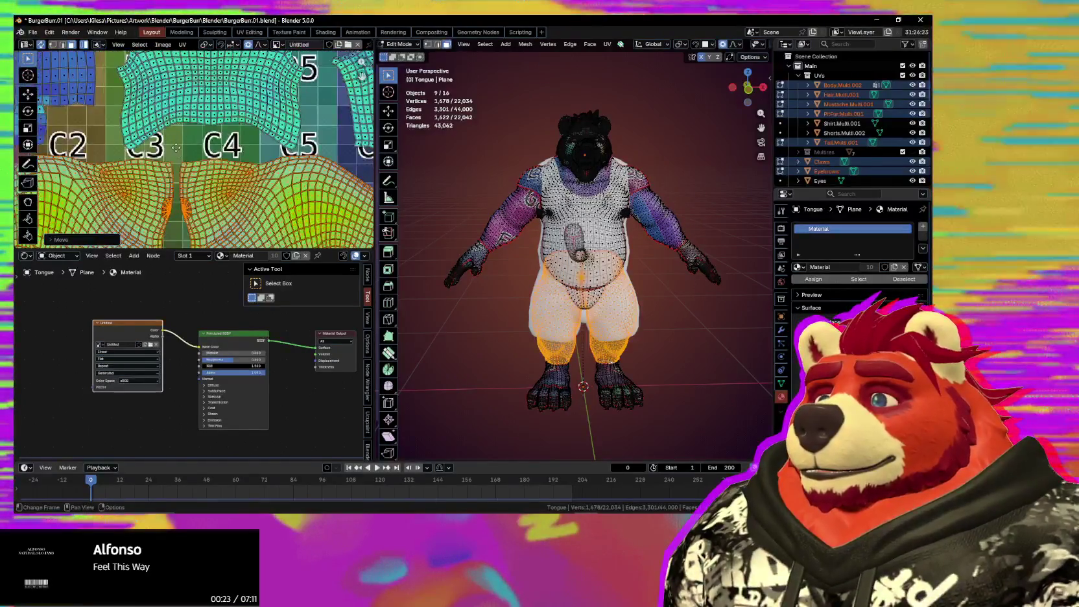
middle_click_drag(184, 141, 181, 155)
left_click(181, 155)
key("g")
key("y")
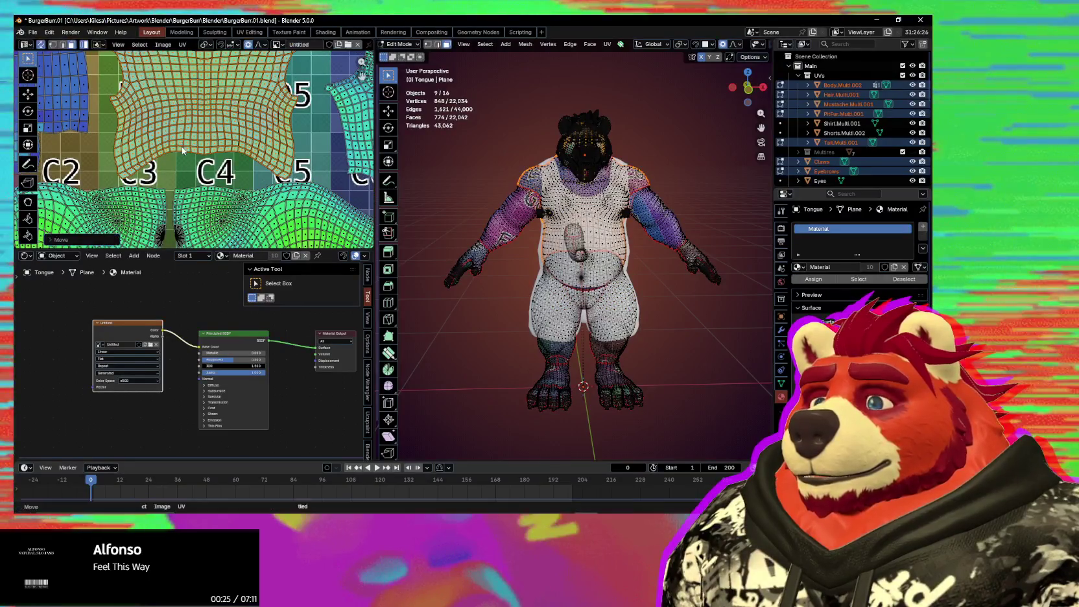
scroll(188, 162, "down", 2)
left_click(195, 170)
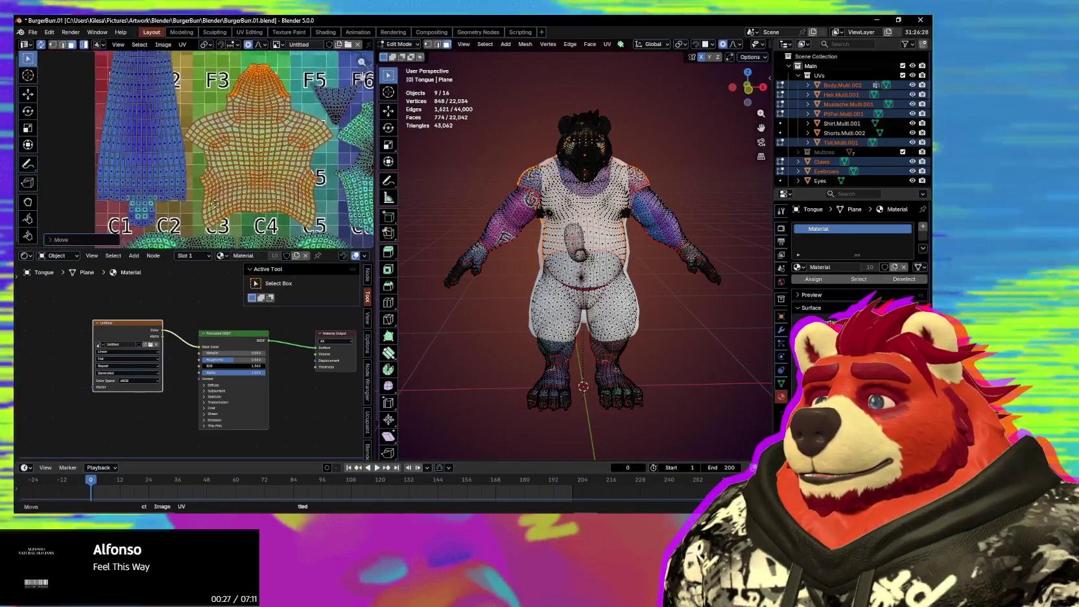
Step: Move the small triangle island near F5 into place
middle_click_drag(182, 146, 199, 195)
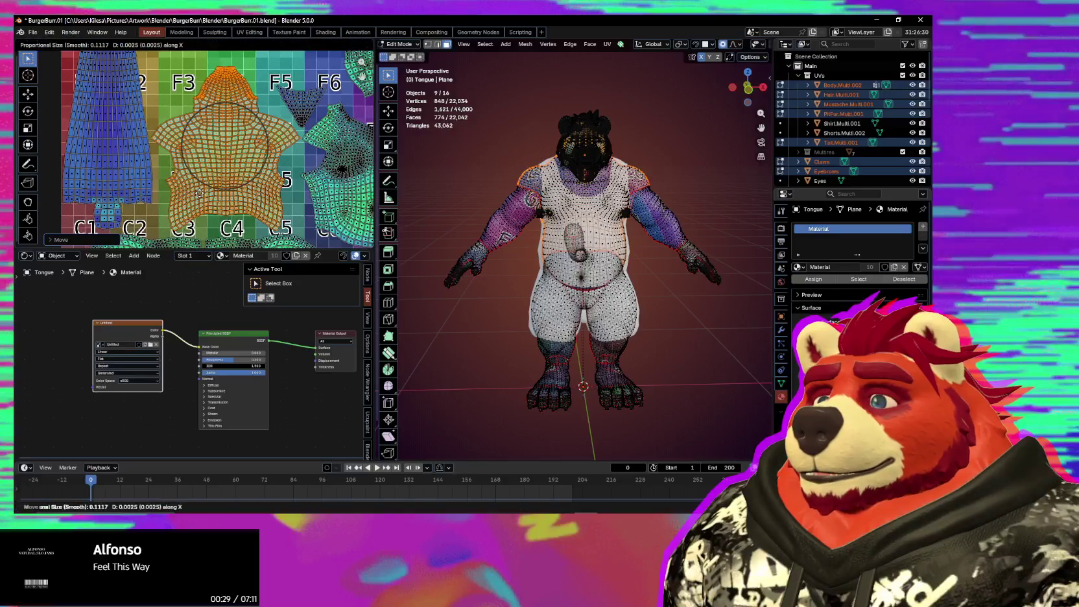
scroll(188, 192, "down", 2)
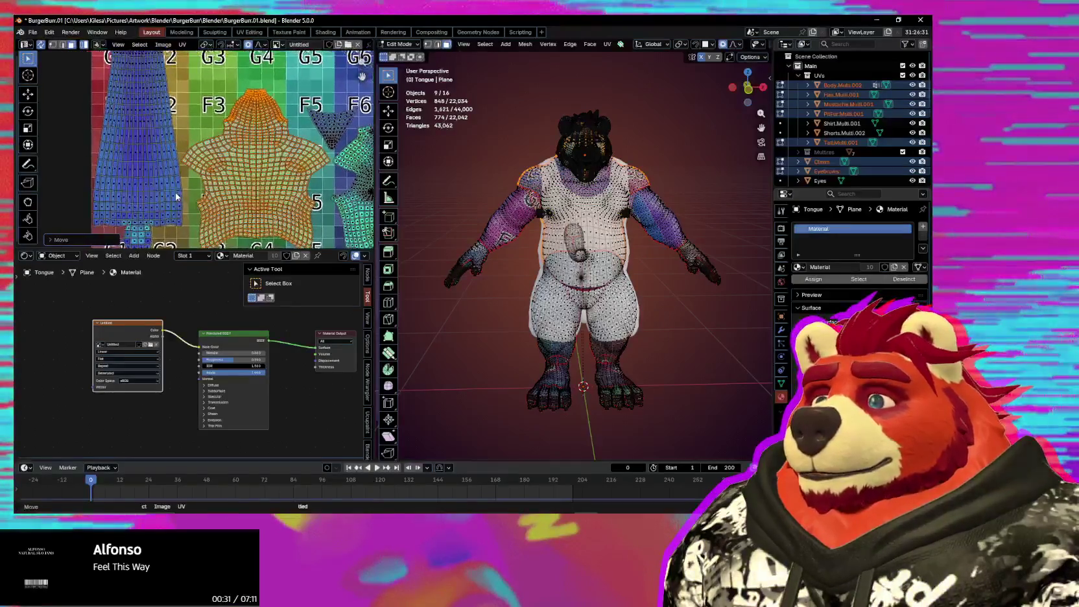
scroll(225, 179, "up", 2)
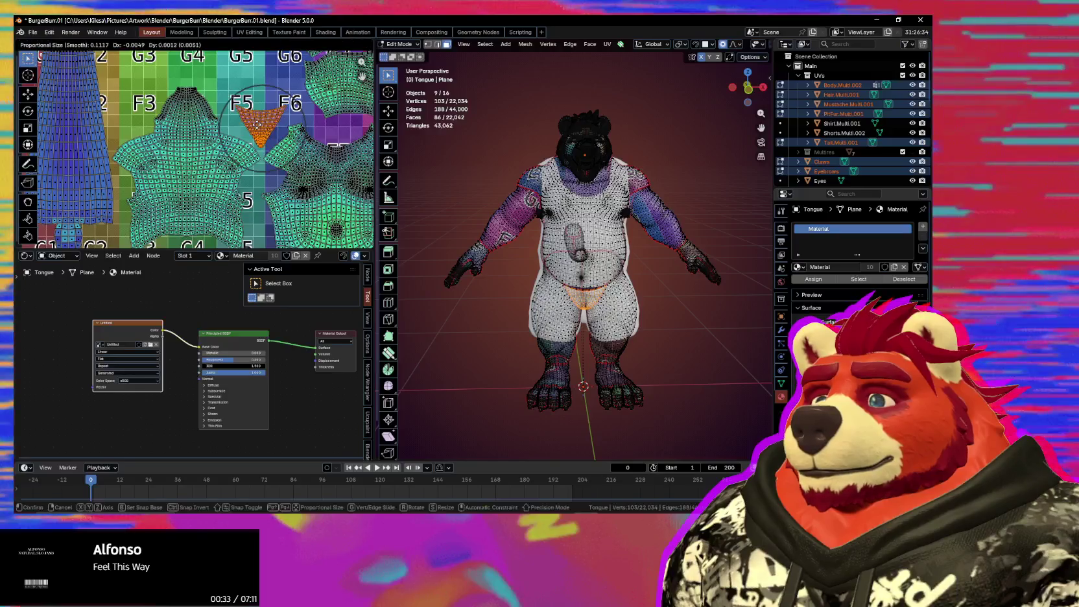
left_click(256, 124)
middle_click_drag(332, 128, 241, 181)
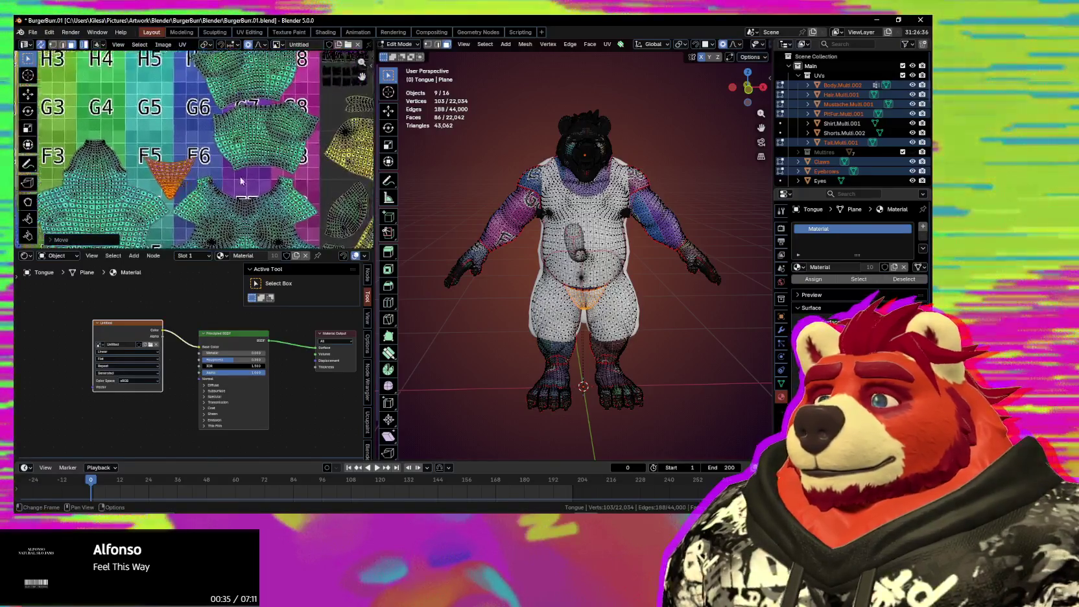
scroll(241, 181, "up", 2, "shift")
scroll(252, 203, "up", 2, "shift")
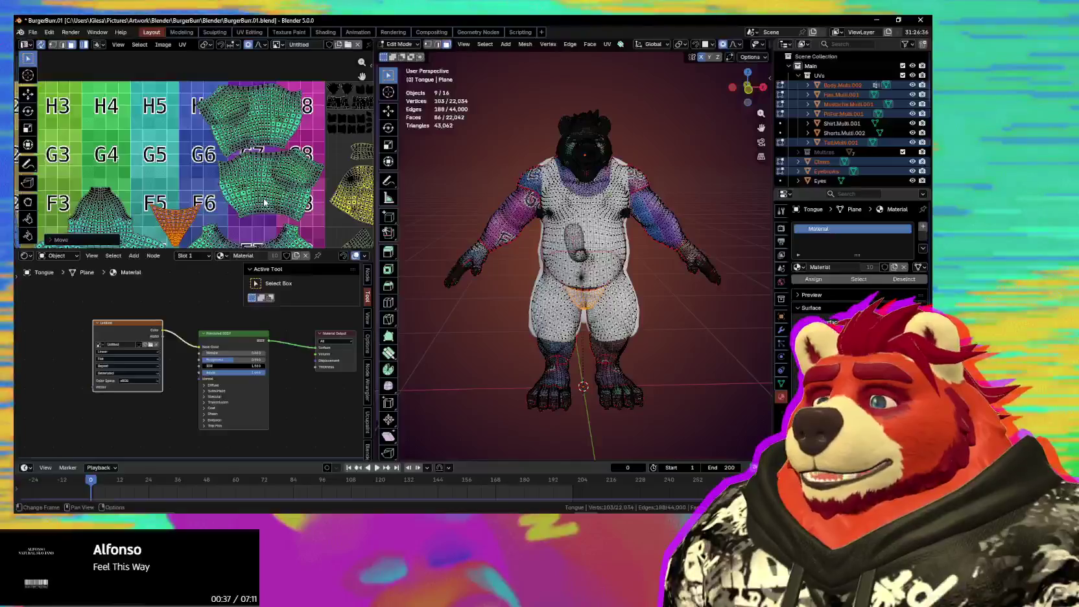
Step: Rotate both arm islands a half-turn (about -185°) and zoom out the UV editor
key("l")
key("r")
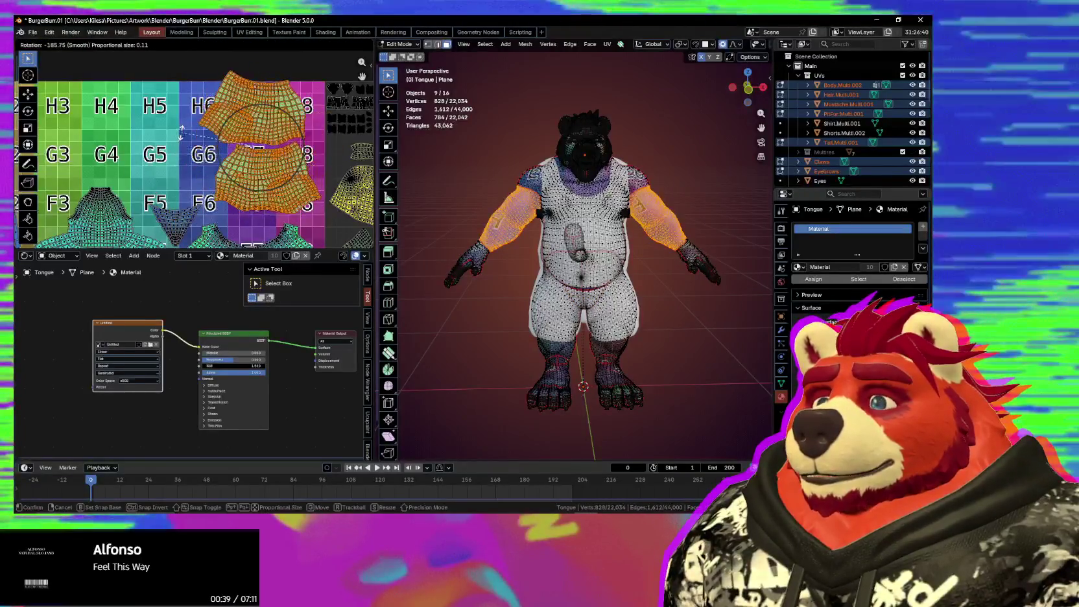
left_click(185, 141)
scroll(195, 143, "down", 3)
scroll(221, 143, "down", 2)
scroll(229, 143, "down", 1)
scroll(214, 130, "down", 1)
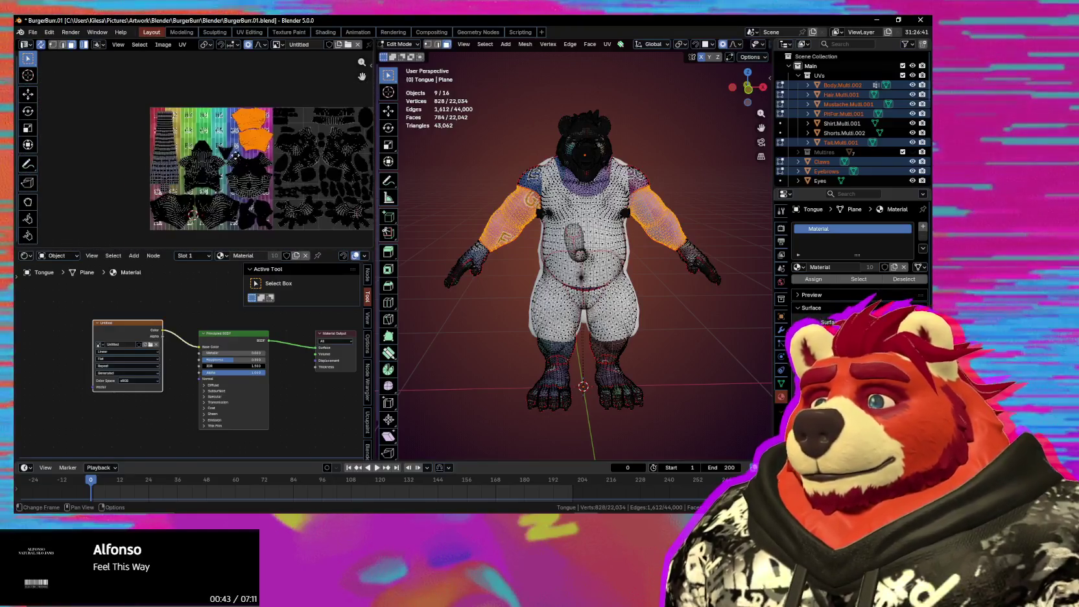
scroll(195, 110, "down", 1)
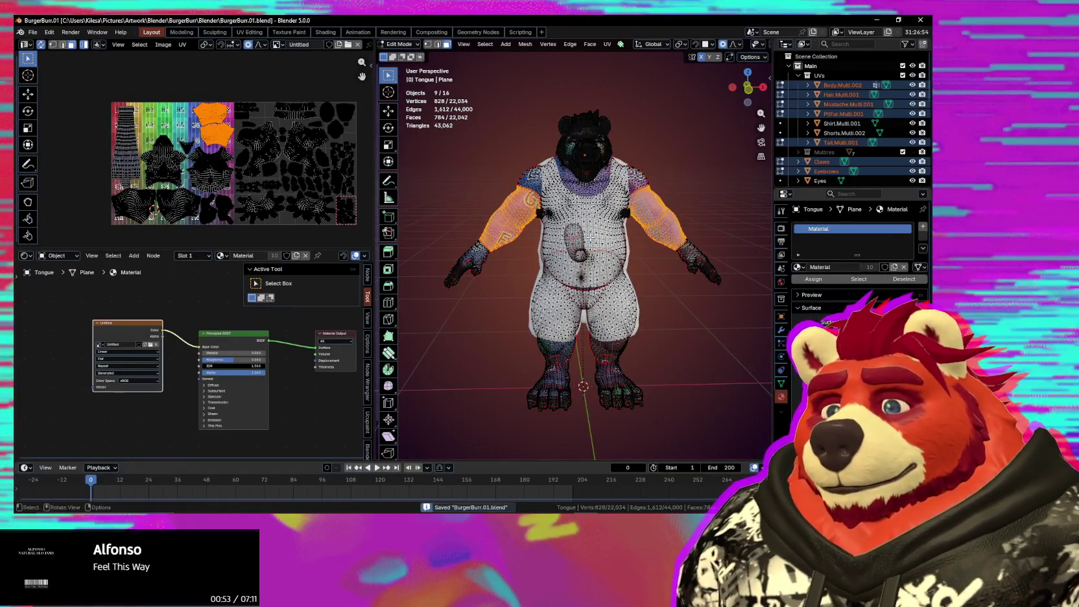
Step: Orbit the bear to an angled view and return to Object Mode, deselected
middle_click_drag(661, 272, 712, 189)
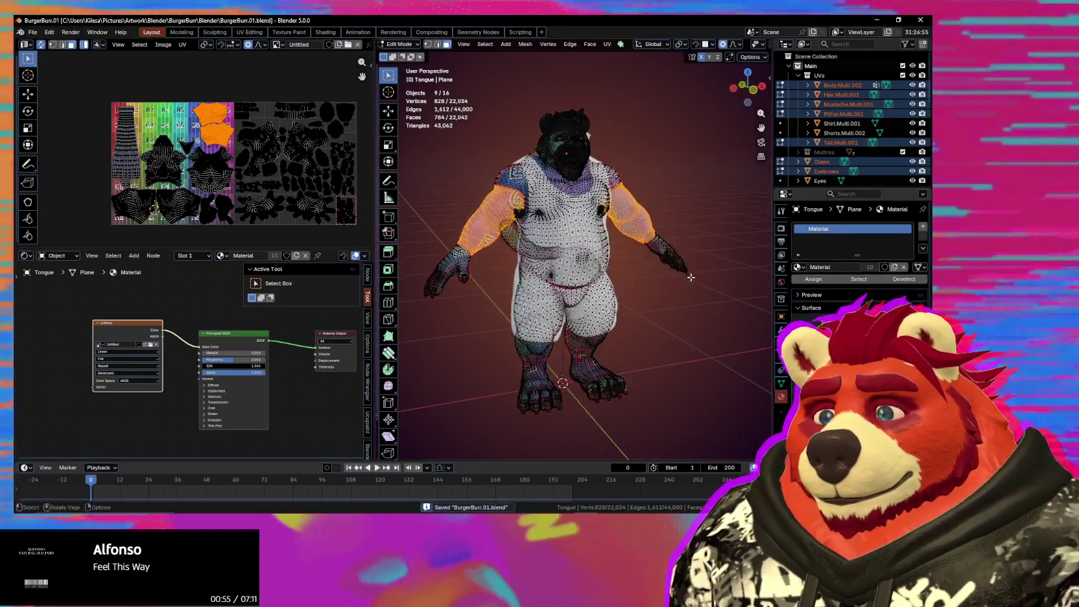
key("Tab")
left_click(685, 157)
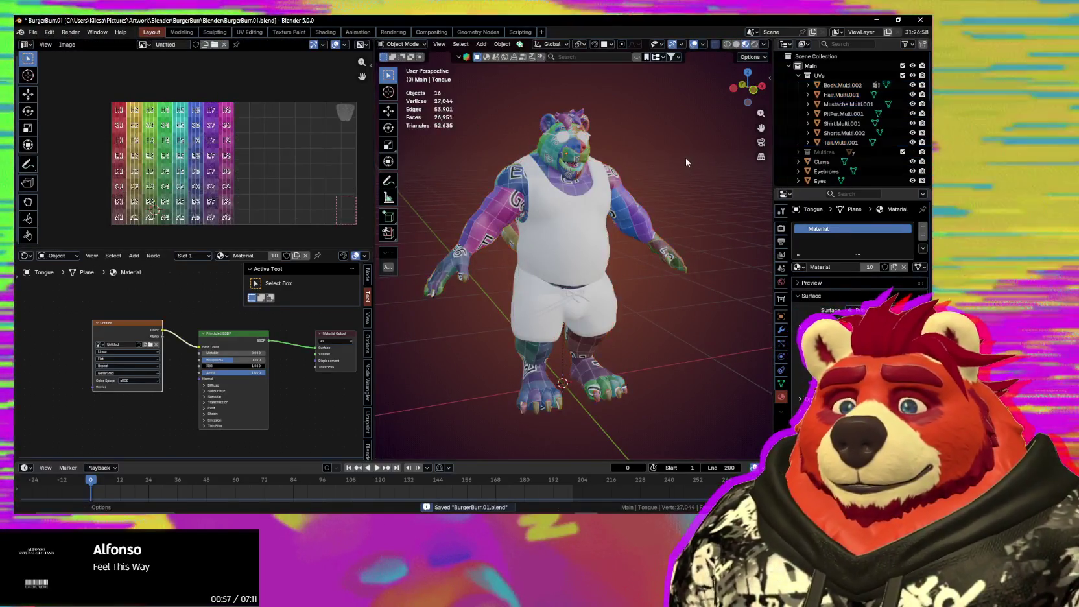
Step: Select the shirt, shorts, Shorts.Tailstrap and Shorts.Drawstrings objects and enter Edit Mode on them together
scroll(863, 177, "down", 2)
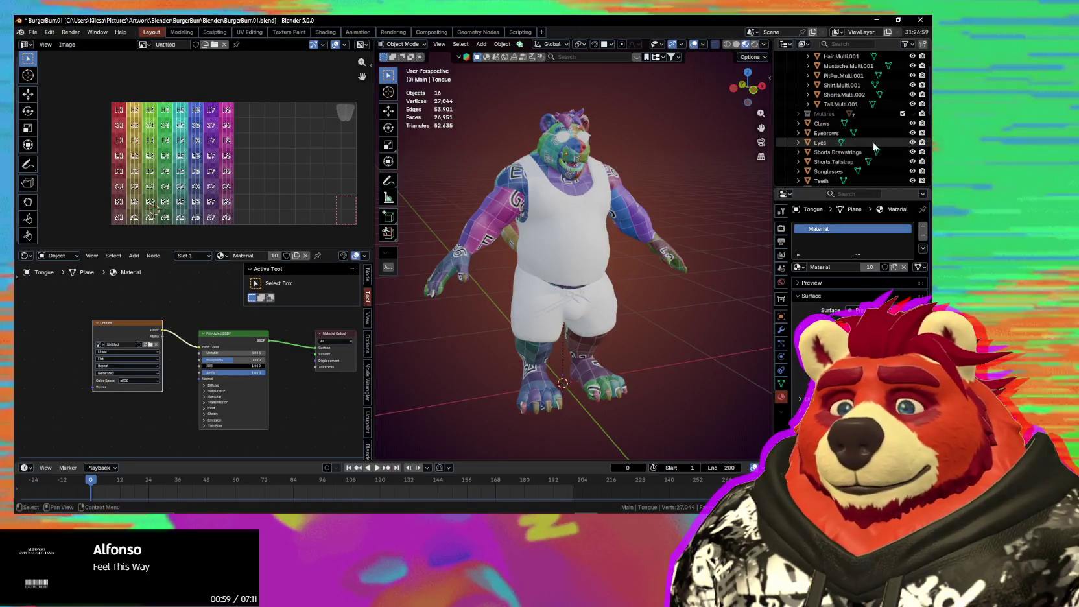
left_click(843, 133)
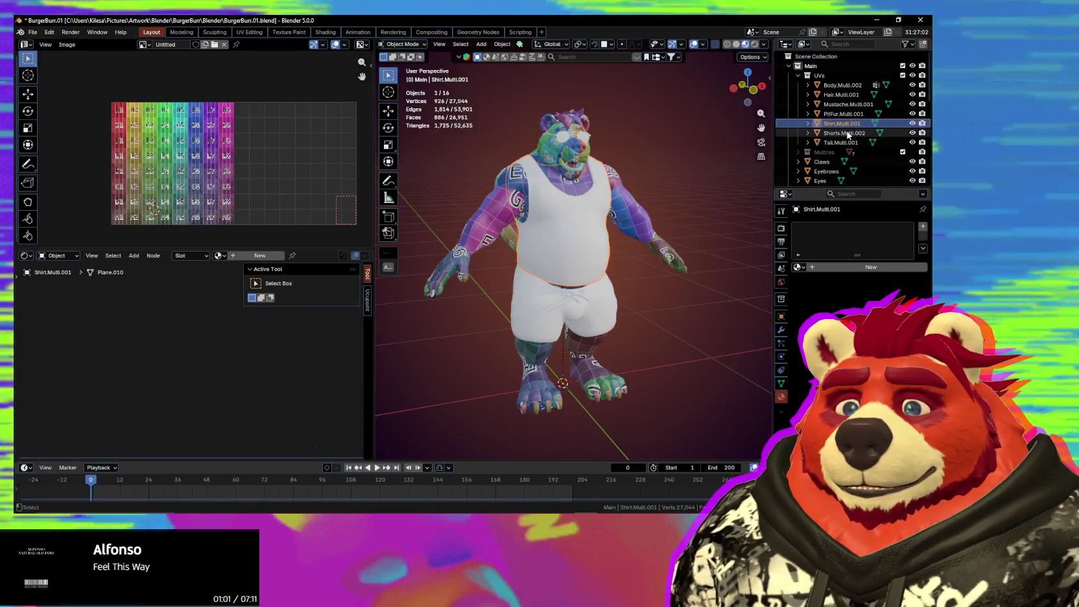
left_click(848, 127, "shift")
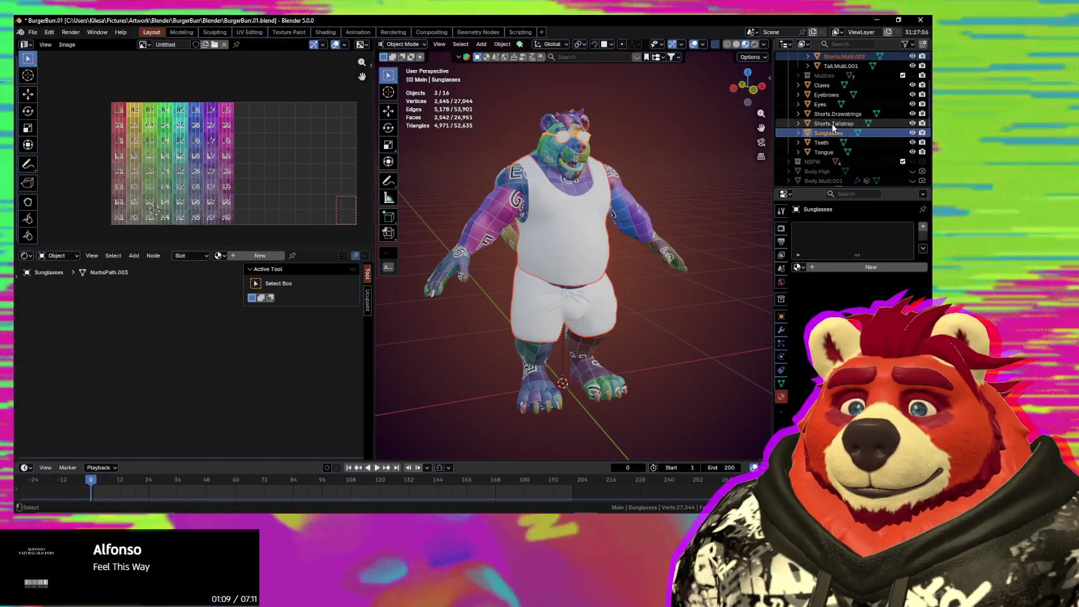
left_click(833, 124, "ctrl")
left_click(834, 114, "ctrl")
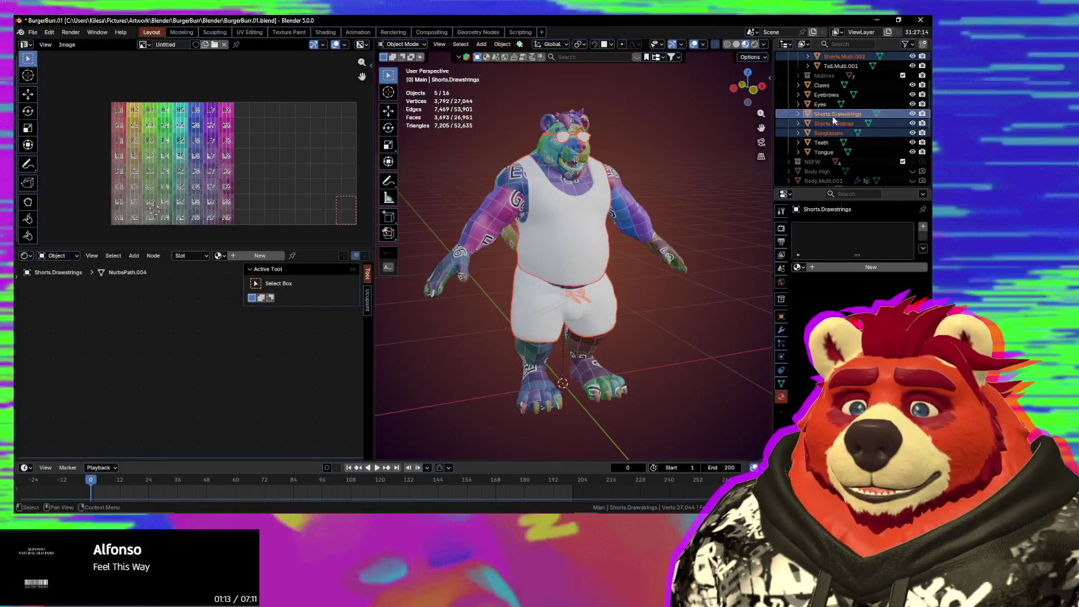
scroll(834, 123, "up", 2)
scroll(845, 140, "up", 1)
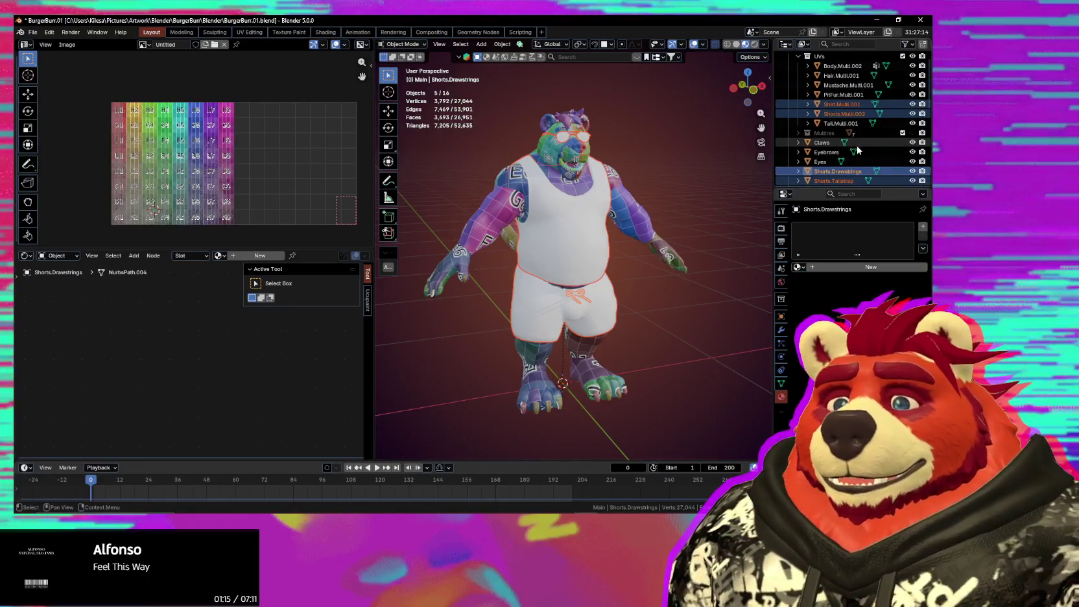
scroll(859, 155, "down", 2)
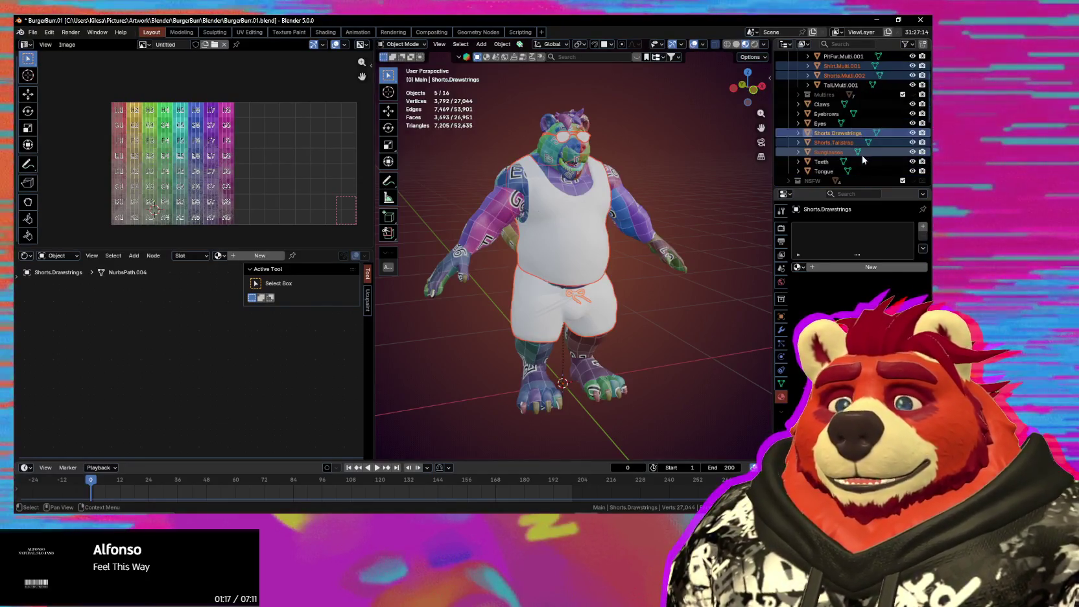
key("Tab")
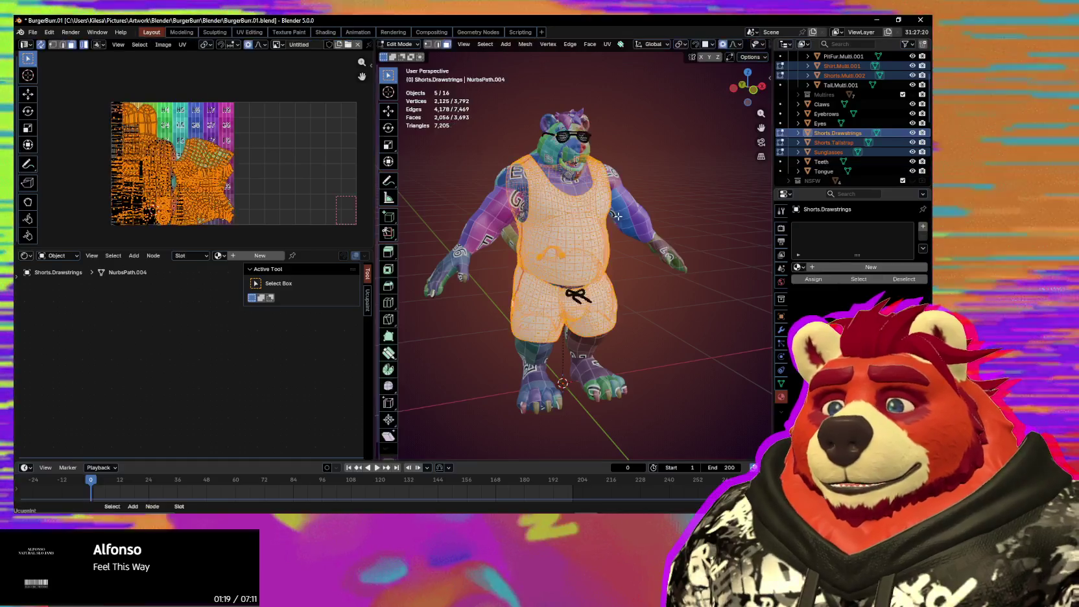
Step: Apply UV > Average Islands Scale to all the clothing UV islands
scroll(258, 124, "down", 3)
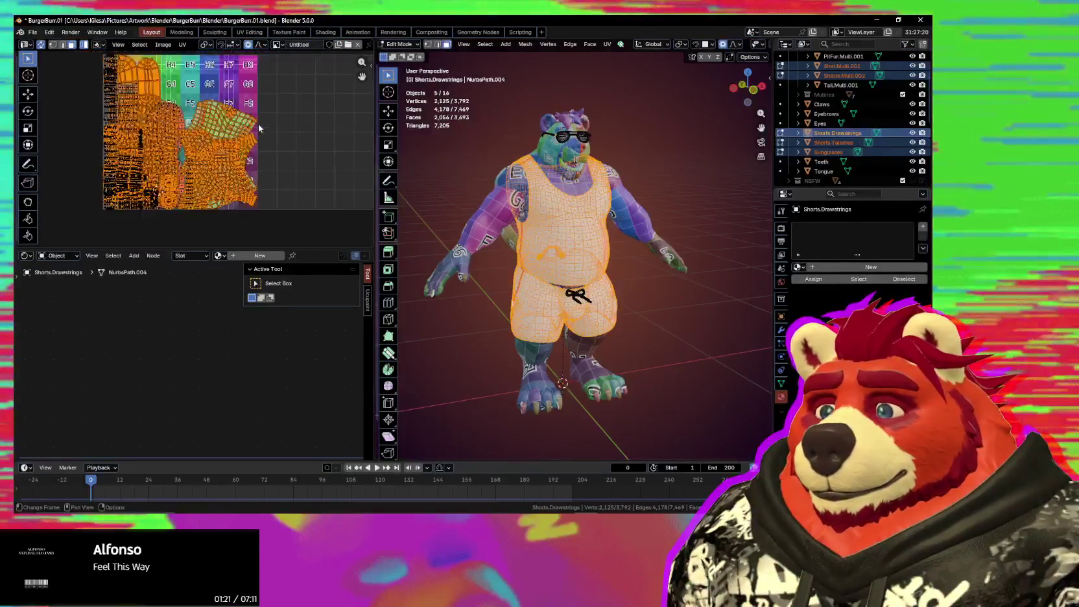
left_click(182, 45)
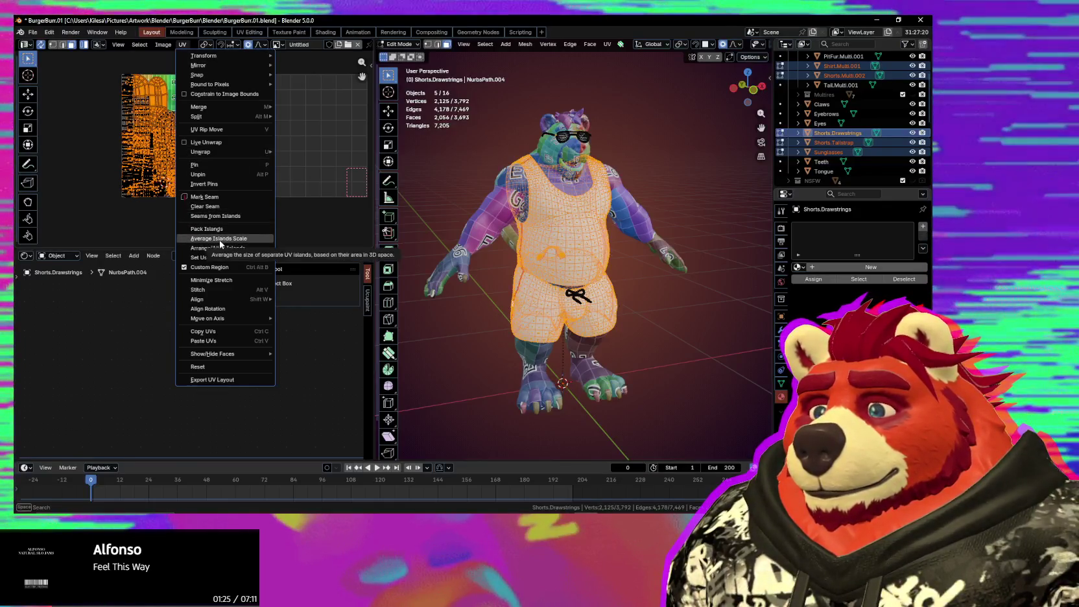
left_click(220, 239)
scroll(247, 195, "down", 2)
key("ctrl+z")
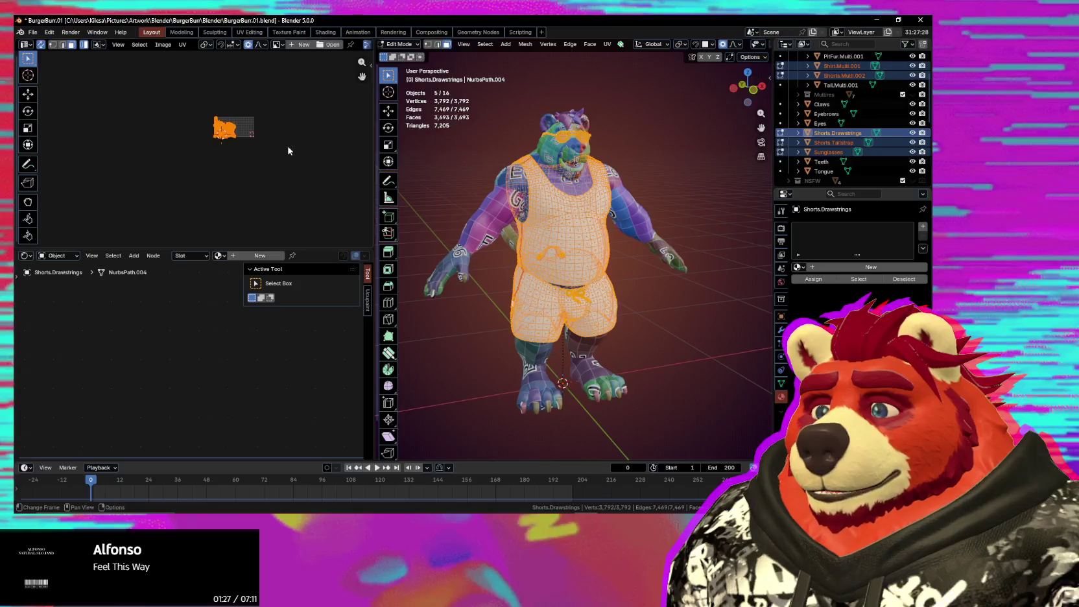
scroll(221, 143, "up", 2)
scroll(198, 126, "up", 3)
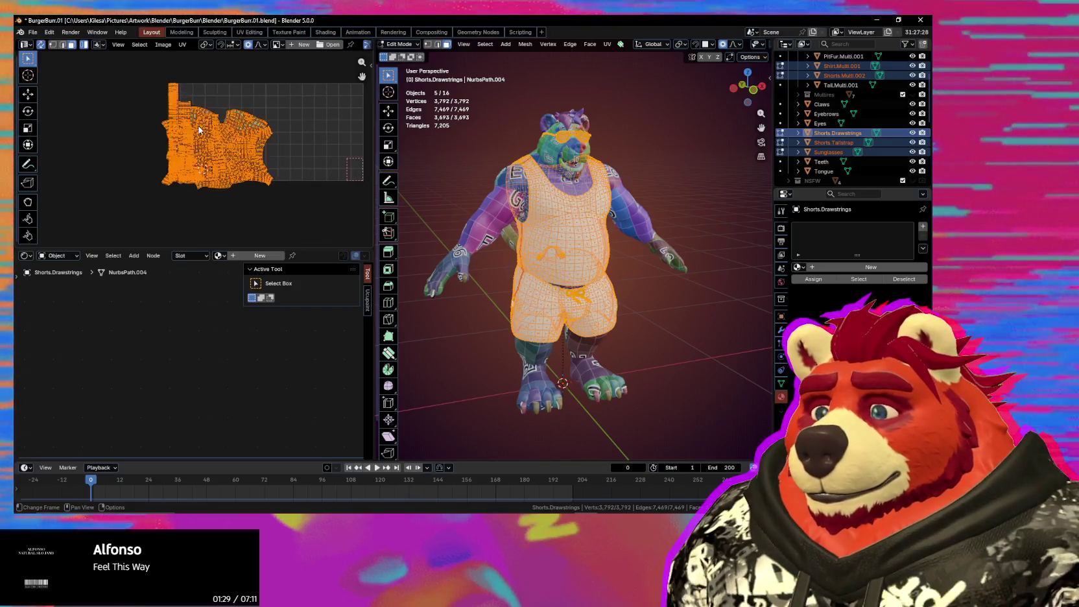
left_click(182, 44)
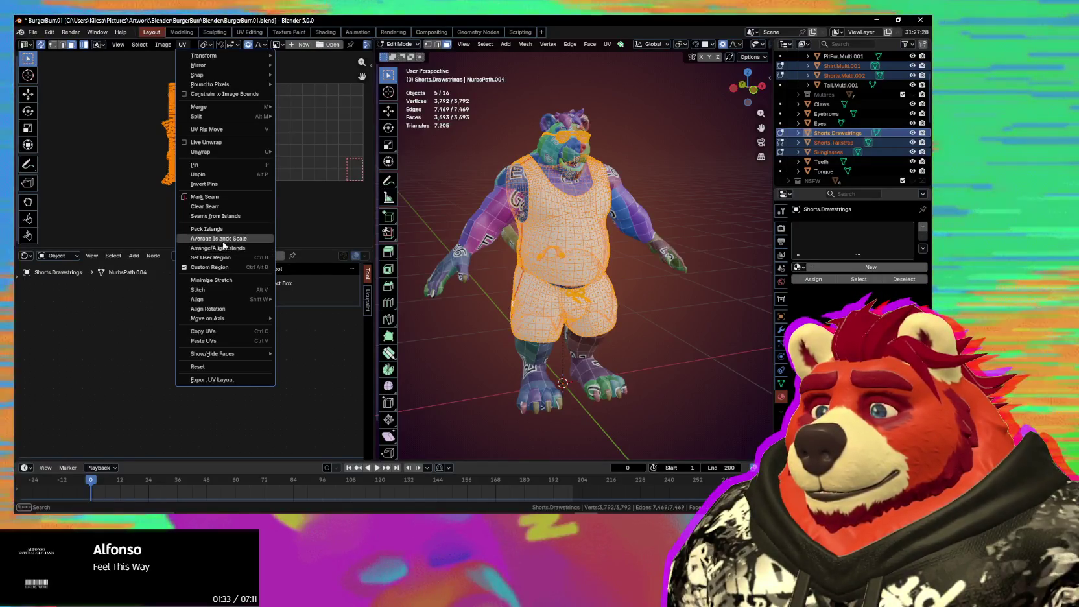
left_click(222, 240)
Step: Move the island cluster to the left of the texture square
key("g")
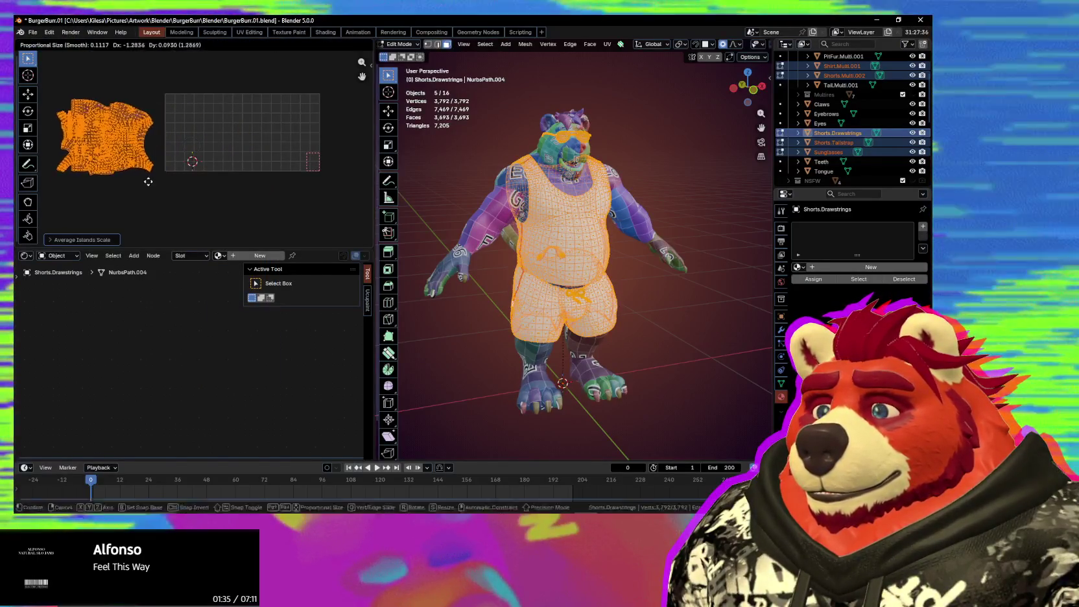
left_click(156, 180)
scroll(194, 172, "up", 1)
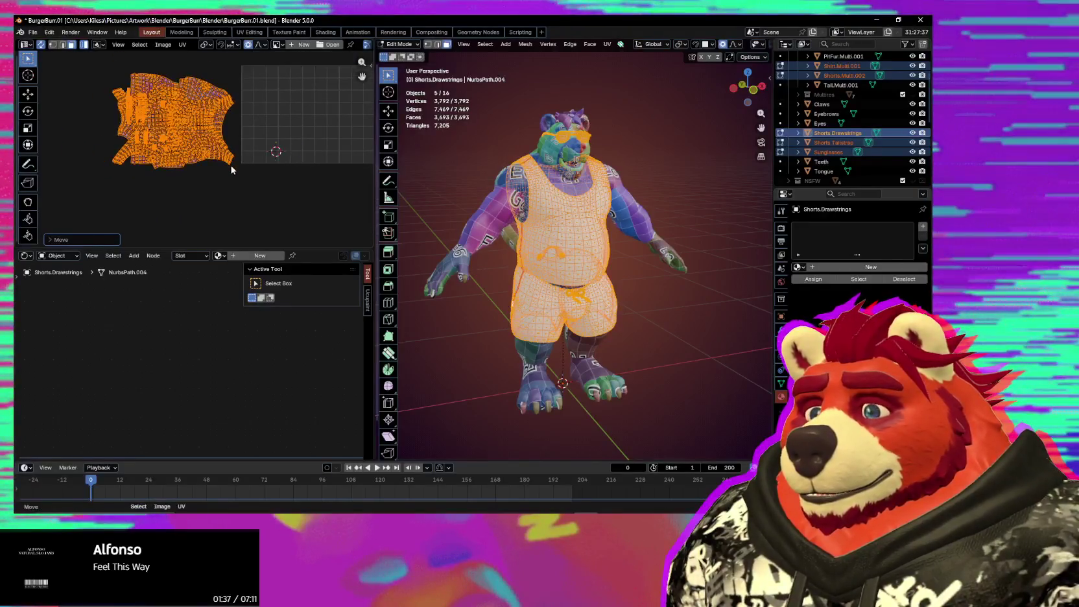
Step: Select the linked shirt islands and move them below the other islands
left_click(556, 224)
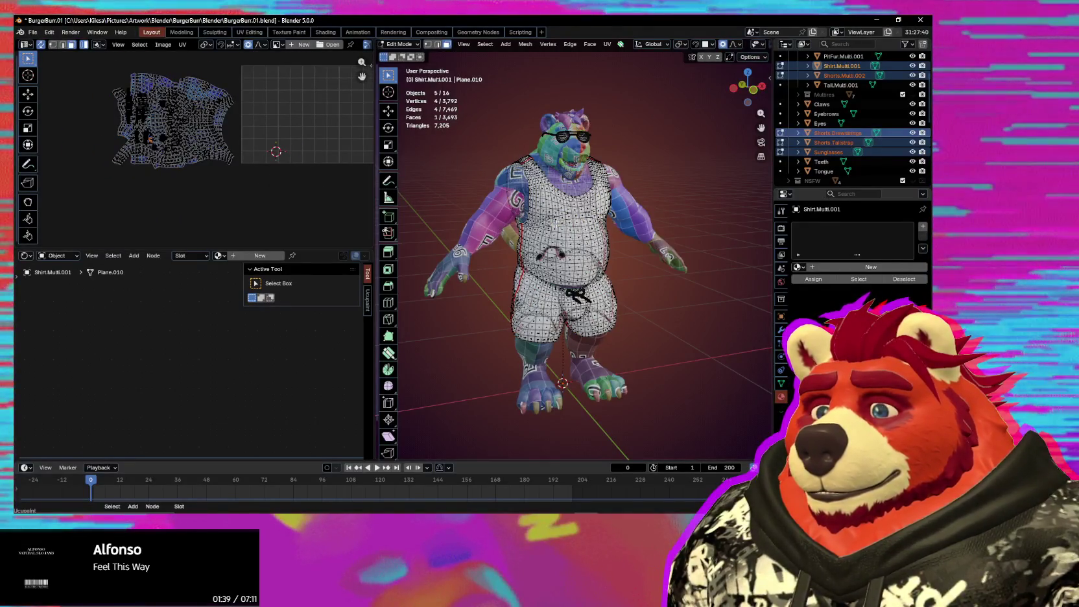
key("l")
key("l")
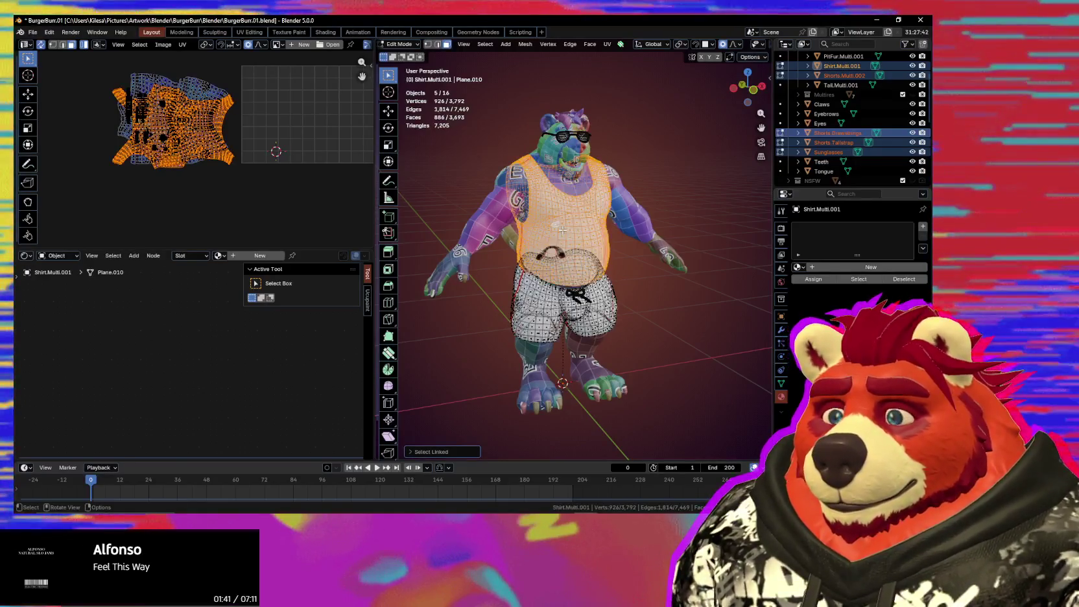
key("g")
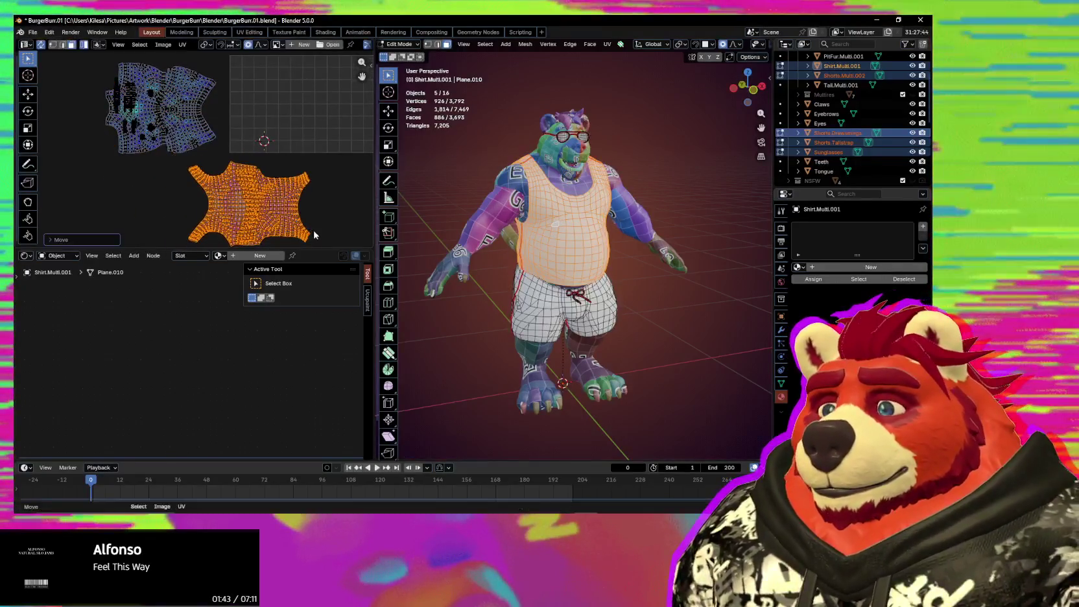
left_click(250, 186)
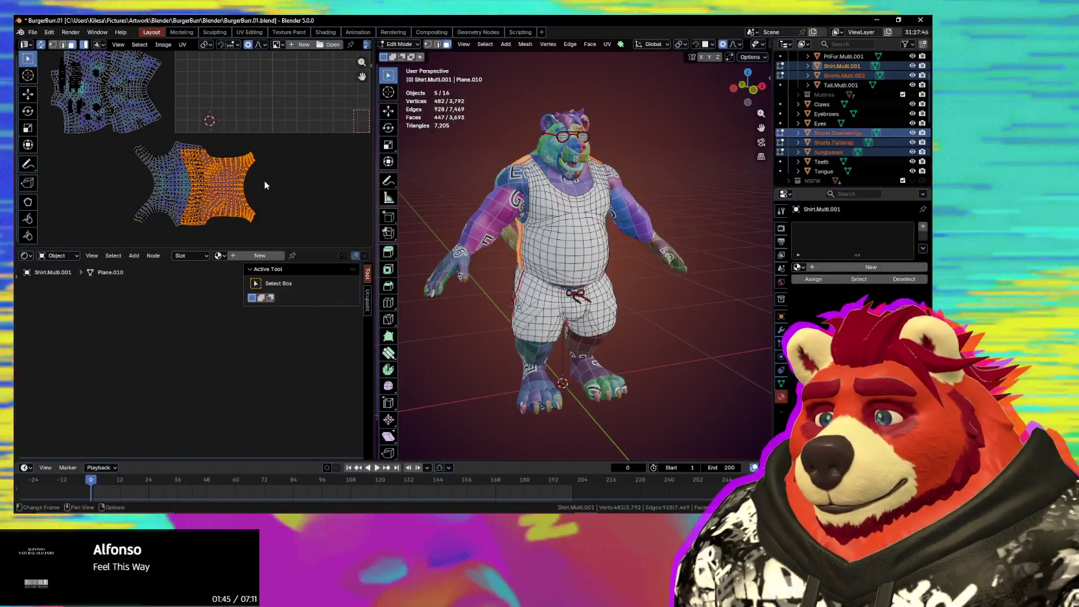
Step: Select everything and straighten island rotation with Mio3 UV Align Rotation
key("a")
key("n")
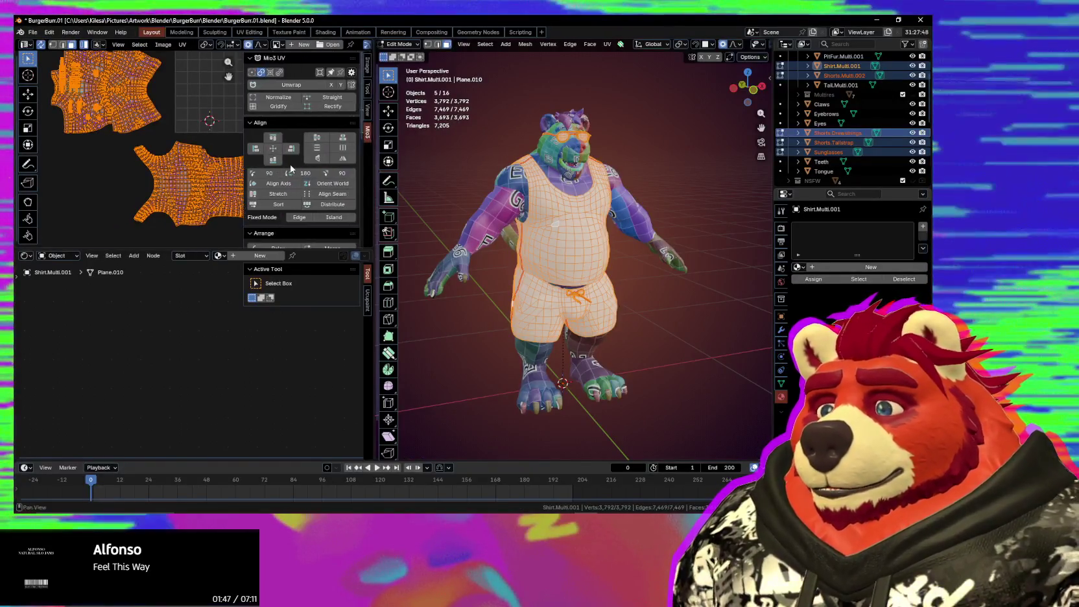
left_click(325, 191)
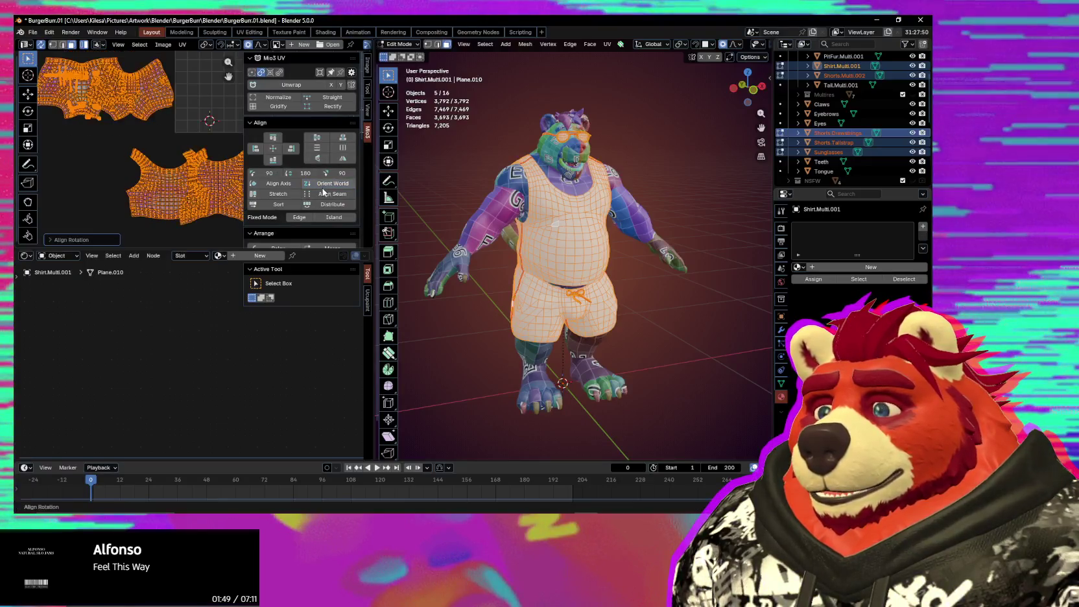
Step: Move one shirt island to the right beside the other, then select the front island
scroll(162, 168, "down", 2)
left_click(191, 177)
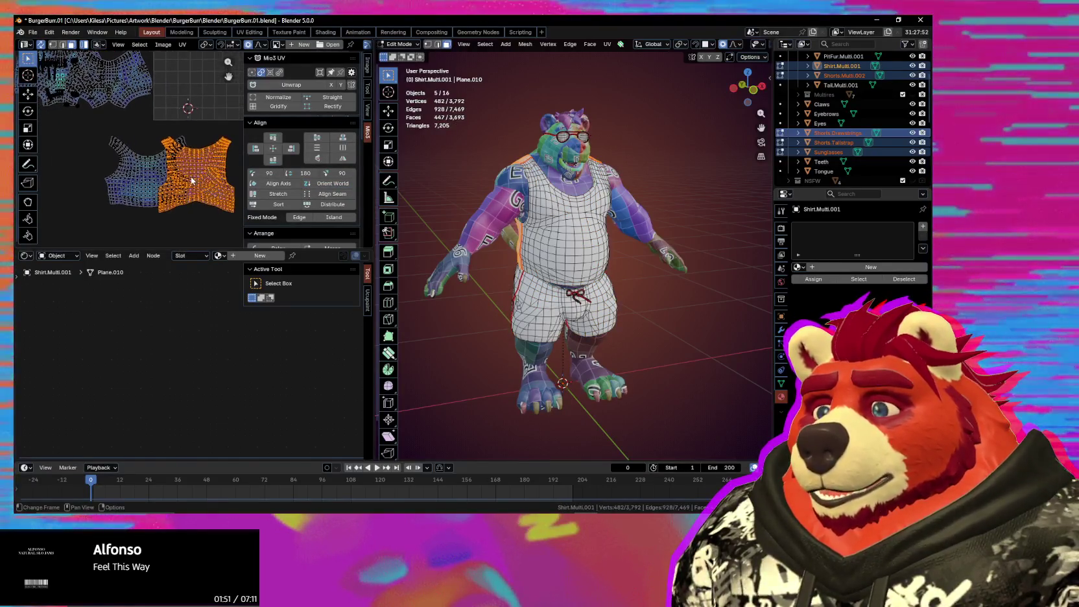
key("g")
left_click(230, 171)
scroll(149, 172, "up", 2)
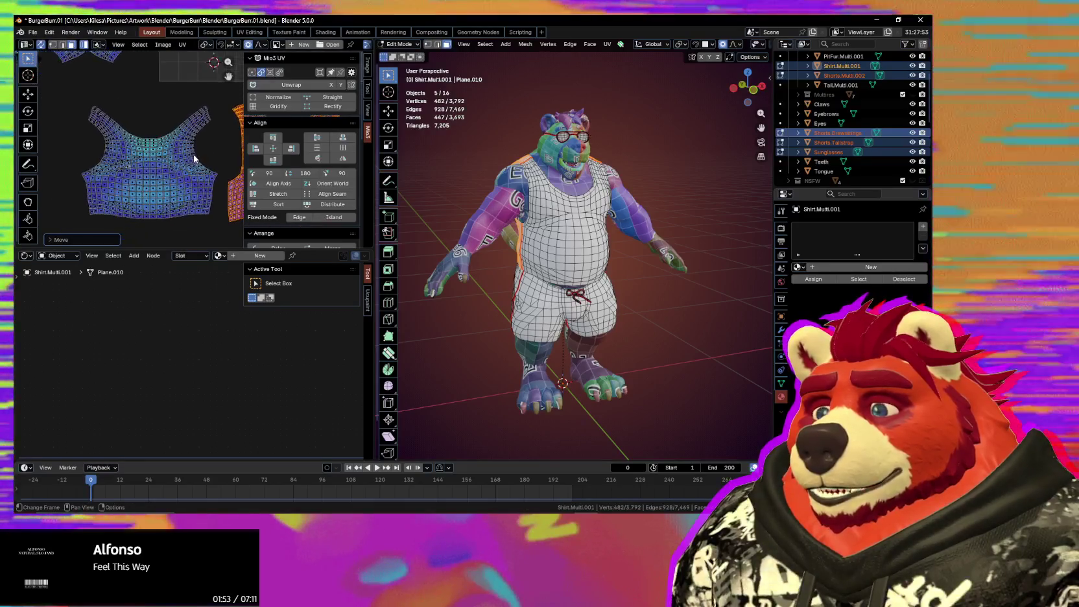
scroll(136, 156, "up", 1)
scroll(123, 142, "down", 1)
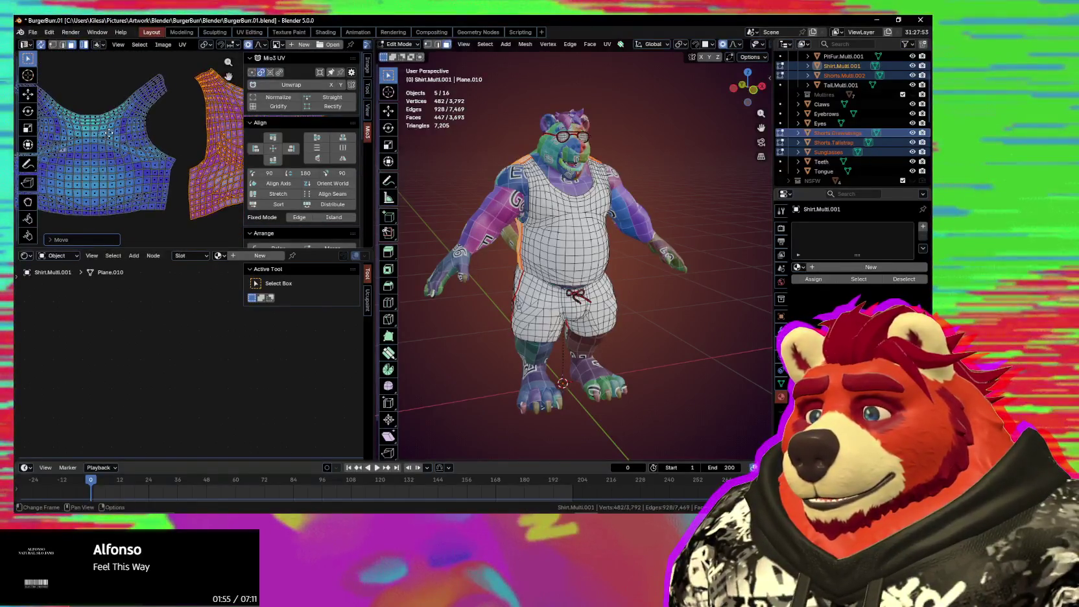
key("n")
middle_click_drag(167, 135, 214, 128)
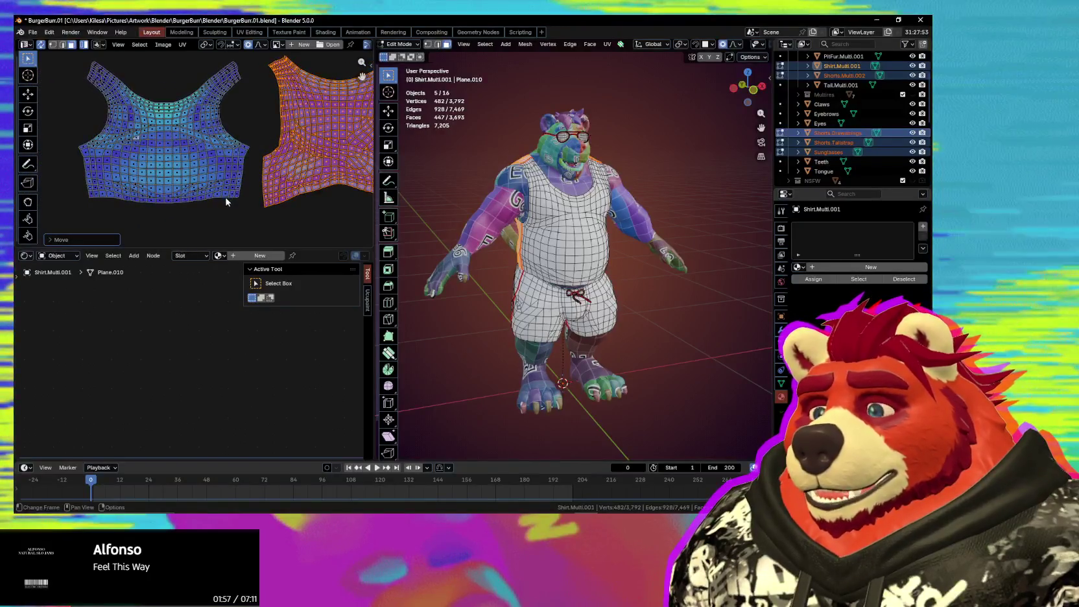
left_click(222, 201)
scroll(223, 208, "up", 2)
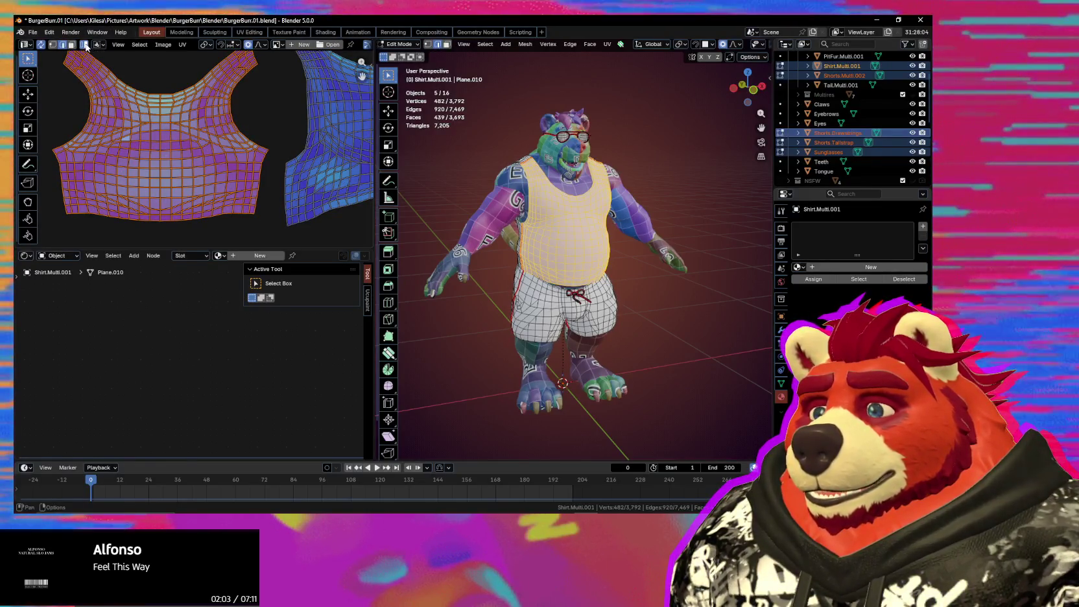
left_click(251, 215)
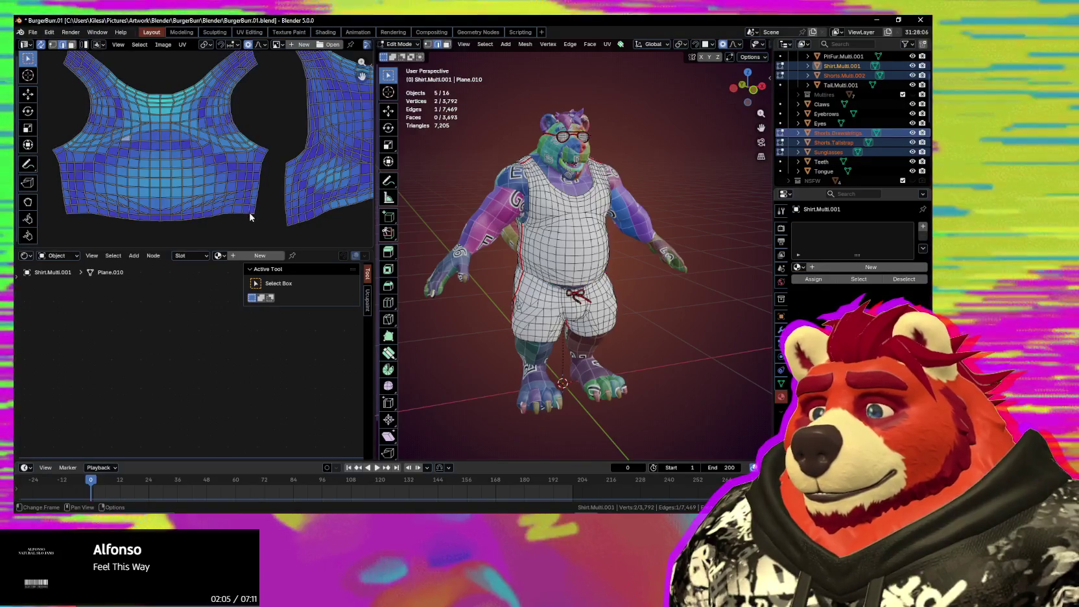
key("n")
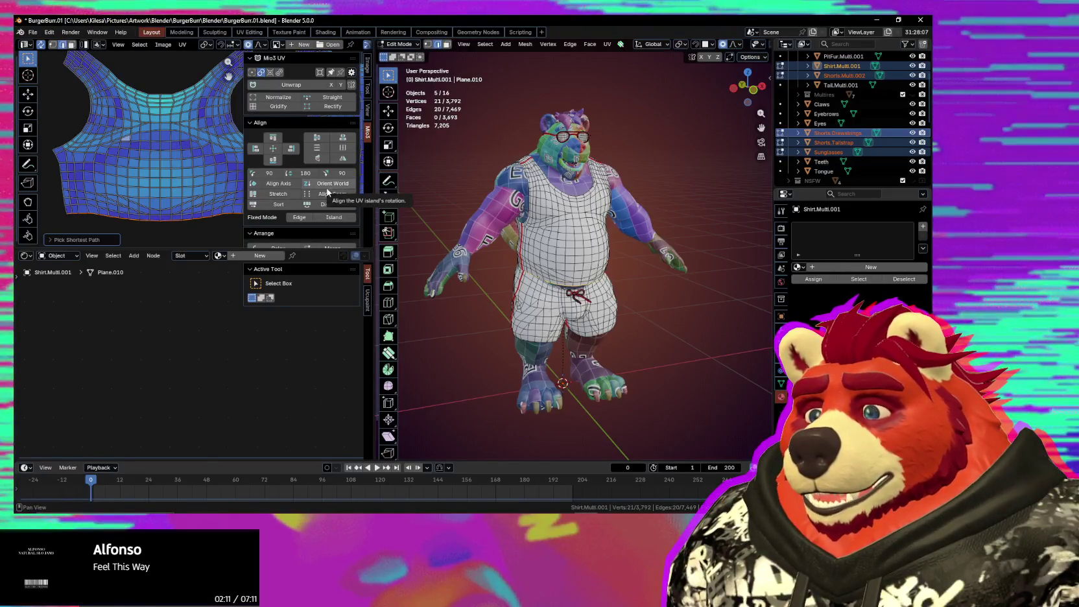
left_click(328, 98)
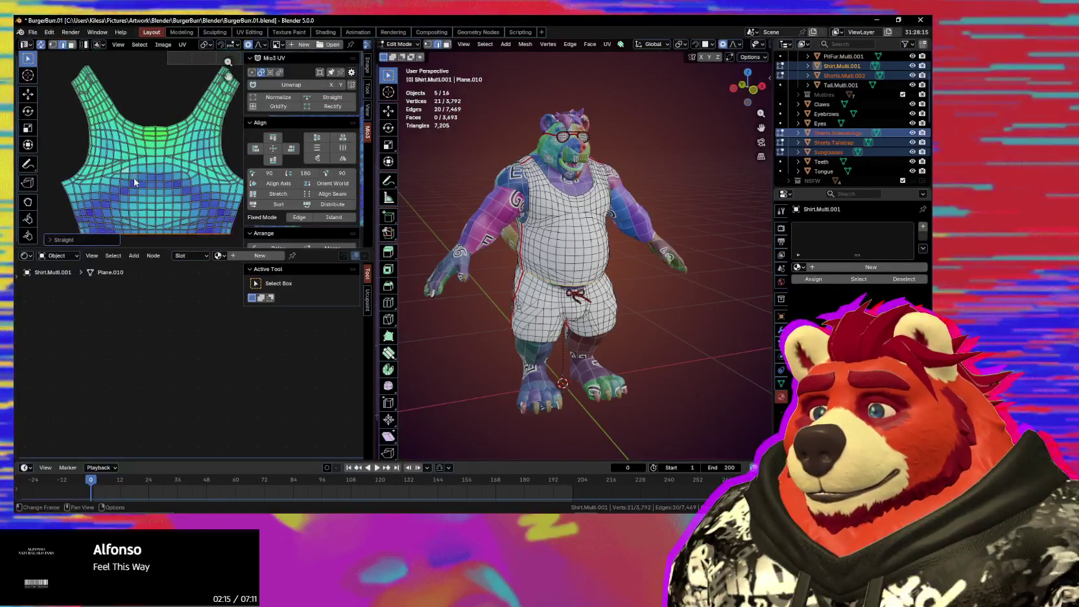
key("ctrl+z")
key("ctrl+shift+z")
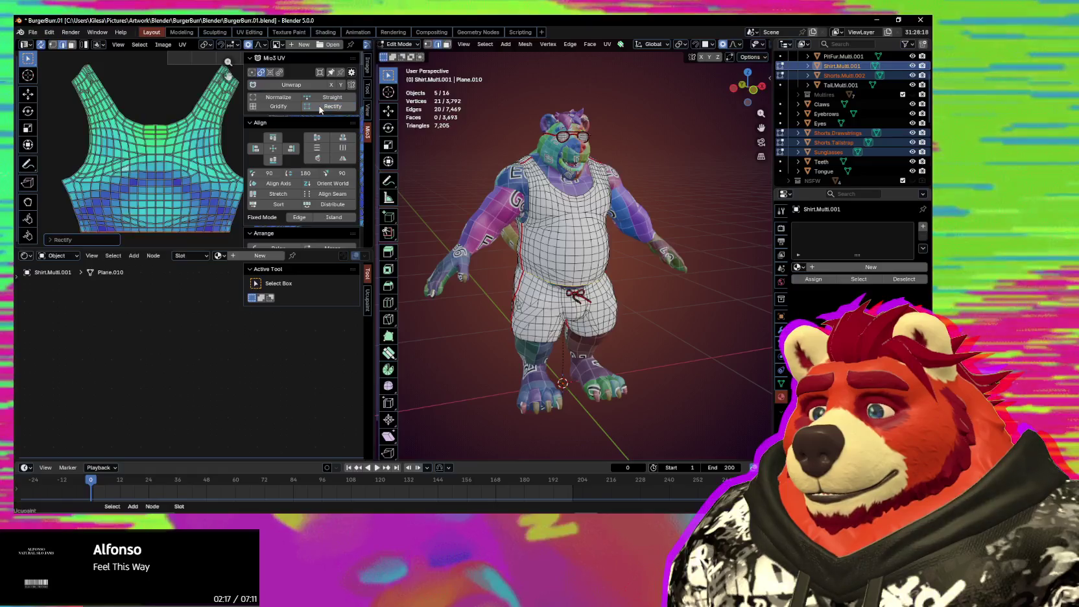
key("ctrl+z")
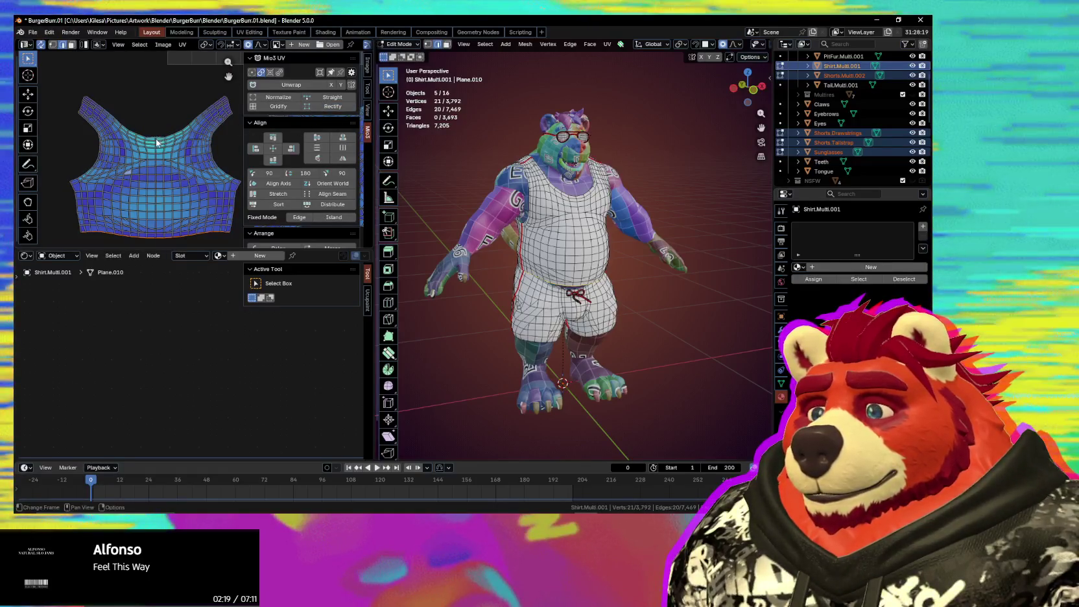
scroll(156, 139, "up", 3)
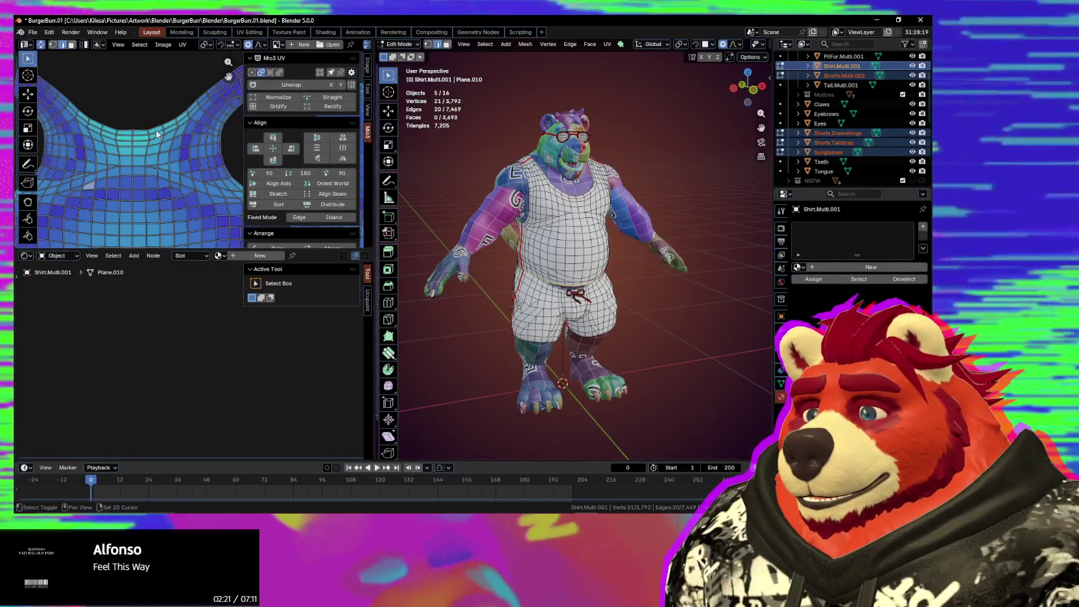
middle_click_drag(156, 134, 114, 164)
middle_click_drag(179, 107, 99, 136, "shift")
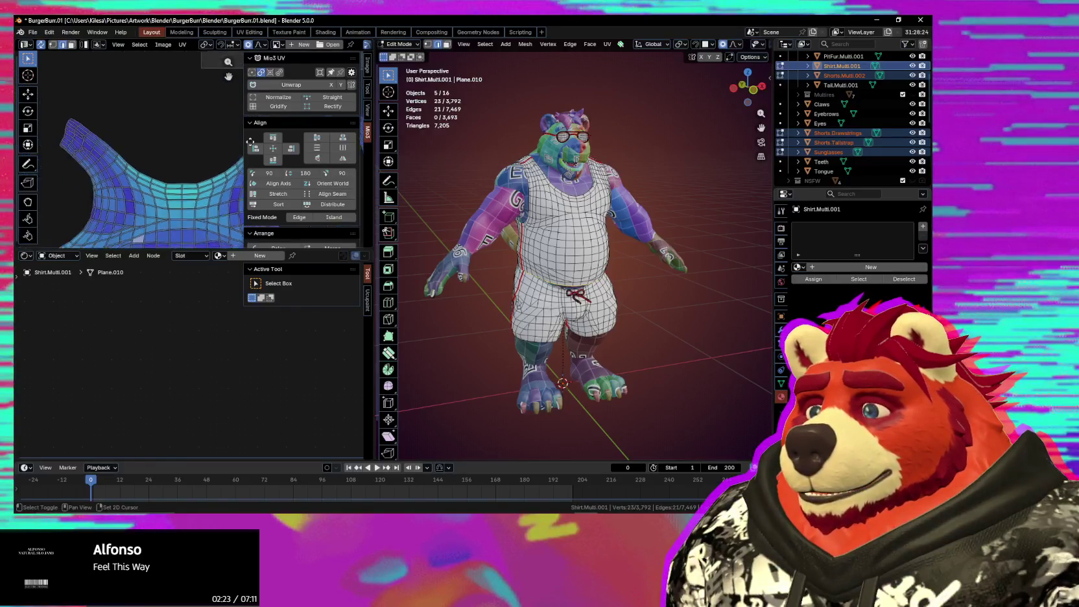
left_click(320, 98)
left_click(298, 108)
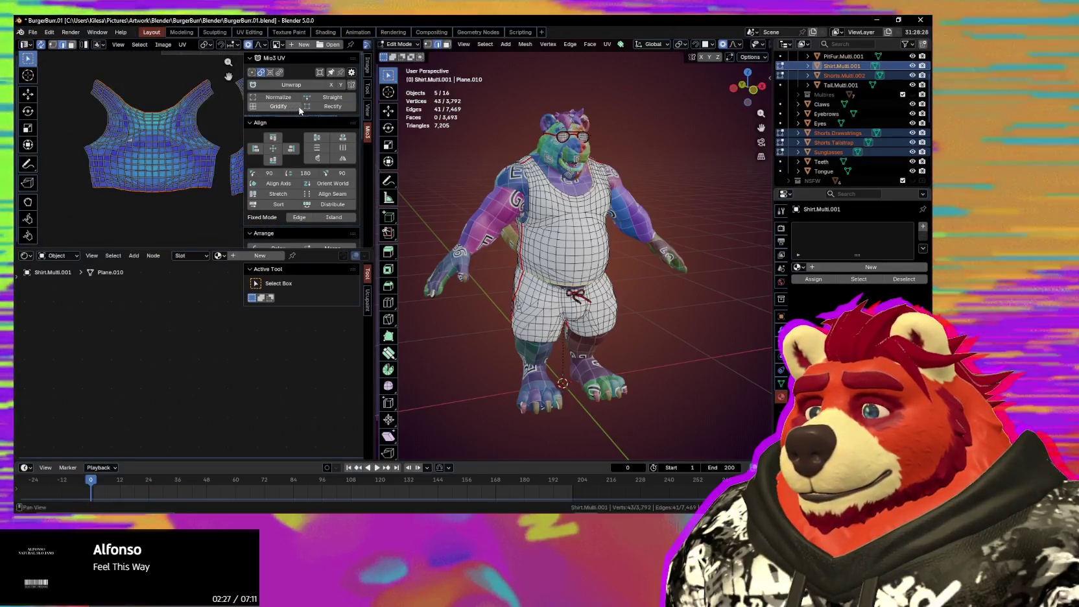
left_click(314, 107)
key("ctrl+z")
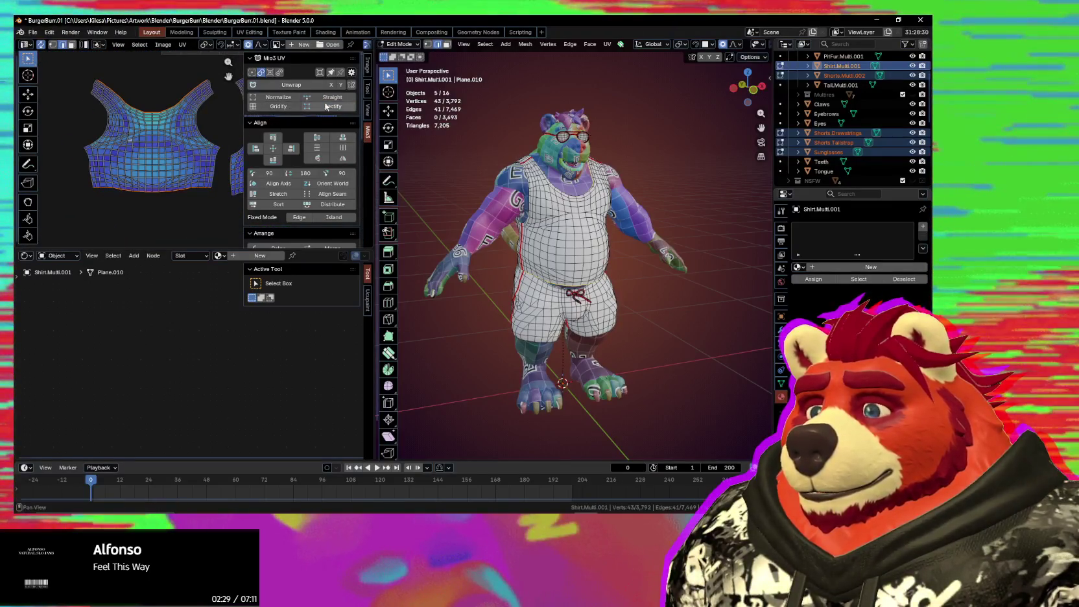
left_click(331, 98)
key("ctrl+z")
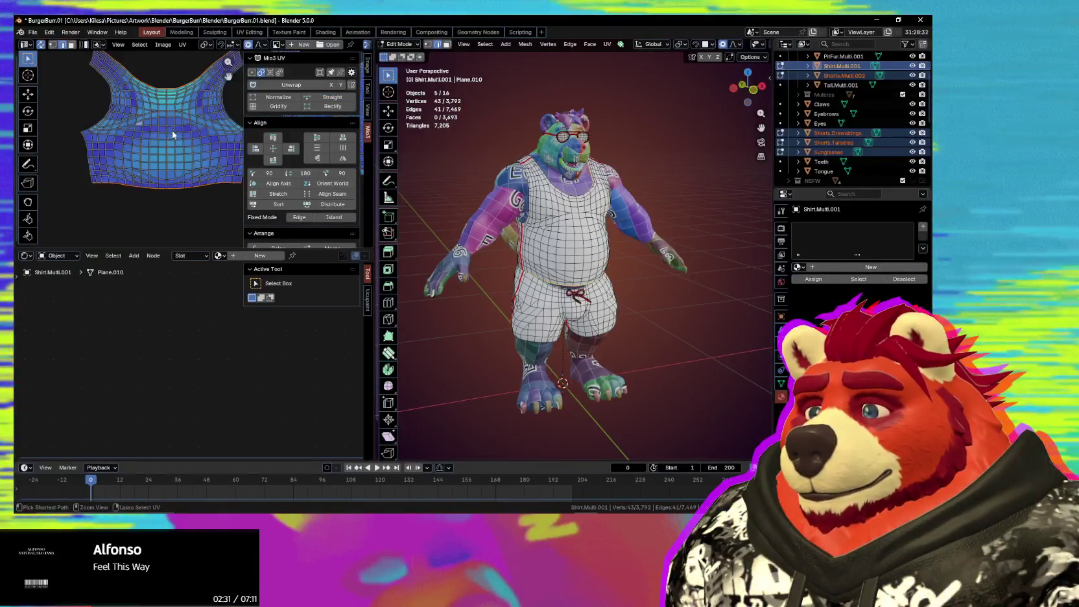
left_click(335, 98)
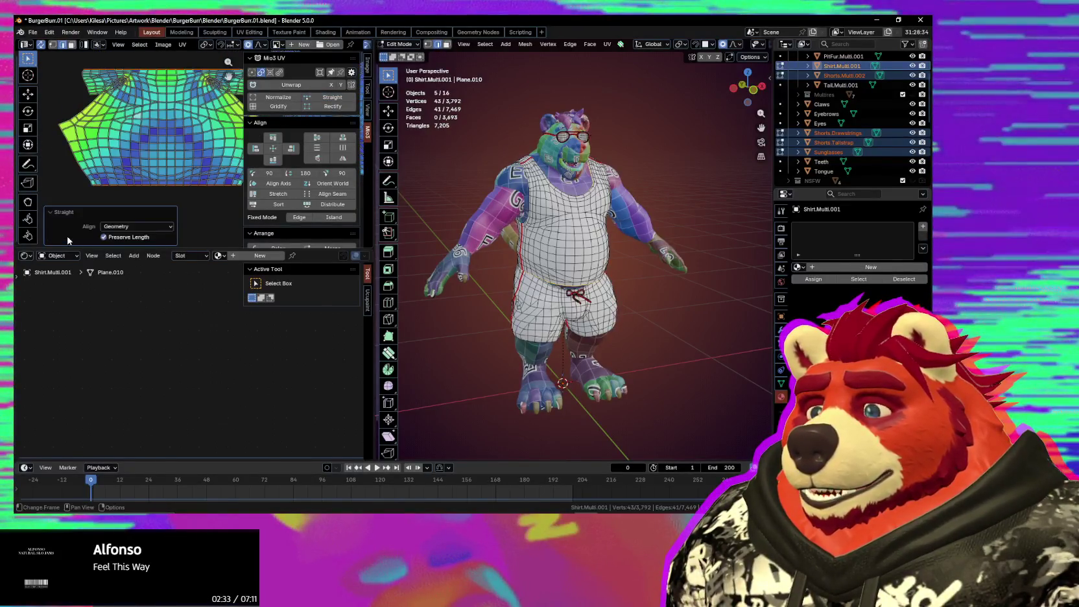
left_click(137, 227)
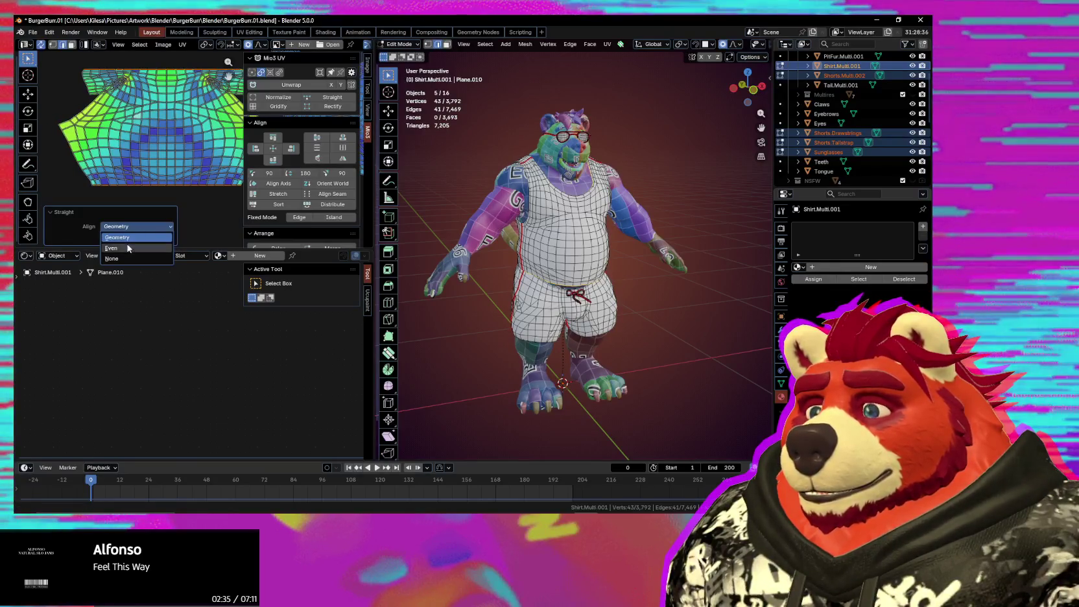
left_click(124, 246)
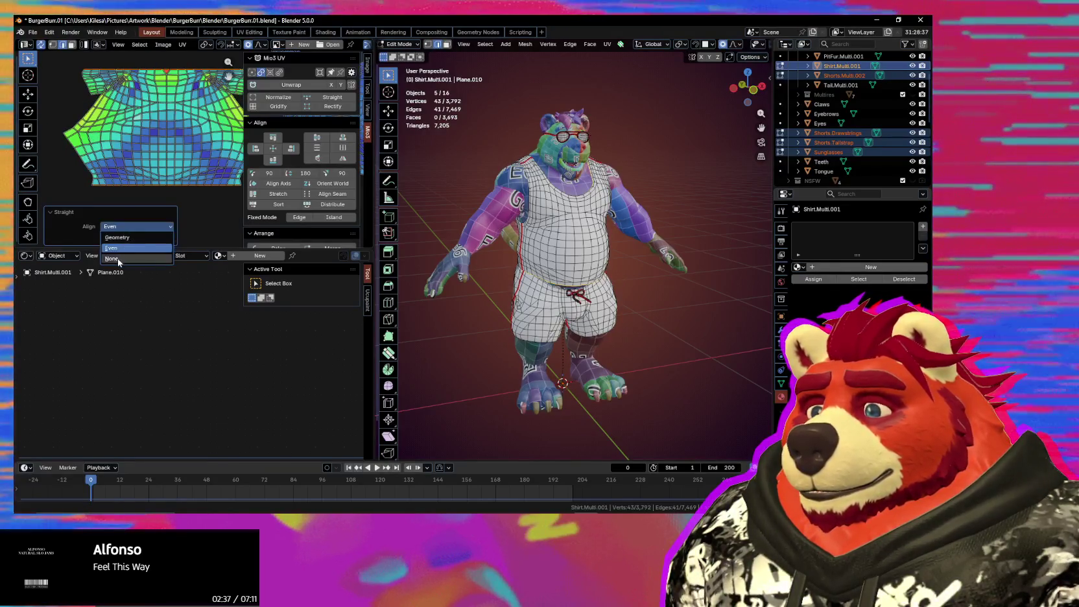
left_click(112, 259)
left_click(138, 226)
left_click(118, 237)
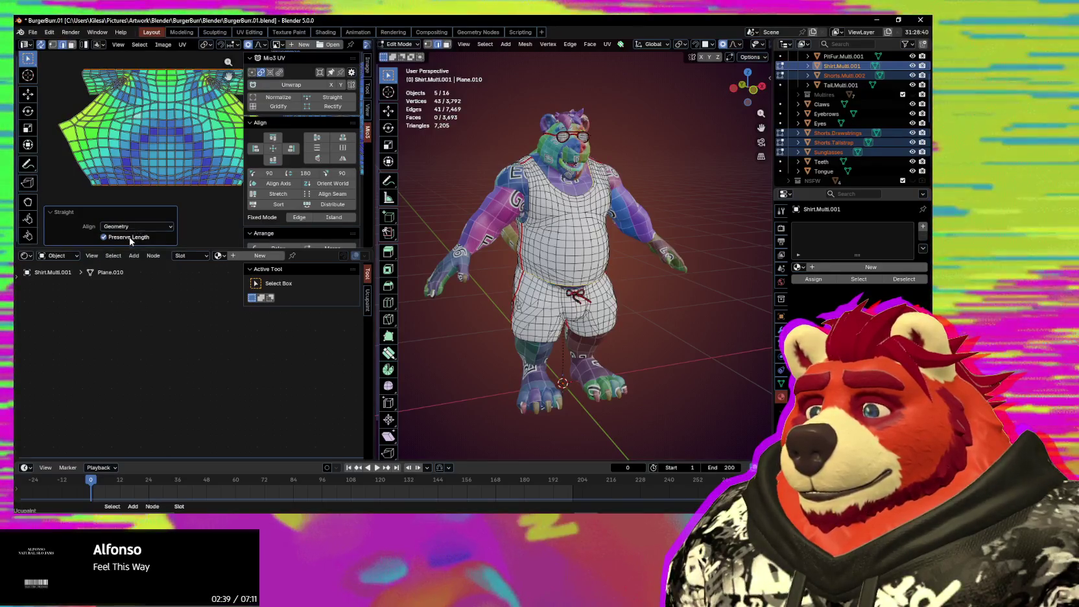
key("ctrl+z")
scroll(181, 194, "up", 2)
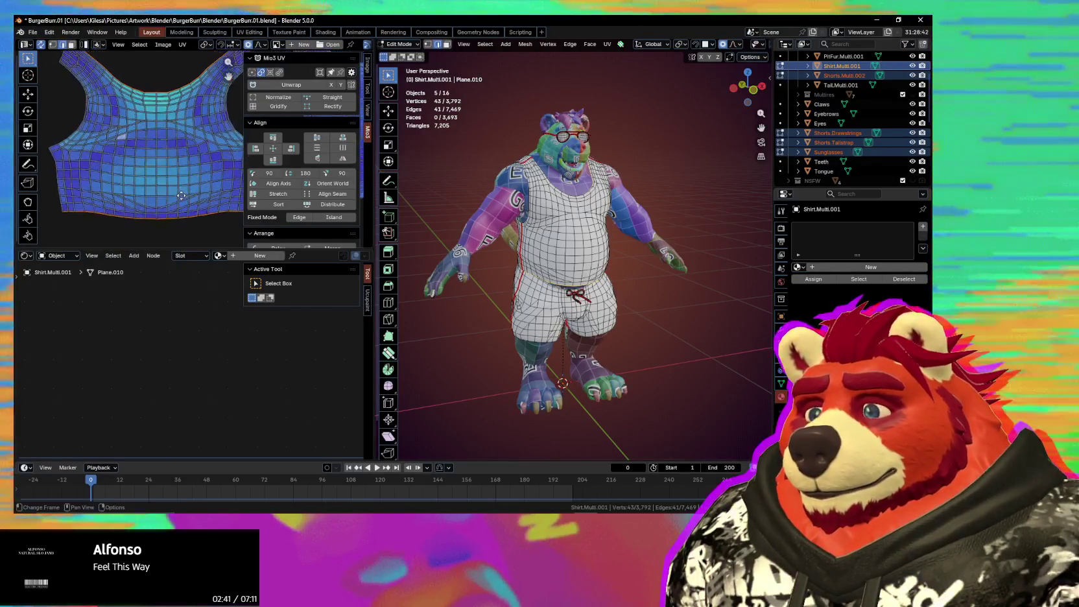
scroll(169, 166, "down", 2)
scroll(162, 111, "up", 2)
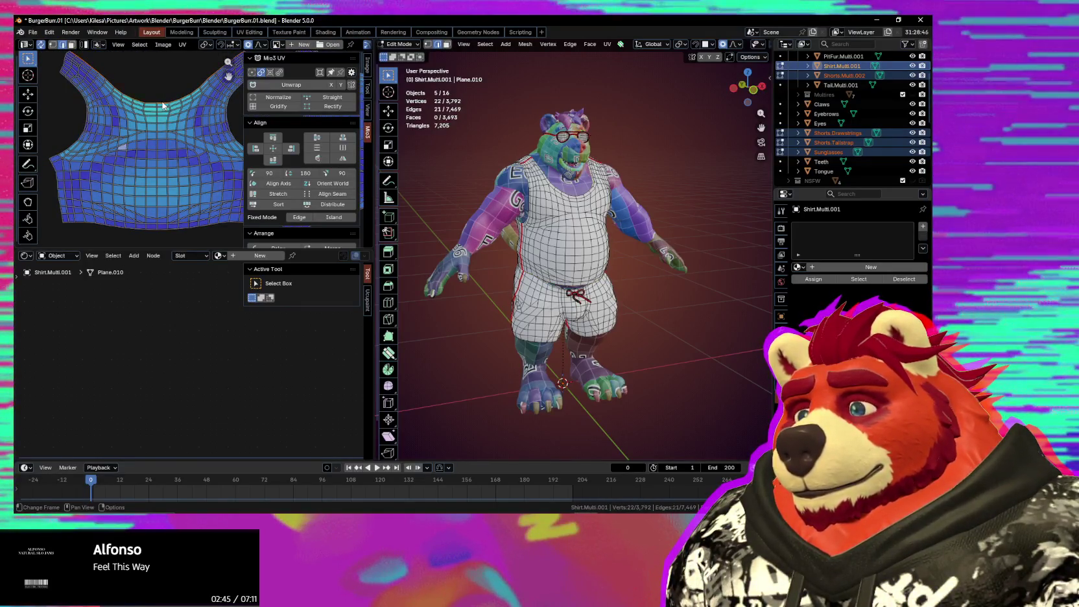
left_click(325, 101)
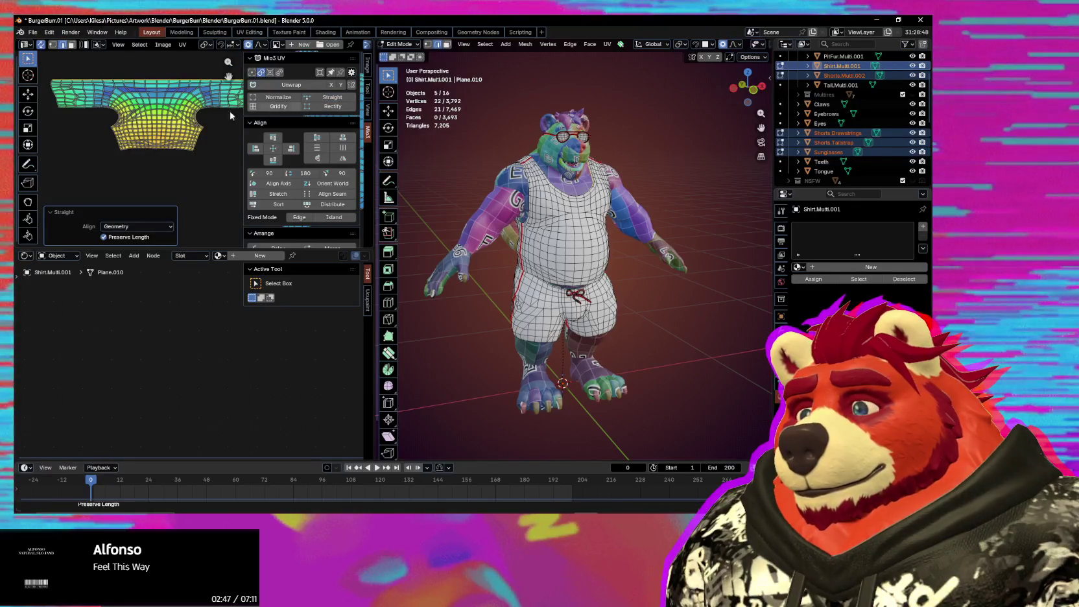
key("ctrl+z")
left_click(327, 105)
key("ctrl+z")
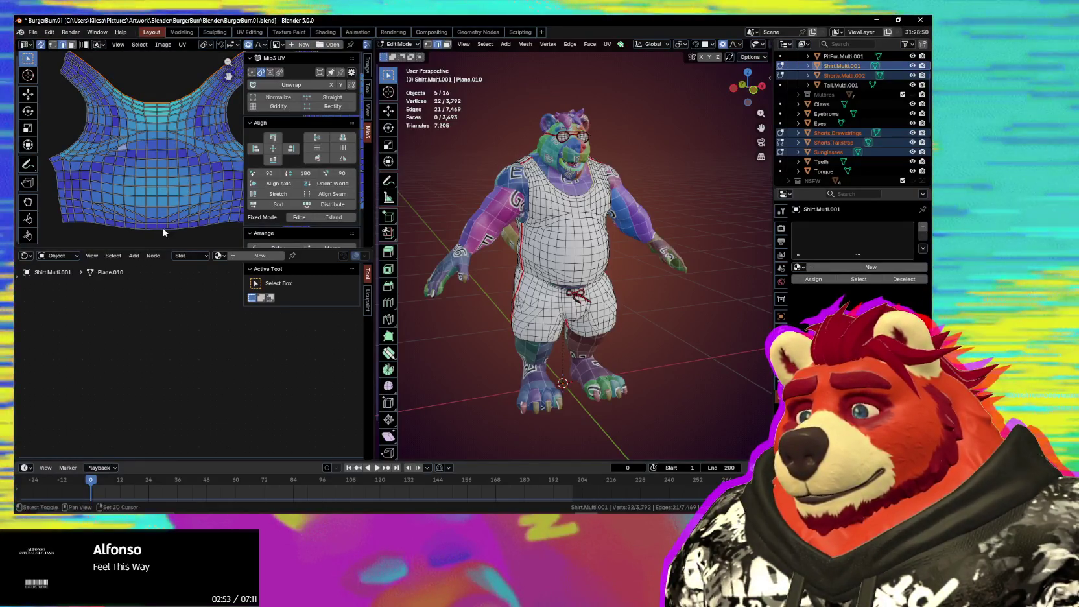
scroll(168, 223, "up", 2)
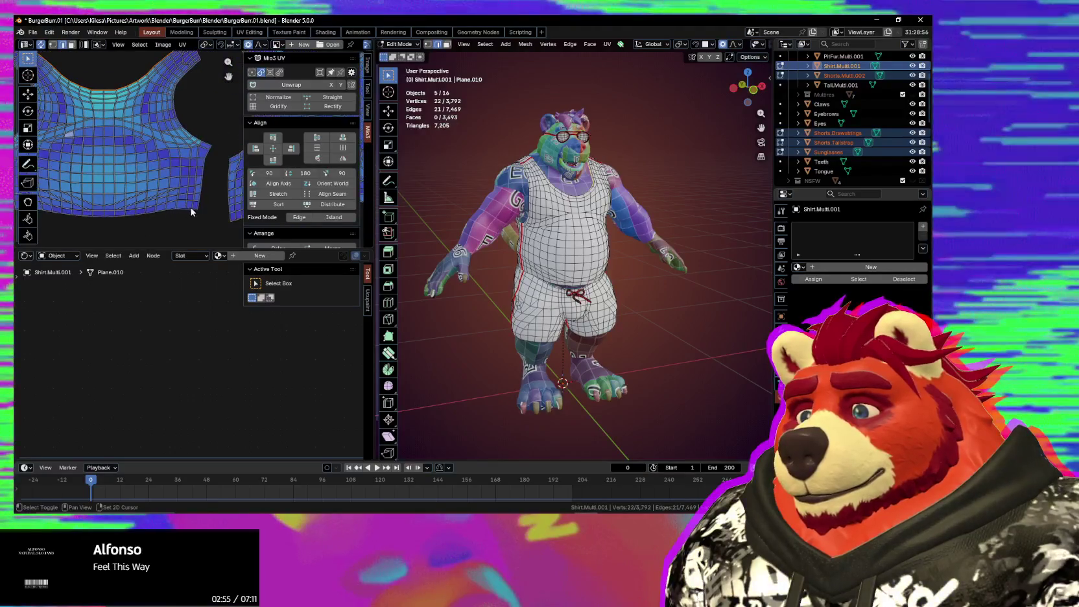
scroll(187, 220, "left", 2, "ctrl")
left_click(68, 210, "ctrl")
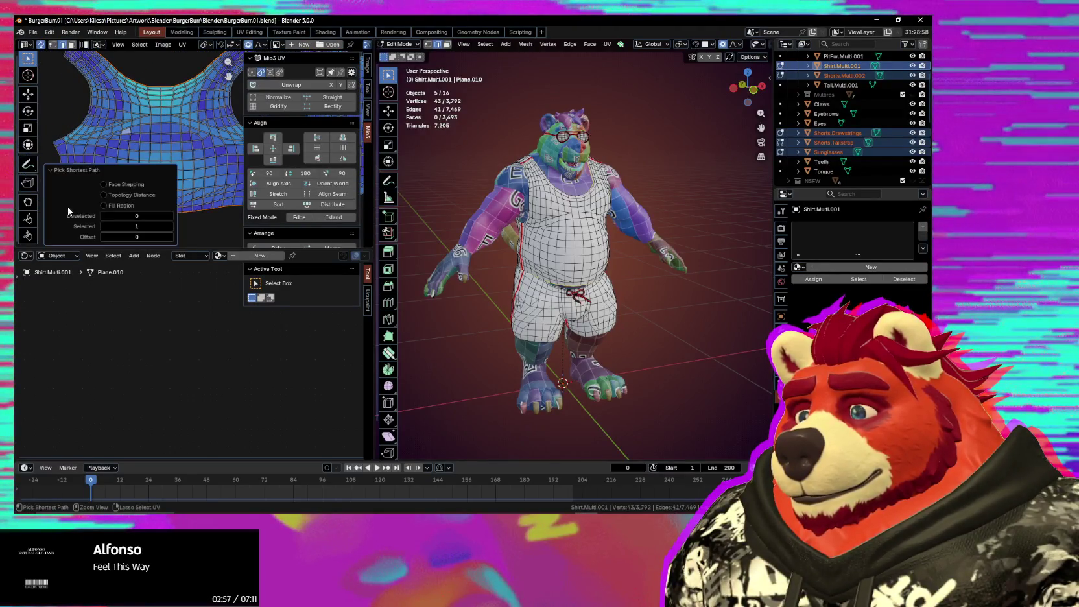
scroll(65, 176, "left", 3, "ctrl")
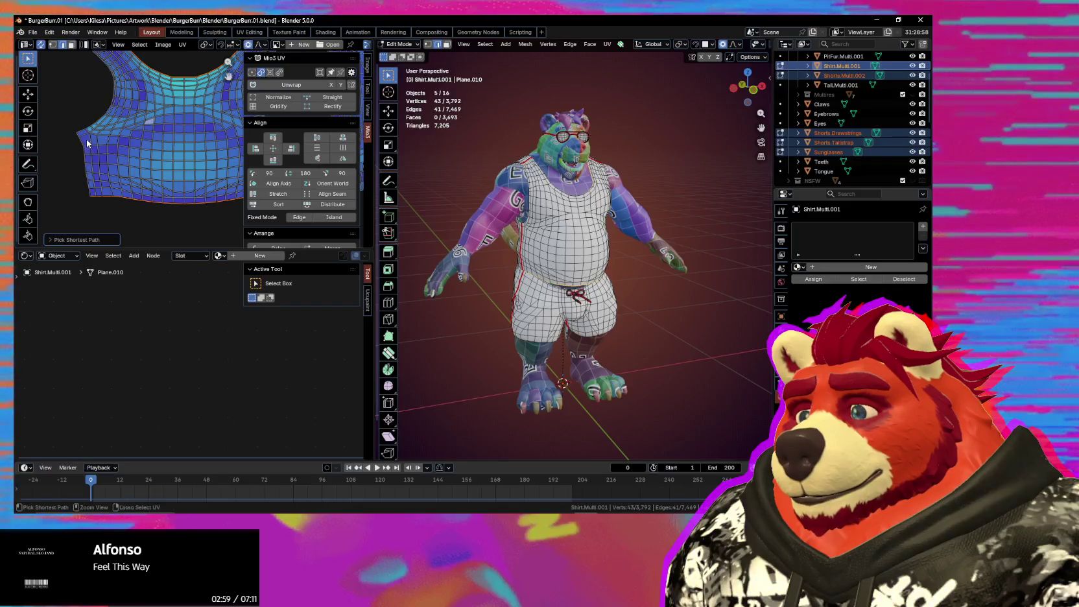
scroll(107, 156, "up", 2)
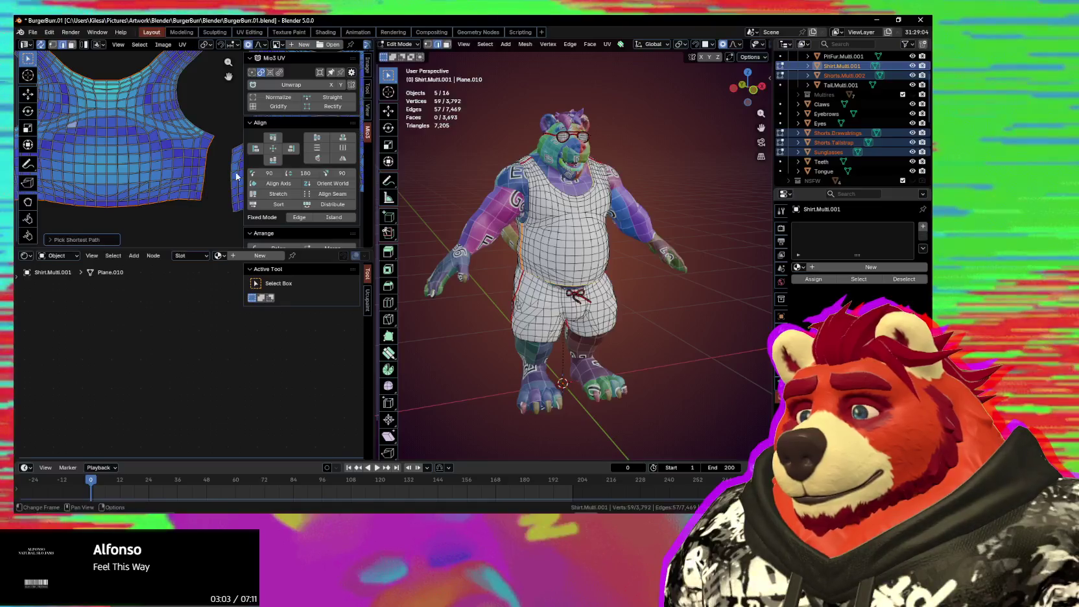
left_click(337, 107)
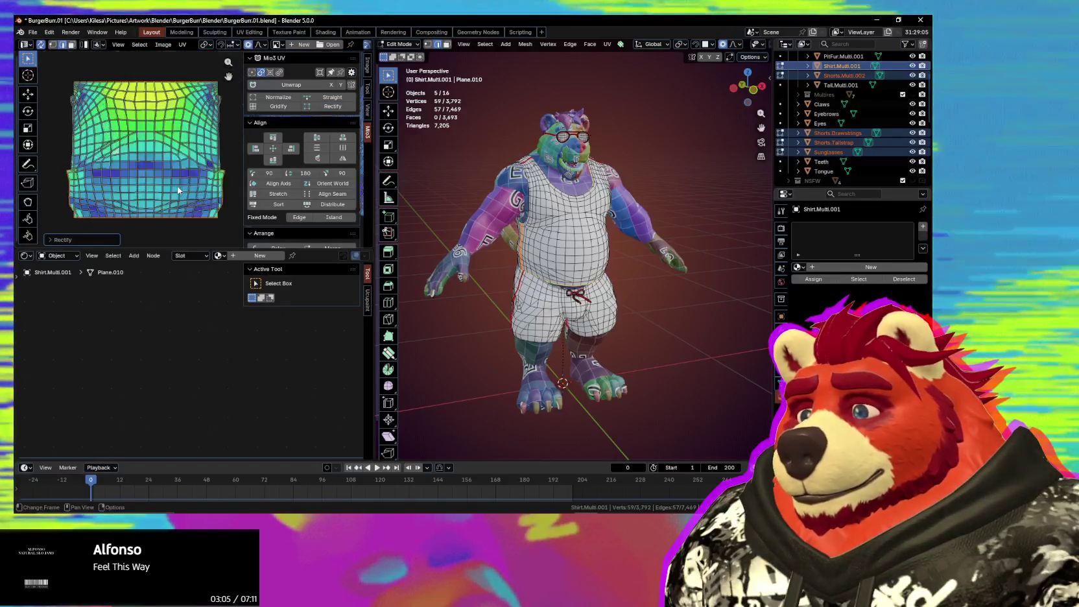
key("ctrl+z")
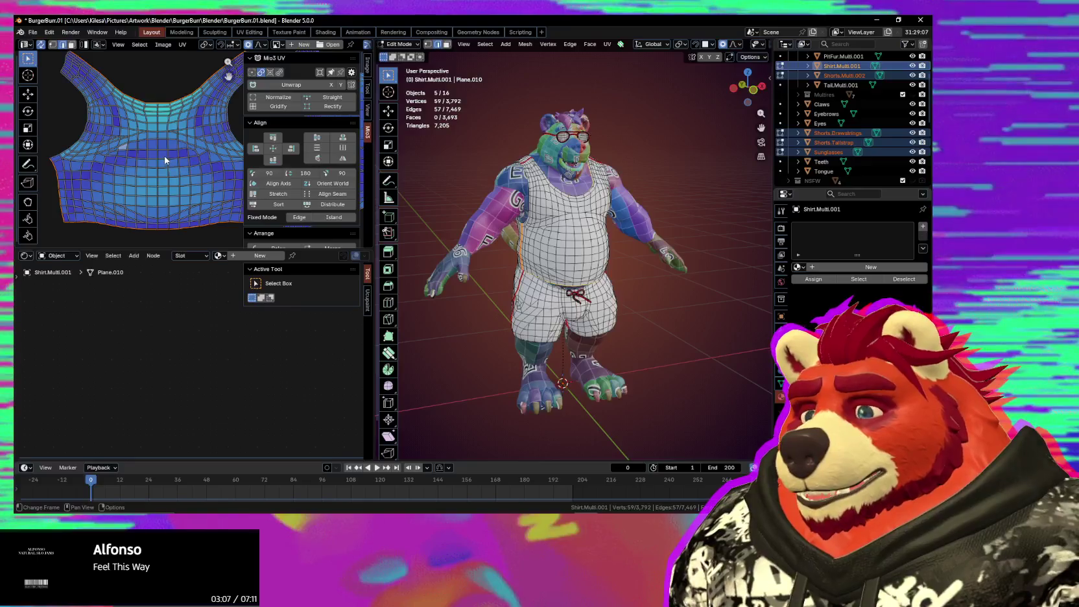
scroll(165, 160, "down", 2)
scroll(165, 160, "down", 1)
scroll(154, 155, "up", 1)
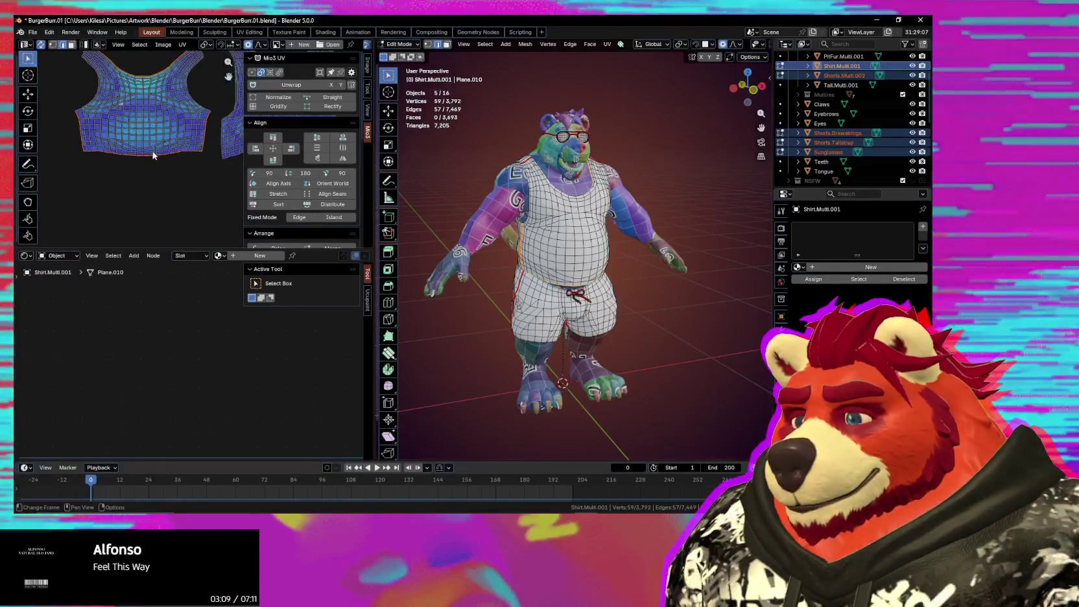
scroll(154, 162, "up", 1)
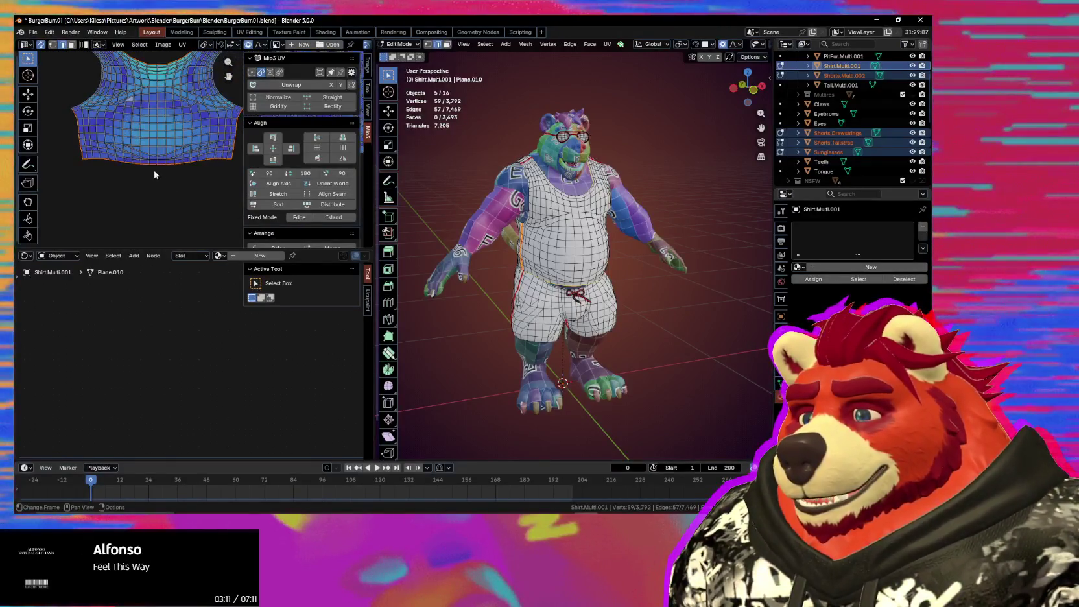
left_click(166, 141, "alt")
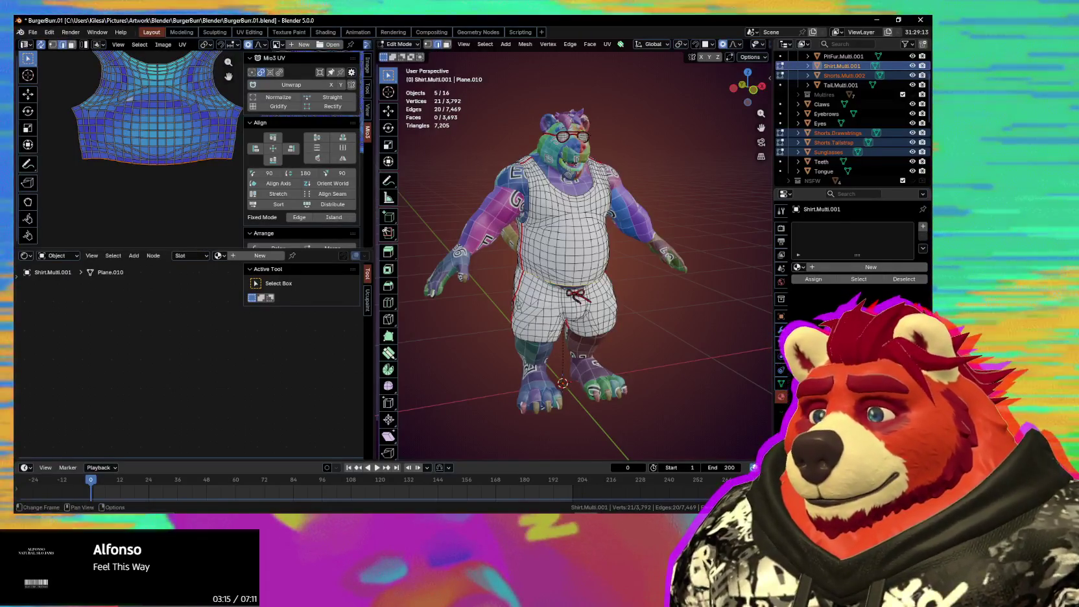
Step: Proportionally scale the shirt hem vertices along the Y axis
key("s")
key("y")
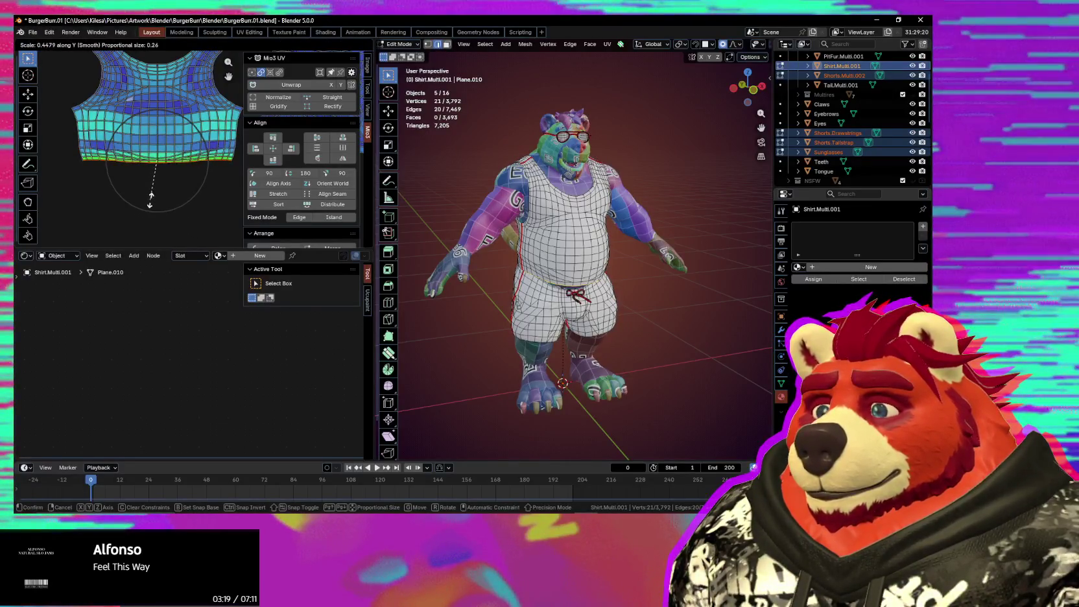
scroll(150, 204, "down", 4)
scroll(146, 197, "down", 2)
scroll(153, 188, "down", 3)
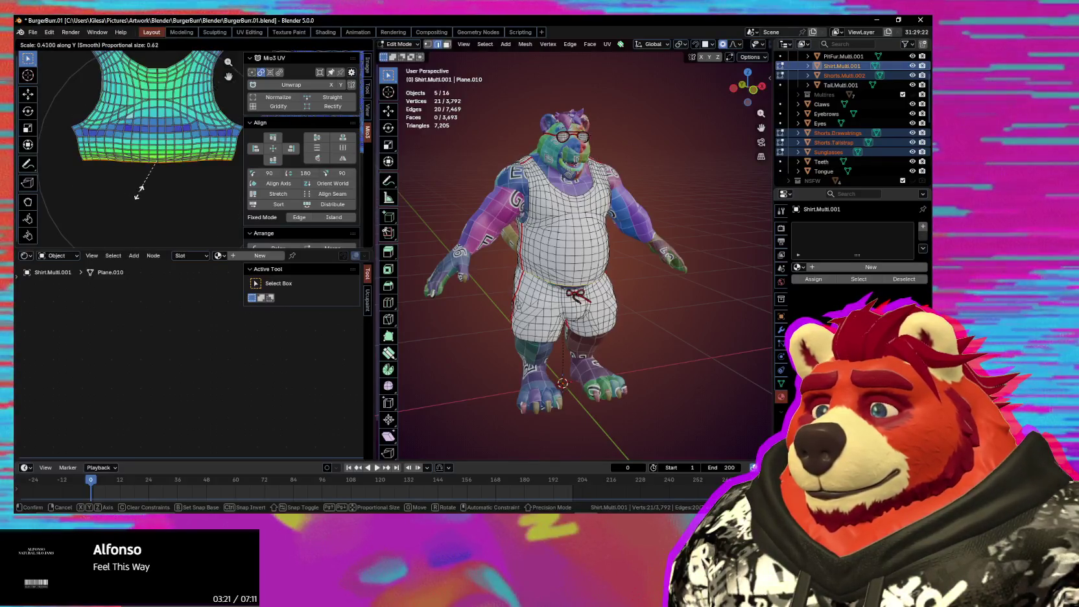
scroll(162, 185, "up", 2)
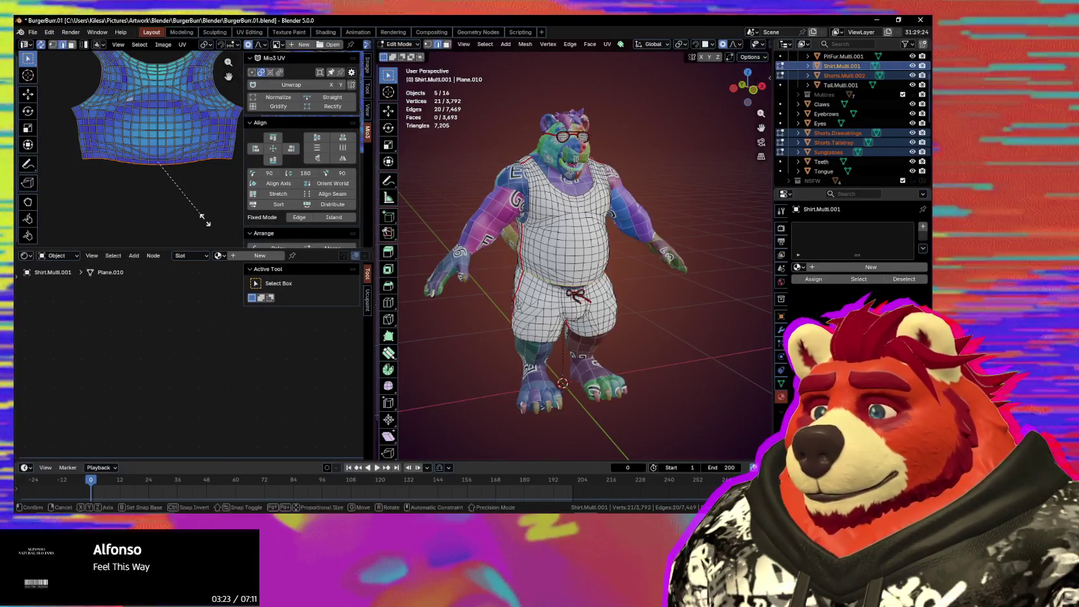
scroll(179, 195, "up", 6)
scroll(157, 188, "up", 5)
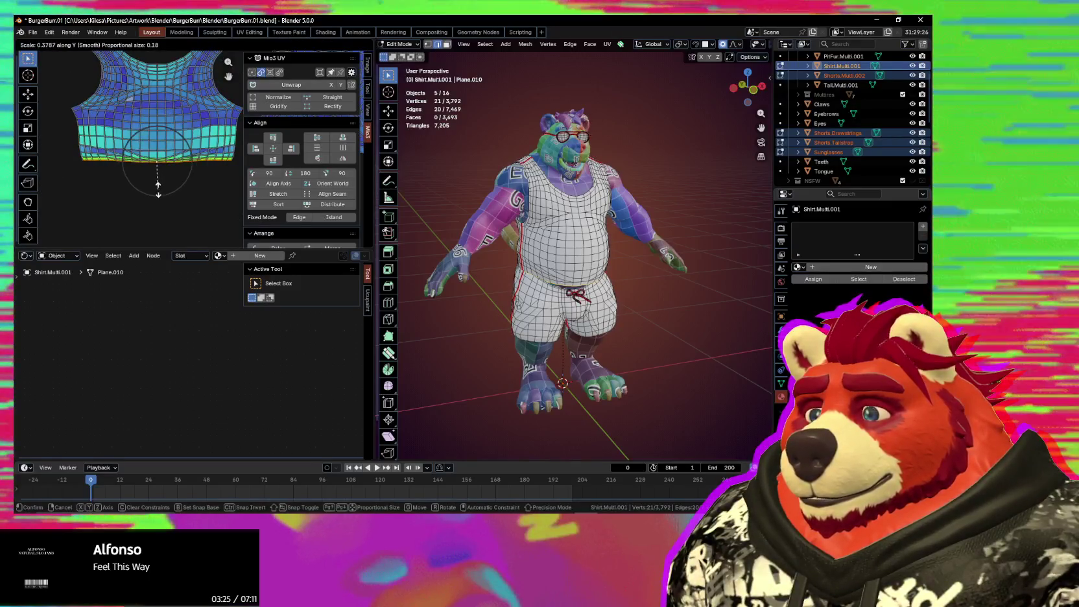
scroll(158, 189, "up", 5)
scroll(157, 189, "up", 6)
scroll(158, 185, "up", 10)
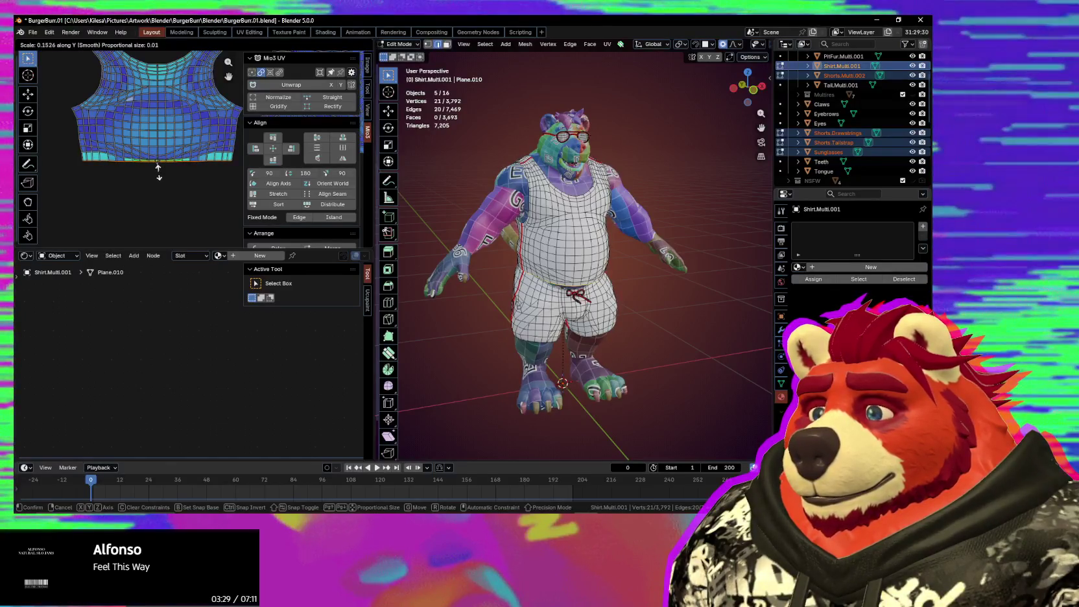
left_click(158, 170)
scroll(161, 182, "up", 4)
Step: Move the hem vertices vertically along Y
key("g")
key("y")
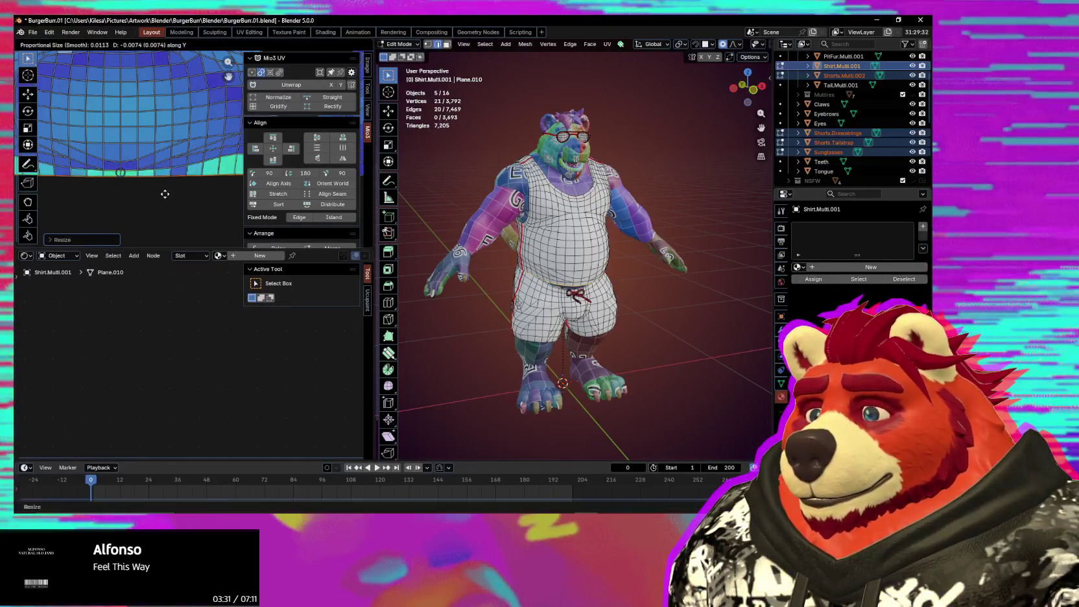
left_click(164, 196)
scroll(164, 196, "down", 4)
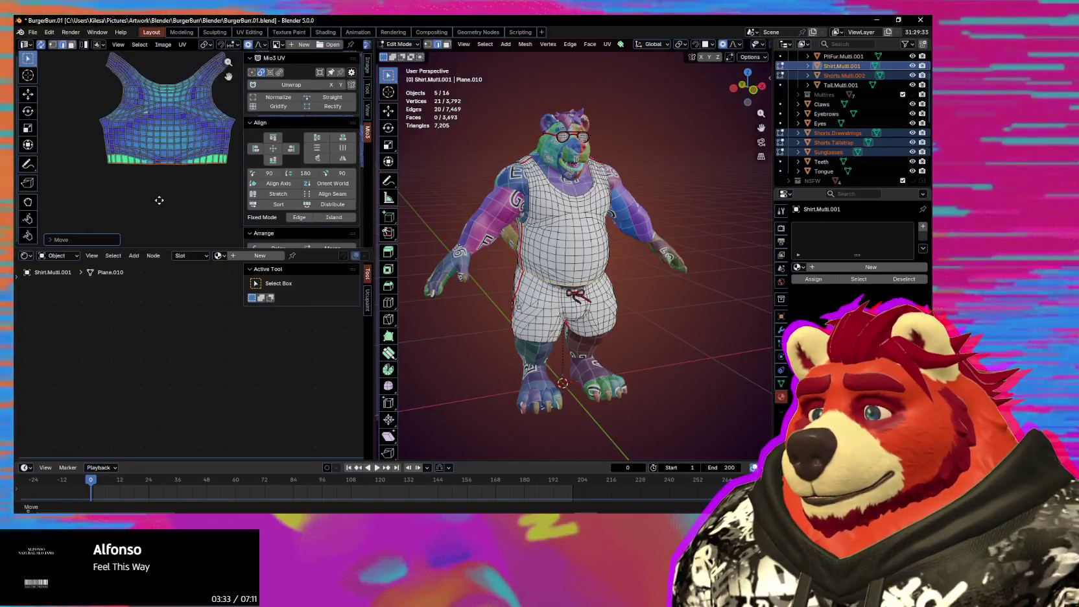
mouse_move(164, 93)
middle_mouse_down()
mouse_move(160, 127)
mouse_move(177, 154)
middle_mouse_up()
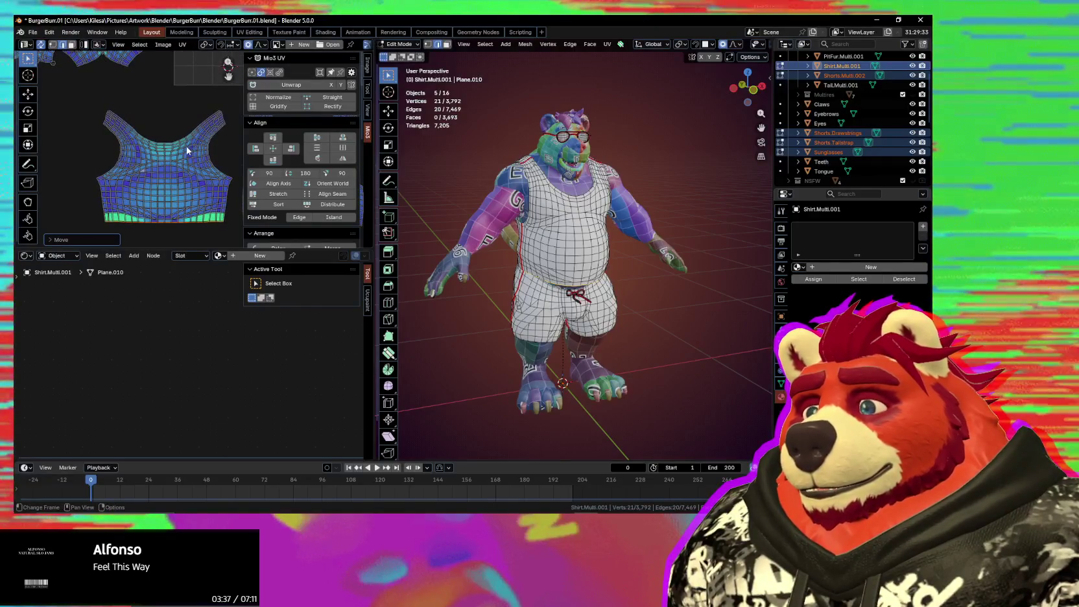
Step: Add a neckline vertex and proportionally scale the neckline along Y
scroll(186, 150, "up", 3)
left_click(149, 139, "shift")
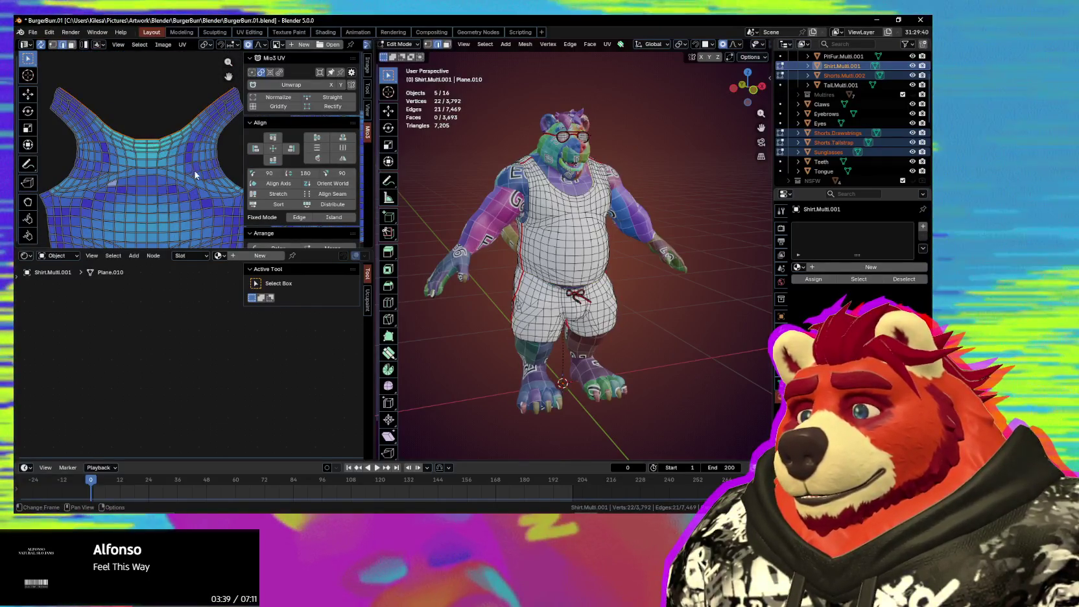
key("s")
key("y")
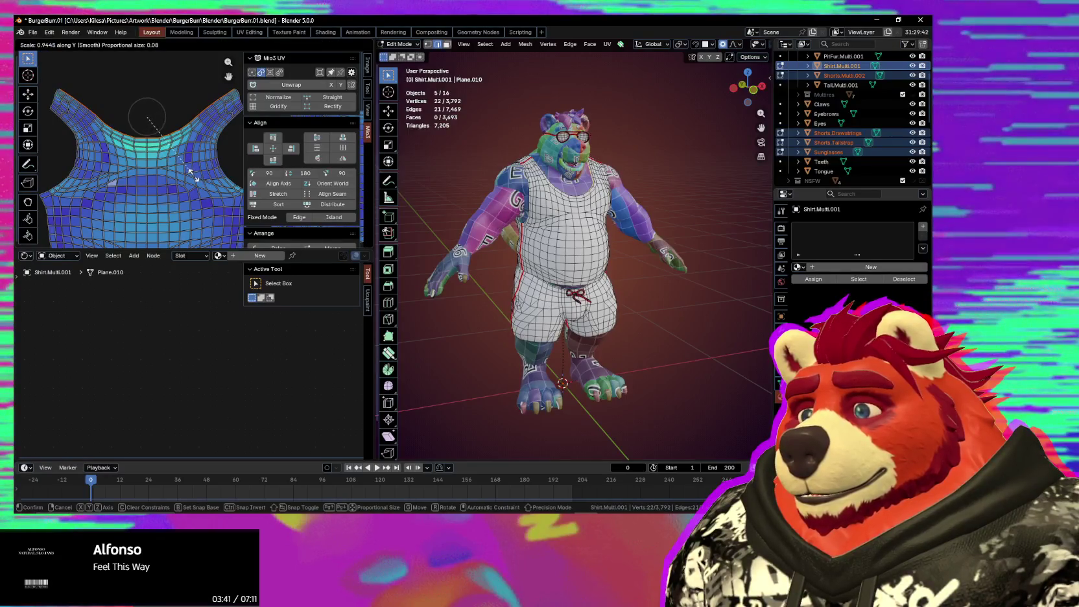
scroll(162, 161, "down", 3)
scroll(162, 163, "down", 2)
scroll(158, 162, "down", 1)
scroll(157, 163, "down", 2)
scroll(158, 163, "down", 2)
scroll(158, 163, "down", 1)
left_click(158, 163)
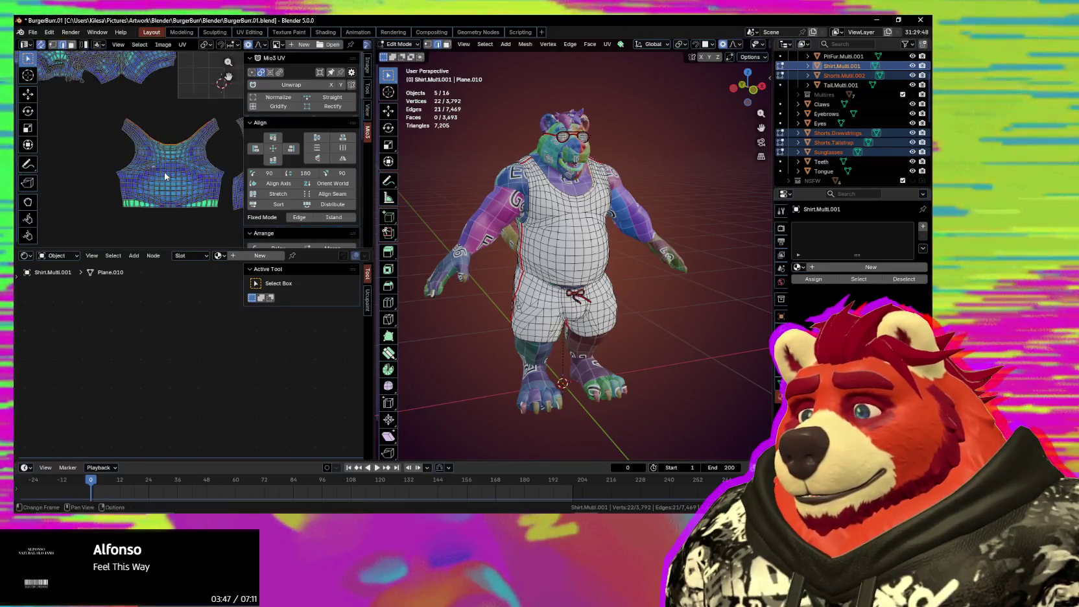
scroll(159, 160, "down", 4)
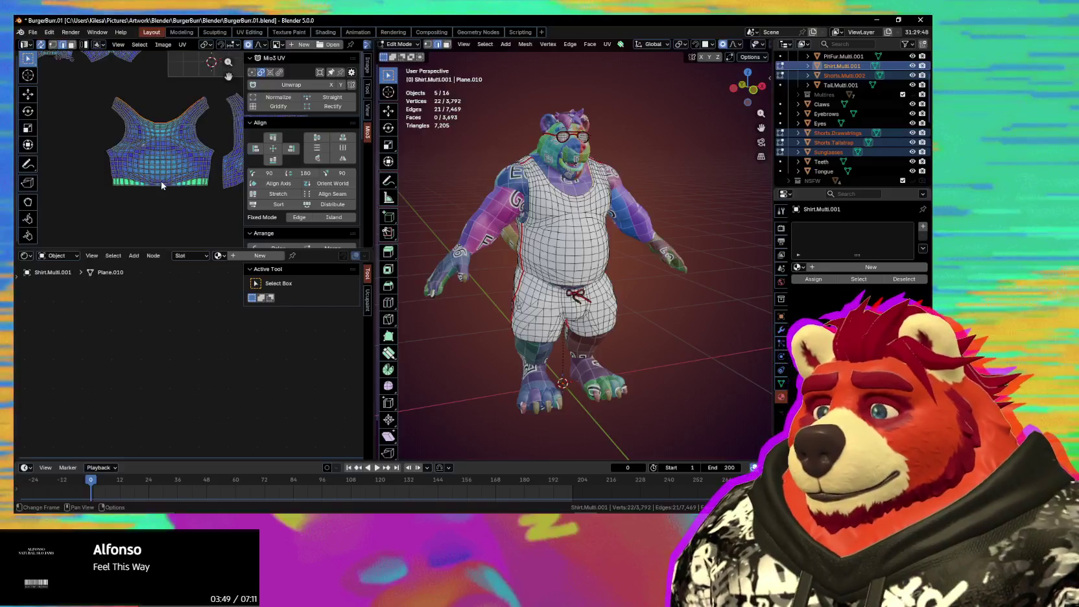
Step: Hide the UV tools sidebar and zoom out to frame both shirt islands
middle_click_drag(123, 126, 156, 161)
scroll(155, 162, "up", 1)
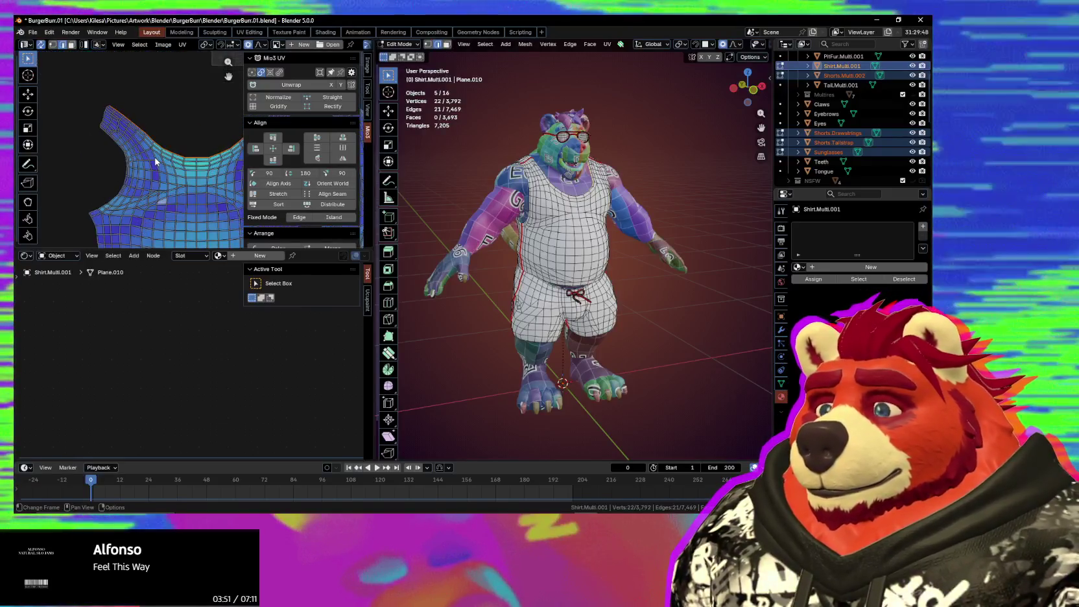
key("n")
scroll(145, 153, "up", 3)
scroll(146, 152, "down", 1)
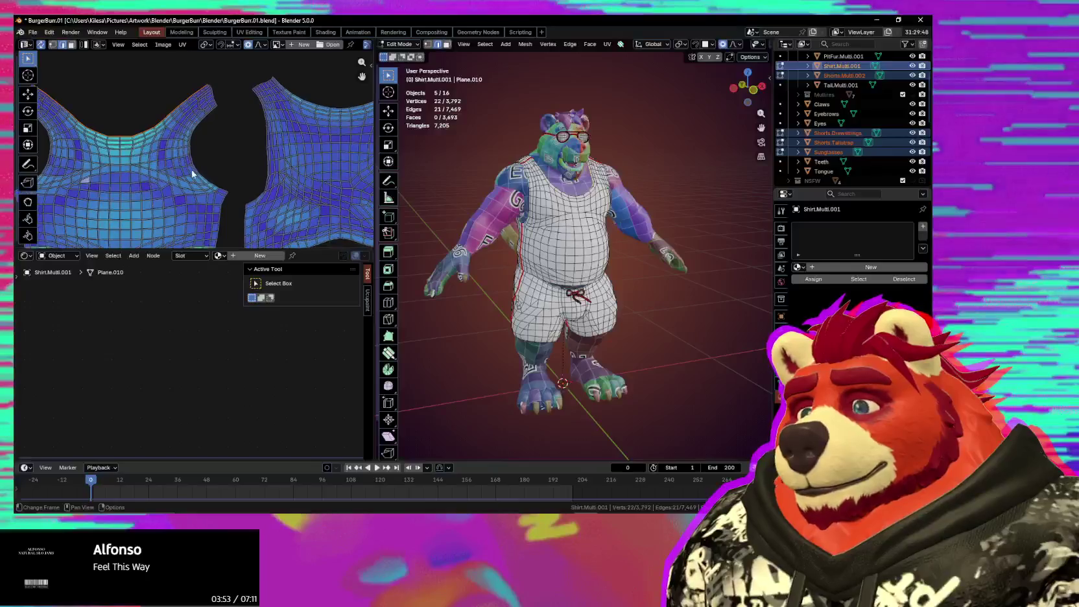
scroll(205, 188, "down", 2)
scroll(200, 148, "down", 1)
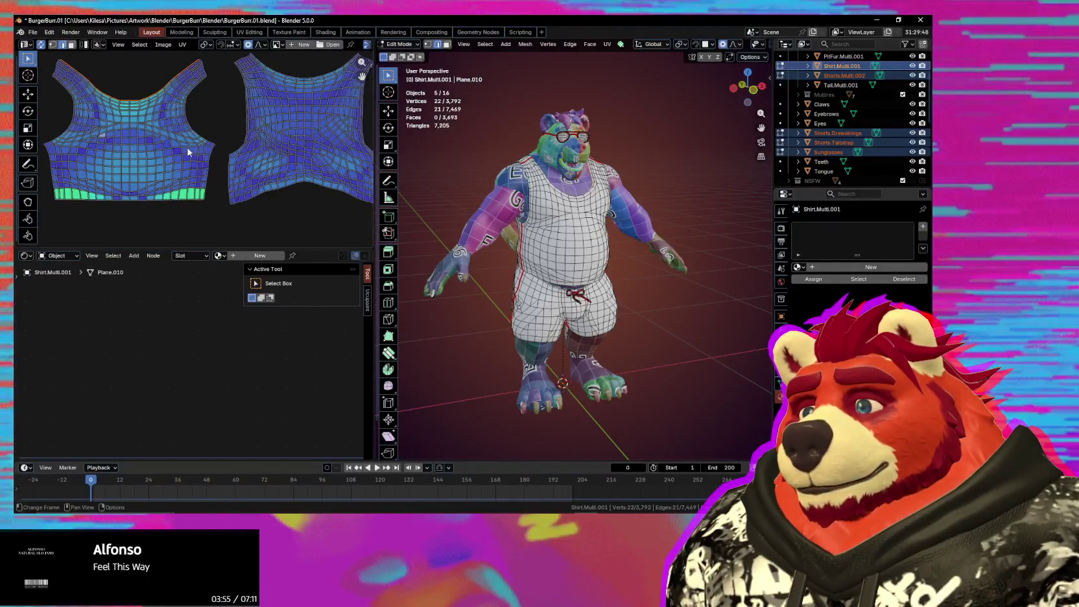
Step: Straighten the shirt strap edge with Straight in the Mio3 UV panel
scroll(187, 153, "down", 2)
scroll(134, 135, "up", 2)
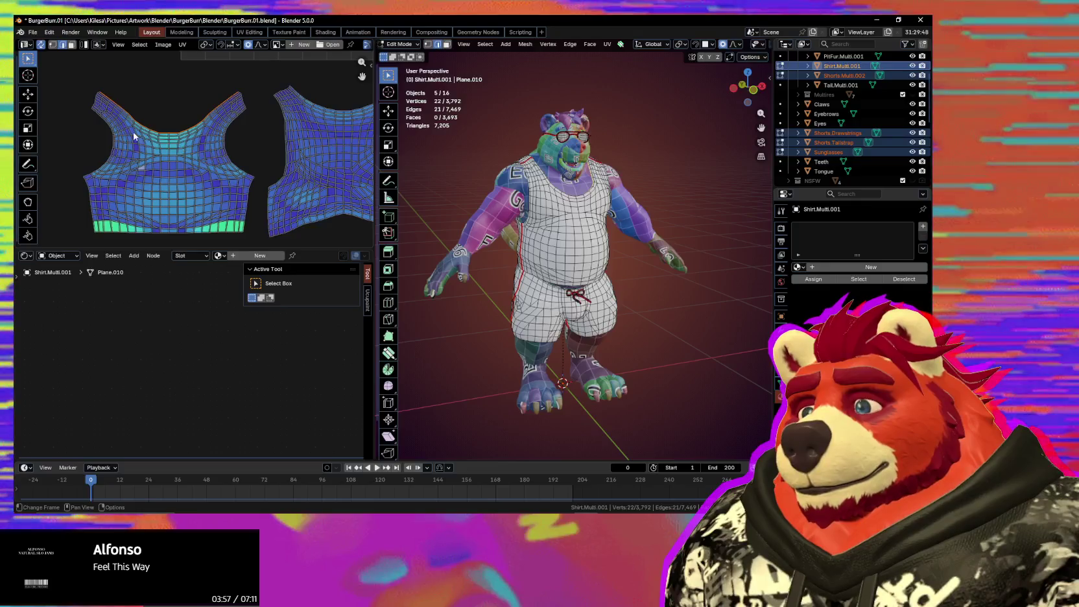
scroll(133, 135, "up", 1)
scroll(137, 126, "up", 2)
scroll(140, 120, "up", 1)
scroll(141, 116, "up", 1)
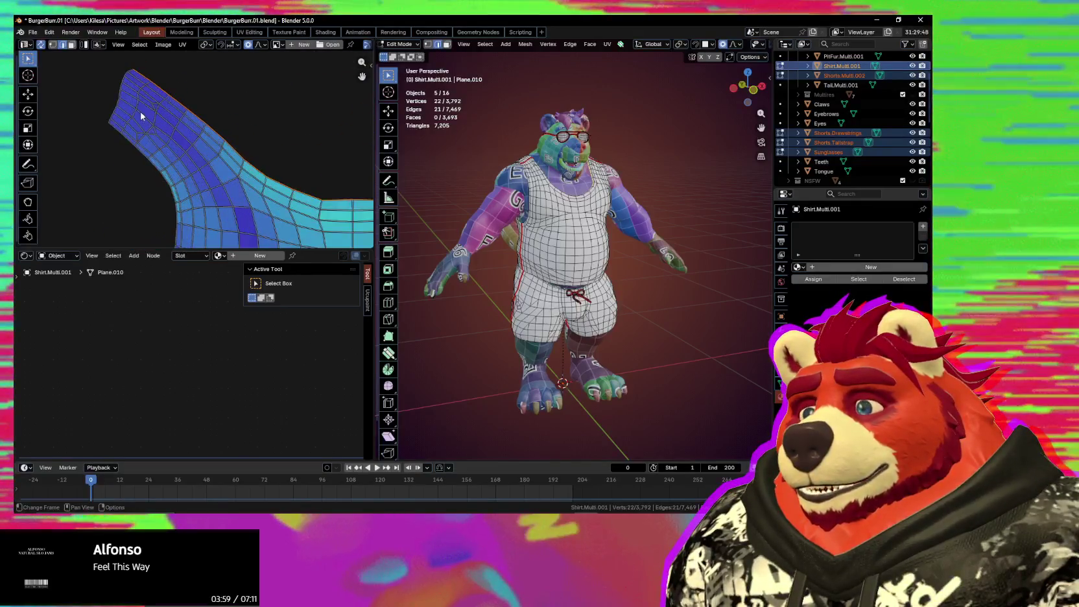
scroll(270, 148, "down", 2)
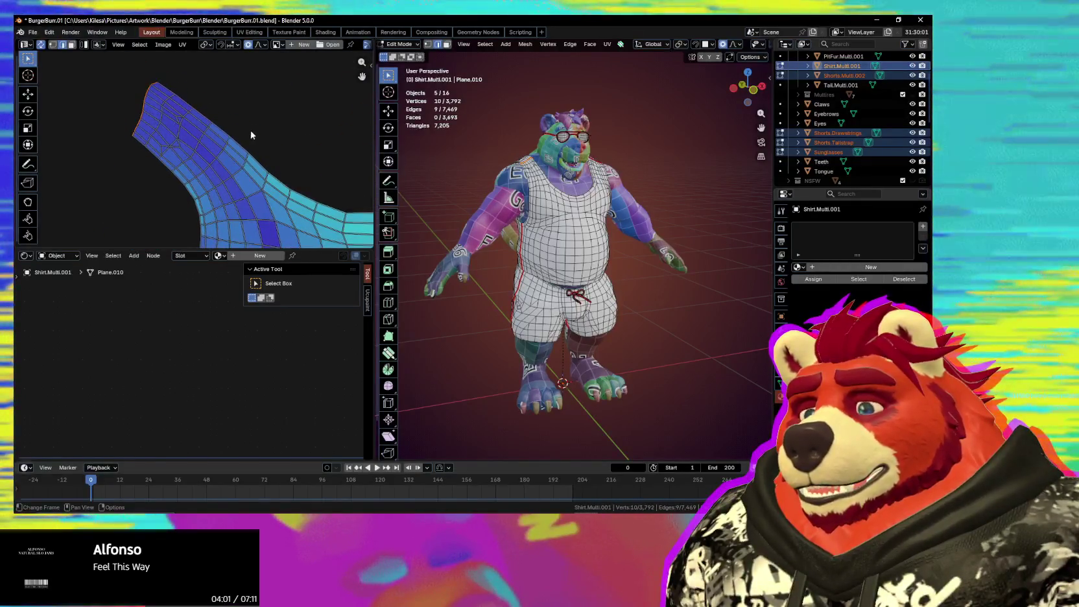
key("n")
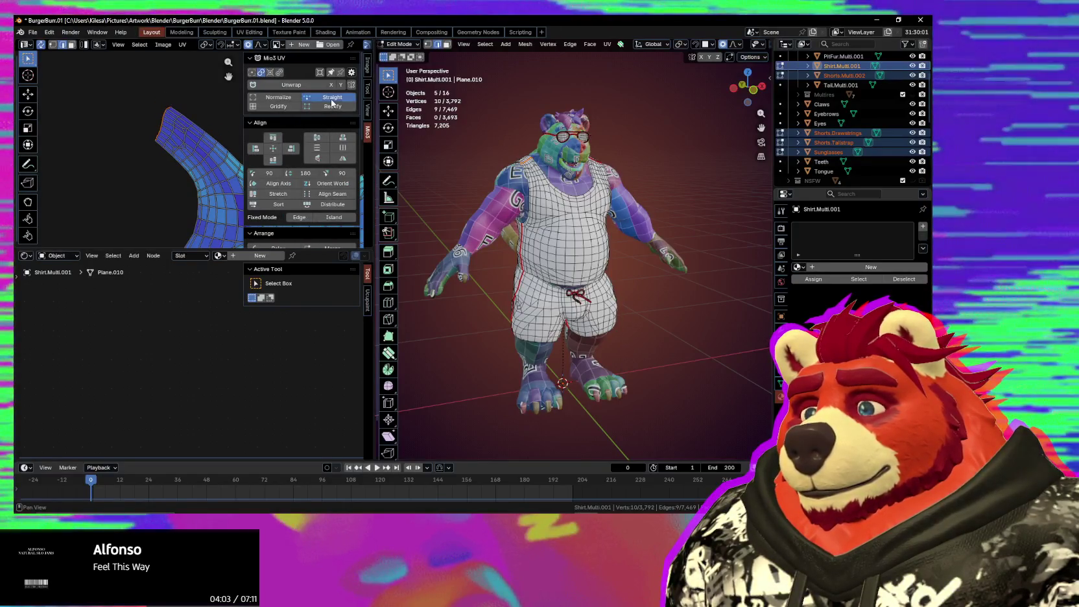
left_click(332, 96)
Step: Line up the strap-edge vertices with Align Auto from the UV context menu
middle_click_drag(129, 188, 81, 133)
key("n")
scroll(121, 133, "up", 1)
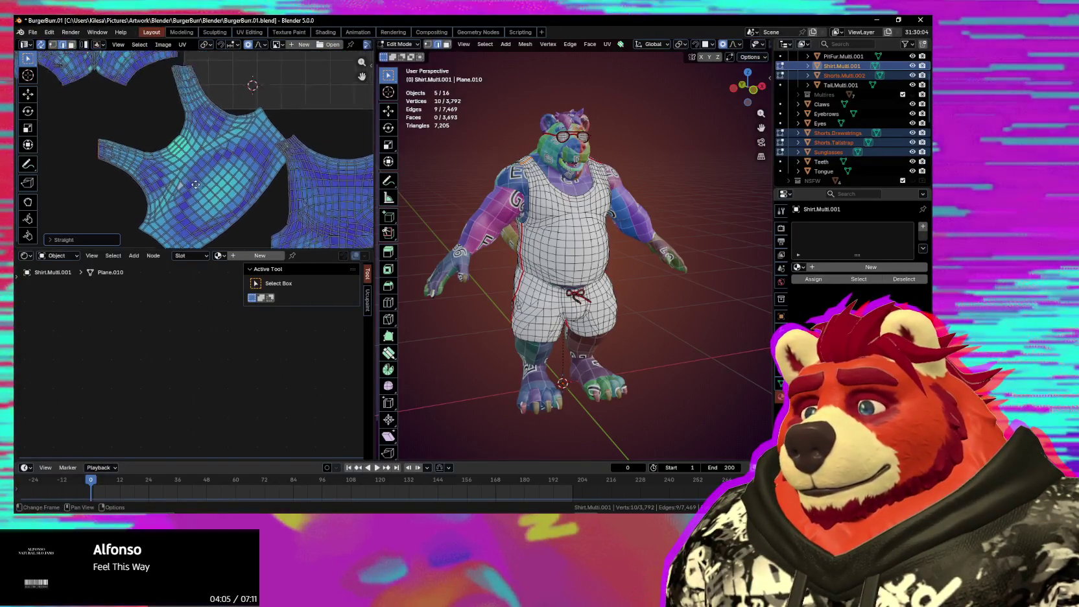
middle_click_drag(208, 180, 222, 192)
scroll(267, 171, "up", 3)
scroll(189, 153, "up", 3)
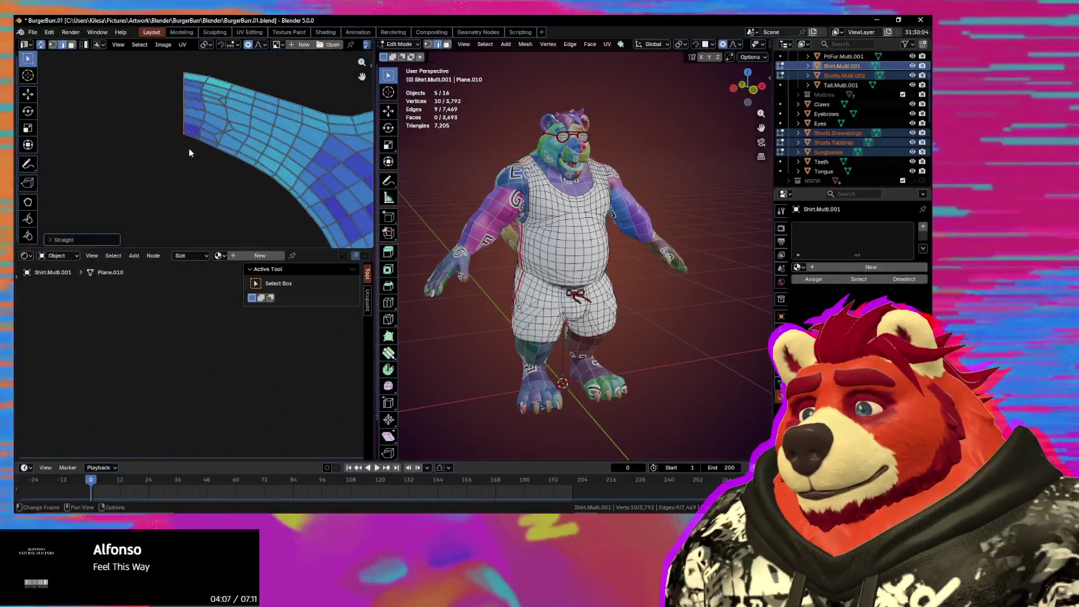
middle_click_drag(232, 164, 207, 195)
left_click(164, 44)
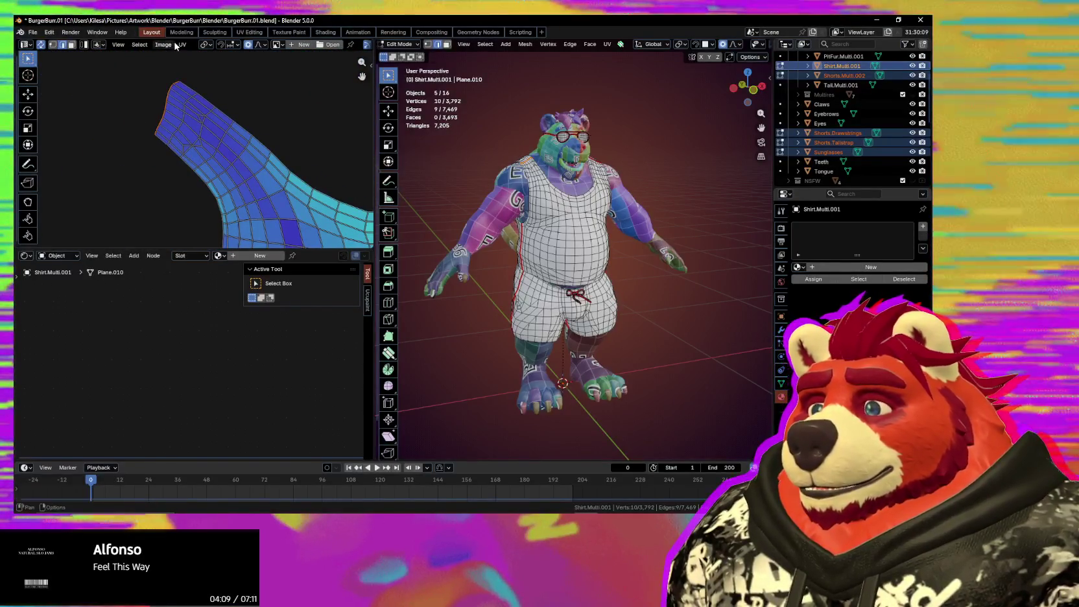
key("n")
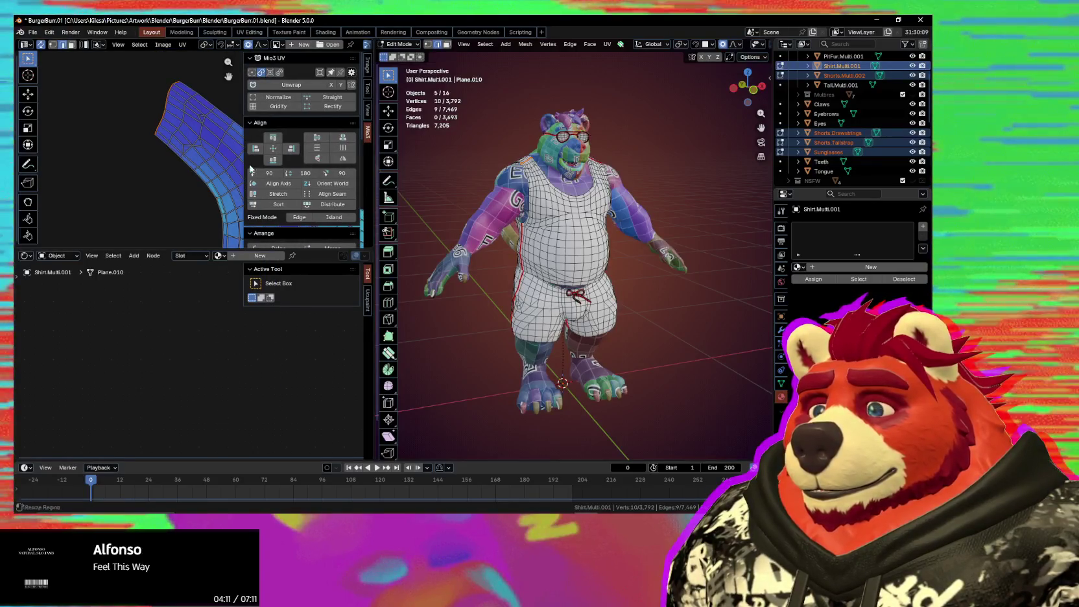
right_click(164, 123)
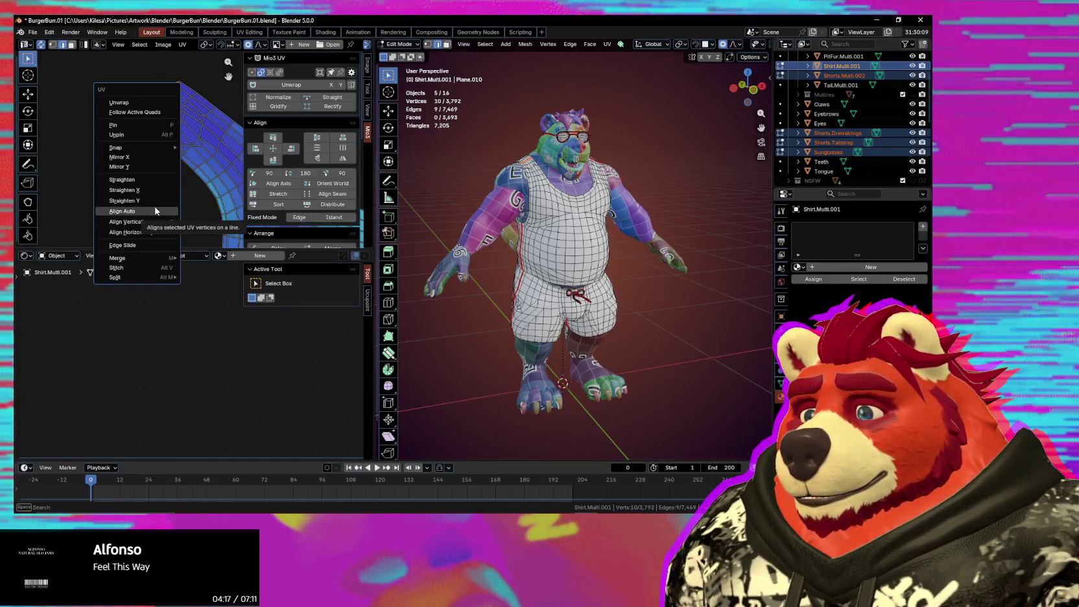
left_click(156, 210)
scroll(206, 160, "up", 3)
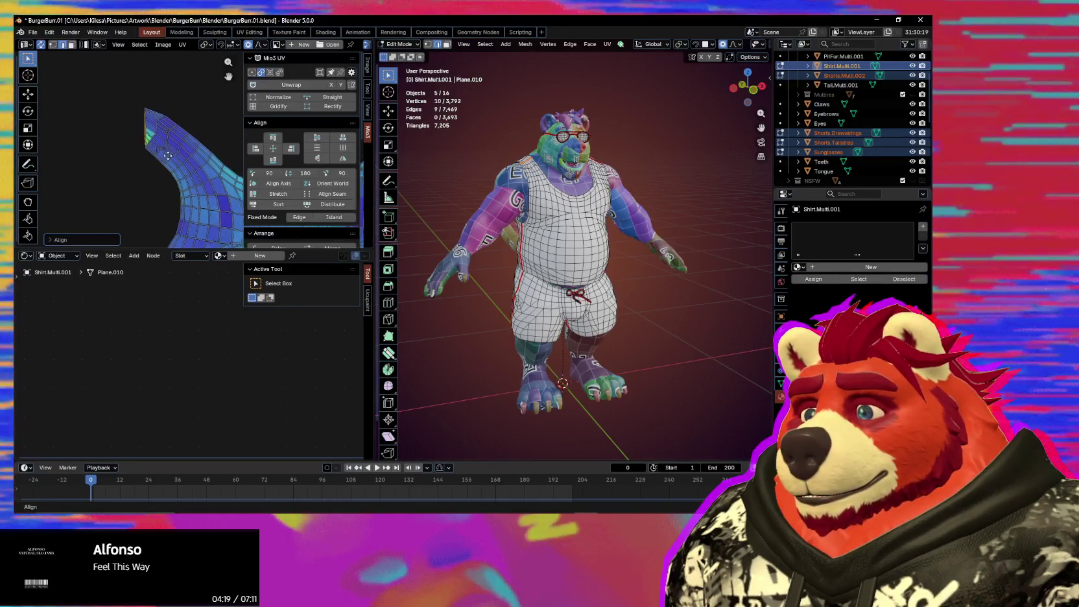
key("n")
middle_click_drag(215, 166, 195, 170)
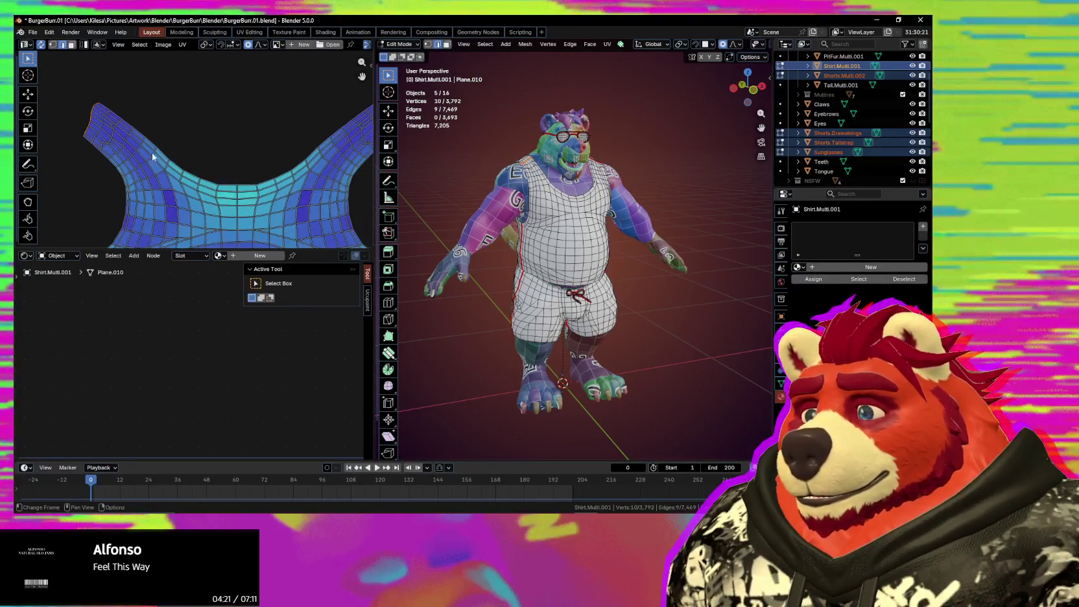
right_click(190, 150)
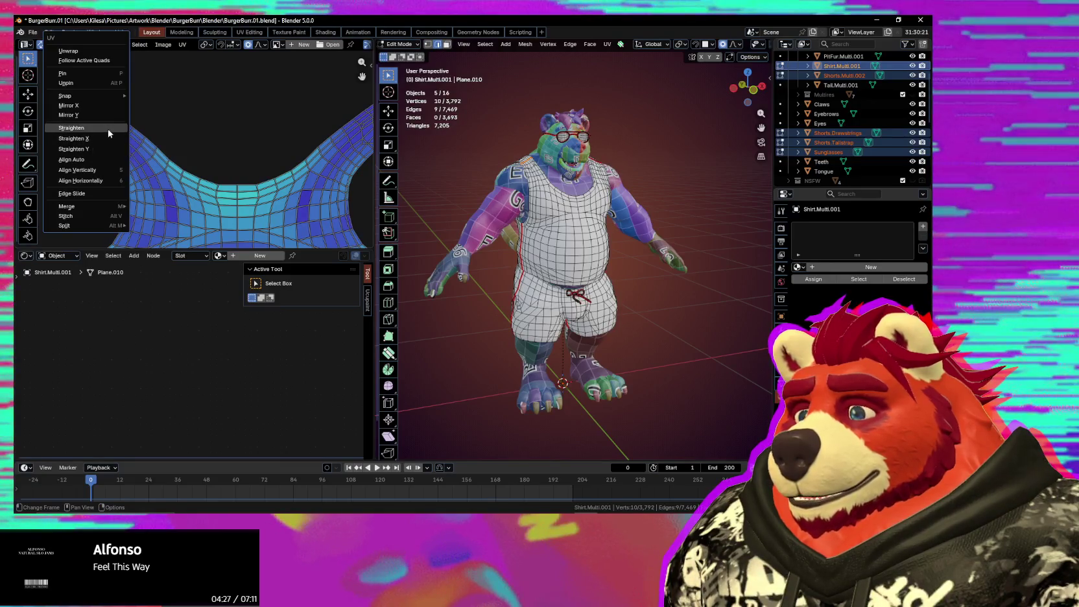
Step: Align the left strap's upper-left tip and set the Align axis to Straighten
left_click(114, 168)
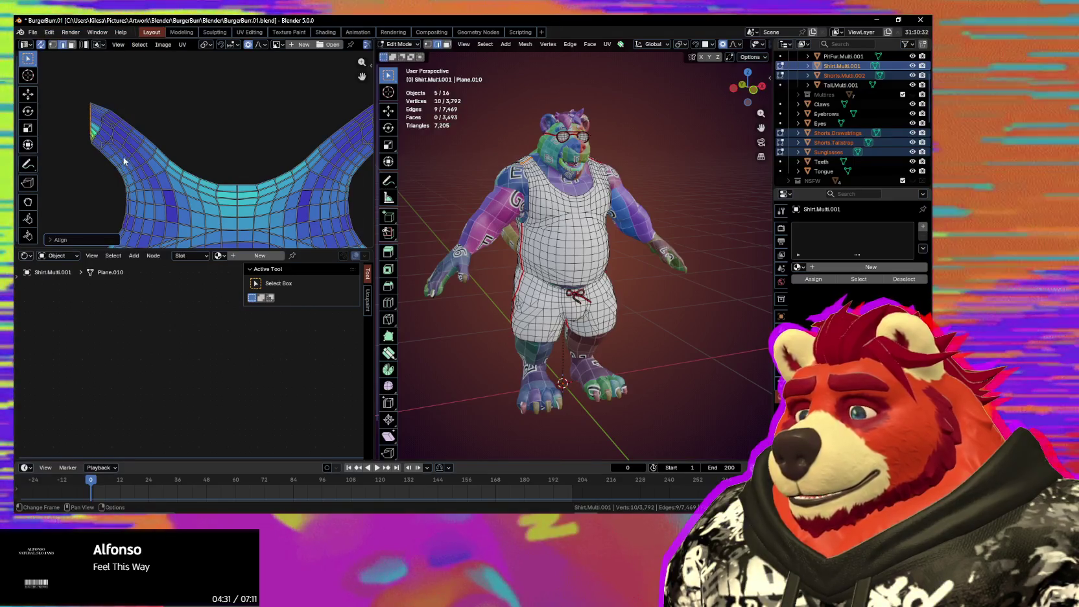
key("shift+r")
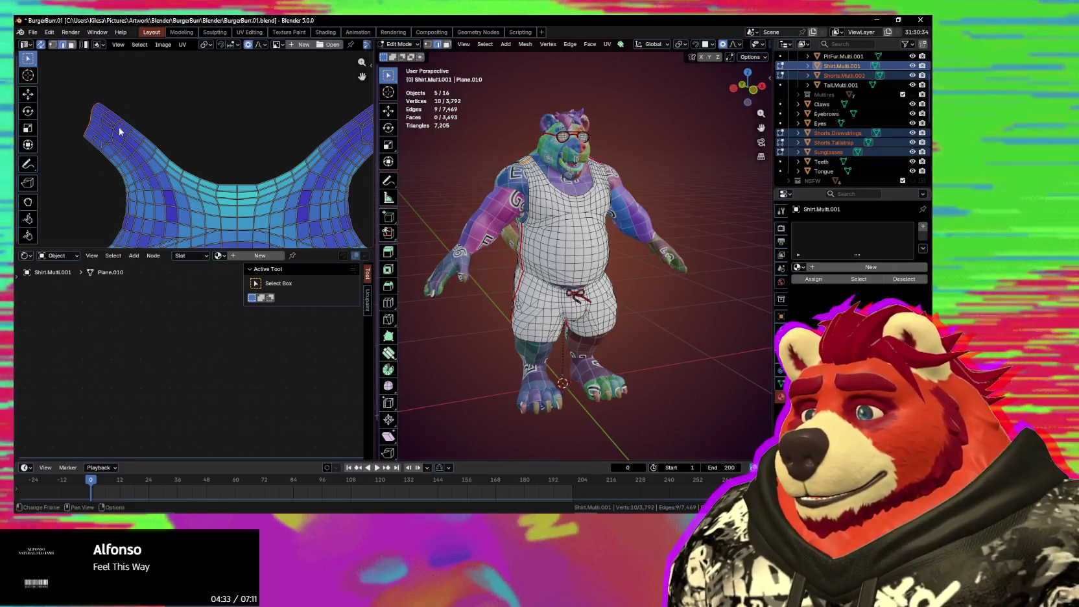
scroll(118, 127, "down", 3)
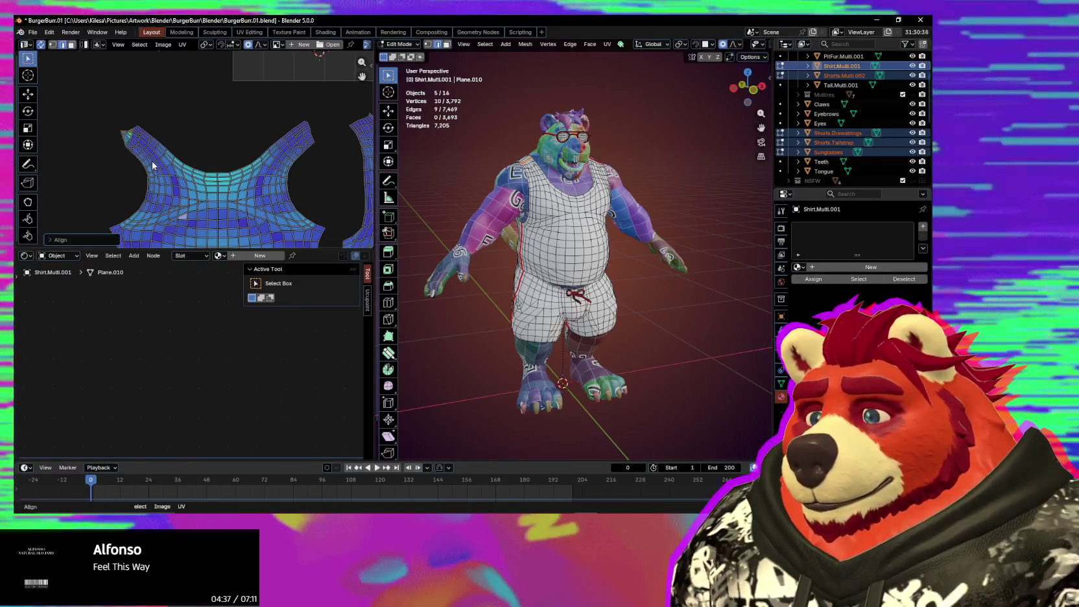
left_click(73, 240)
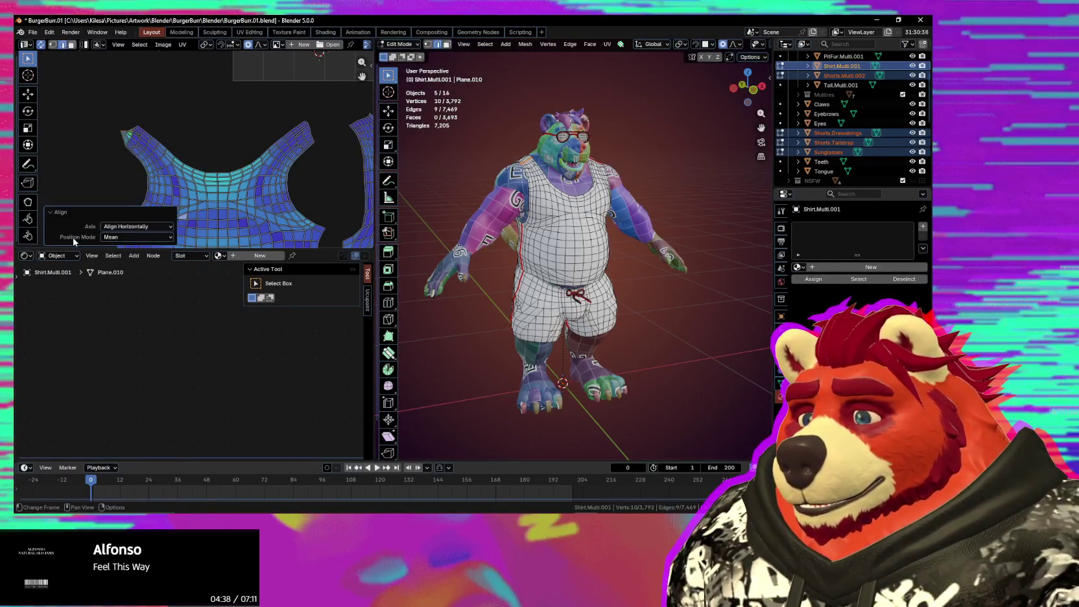
left_click(143, 227)
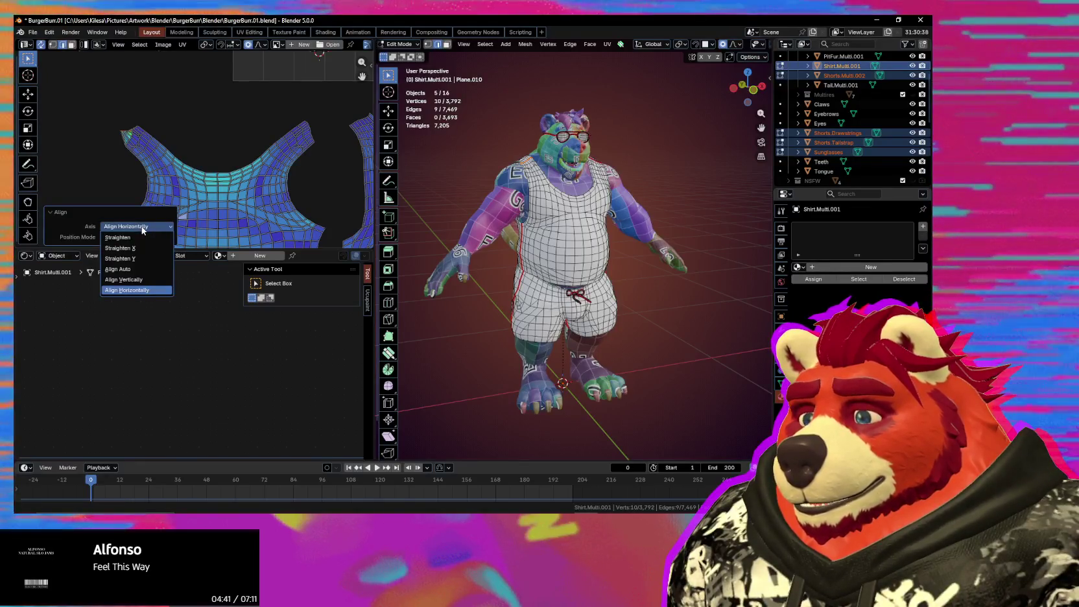
left_click(142, 227)
left_click(137, 227)
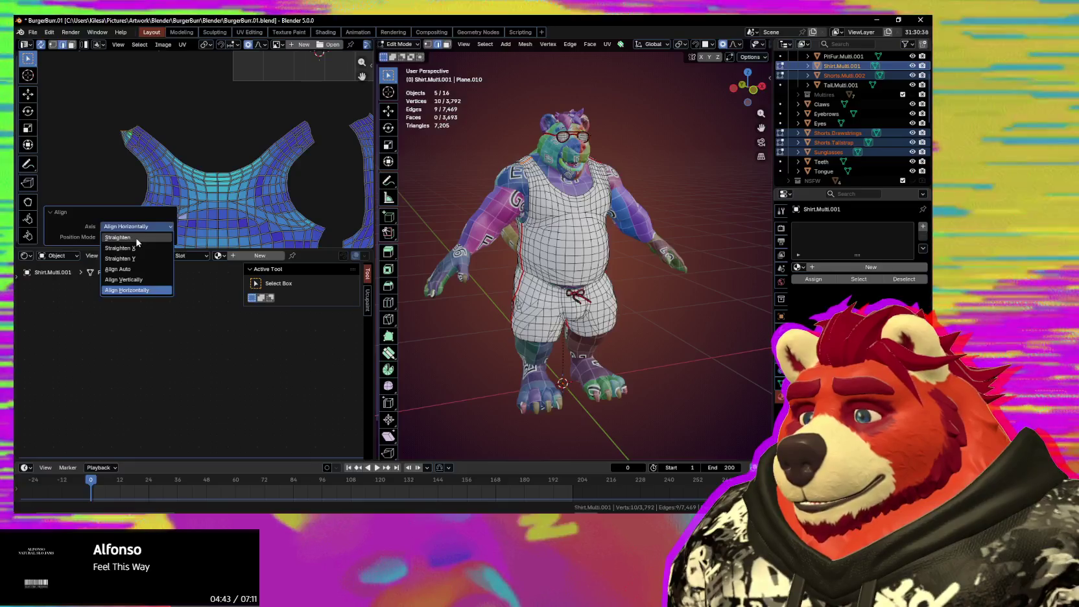
left_click(133, 237)
Step: Straighten the edge along the right shoulder strap
scroll(94, 161, "up", 2)
middle_click_drag(94, 161, 156, 167)
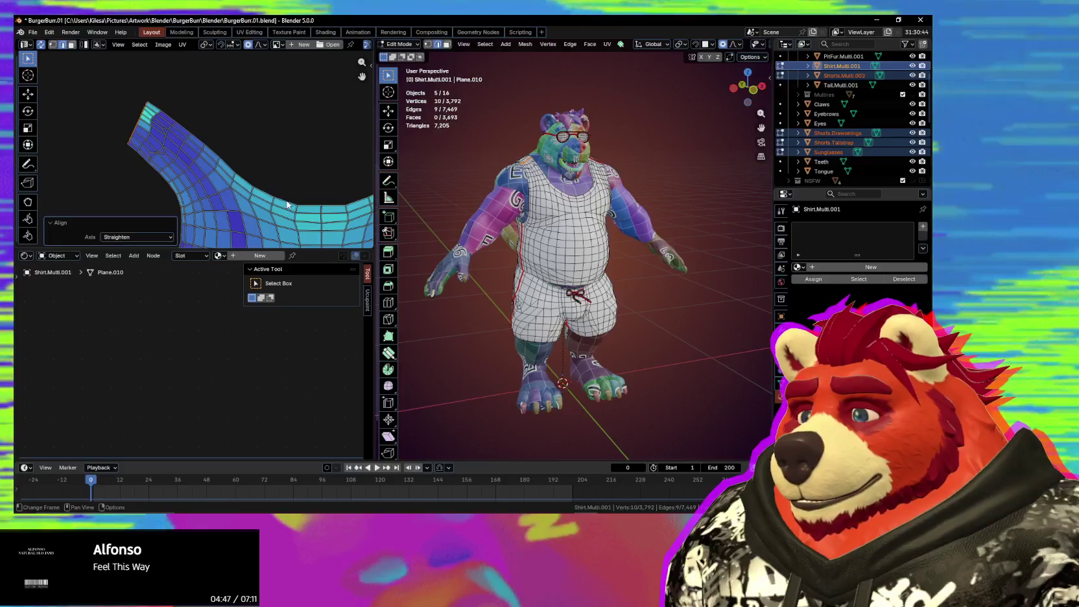
middle_click_drag(214, 186, 284, 135)
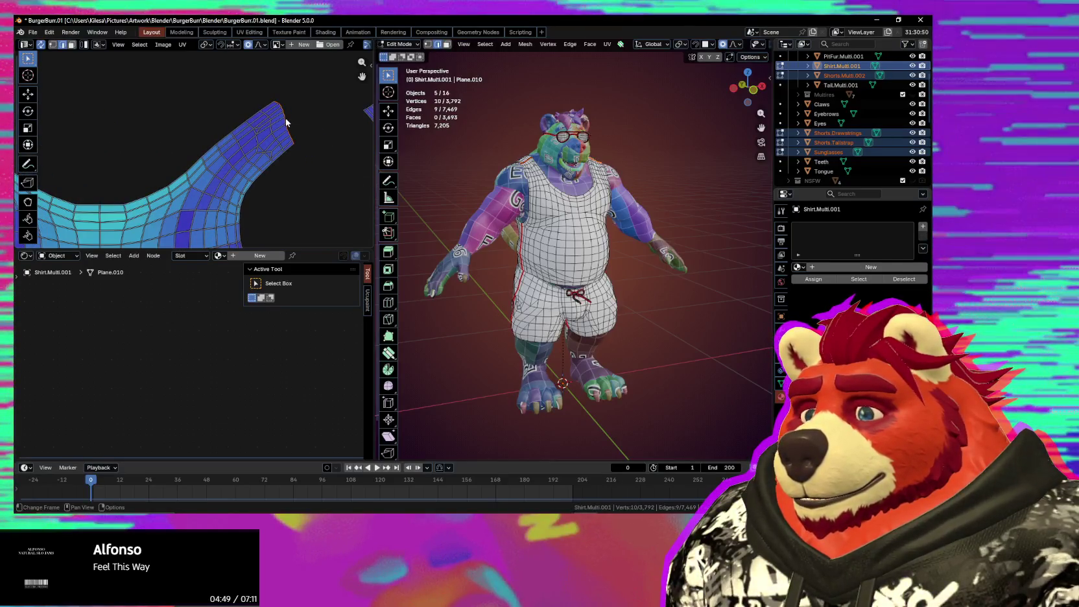
right_click(285, 118)
left_click(273, 128)
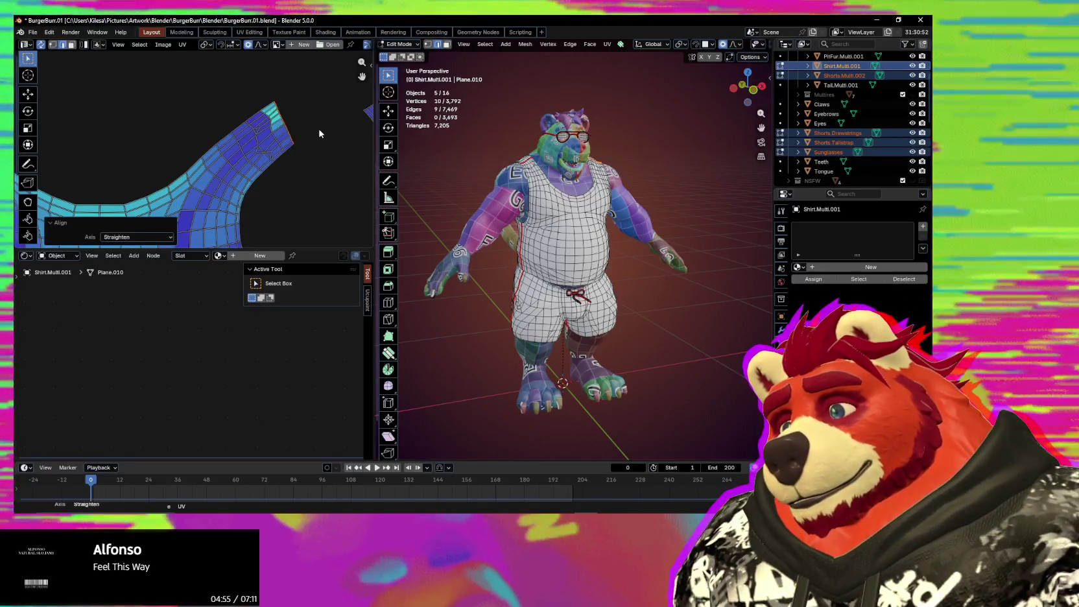
scroll(263, 176, "down", 3)
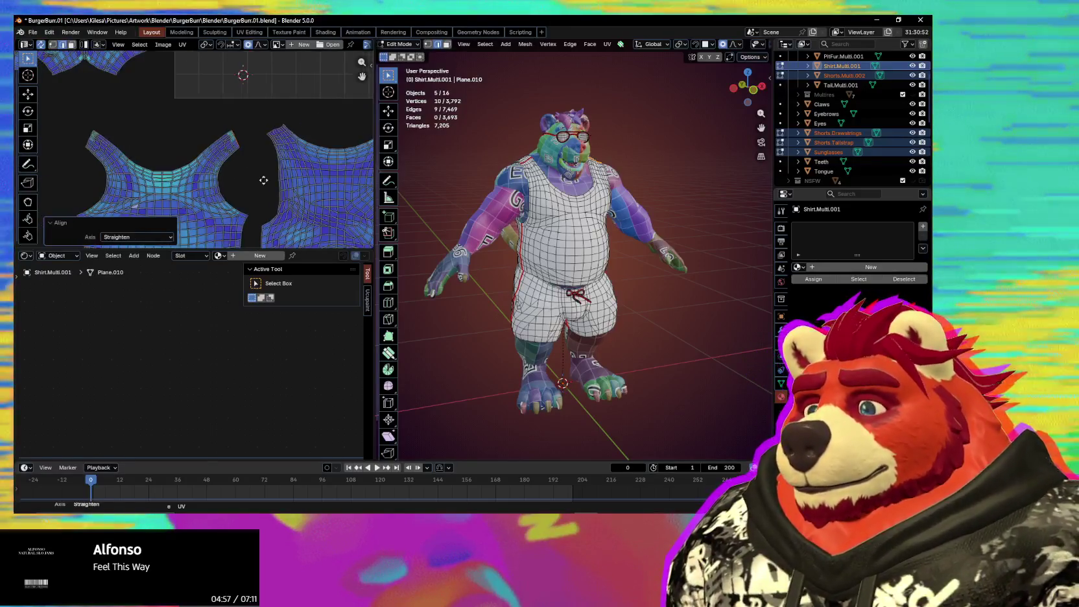
Step: Try rotating the strap vertices around the pivot, then cancel the rotation
scroll(263, 172, "up", 2)
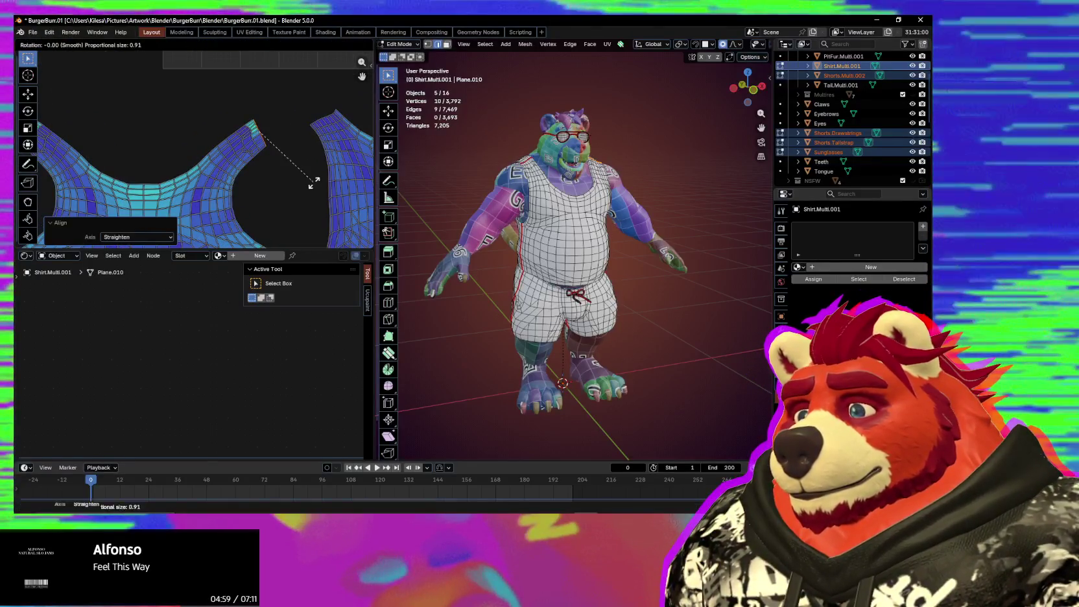
key("r")
scroll(319, 158, "up", 3)
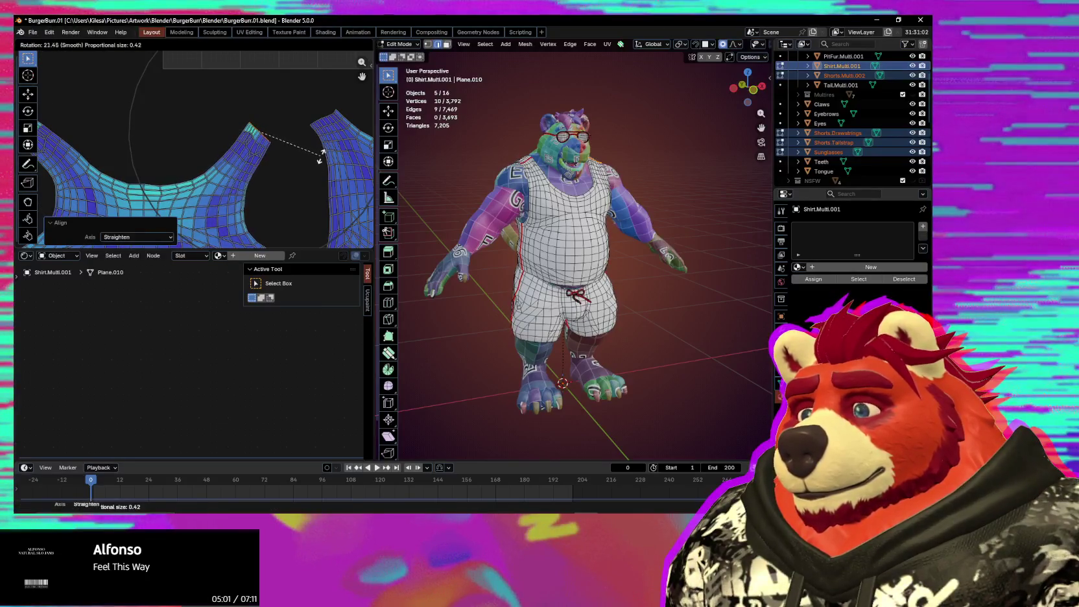
scroll(316, 149, "up", 3)
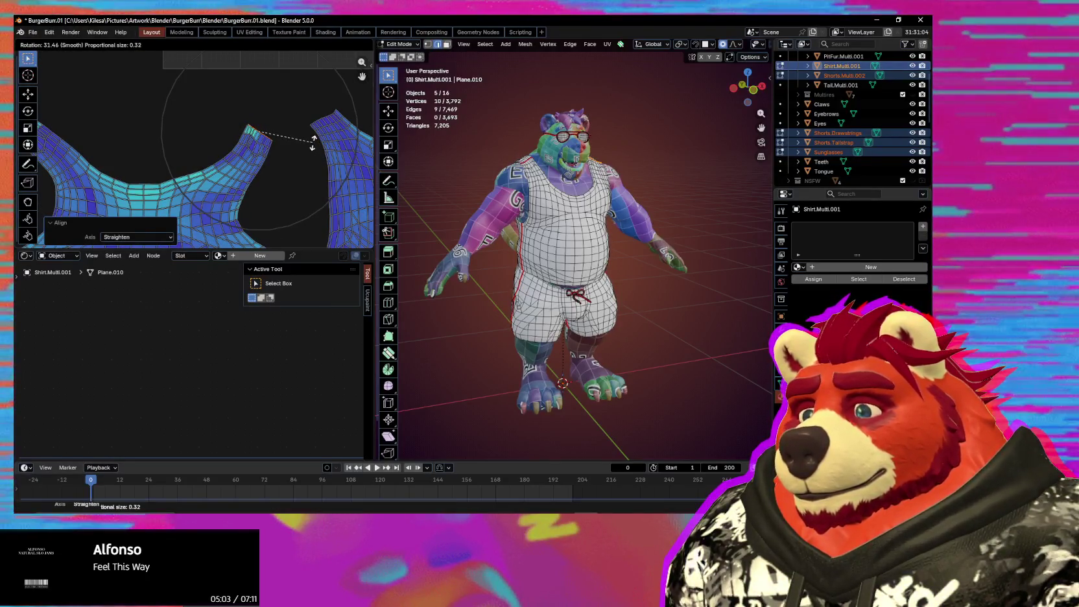
right_click(309, 138)
scroll(311, 123, "down", 3)
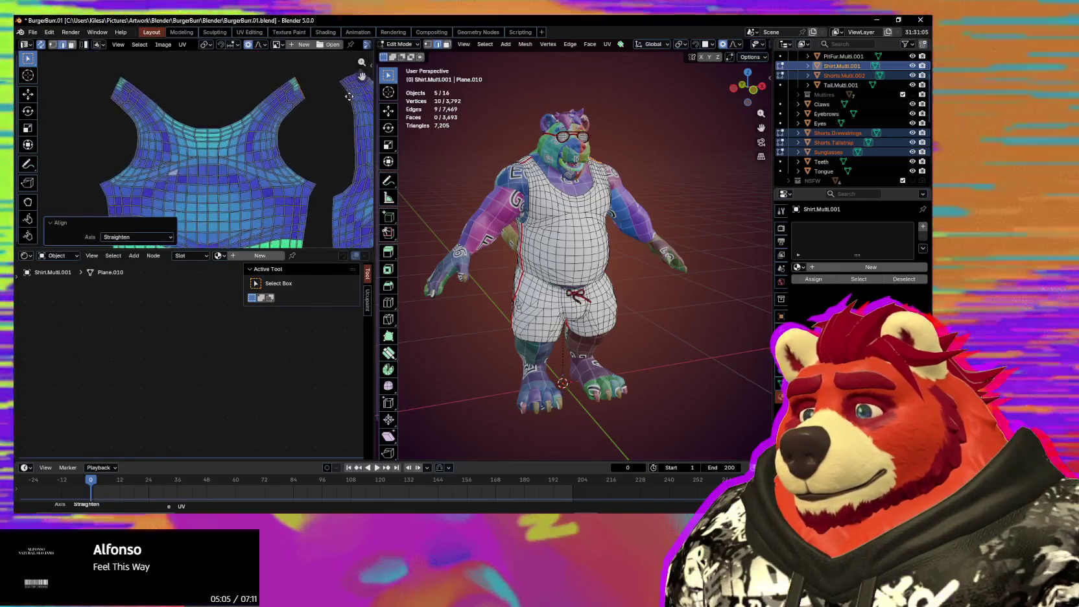
scroll(311, 120, "down", 1)
Step: Select the vertex path along the strap tip and try a vertical squash, then cancel it
middle_click_drag(296, 127, 302, 101)
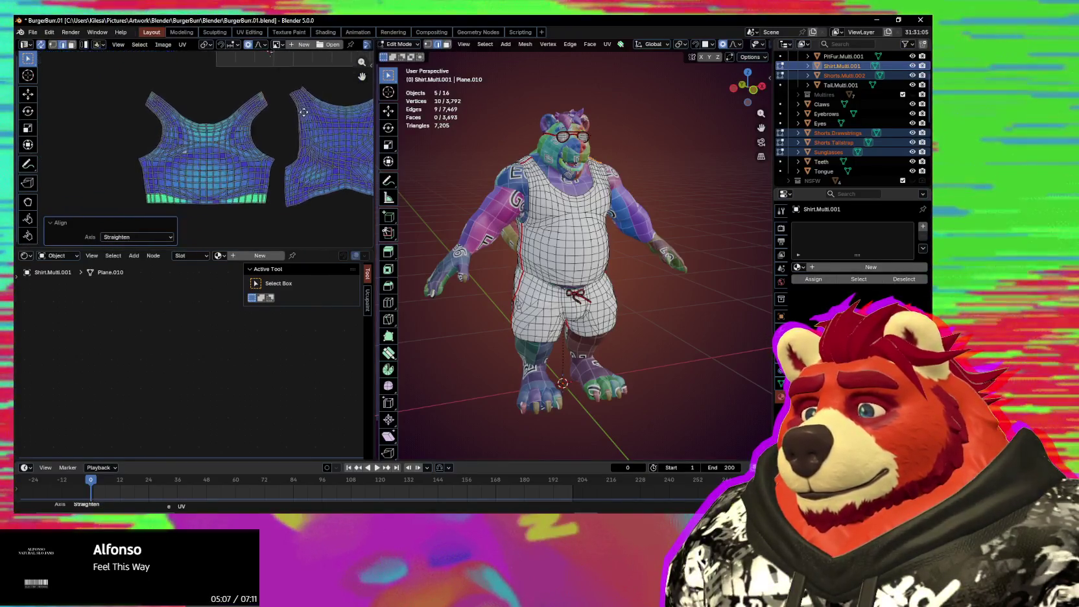
scroll(247, 180, "up", 1)
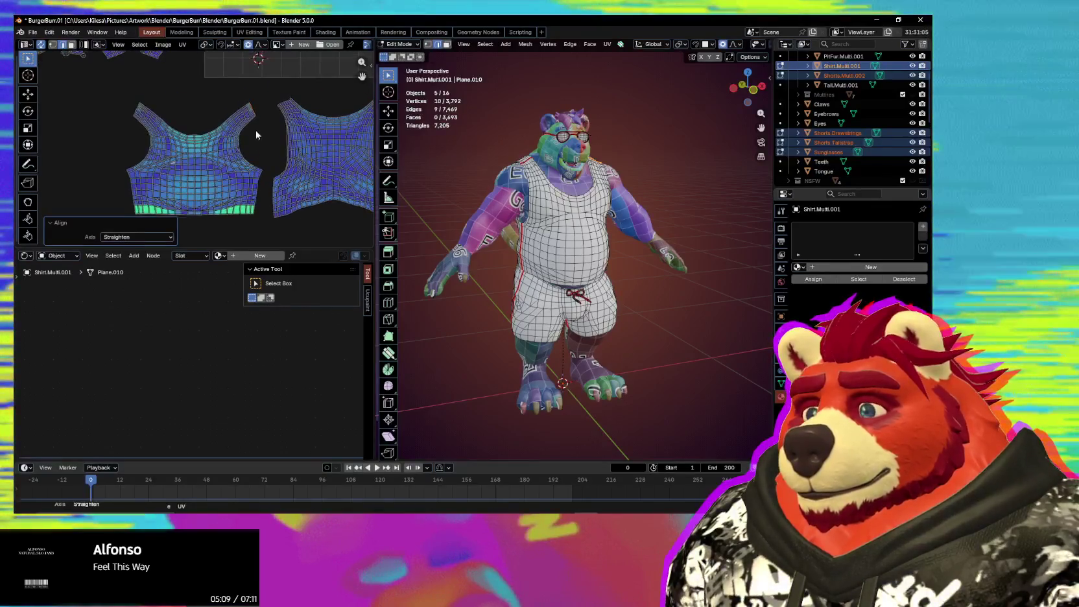
scroll(130, 117, "up", 1)
middle_click_drag(130, 115, 139, 122)
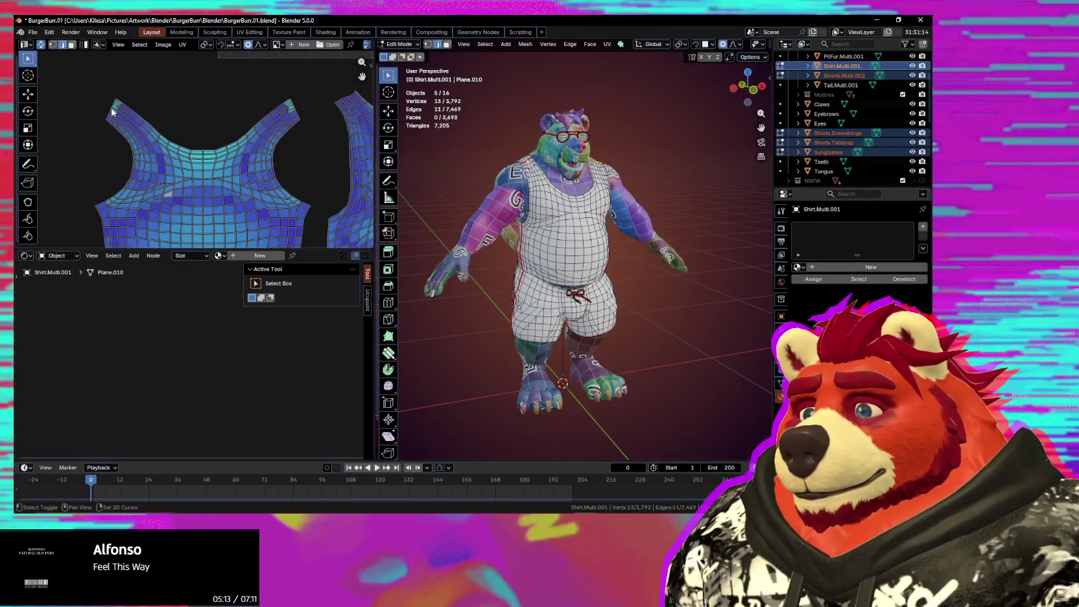
scroll(225, 170, "up", 3)
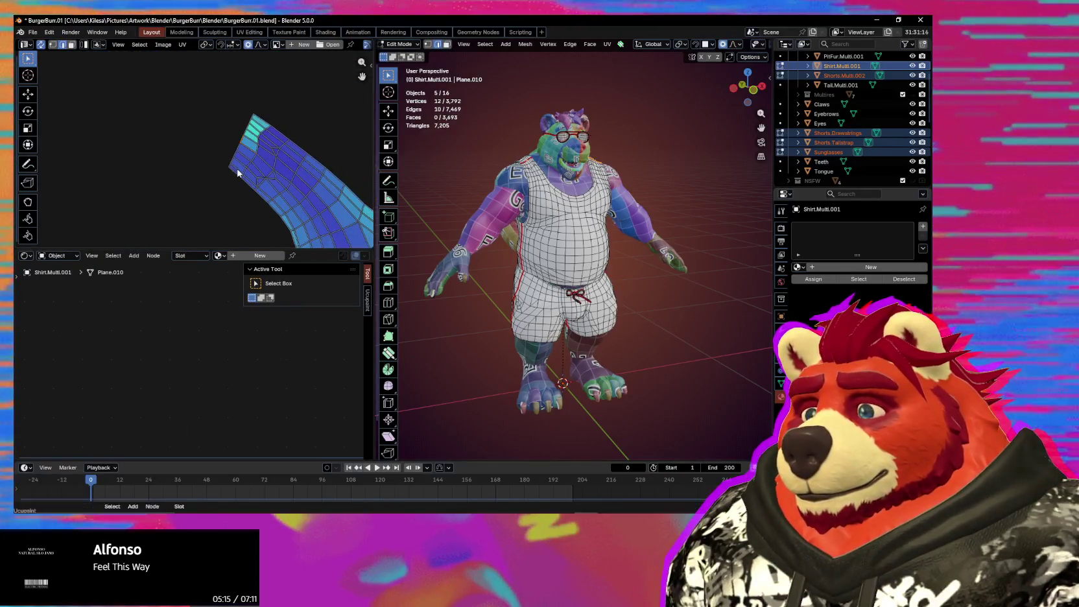
left_click(257, 121, "ctrl")
scroll(301, 172, "down", 2)
scroll(241, 173, "down", 3)
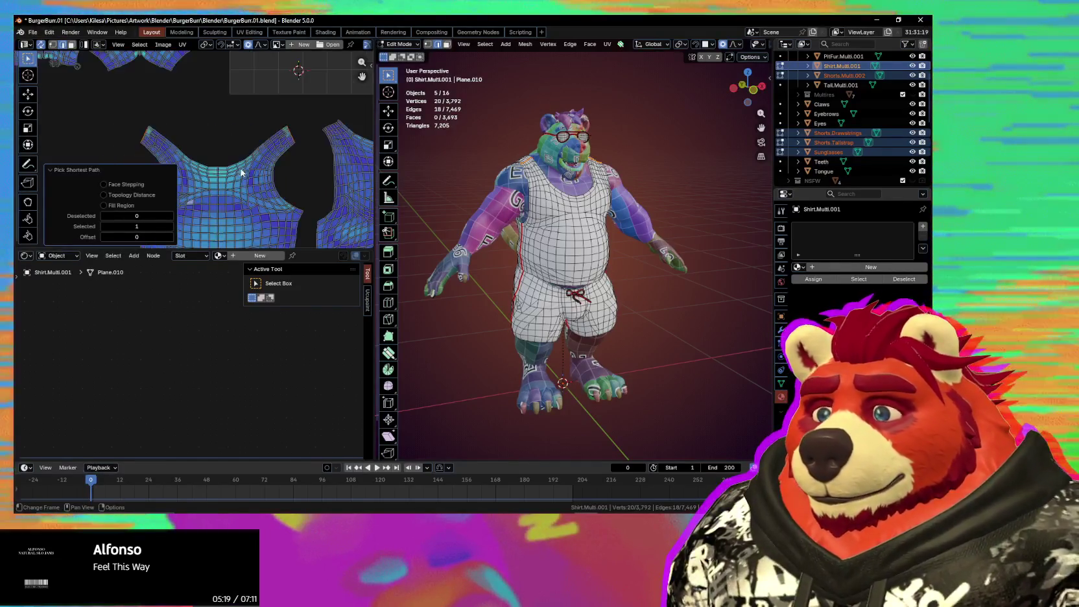
key("s")
key("y")
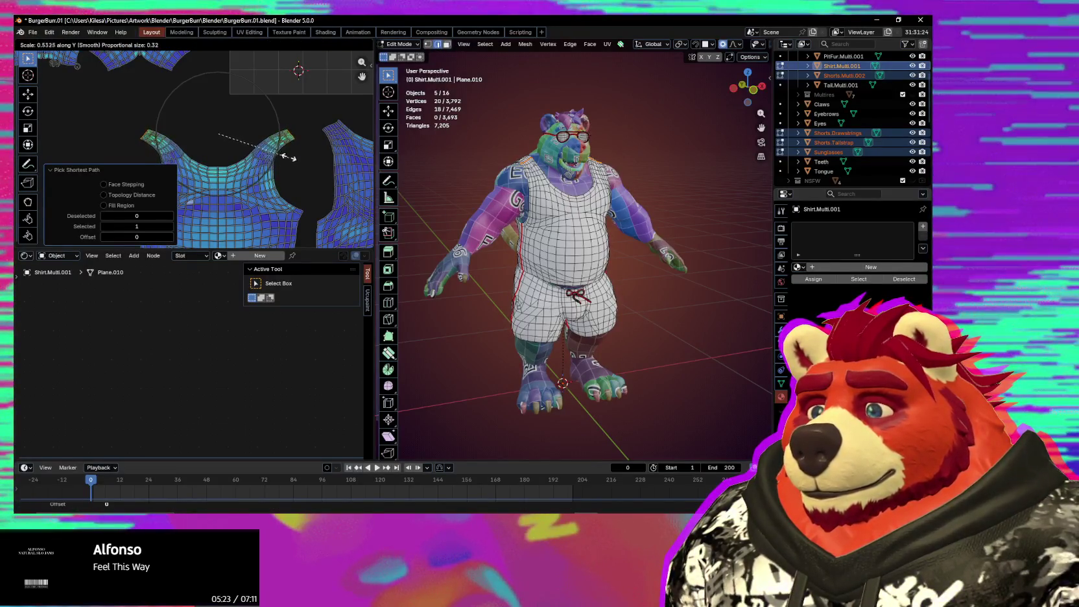
right_click(211, 103)
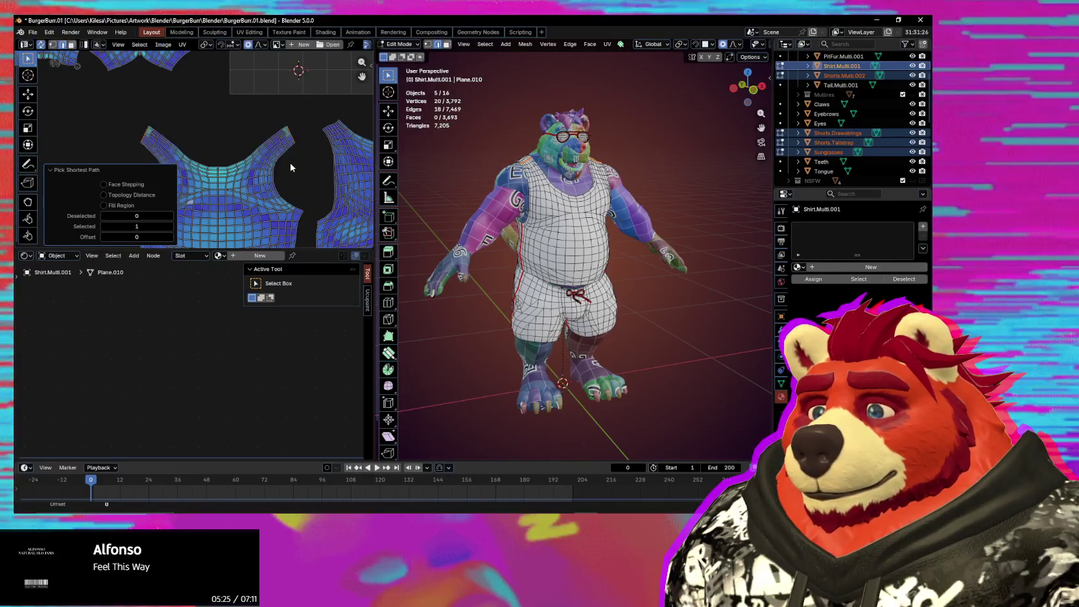
Step: Apply UV > Straighten to the selected edge of the shirt neck island
scroll(142, 166, "down", 3)
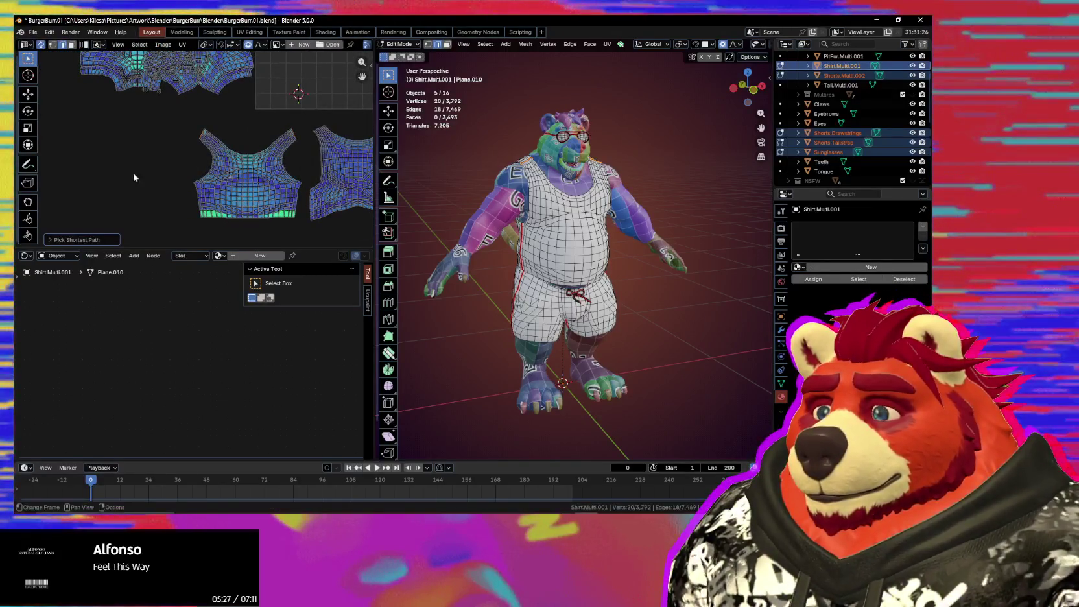
scroll(218, 171, "up", 4)
middle_click_drag(217, 172, 244, 164)
scroll(239, 123, "up", 2)
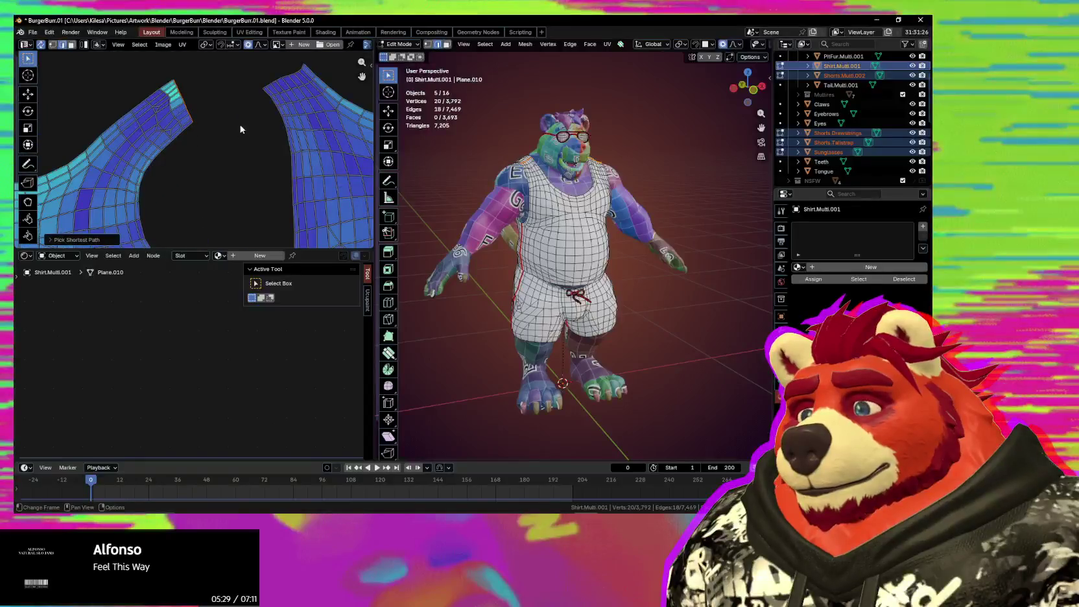
right_click(271, 84)
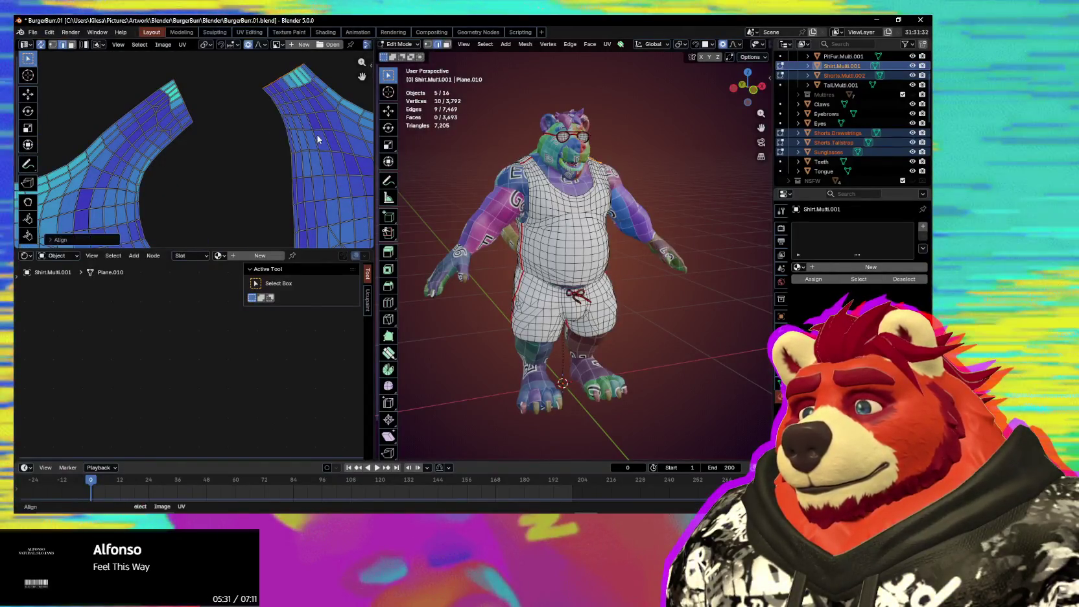
scroll(318, 135, "down", 2)
right_click(315, 93)
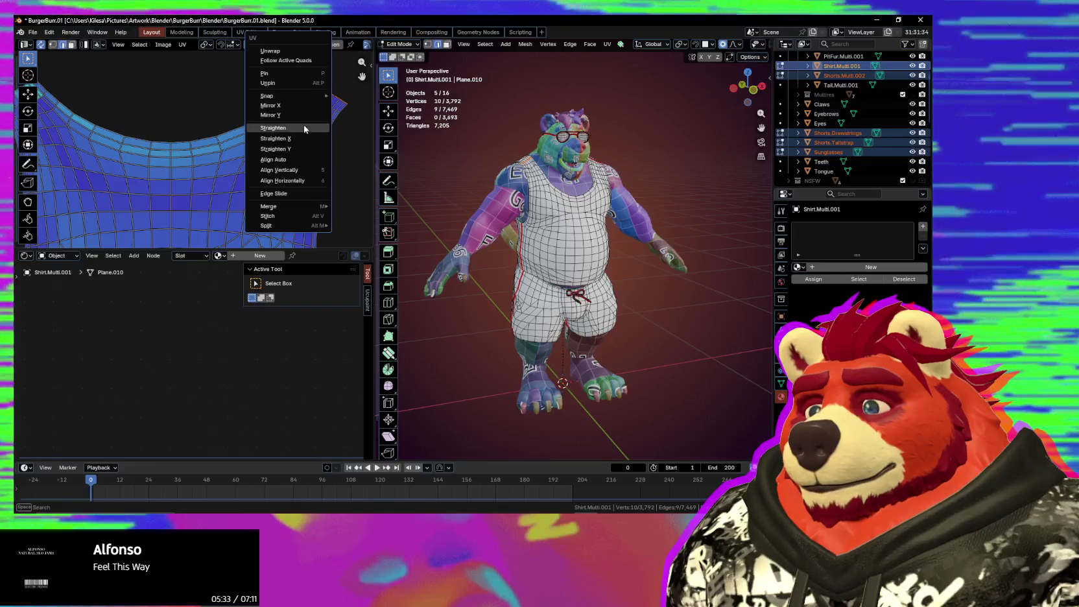
left_click(273, 128)
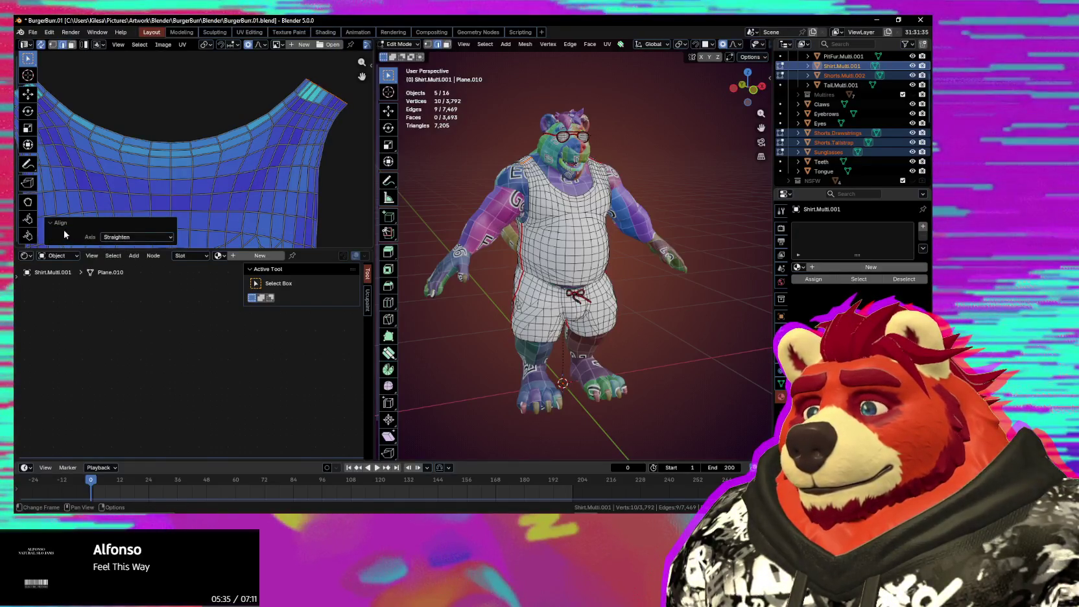
left_click(62, 223)
Step: Show the Mio3 UV tools sidebar, then hide it again
scroll(278, 136, "down", 3)
scroll(279, 136, "up", 1)
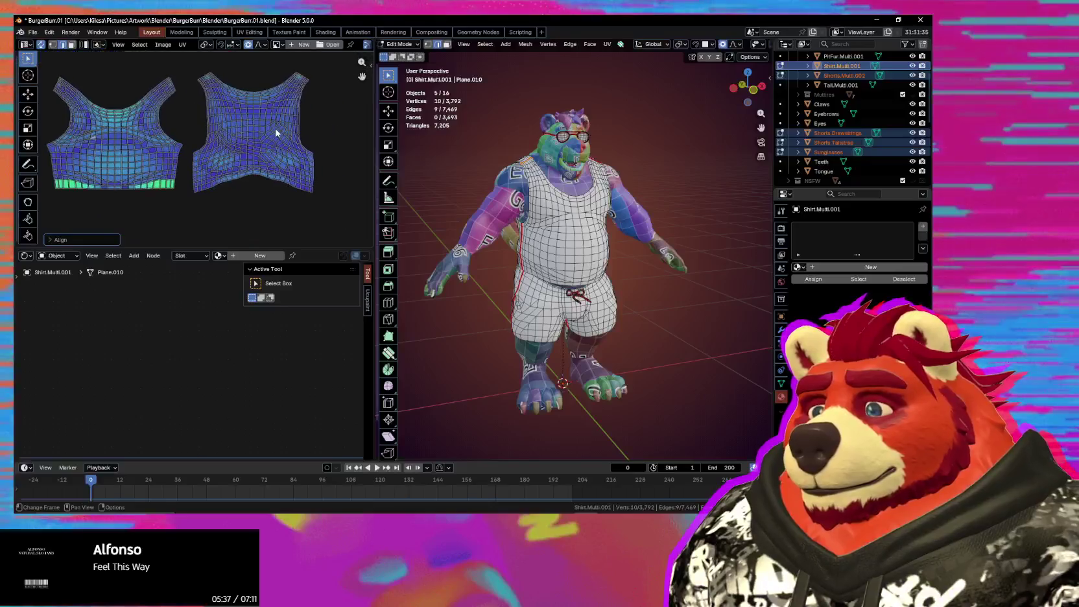
scroll(275, 198, "up", 2)
scroll(279, 189, "down", 2)
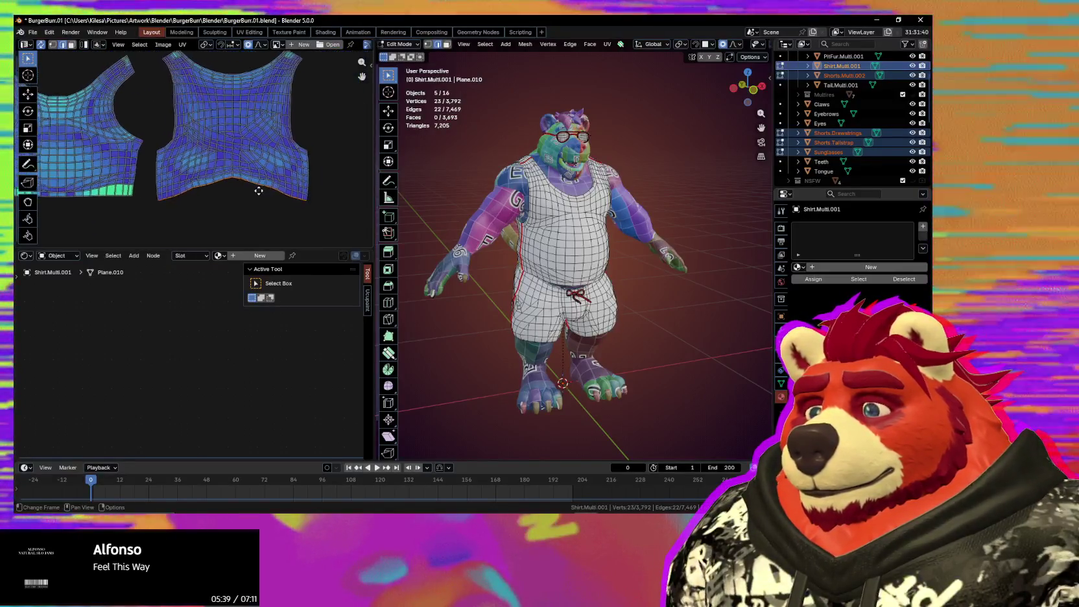
key("n")
scroll(195, 129, "up", 2)
scroll(194, 130, "up", 2)
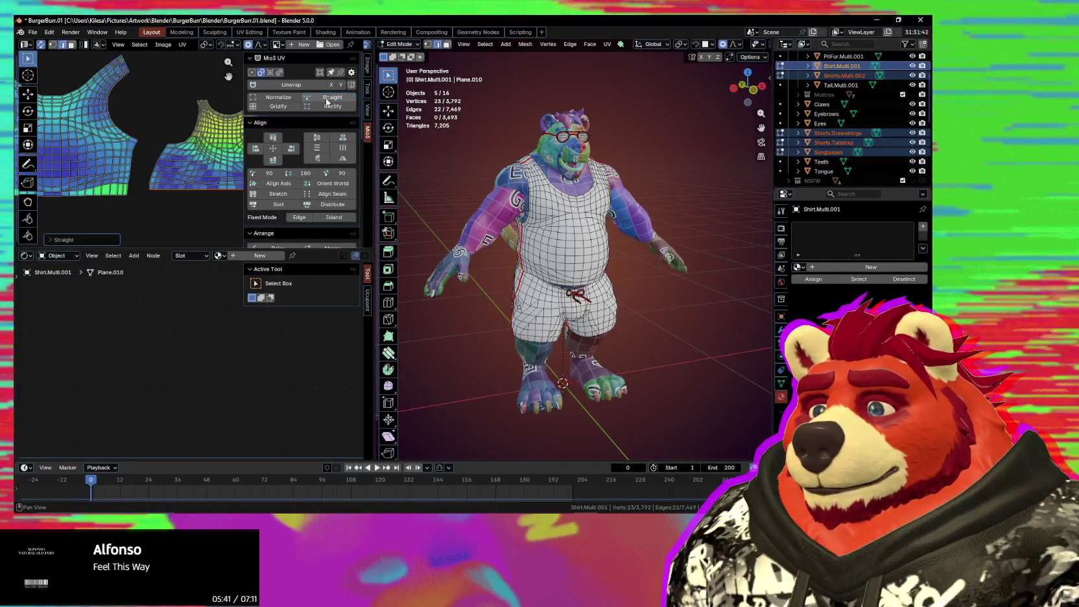
scroll(194, 129, "down", 2)
scroll(230, 157, "up", 1)
key("n")
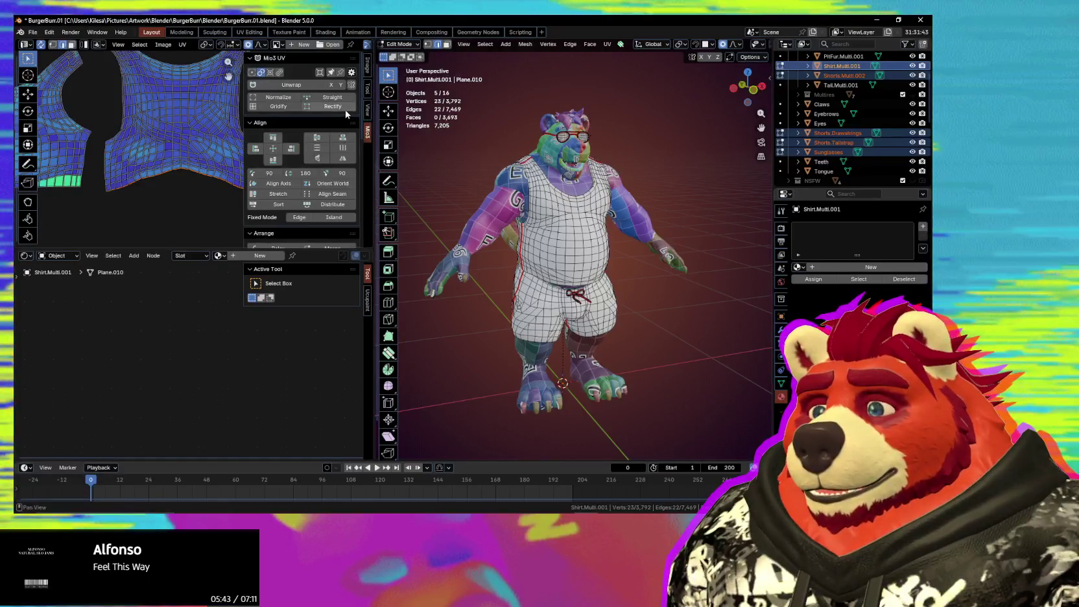
left_click(363, 106)
key("n")
key("ctrl+z")
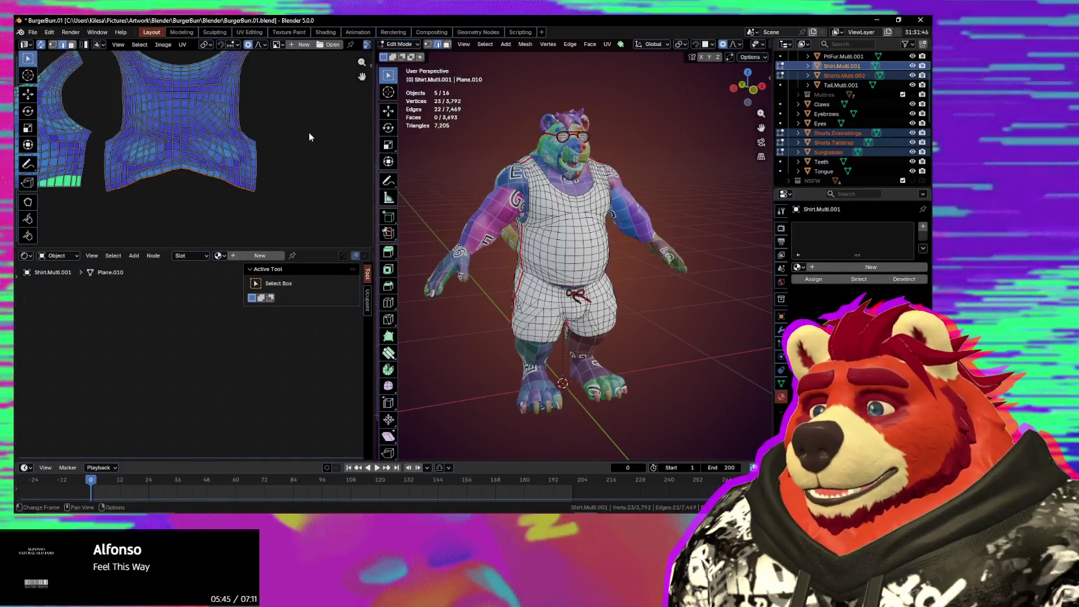
key("n")
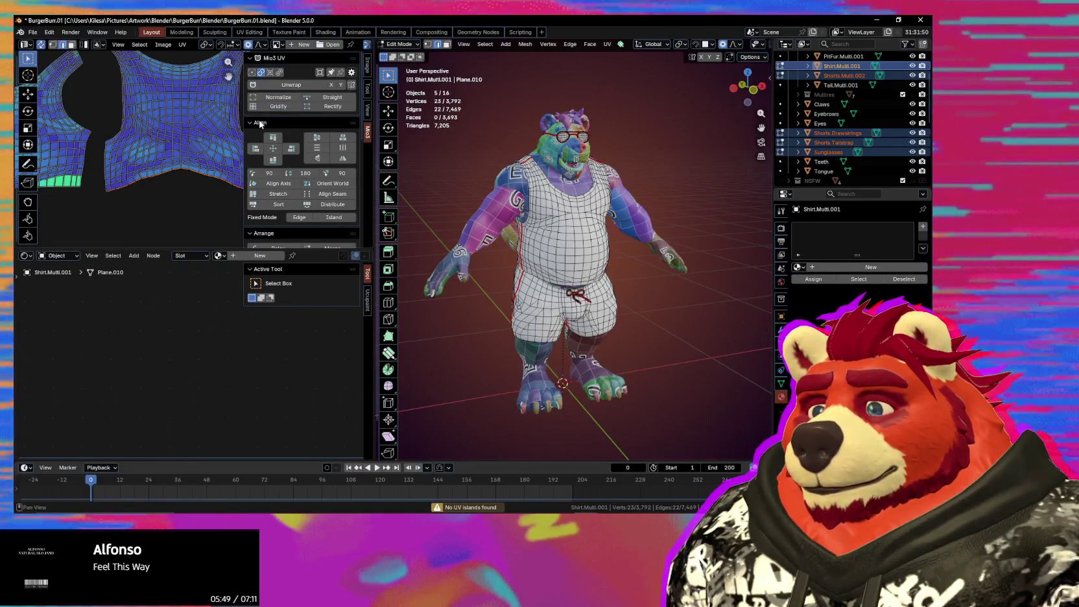
scroll(294, 181, "down", 2)
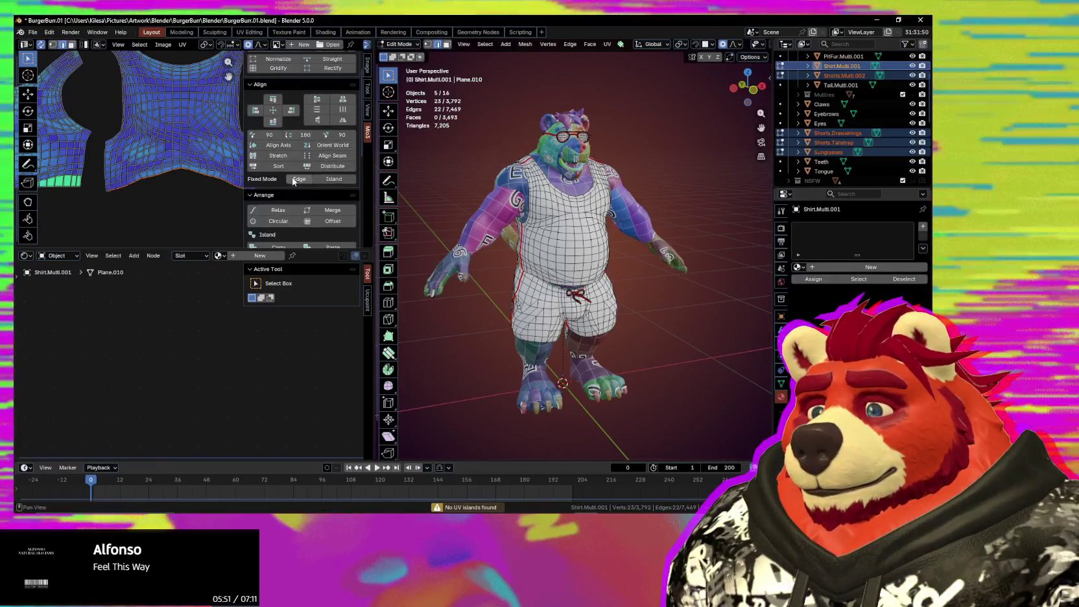
scroll(293, 181, "down", 3)
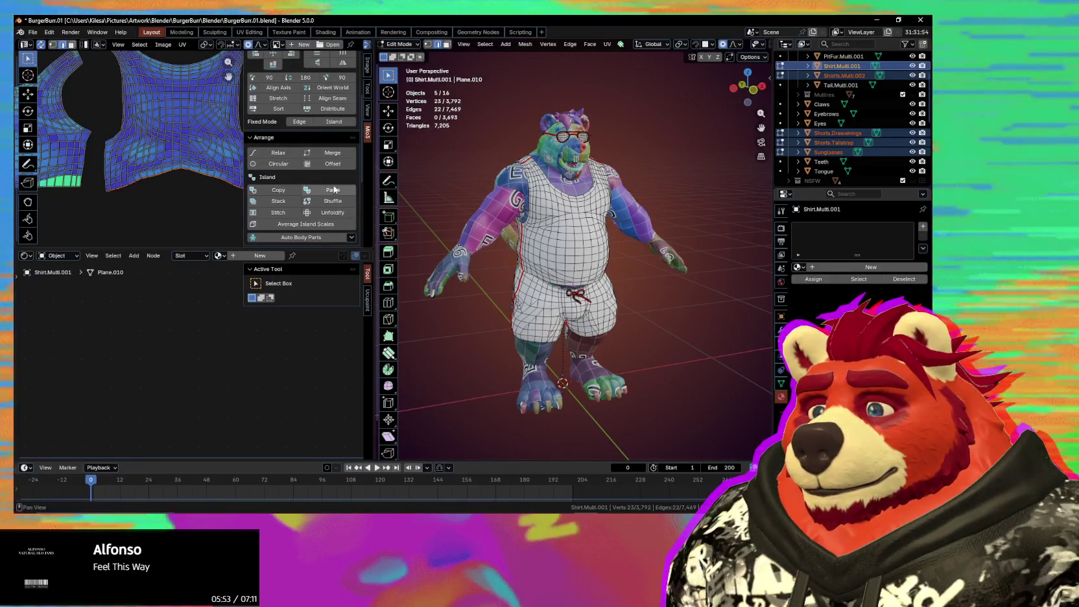
scroll(295, 194, "down", 3)
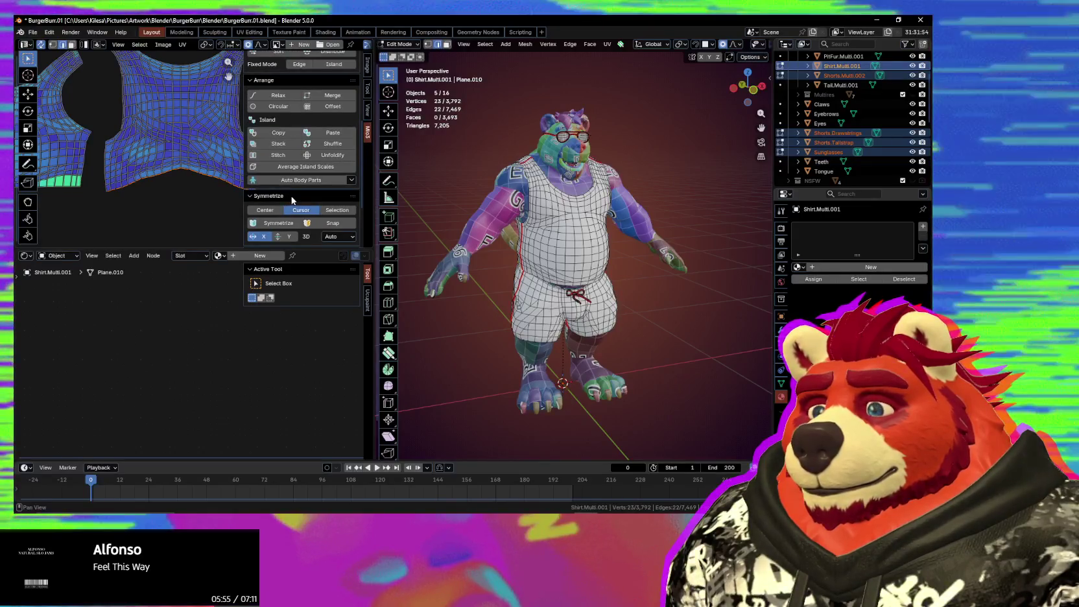
scroll(319, 196, "down", 2)
scroll(320, 198, "up", 8)
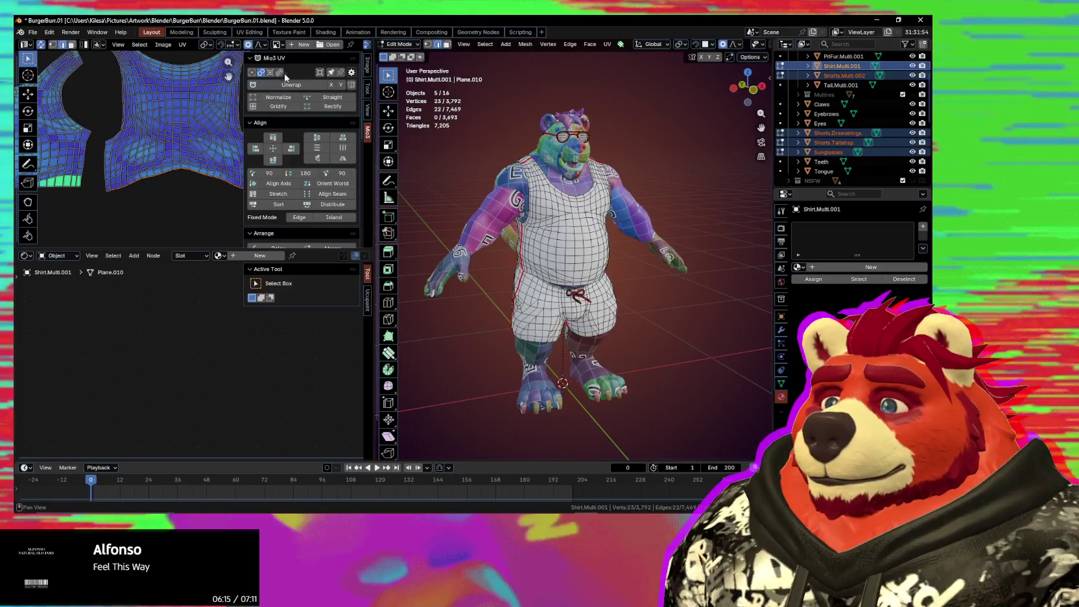
left_click(280, 107)
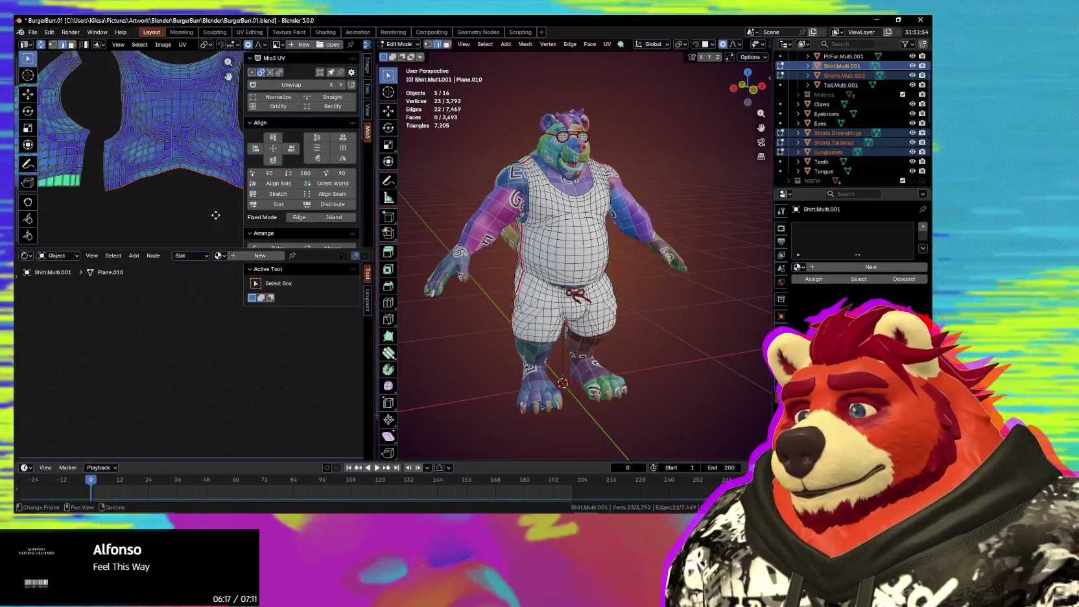
Step: Hide the sidebar and squash the hem vertically along Y with proportional falloff
key("n")
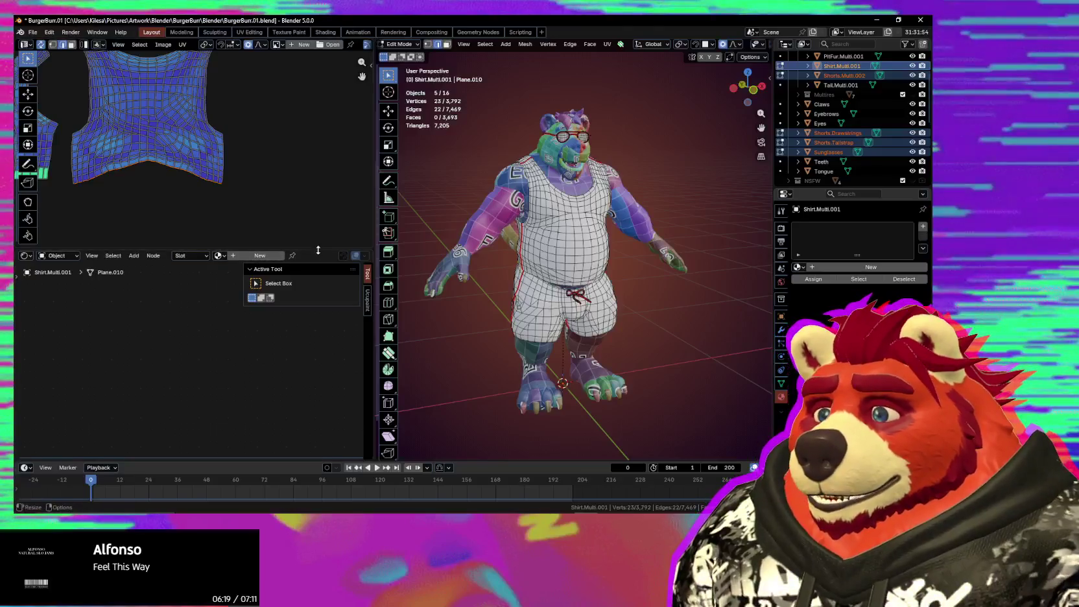
key("s")
key("y")
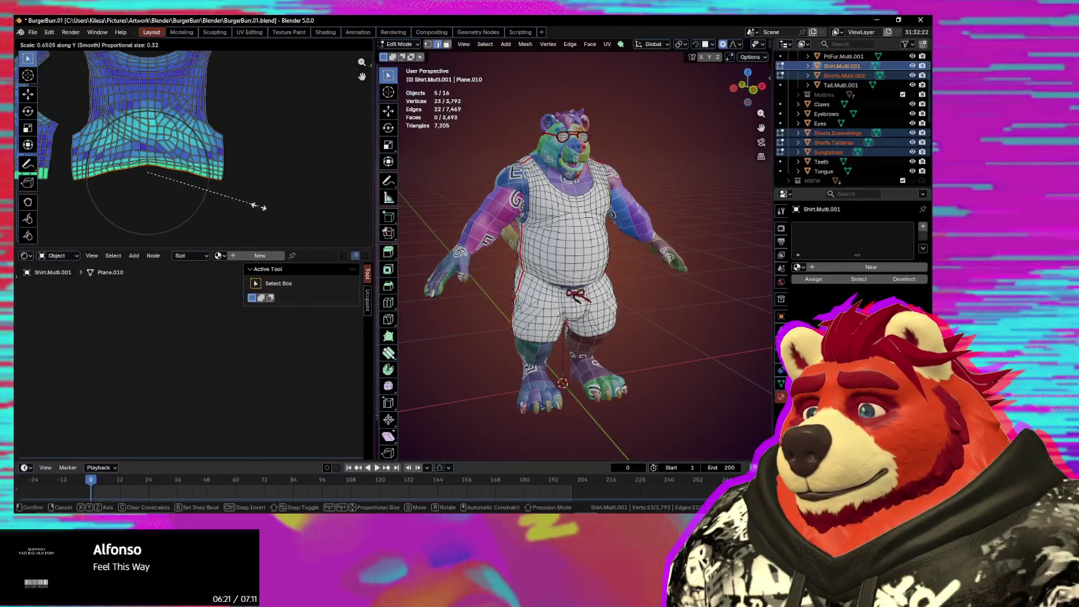
left_click(224, 175)
scroll(144, 184, "up", 2)
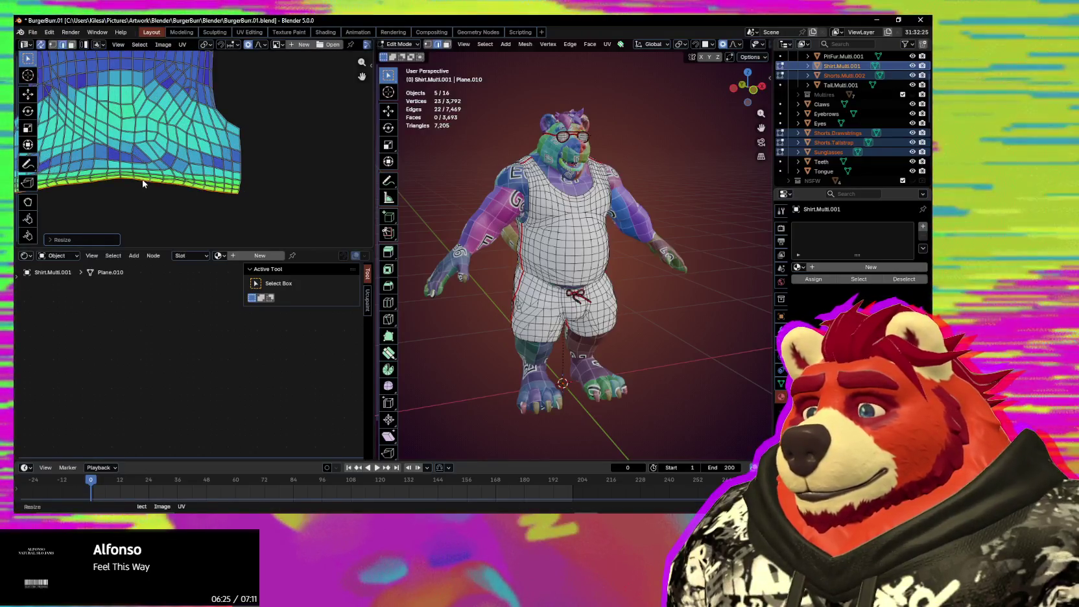
Step: Move the hem vertices with falloff, then flatten the hem row vertically
key("g")
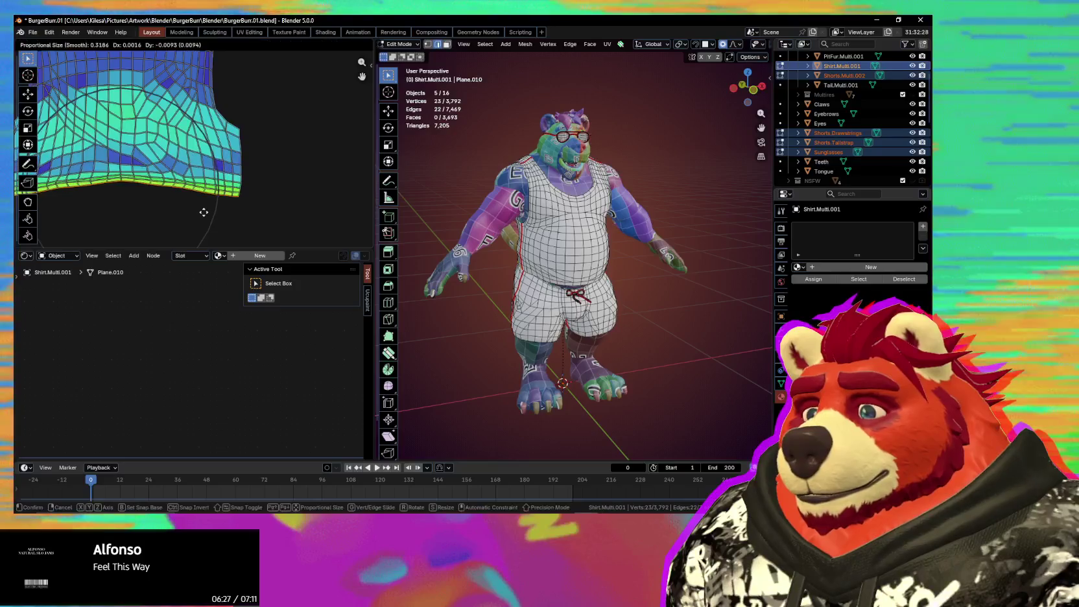
scroll(203, 212, "up", 12)
scroll(205, 217, "up", 12)
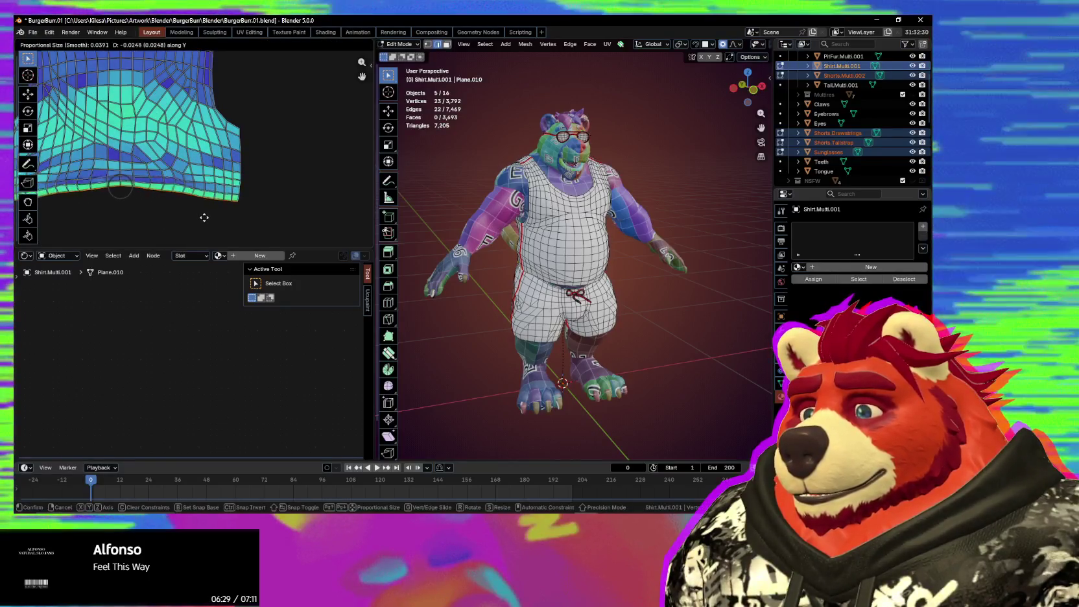
left_click(206, 226)
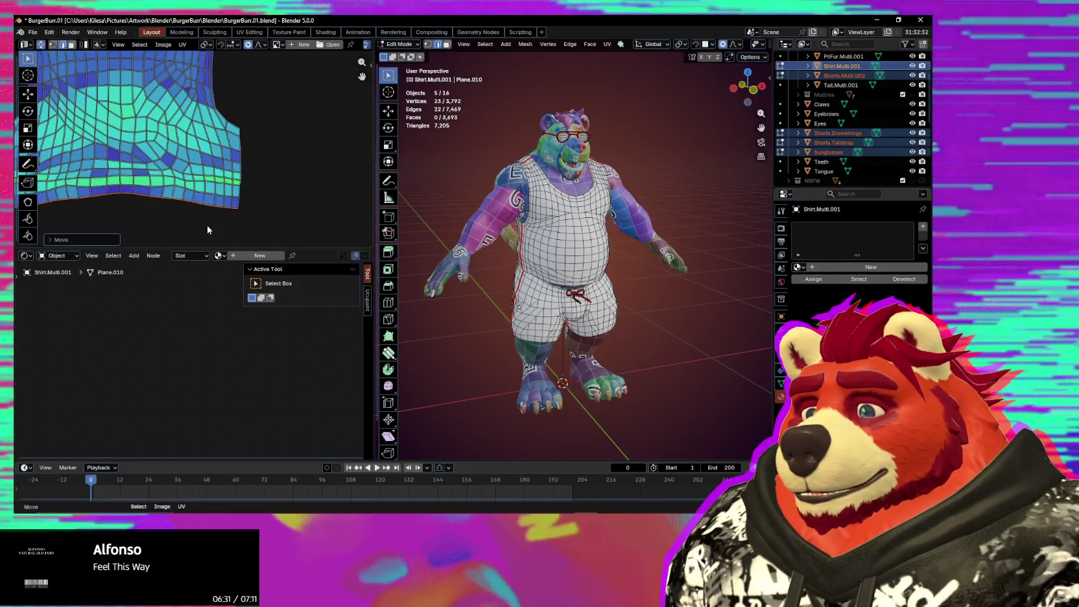
right_click(170, 199)
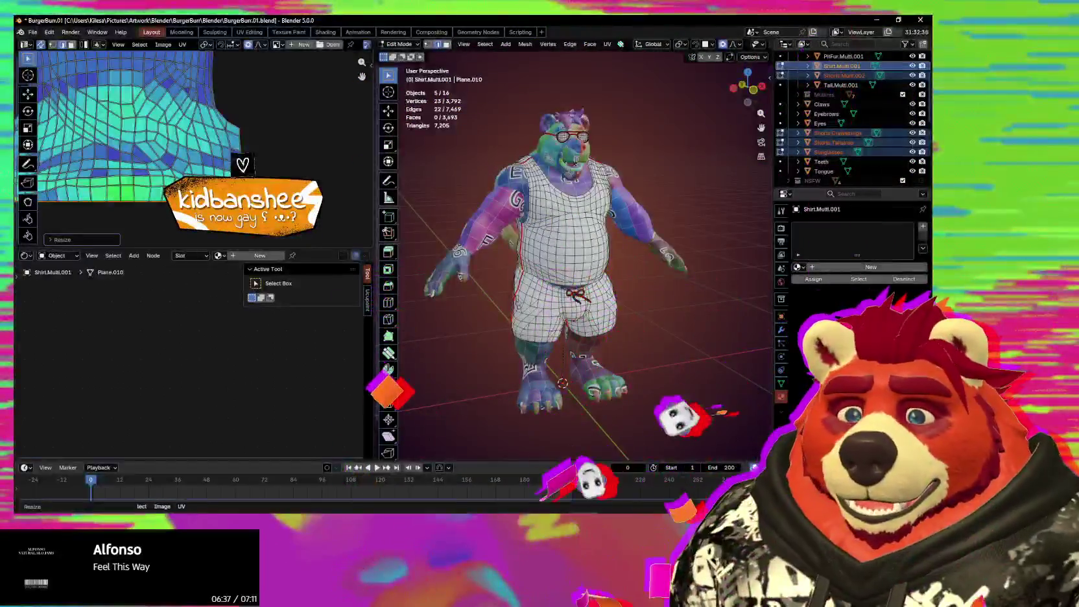
key("s")
key("Return")
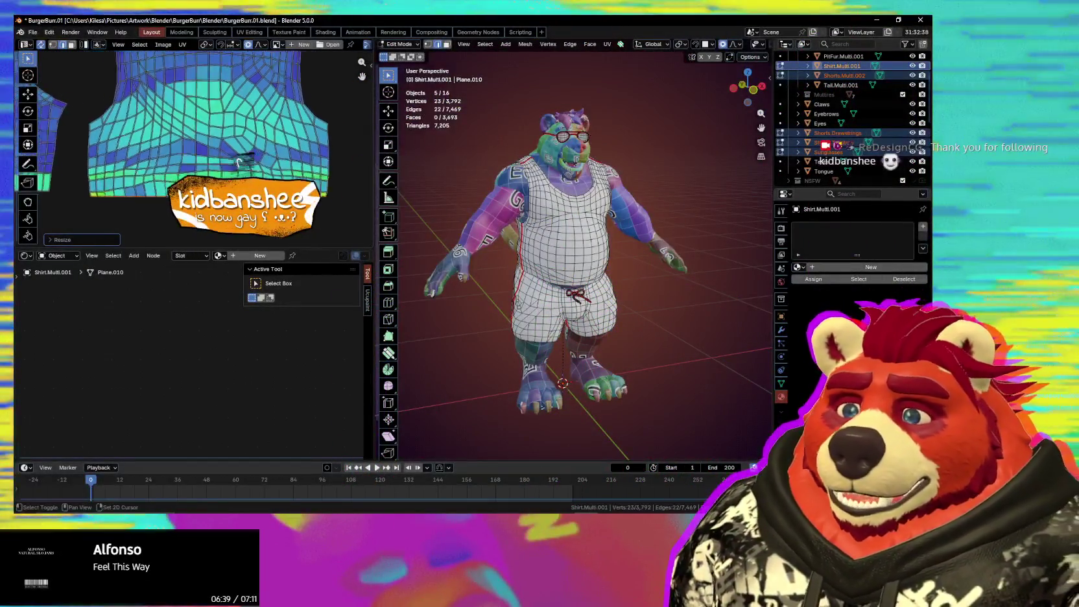
Step: Undo the last edit and pin the selected hem UV vertices
key("ctrl+z")
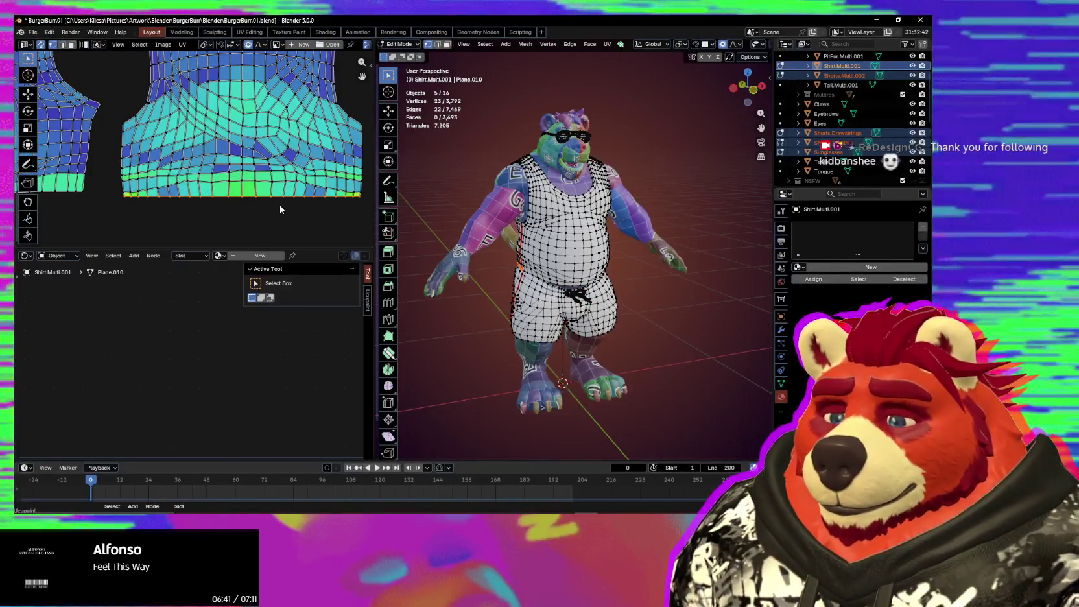
key("p")
key("s")
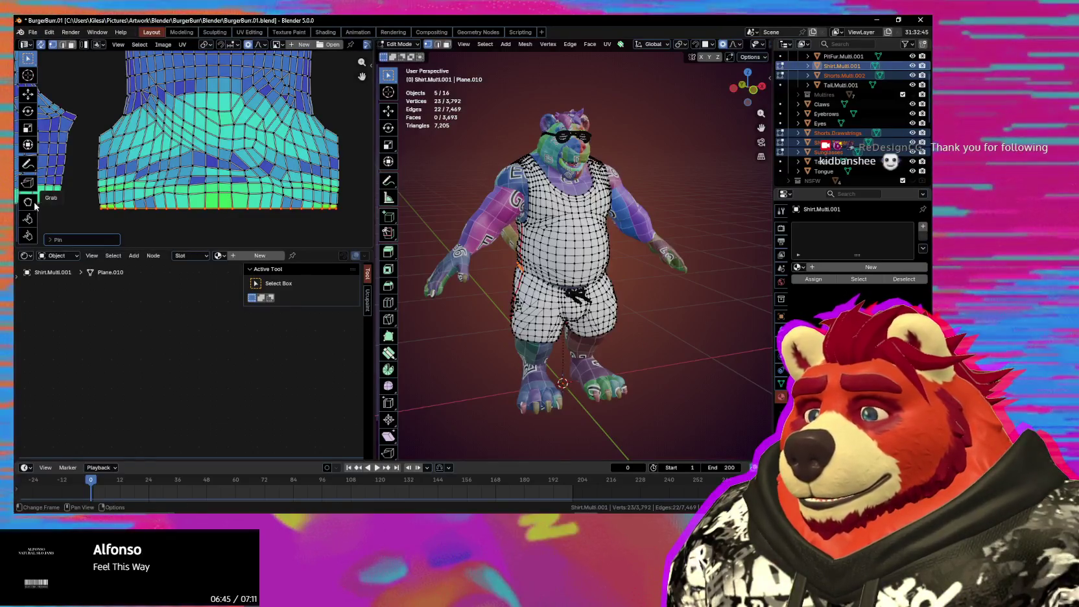
Step: Relax the stretched shirt faces with the Relax brush, enlarging its radius for wider strokes
mouse_move(214, 185)
left_mouse_down()
mouse_move(228, 203)
mouse_move(144, 201)
left_mouse_up()
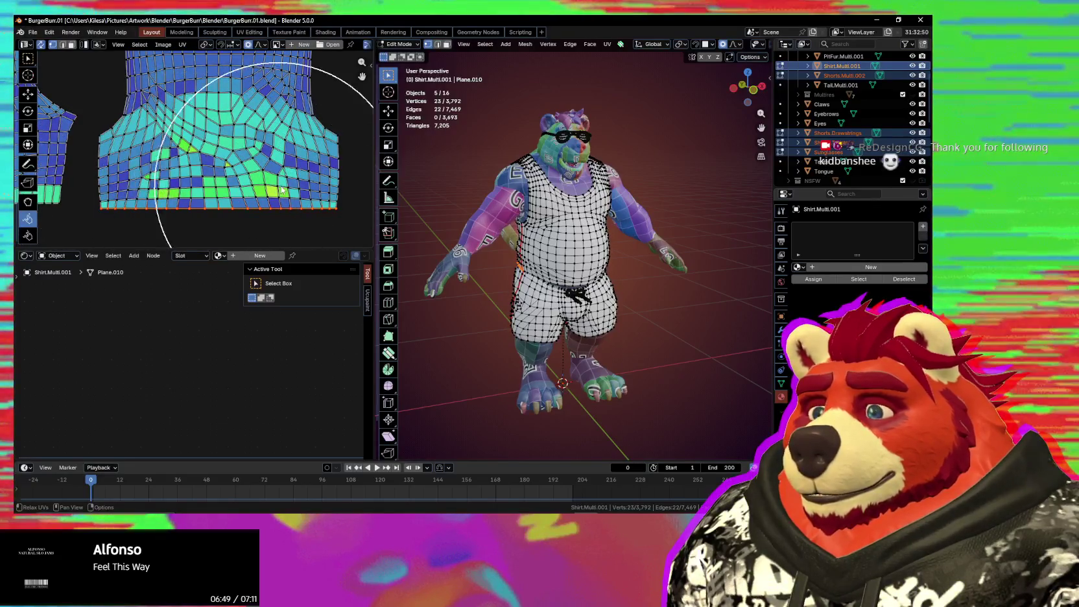
left_click(313, 206)
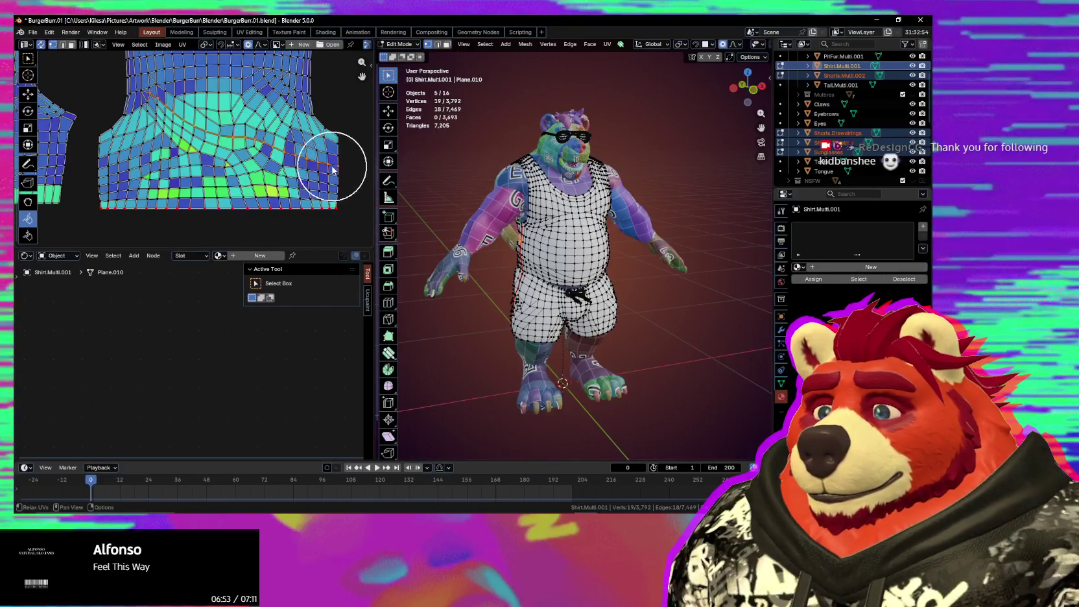
left_click_drag(144, 173, 101, 182)
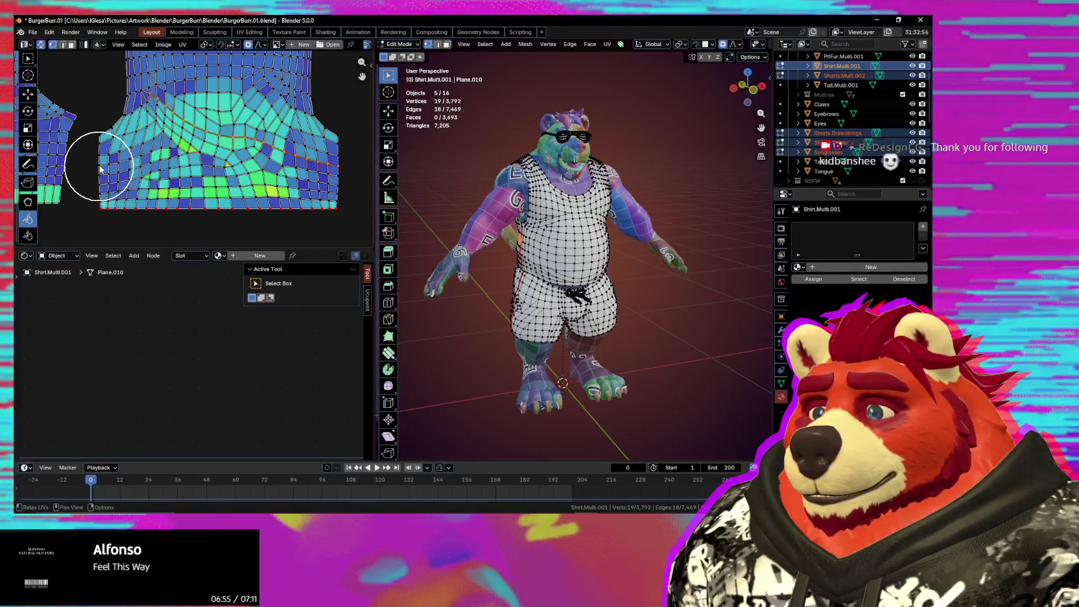
key("f")
left_click(229, 180)
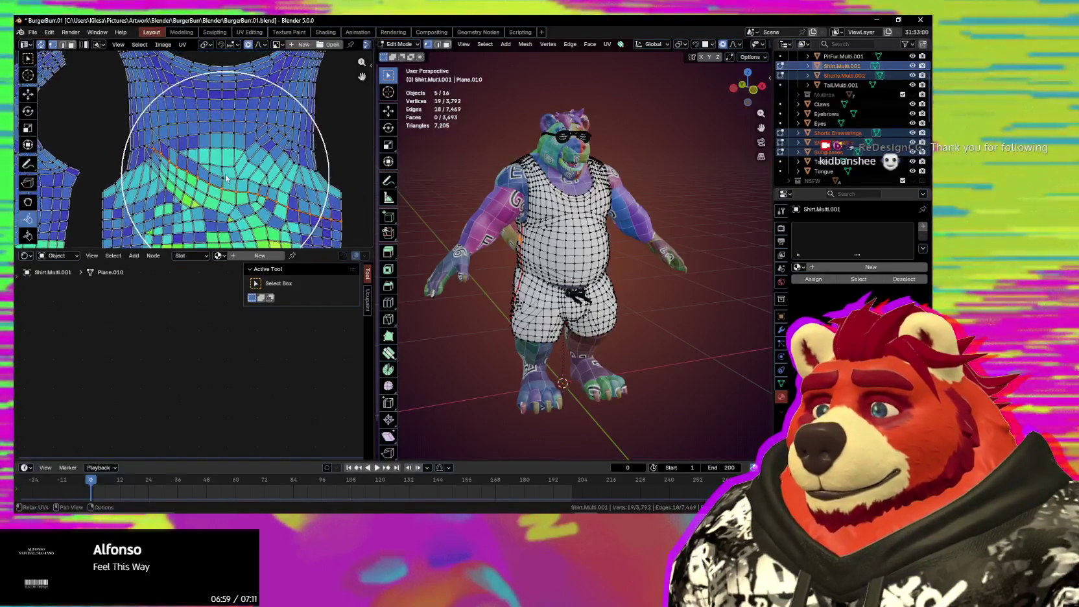
scroll(233, 185, "down", 2)
scroll(236, 189, "down", 1)
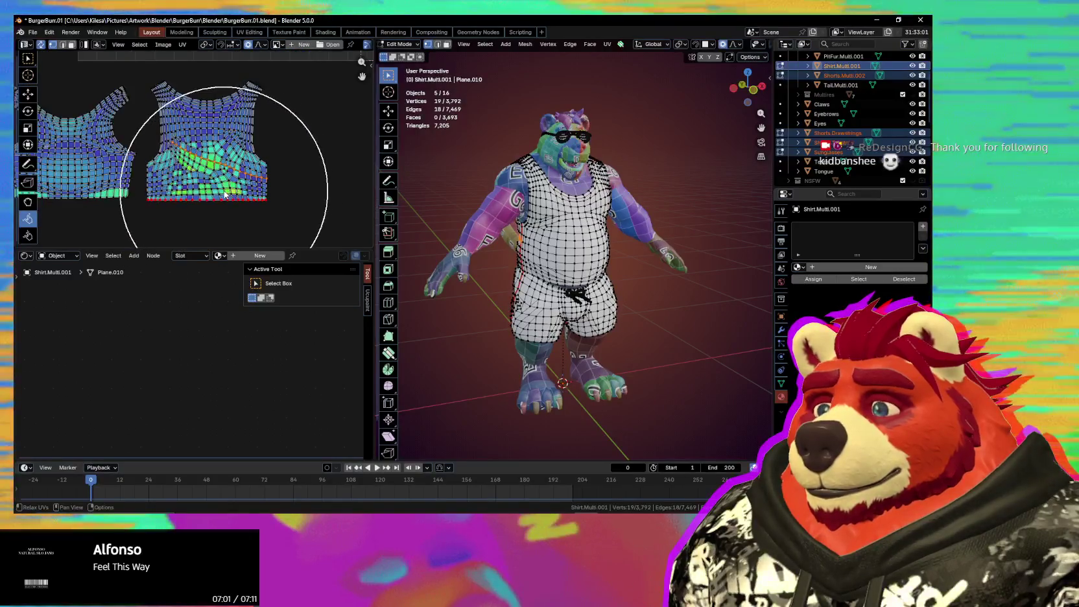
middle_click_drag(230, 188, 286, 183)
scroll(172, 200, "up", 3)
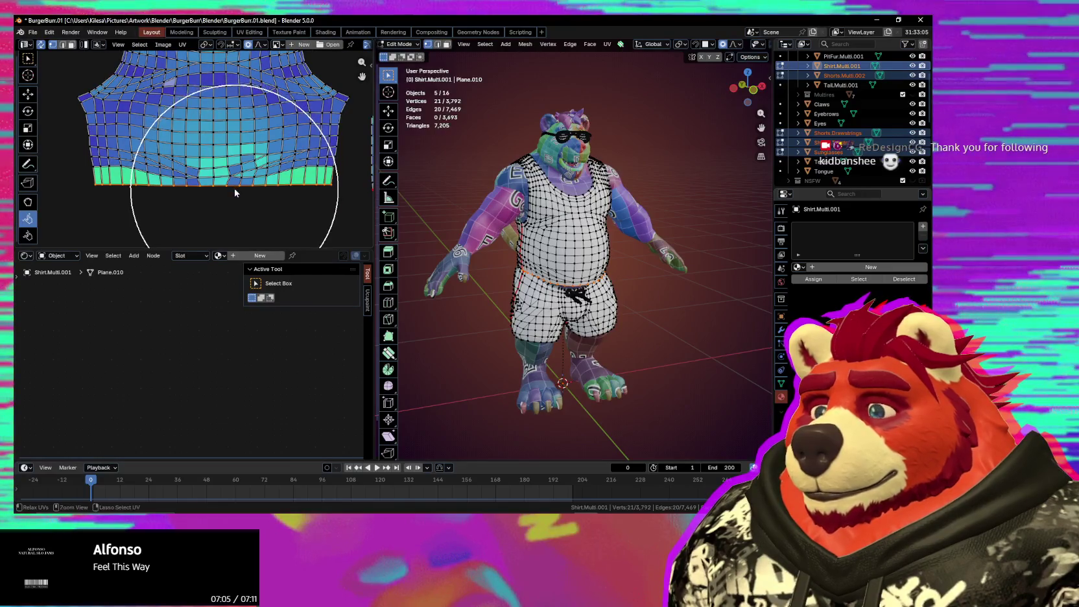
Step: Box-select the bottom-edge UVs and pin them in place
key("w")
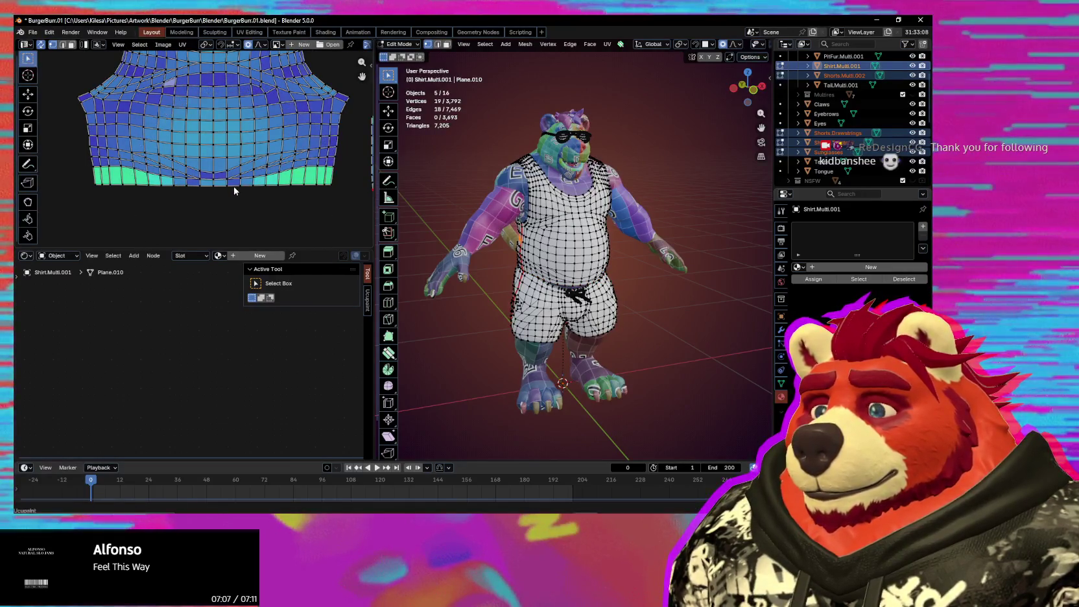
key("p")
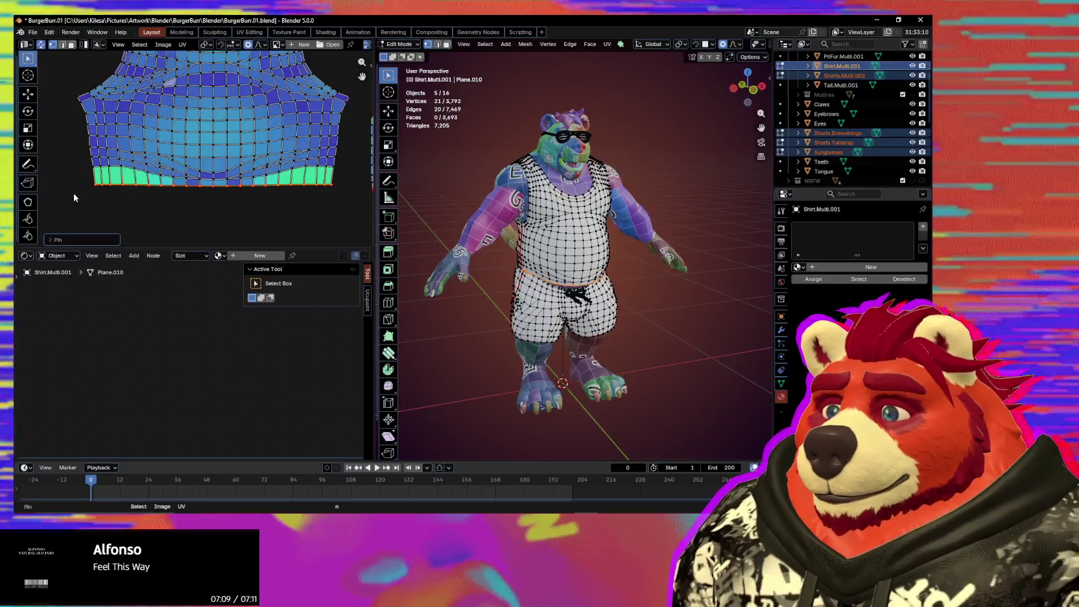
left_click(28, 201)
Step: Undo a Grab stroke on the shirt's green bottom band and switch to Pinch UVs
mouse_move(175, 185)
left_mouse_down()
mouse_move(293, 177)
mouse_move(146, 179)
left_mouse_up()
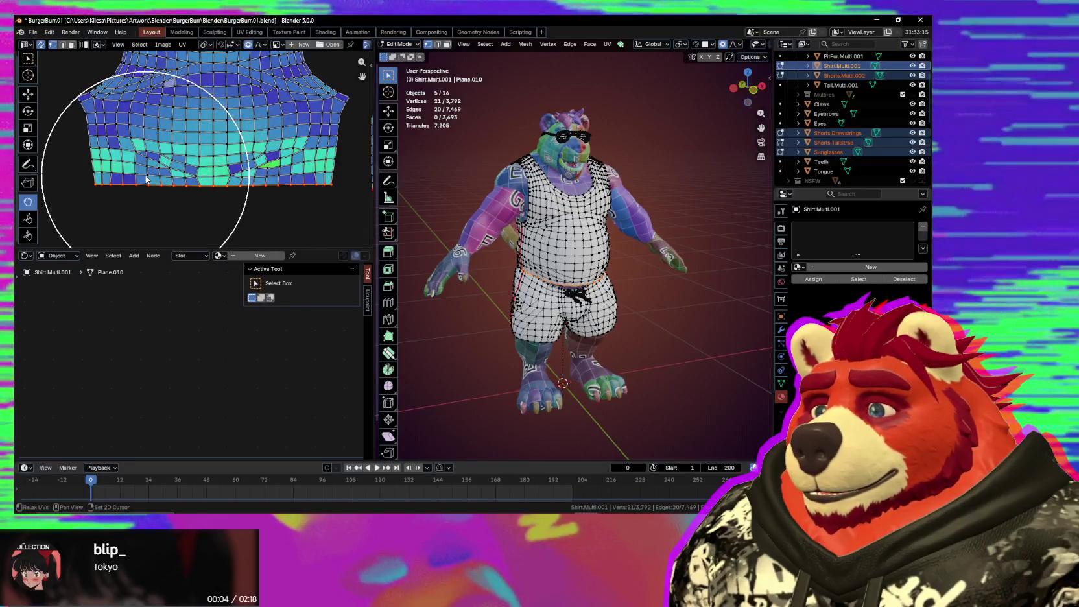
key("ctrl+z")
key("ctrl+z")
key("ctrl+z")
key("ctrl+z")
key("ctrl+z")
key("ctrl+z")
key("ctrl+z")
key("ctrl+z")
key("ctrl+z")
key("ctrl+z")
key("ctrl+z")
key("ctrl+z")
left_click(28, 236)
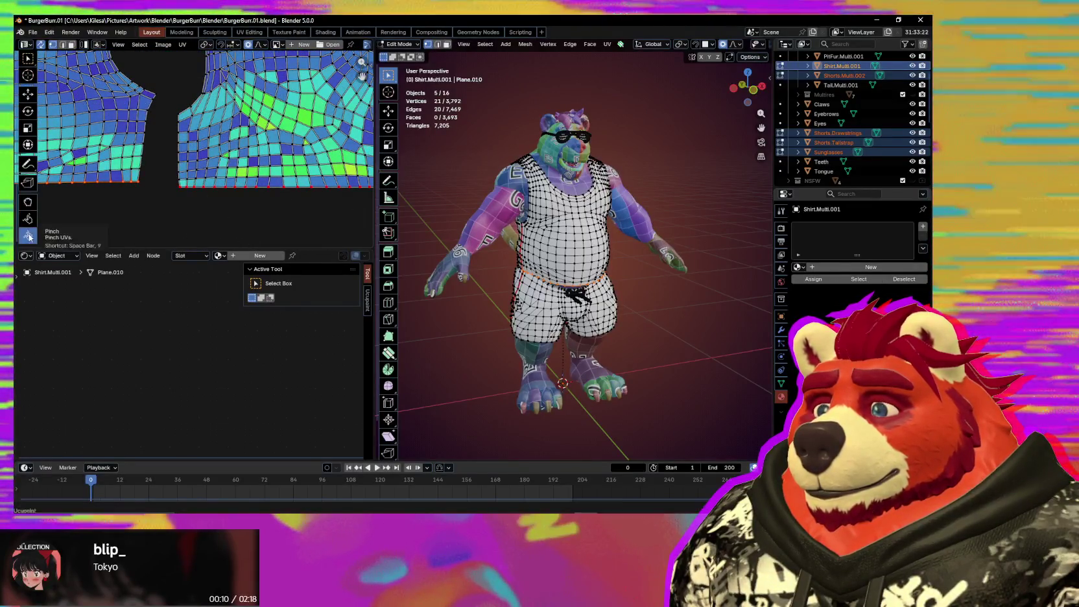
Step: Pinch the stretched faces in the shirt island's middle together
scroll(197, 152, "up", 2)
scroll(198, 151, "up", 1)
scroll(198, 152, "up", 2)
scroll(208, 165, "up", 2)
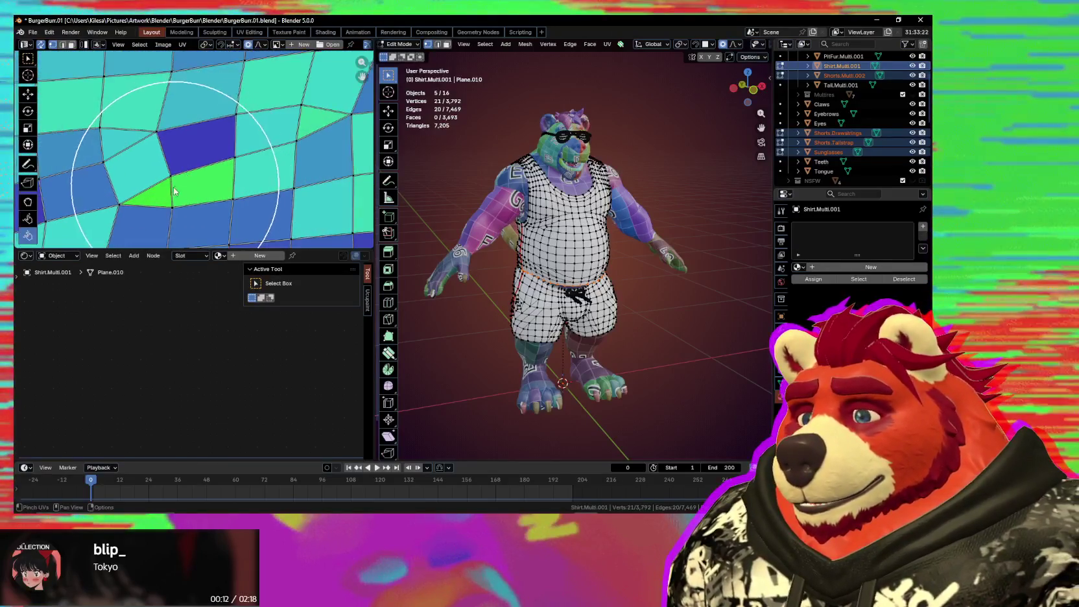
scroll(217, 179, "up", 1)
scroll(227, 193, "up", 1)
scroll(267, 185, "down", 1)
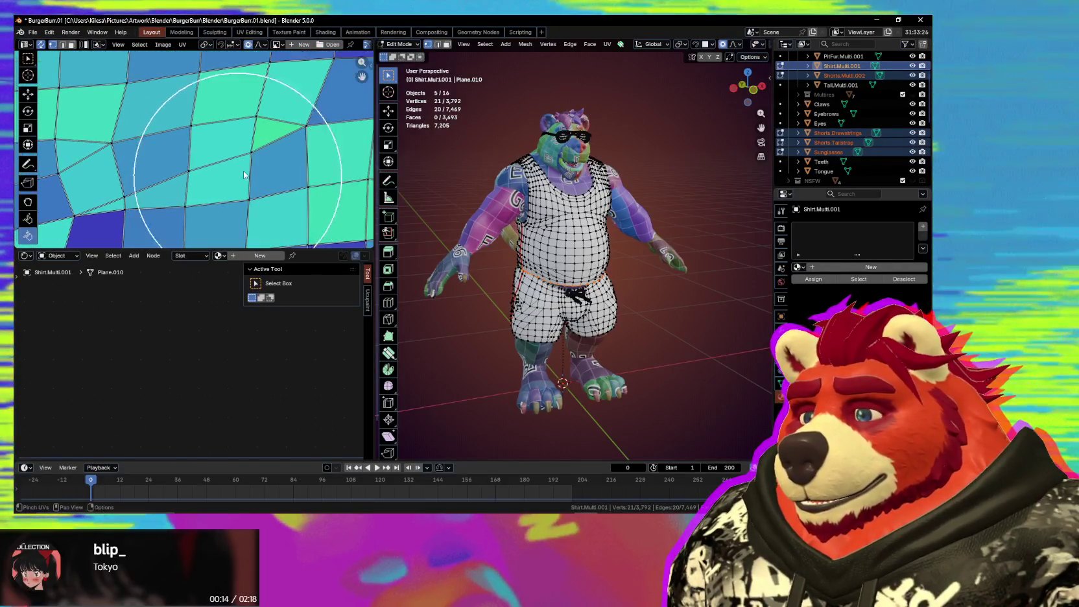
left_click_drag(253, 122, 274, 143)
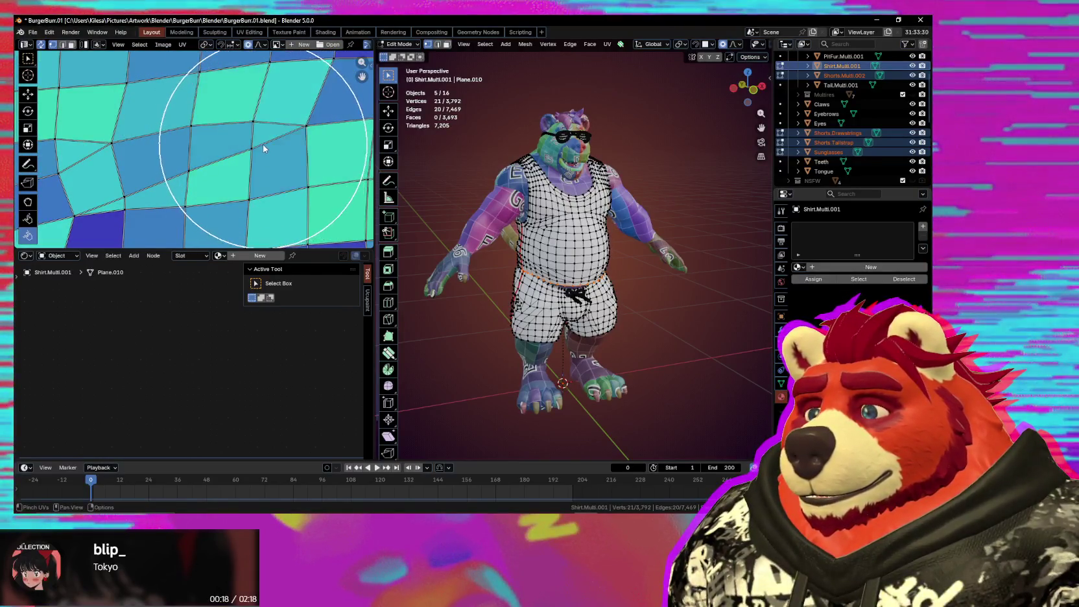
scroll(223, 137, "down", 2)
scroll(156, 155, "down", 2)
scroll(243, 155, "up", 2)
scroll(243, 155, "up", 2)
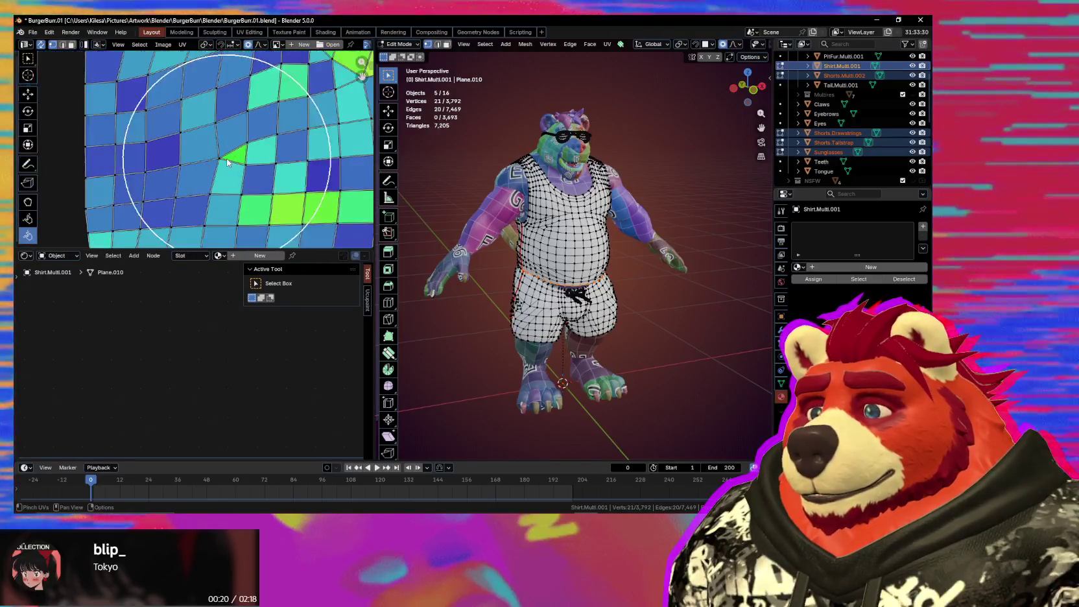
scroll(248, 156, "up", 2)
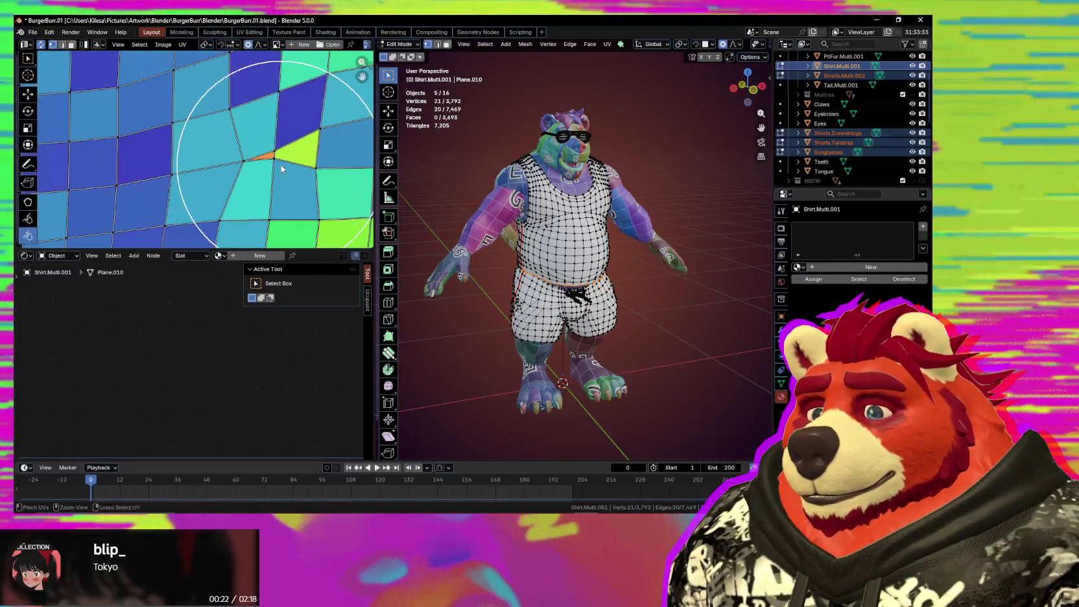
Step: Pinch the green and yellow stretched faces into a more even grid
scroll(268, 160, "up", 1)
middle_click_drag(309, 177, 198, 148, "shift")
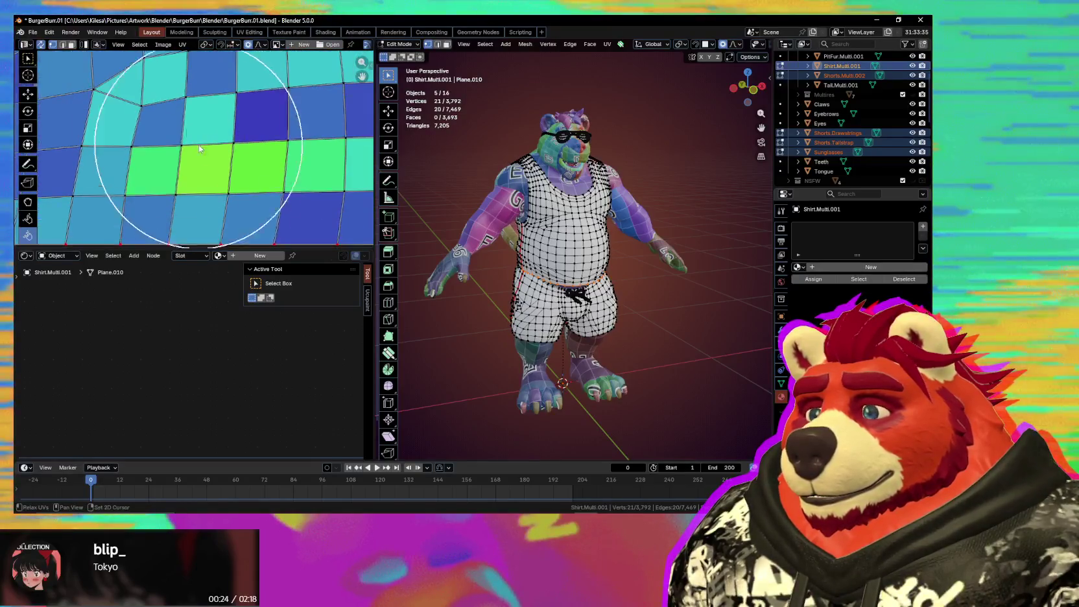
mouse_move(199, 165)
left_mouse_down()
mouse_move(232, 170)
mouse_move(221, 144)
mouse_move(253, 162)
left_mouse_up()
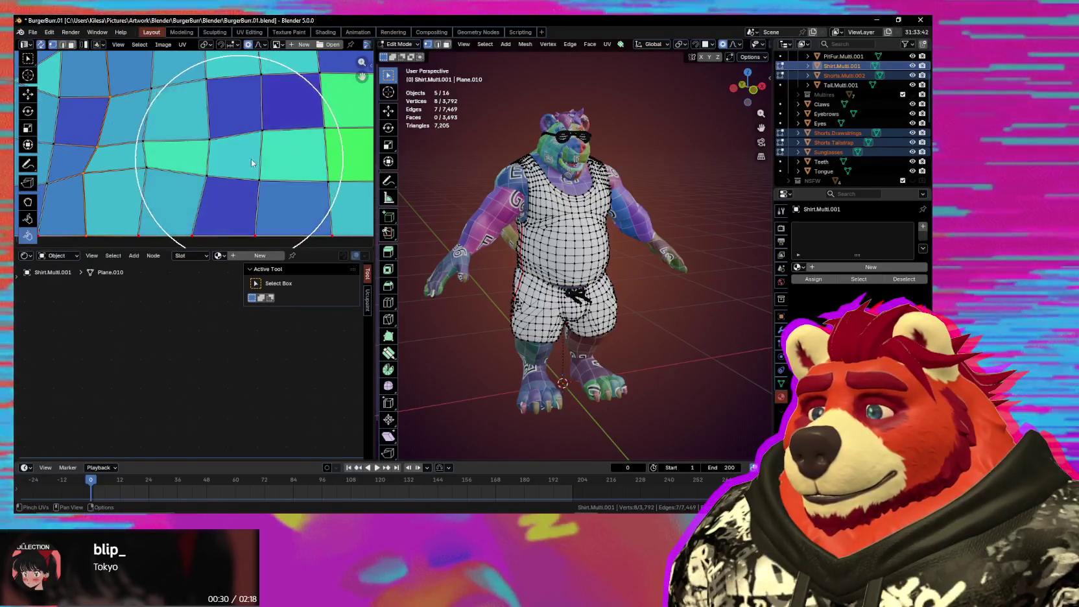
middle_click_drag(308, 163, 287, 147)
mouse_move(255, 143)
left_mouse_down()
mouse_move(239, 100)
mouse_move(247, 148)
left_mouse_up()
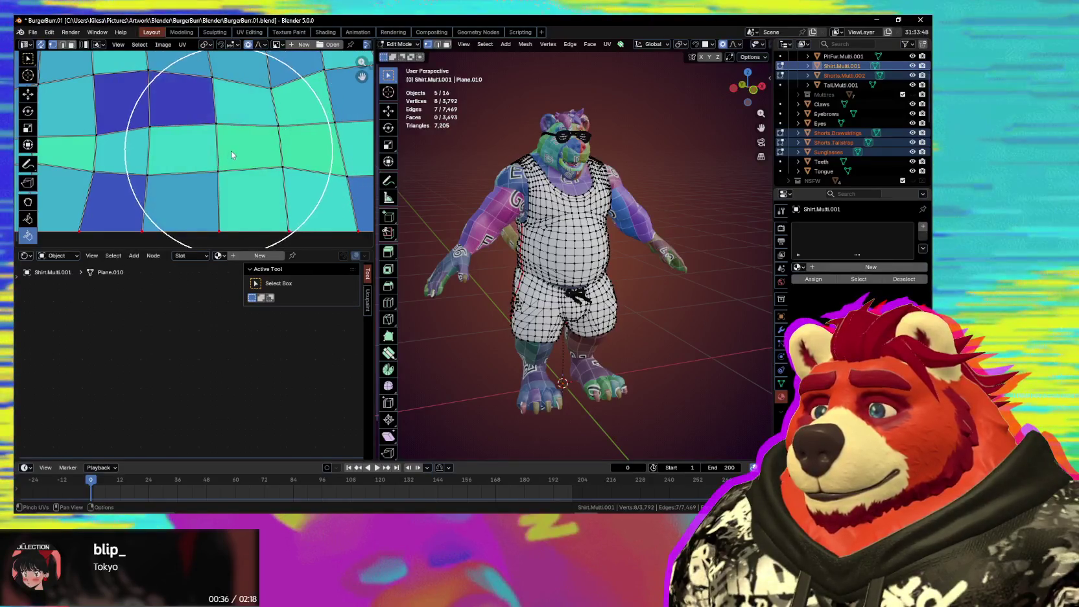
mouse_move(309, 151)
middle_mouse_down()
mouse_move(295, 137)
mouse_move(270, 141)
middle_mouse_up()
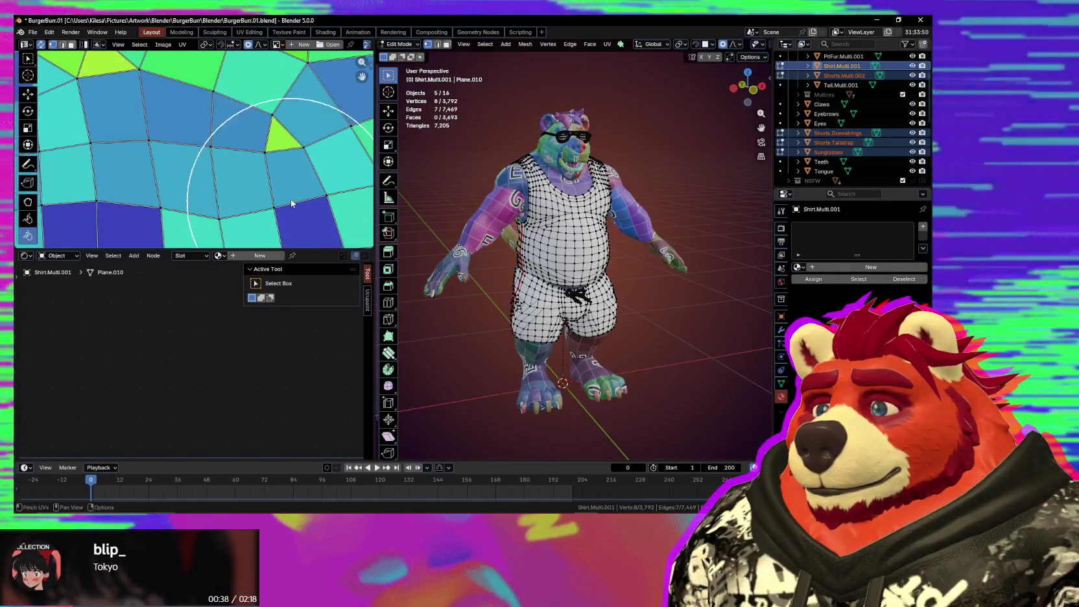
left_click_drag(290, 147, 271, 135)
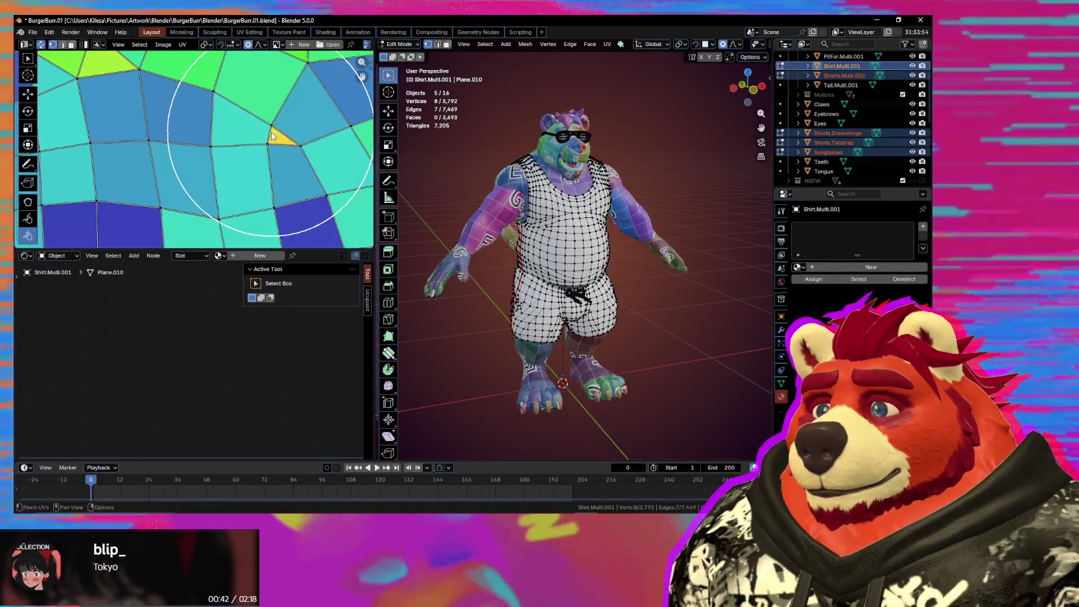
middle_click_drag(275, 140, 183, 141)
left_click_drag(182, 142, 180, 139, "ctrl")
mouse_move(144, 125)
middle_mouse_down()
mouse_move(159, 115)
mouse_move(226, 156)
middle_mouse_up()
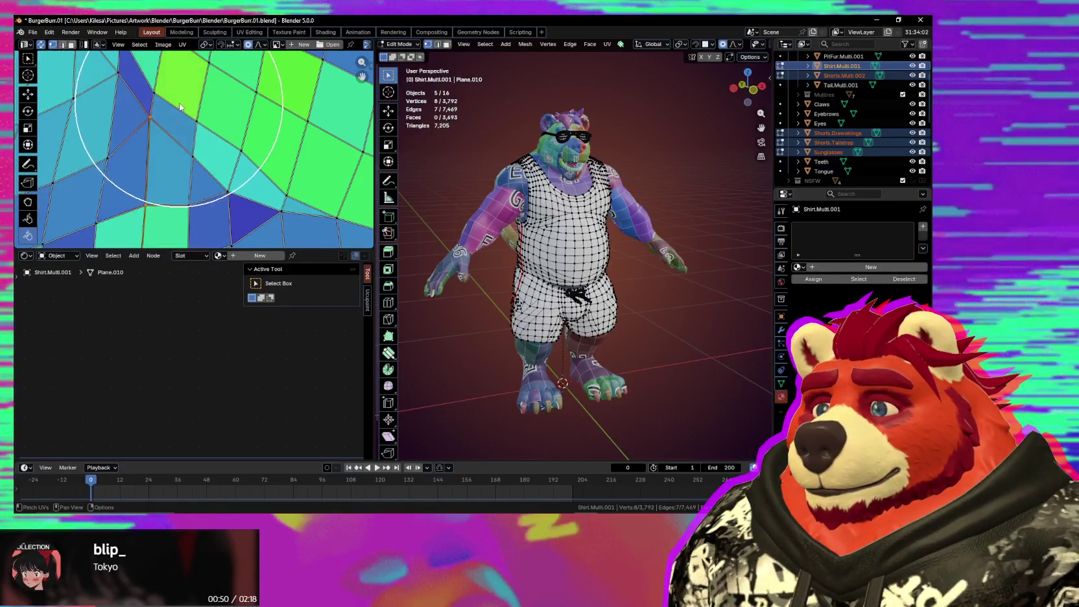
left_click_drag(231, 181, 231, 136)
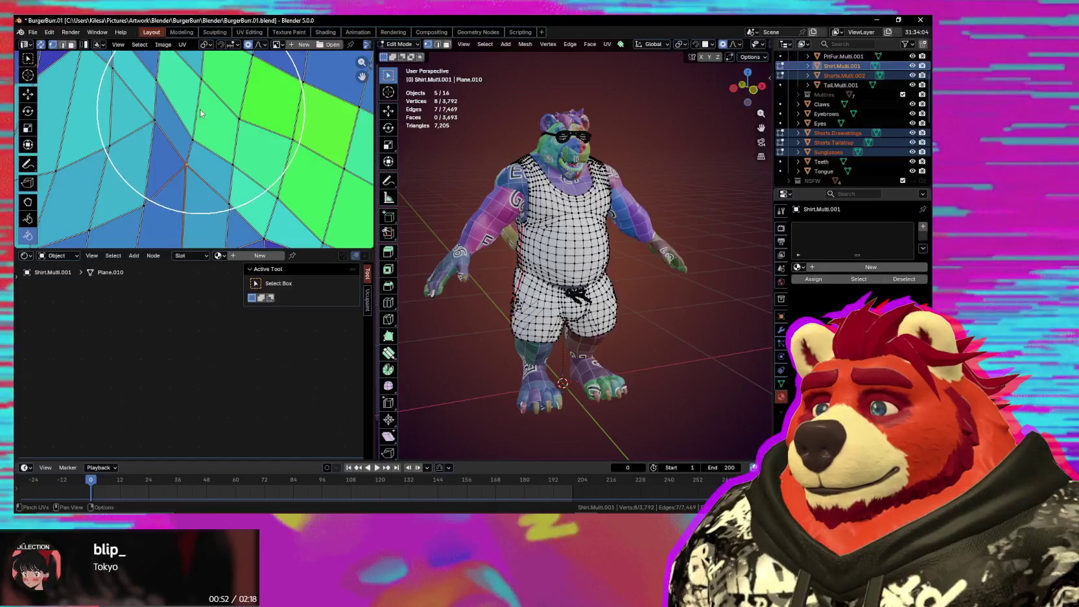
Step: Shrink the brush, lower its strength, and pinch faces near the seam and upper-left
scroll(247, 121, "down", 2)
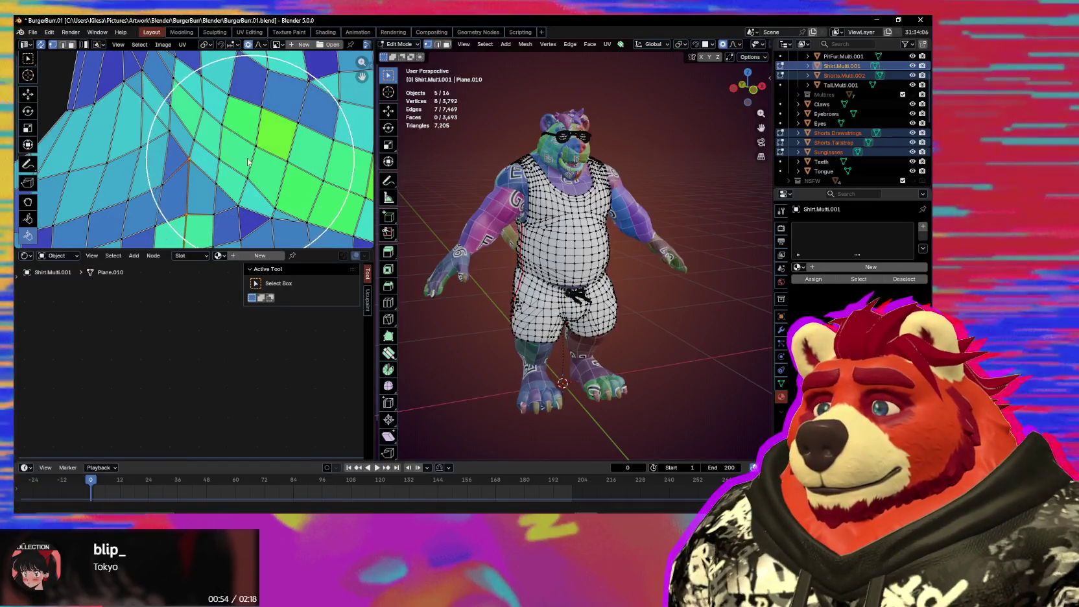
key("f")
left_click_drag(306, 179, 245, 153)
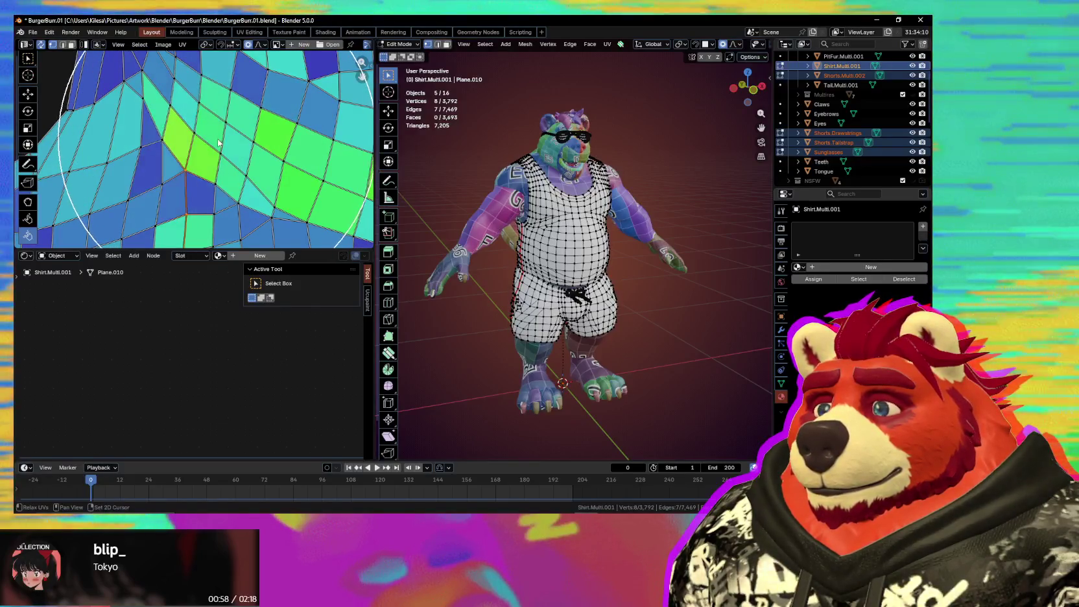
key("ctrl+z")
key("shift+f")
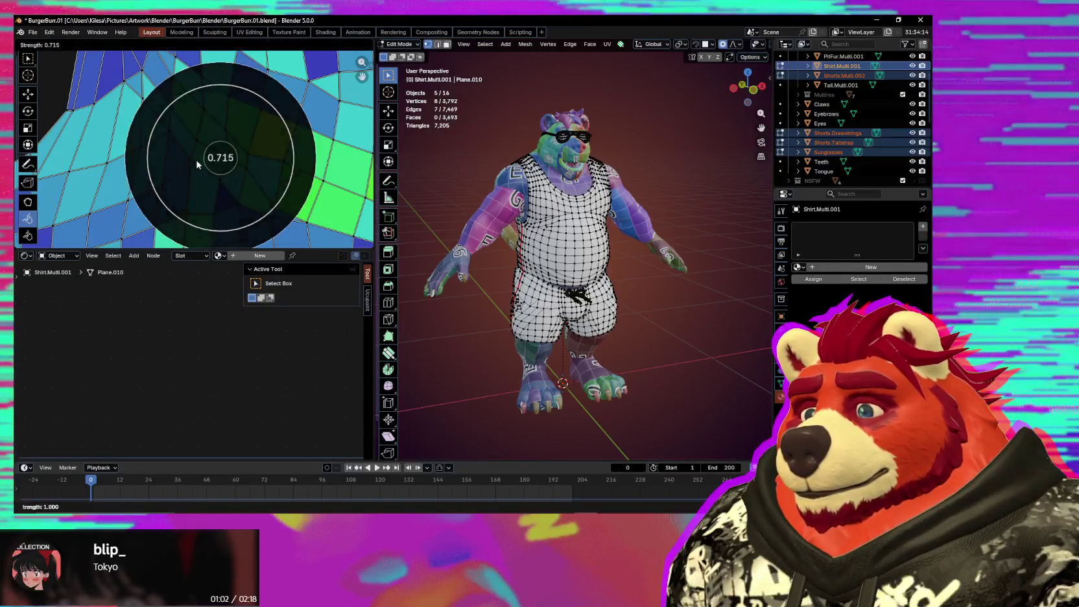
left_click(221, 161)
left_click_drag(221, 161, 232, 156)
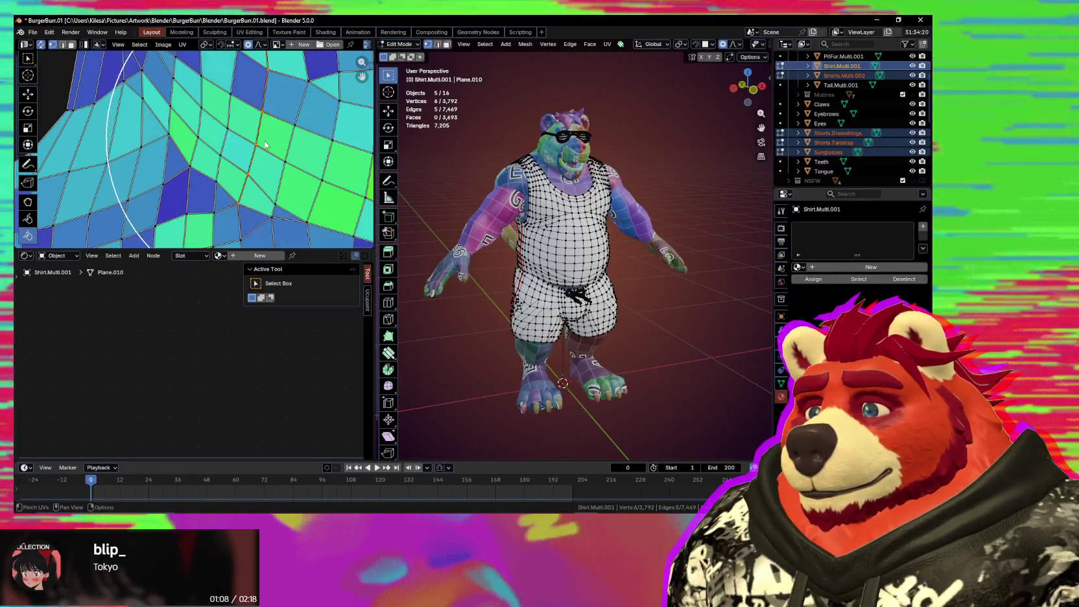
middle_click_drag(280, 147, 306, 181)
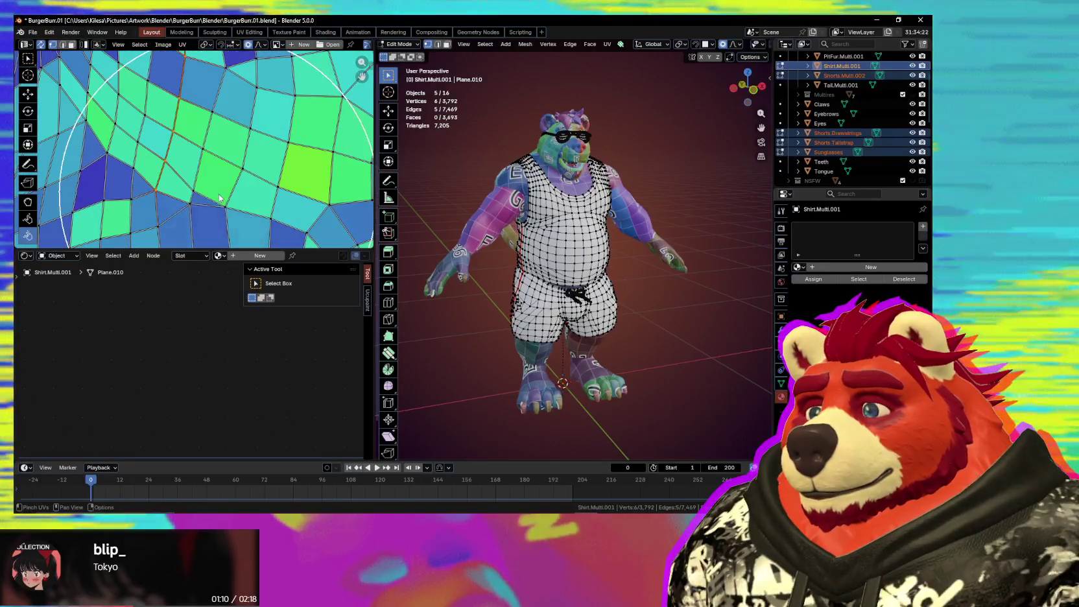
mouse_move(218, 194)
left_mouse_down()
mouse_move(138, 137)
mouse_move(154, 177)
mouse_move(118, 198)
left_mouse_up()
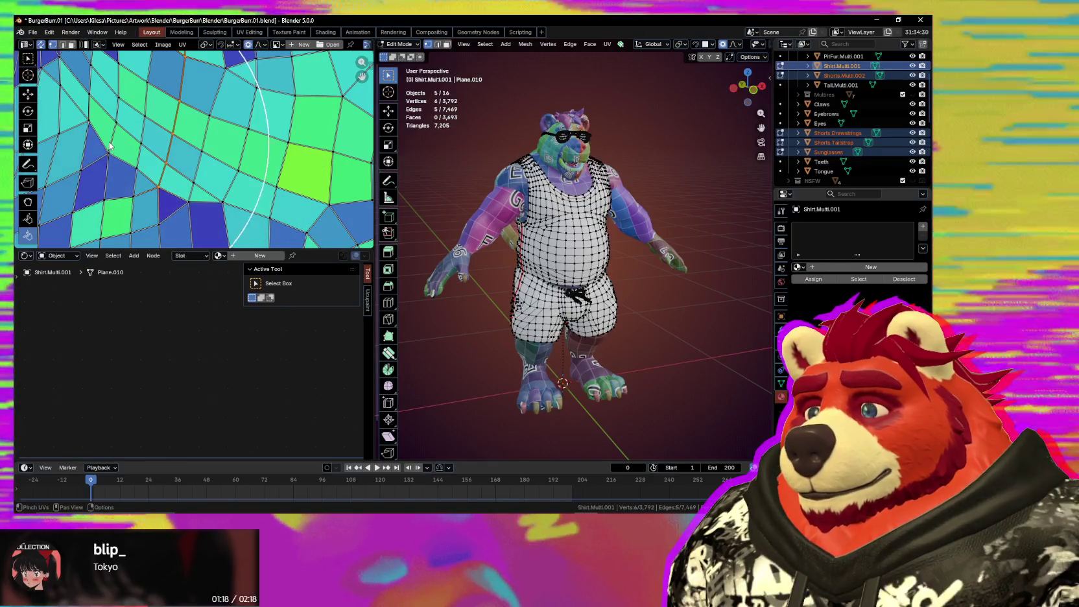
Step: Reshape the faces near the bottom boundary, then zoom out to show both shirt islands
scroll(117, 199, "down", 1)
scroll(194, 175, "down", 1)
scroll(221, 155, "down", 2)
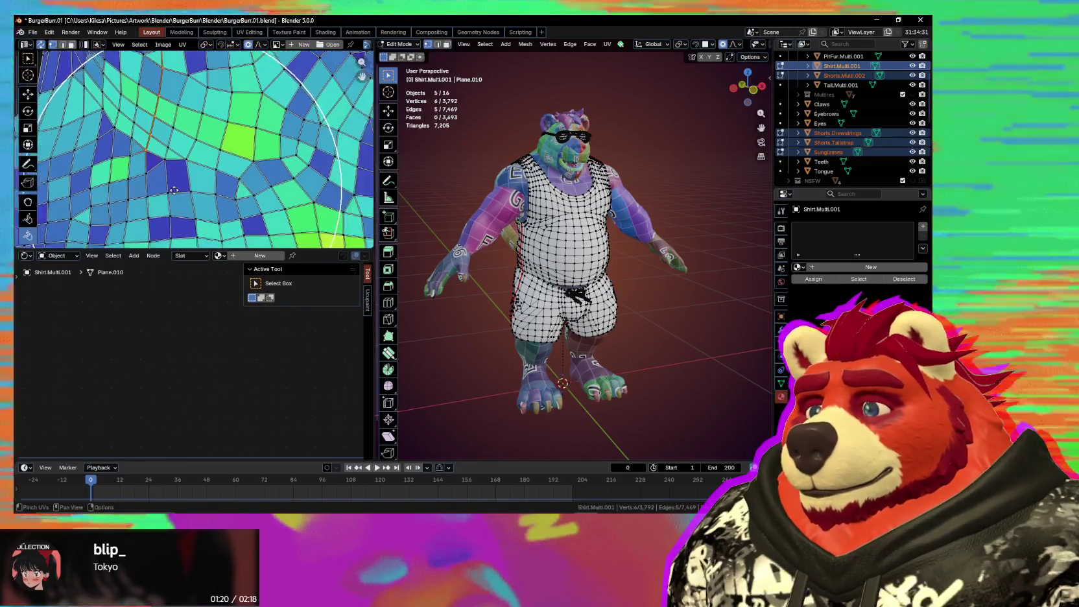
scroll(227, 145, "down", 1)
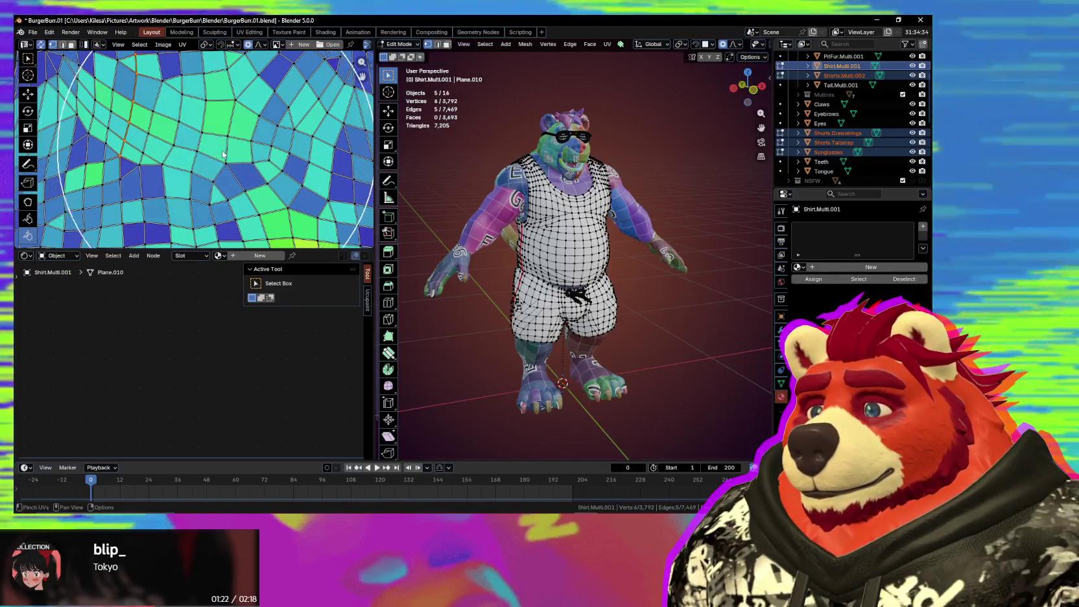
scroll(220, 181, "down", 2)
scroll(219, 209, "up", 2)
left_click_drag(219, 210, 235, 204)
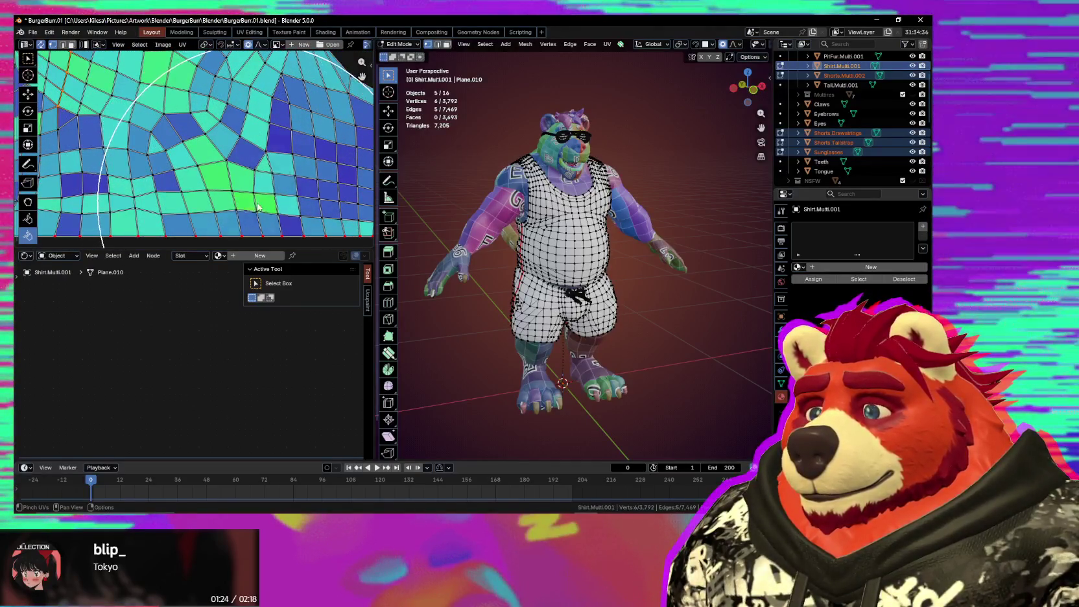
scroll(258, 207, "down", 1)
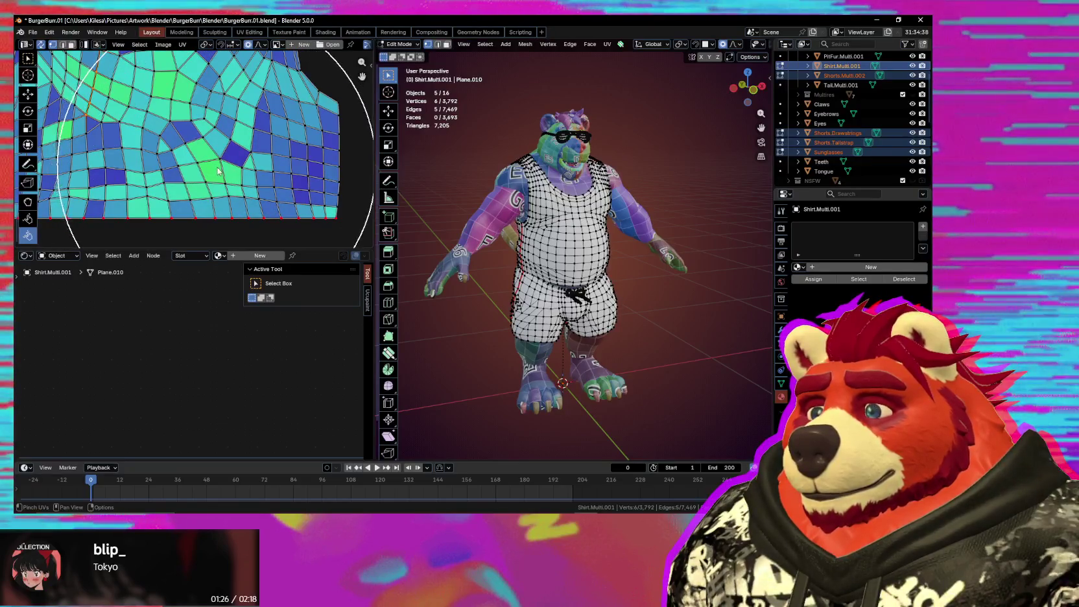
scroll(203, 164, "down", 1)
scroll(233, 178, "down", 2)
scroll(259, 188, "down", 2)
Step: Frame the shirt islands and switch to island selection mode
scroll(270, 193, "down", 2)
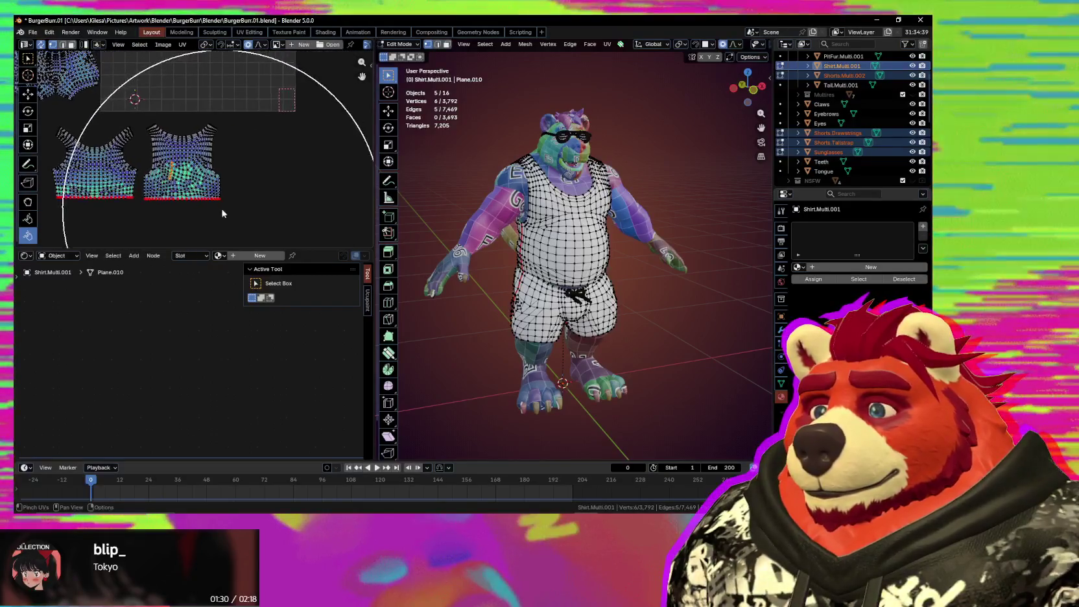
scroll(313, 207, "down", 2)
scroll(314, 210, "up", 2)
scroll(298, 201, "up", 2)
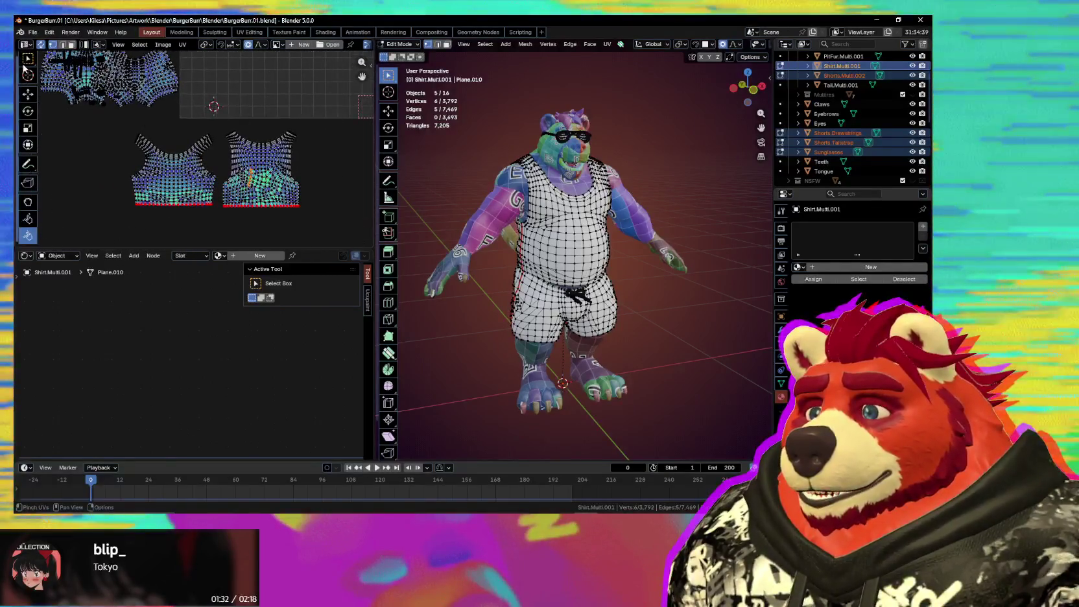
scroll(276, 183, "up", 1)
middle_click_drag(275, 184, 237, 184)
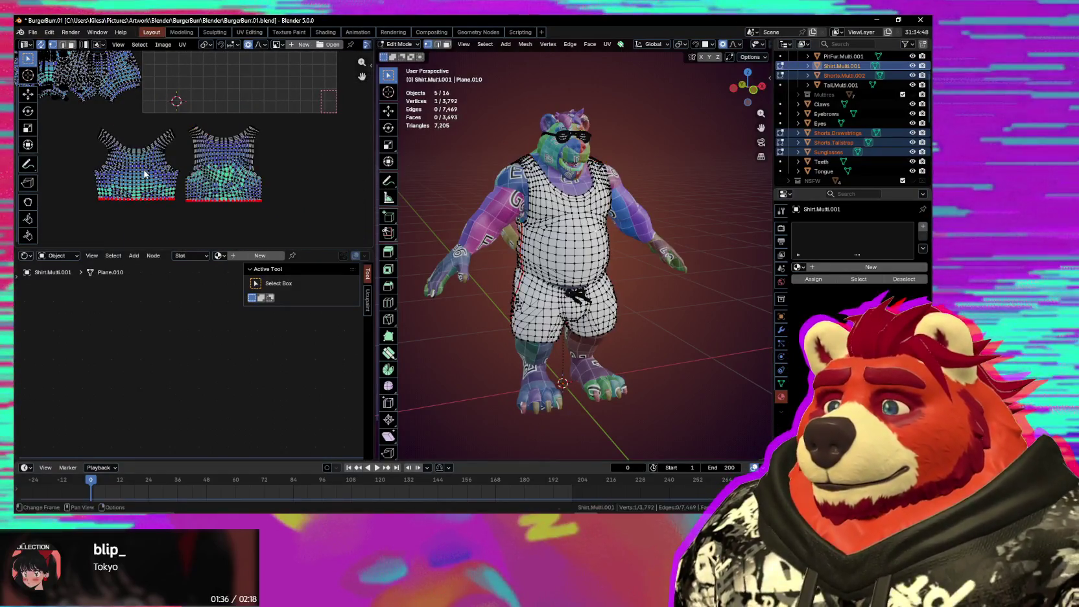
key("l")
left_click(84, 44)
scroll(260, 182, "down", 2)
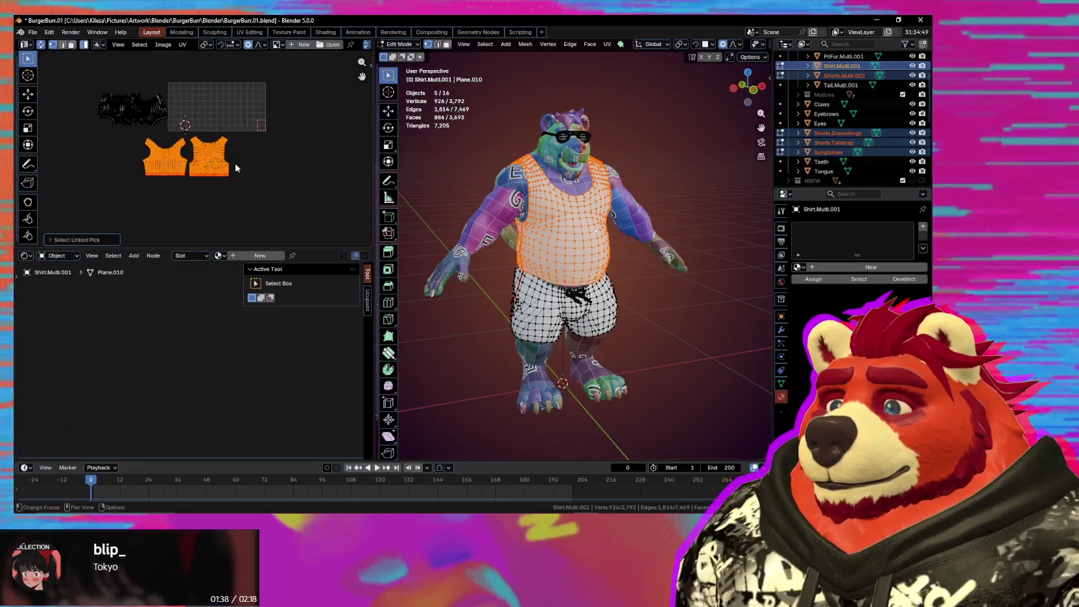
scroll(301, 211, "up", 2)
Step: Scale all UV islands to about 0.81, then select and move the front shirt island
key("a")
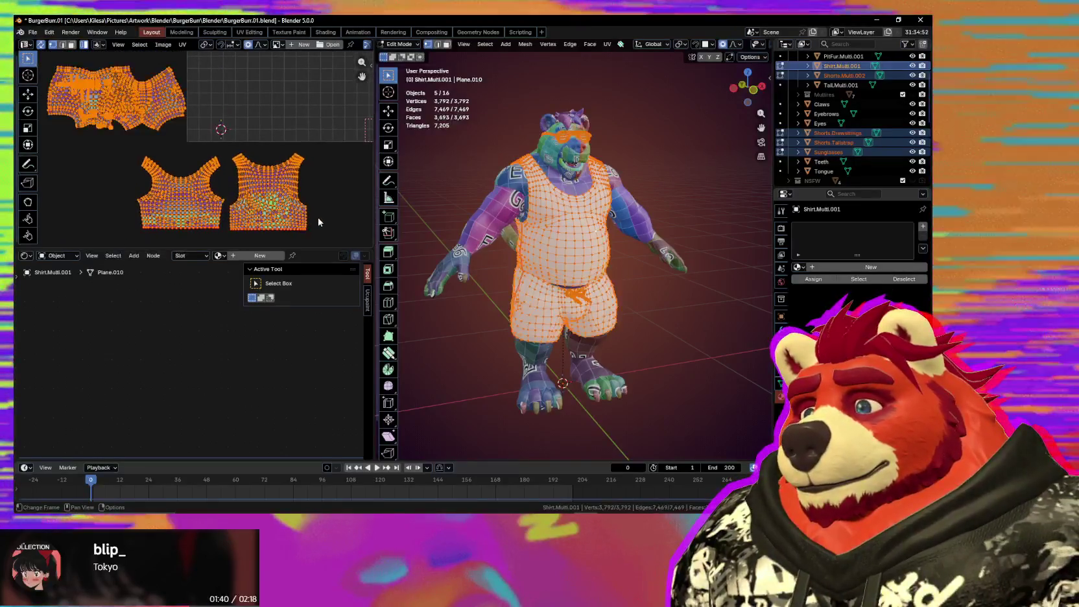
key("s")
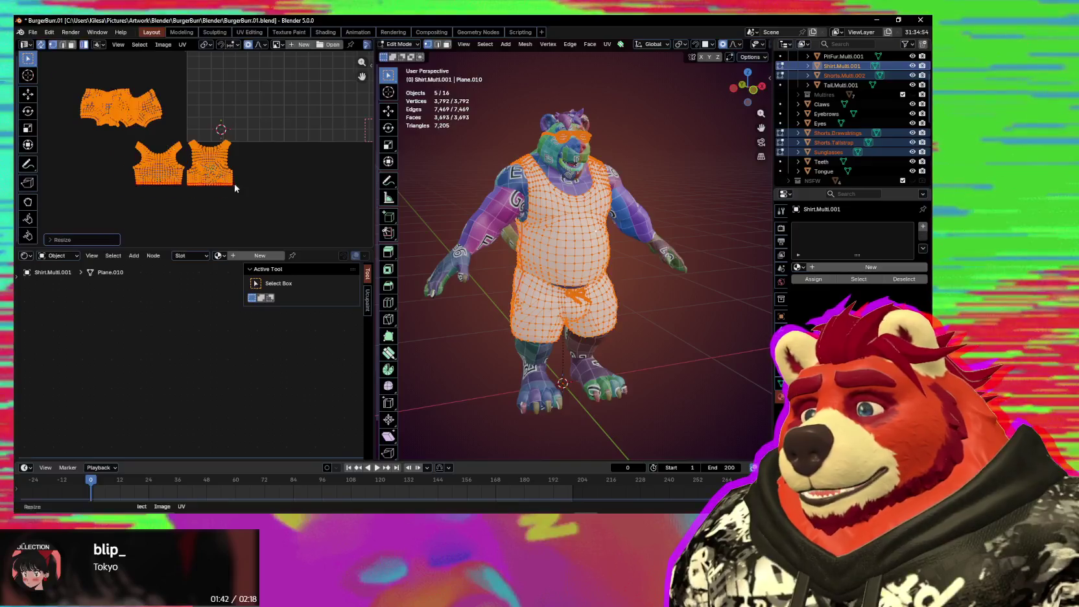
left_click(239, 207)
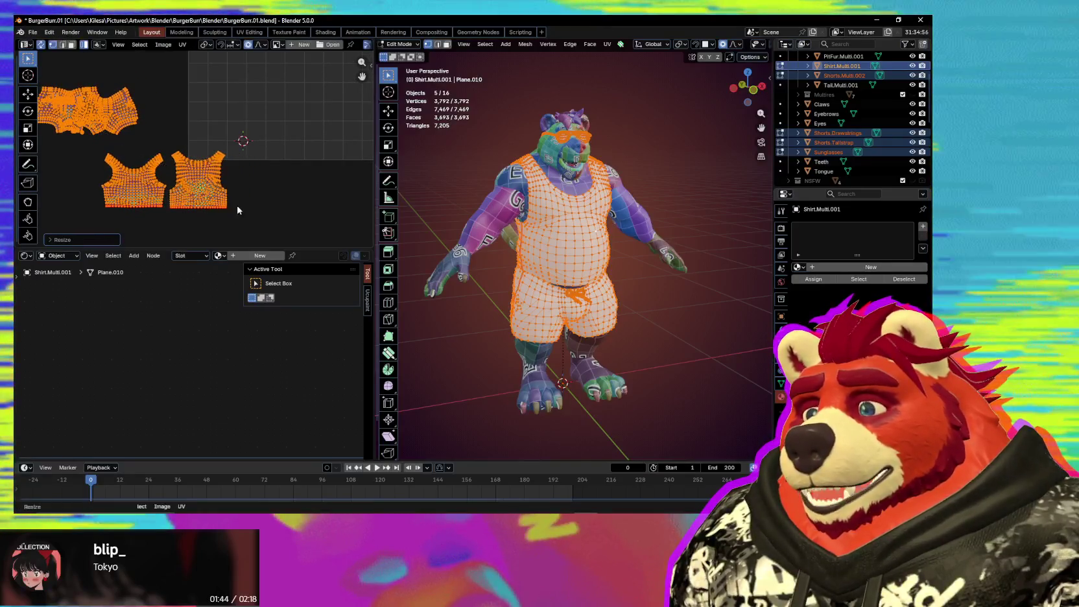
key("l")
key("g")
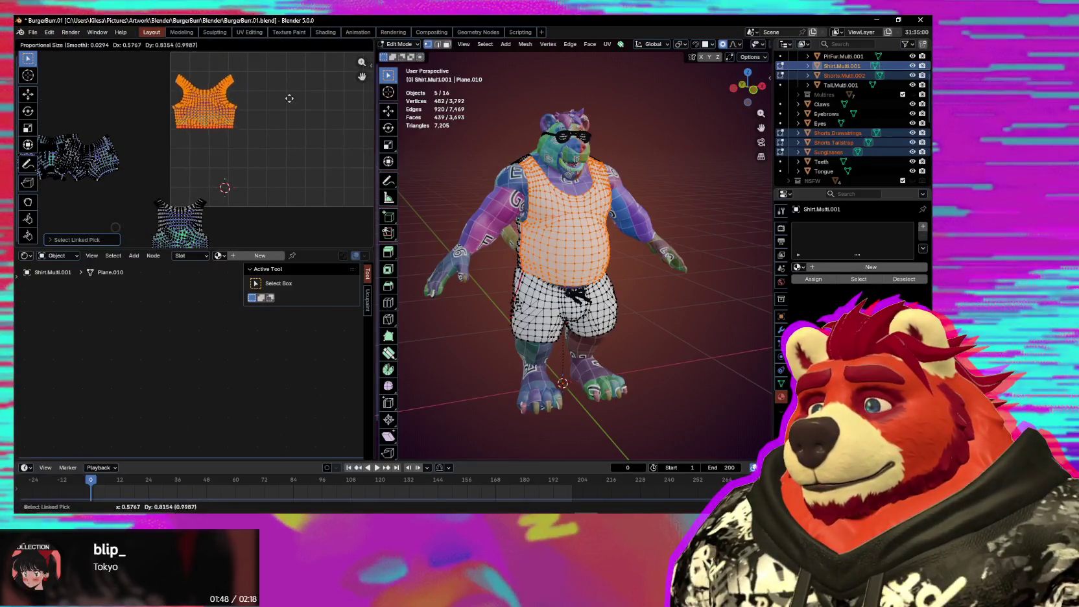
Step: Drop the front shirt island in place and move the back shirt island beside it
left_click(288, 167)
left_click(179, 220)
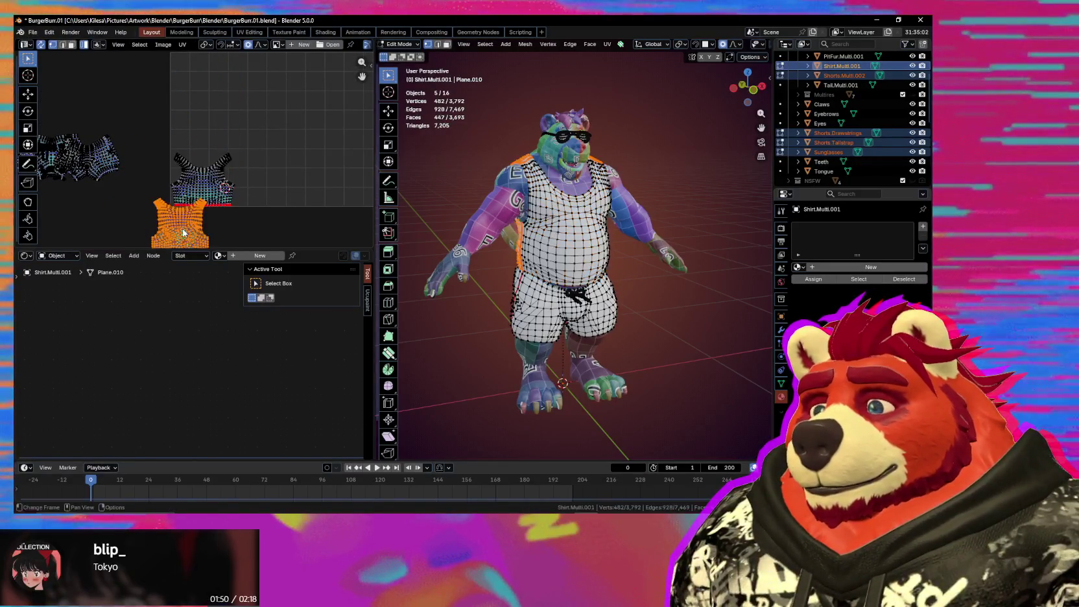
key("g")
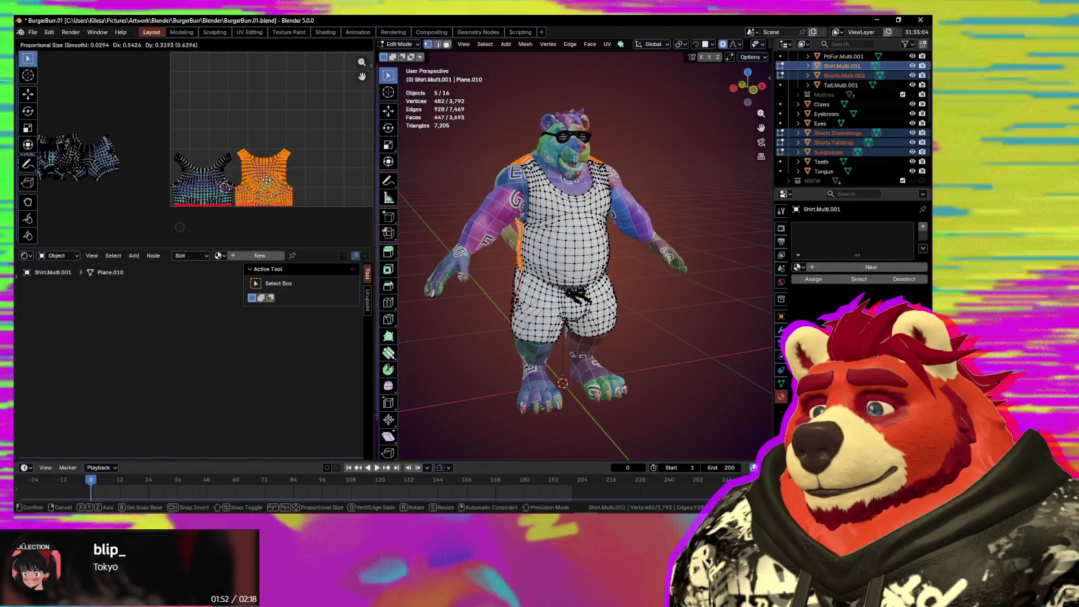
left_click(228, 197)
scroll(230, 195, "up", 2)
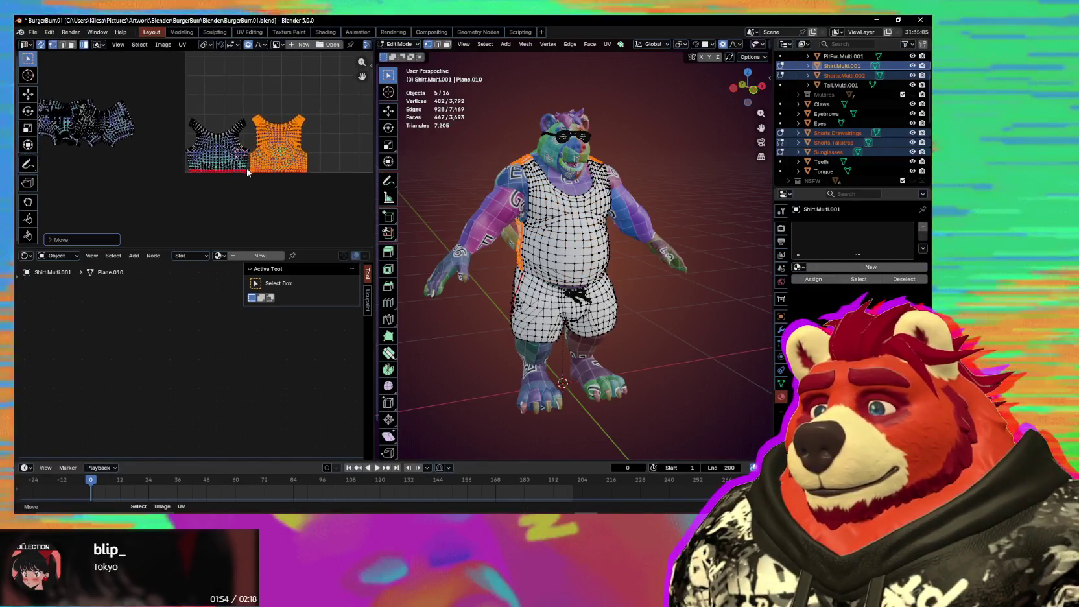
scroll(234, 188, "up", 2)
scroll(236, 181, "up", 2)
Step: Reposition the front shirt island along the bottom of the UV square, then select a shorts island
left_click(243, 179)
key("g")
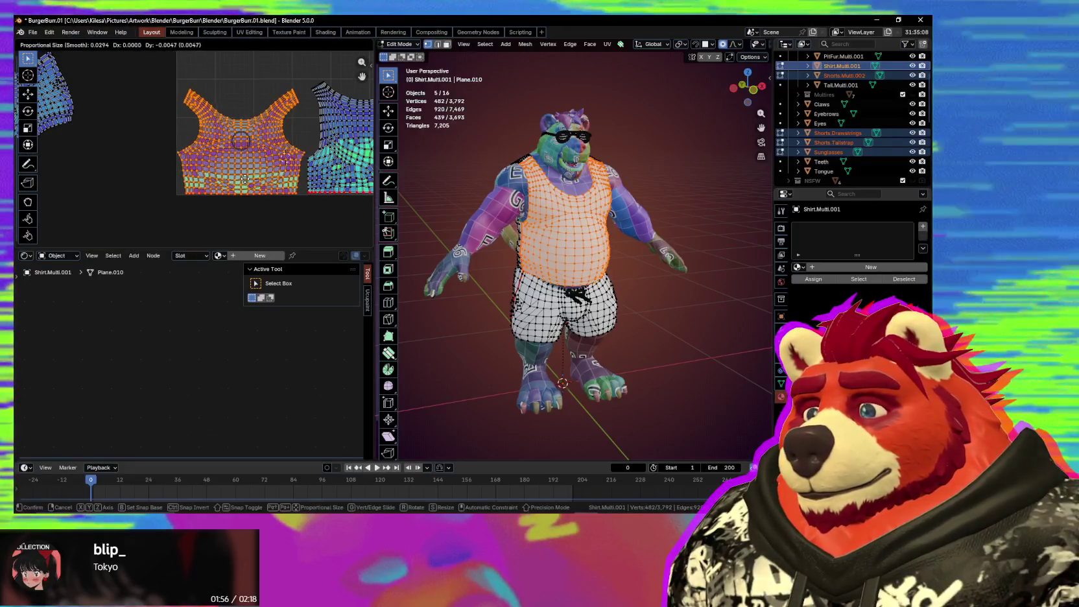
left_click(229, 148)
scroll(229, 148, "up", 3)
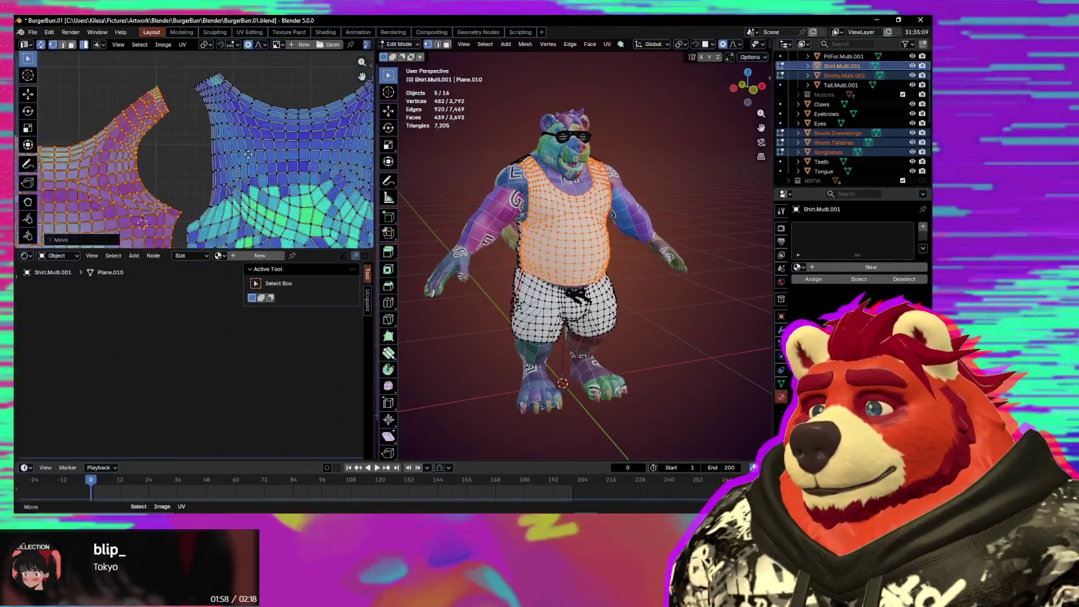
scroll(229, 188, "up", 2)
scroll(299, 180, "down", 1)
scroll(300, 177, "down", 1)
scroll(301, 173, "down", 1)
scroll(304, 167, "down", 1)
scroll(272, 170, "up", 2, "ctrl")
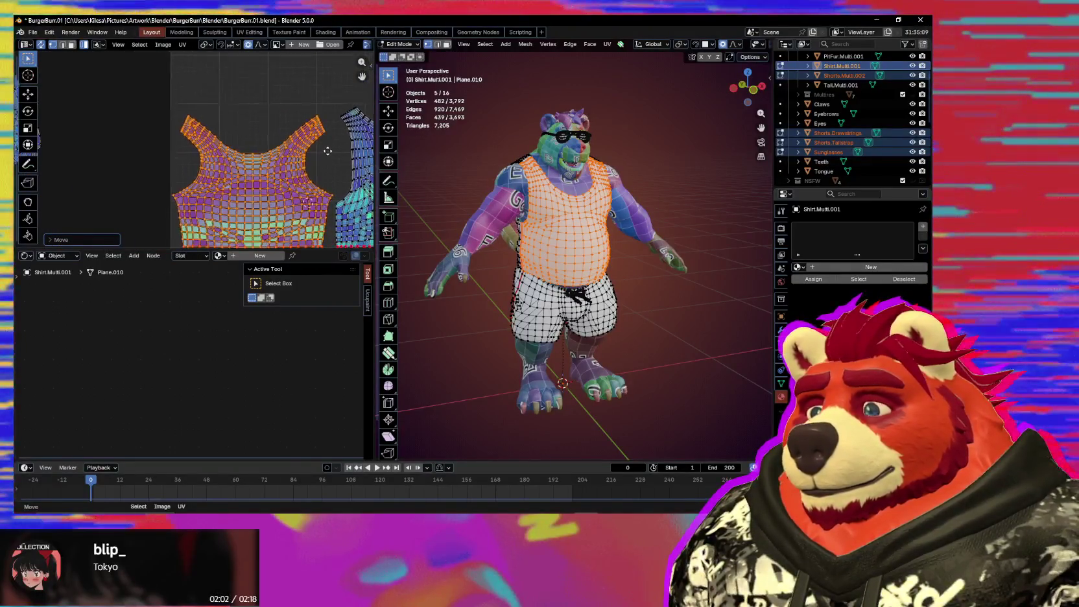
scroll(267, 166, "up", 1, "ctrl")
scroll(262, 163, "up", 2, "ctrl")
scroll(256, 160, "up", 1, "ctrl")
scroll(252, 158, "up", 2, "ctrl")
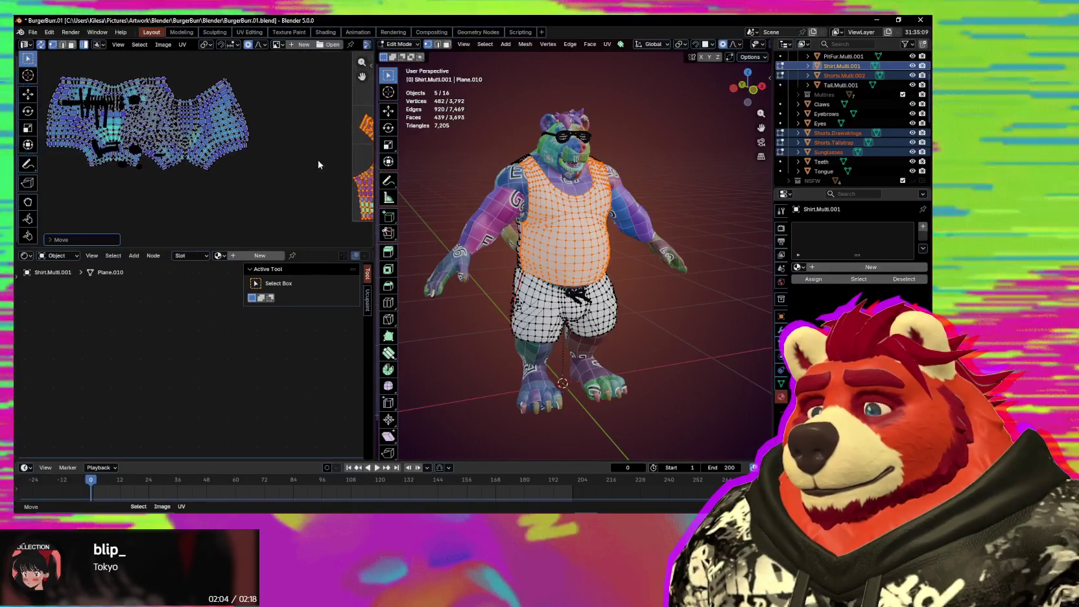
left_click(240, 152)
Step: Stack the two shorts islands one above the other in the layout
key("g")
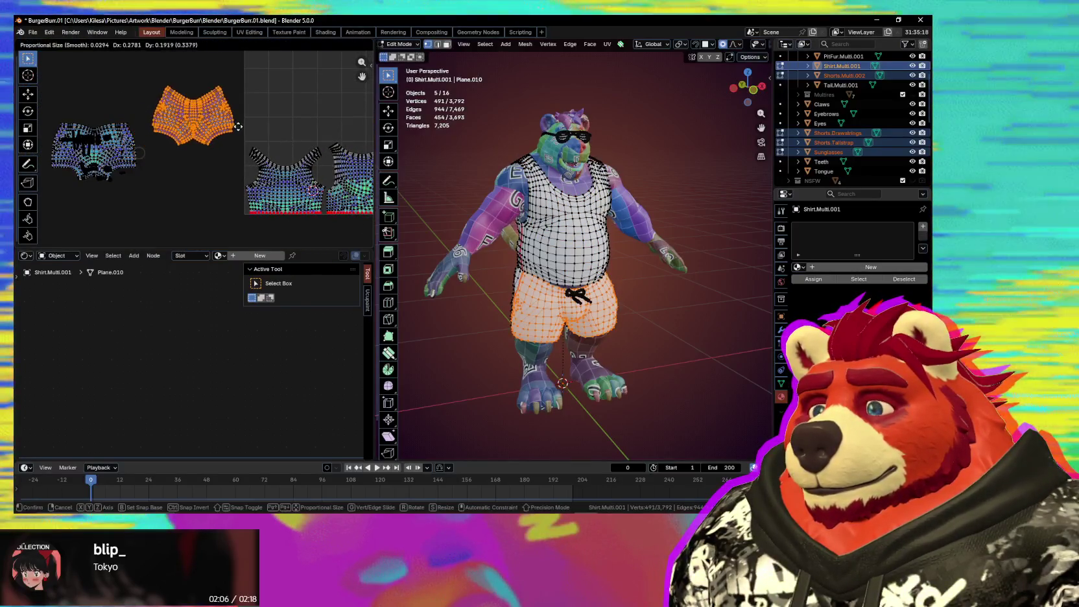
left_click(238, 126)
scroll(253, 149, "down", 1)
scroll(264, 167, "up", 3, "ctrl")
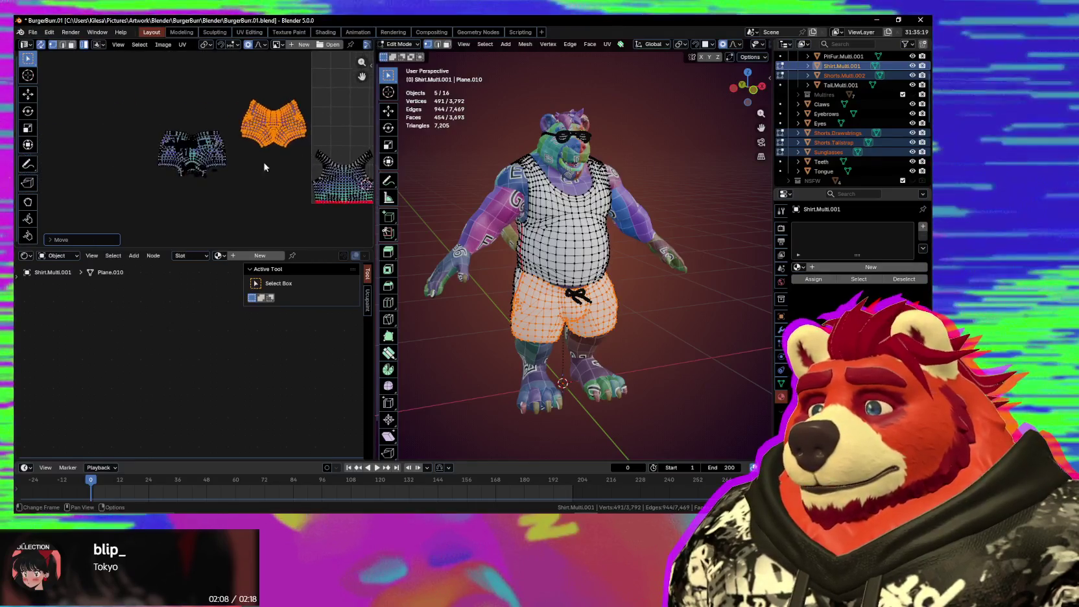
scroll(263, 168, "up", 2)
left_click(195, 117)
key("g")
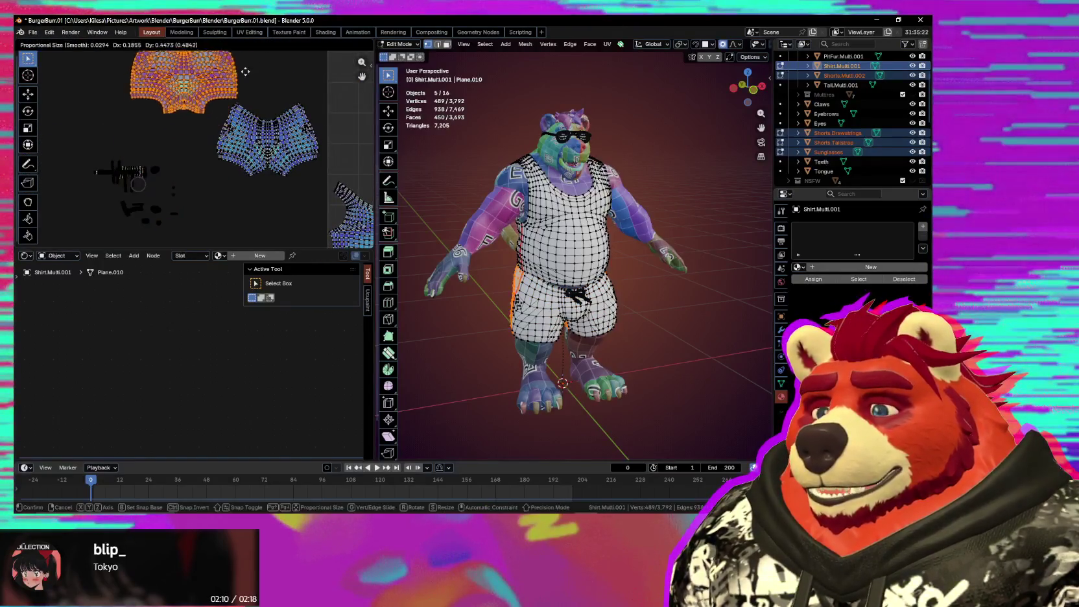
left_click(245, 72)
Step: Nudge the lower shorts island, then move both shorts islands together into the UV square
left_click(249, 186)
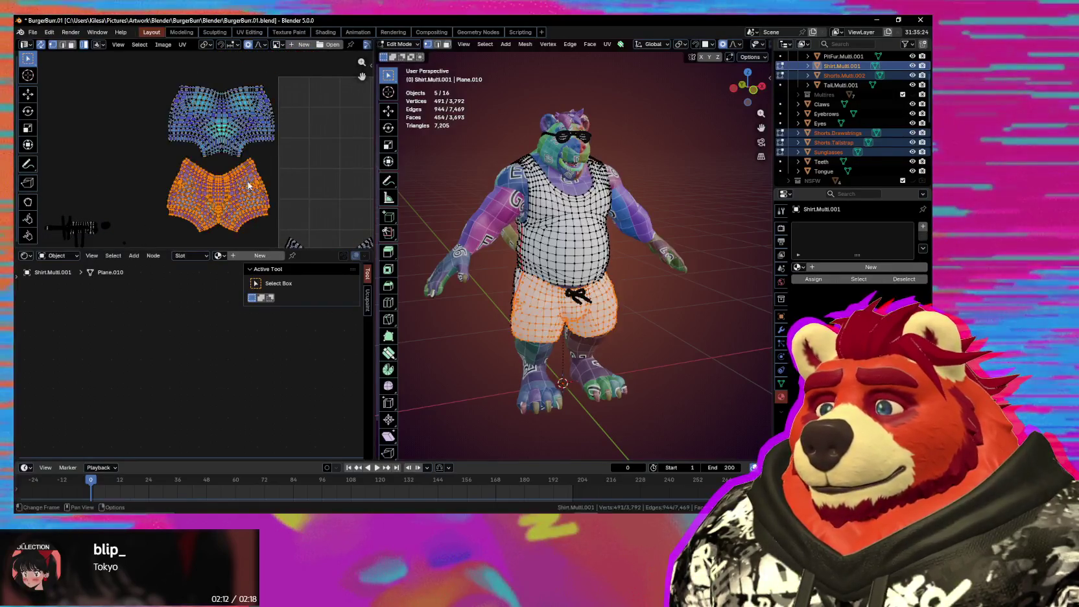
key("g")
left_click(251, 179)
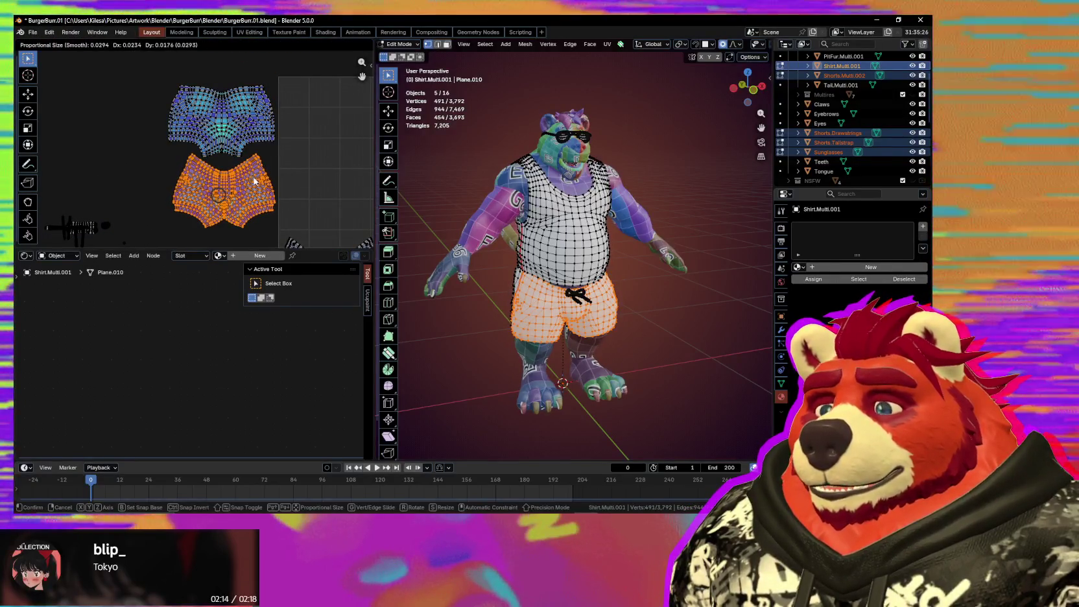
key("a")
middle_click_drag(258, 167, 170, 132)
scroll(170, 131, "down", 2)
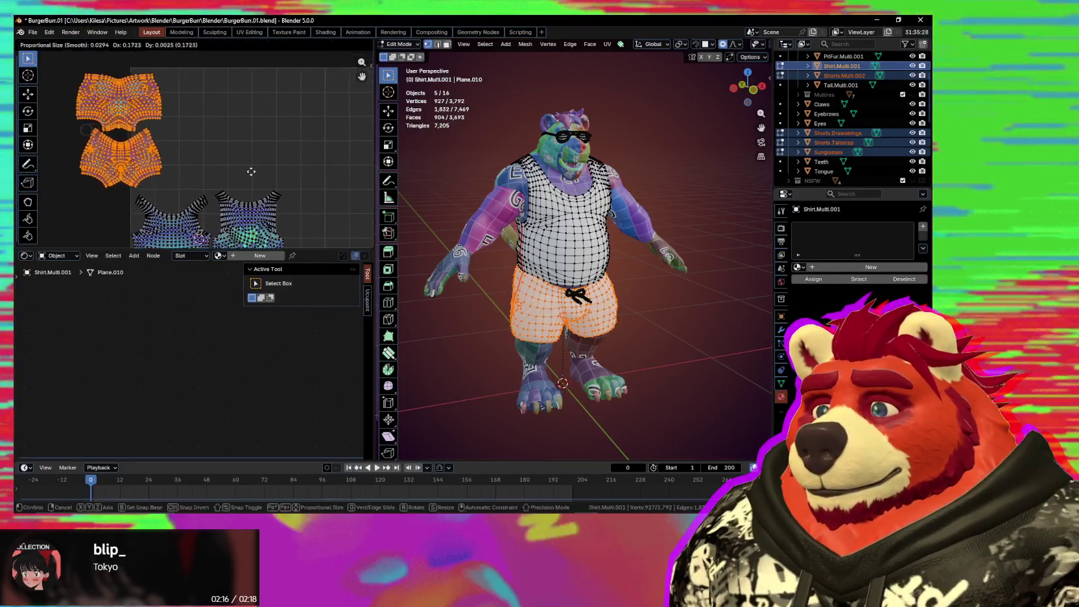
key("g")
left_click(303, 171)
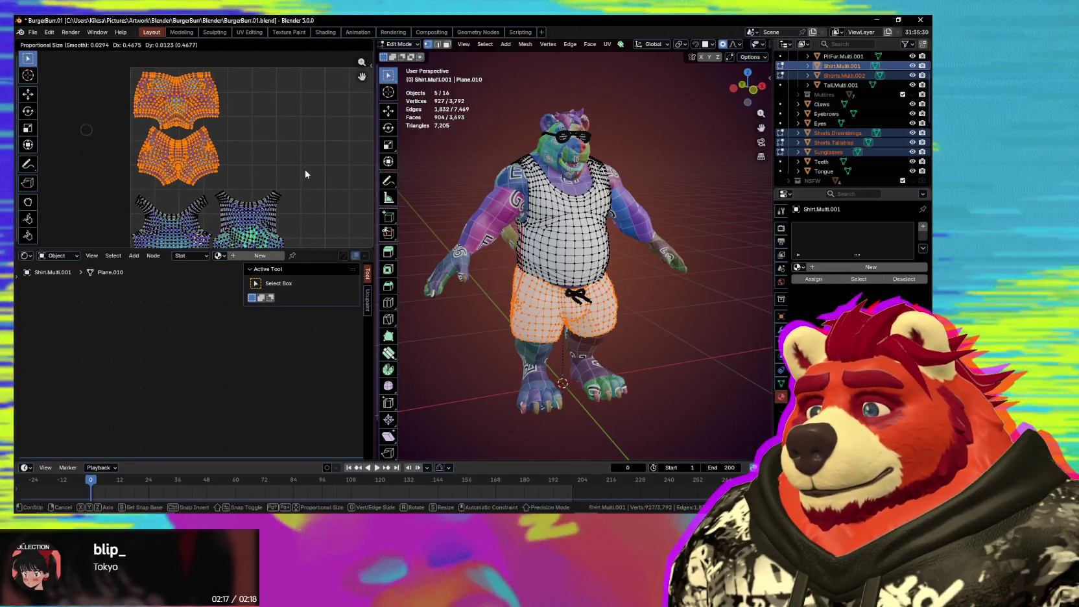
Step: Recentre the view and select only the lower shorts island
middle_click_drag(183, 158, 227, 171)
scroll(227, 171, "up", 2)
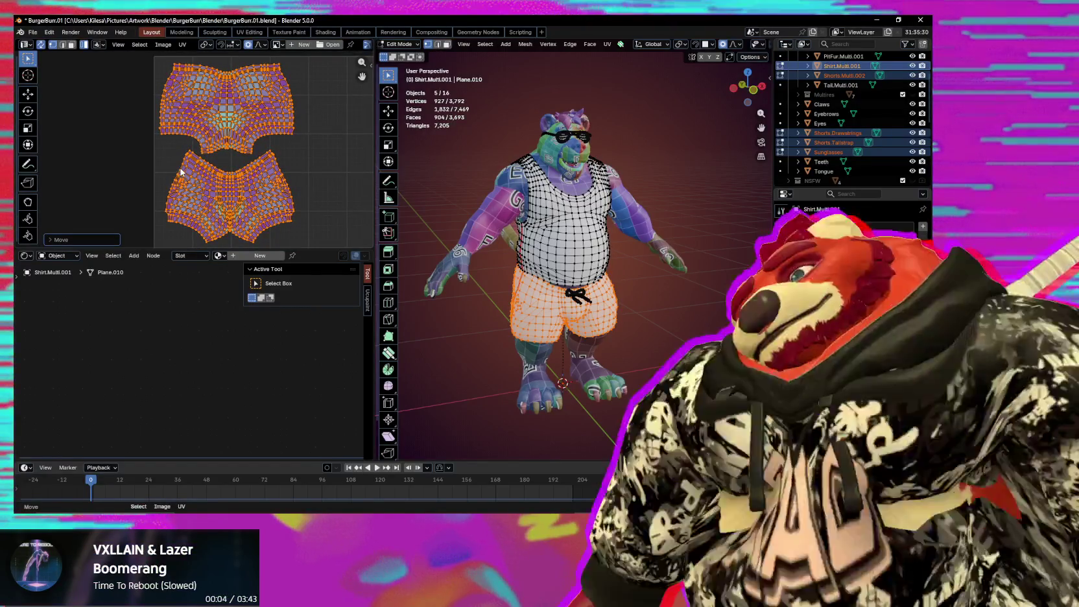
left_click(181, 170)
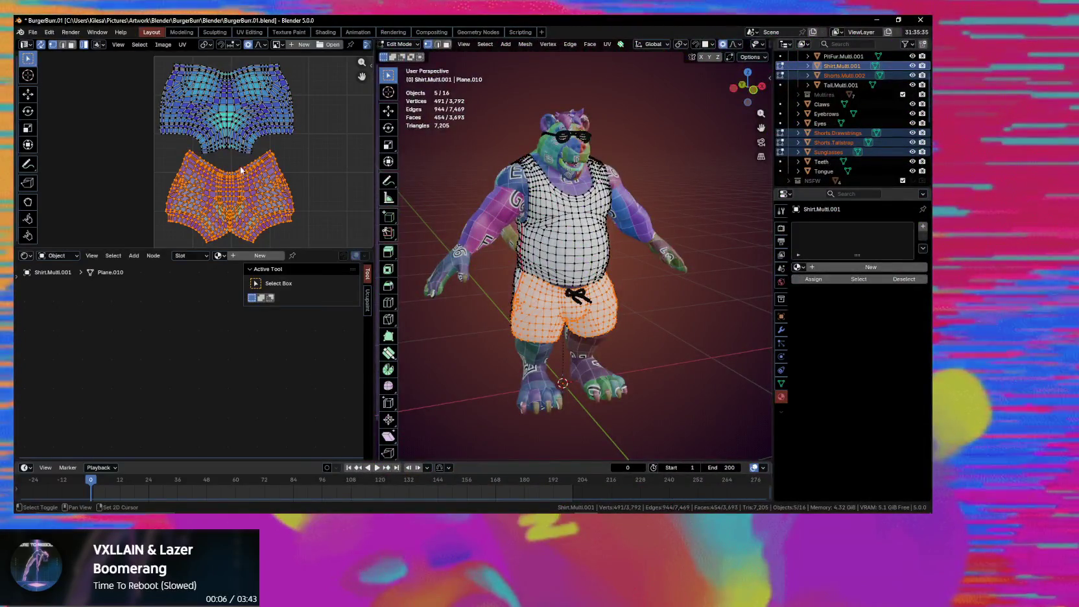
scroll(234, 162, "down", 4)
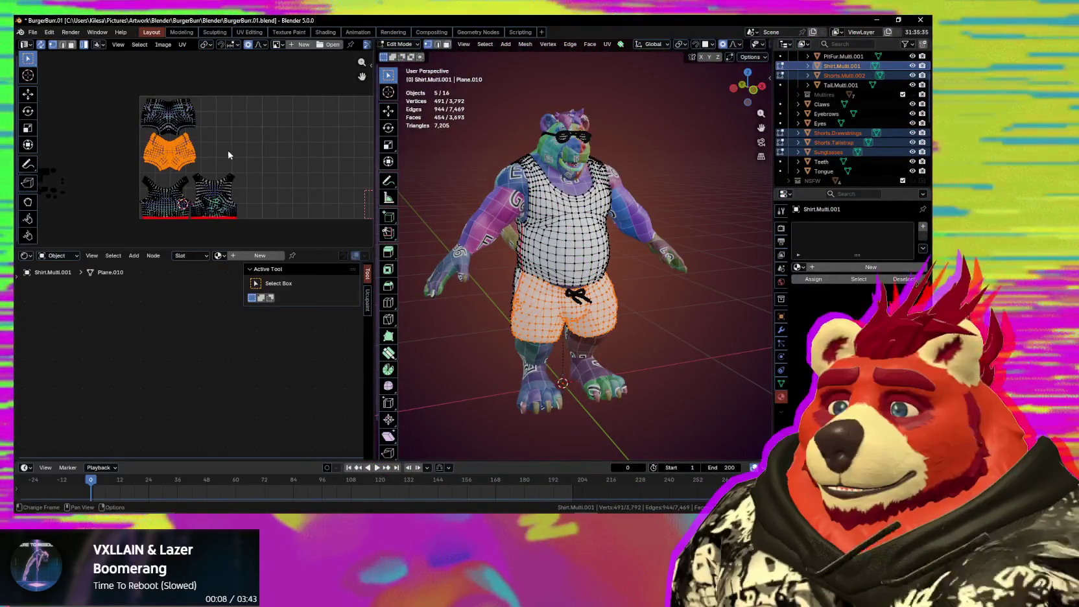
scroll(203, 47, "down", 3)
left_click(297, 45)
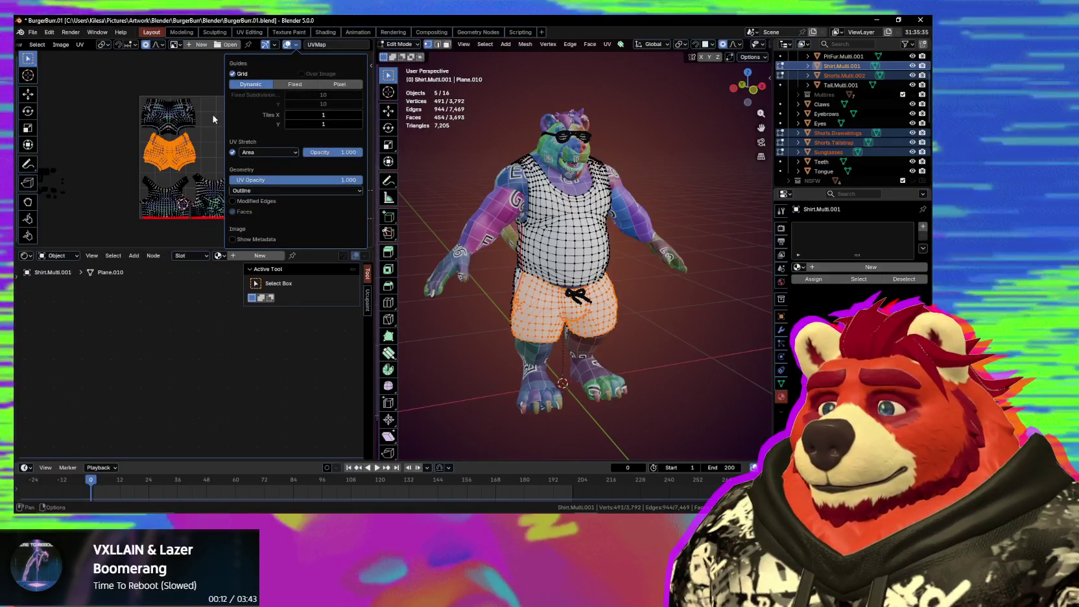
Step: Move one small leftover island just outside the left edge of the UV square
middle_click_drag(212, 124, 249, 180)
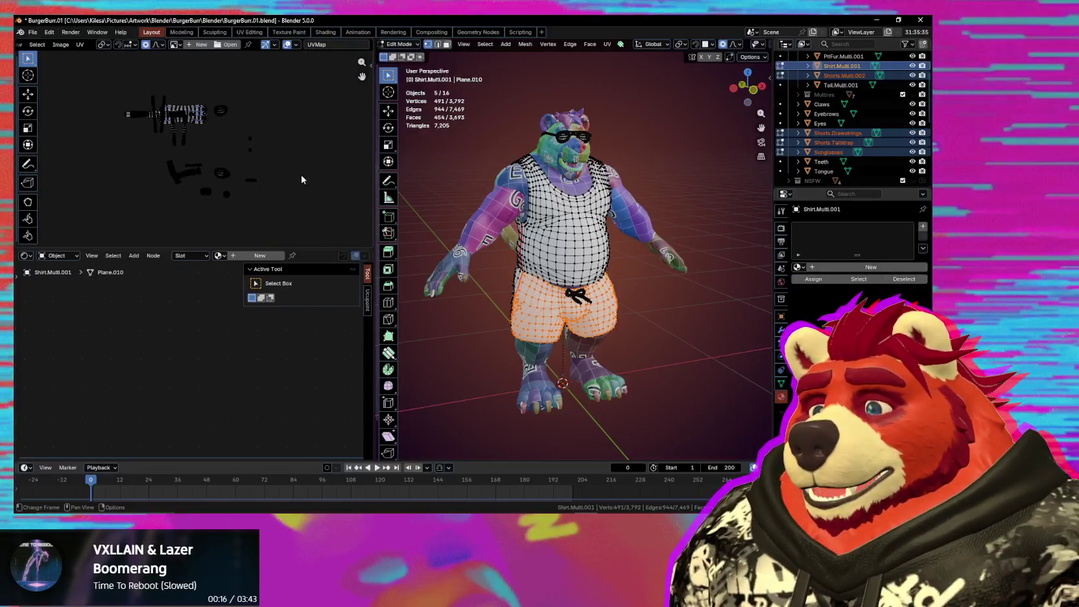
key("g")
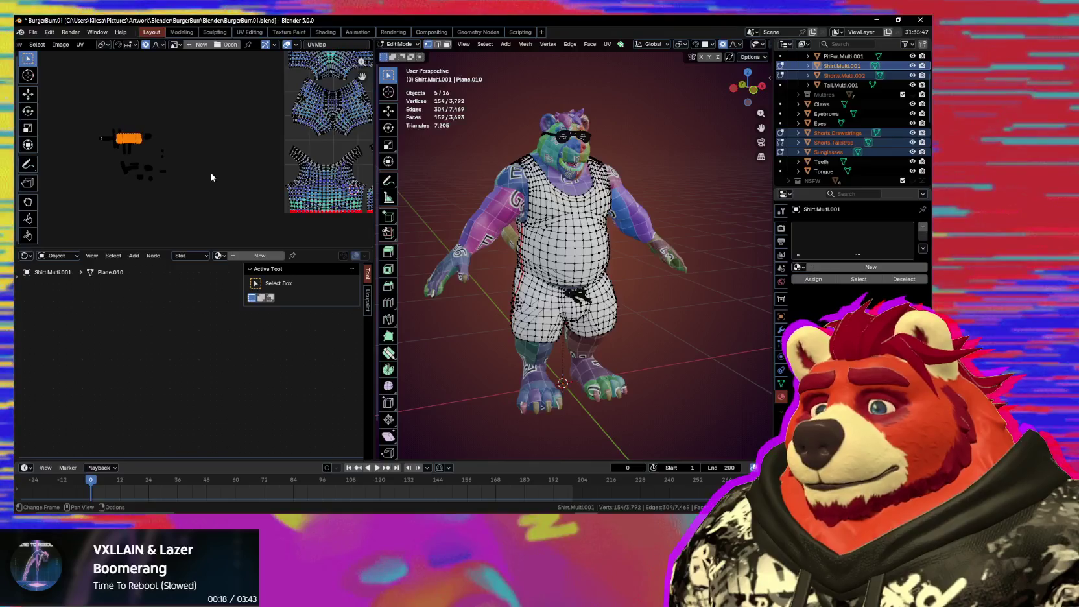
left_click(313, 180)
middle_click_drag(313, 180, 170, 181)
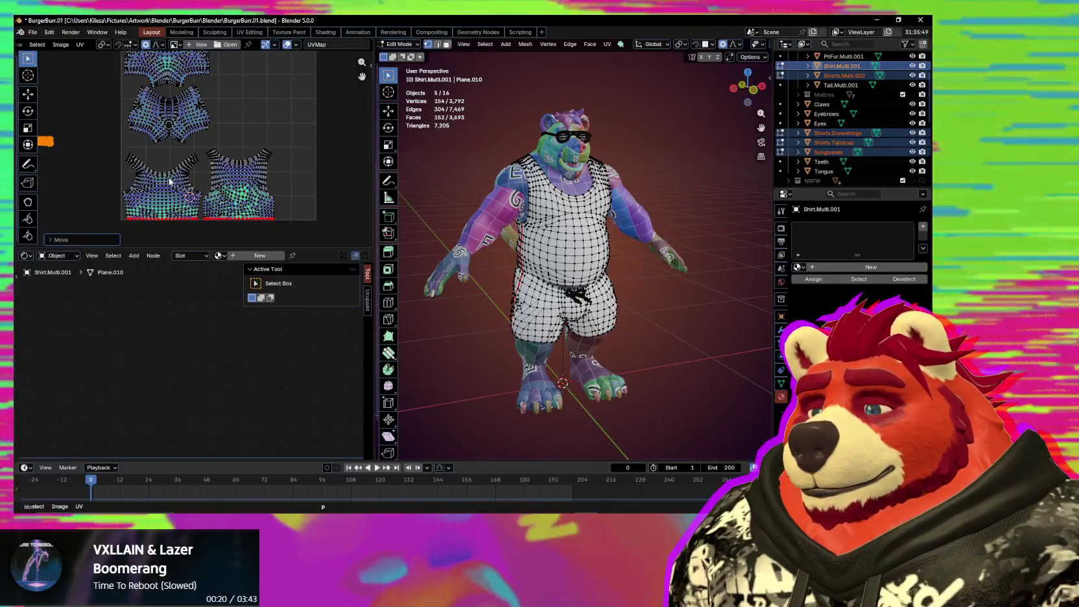
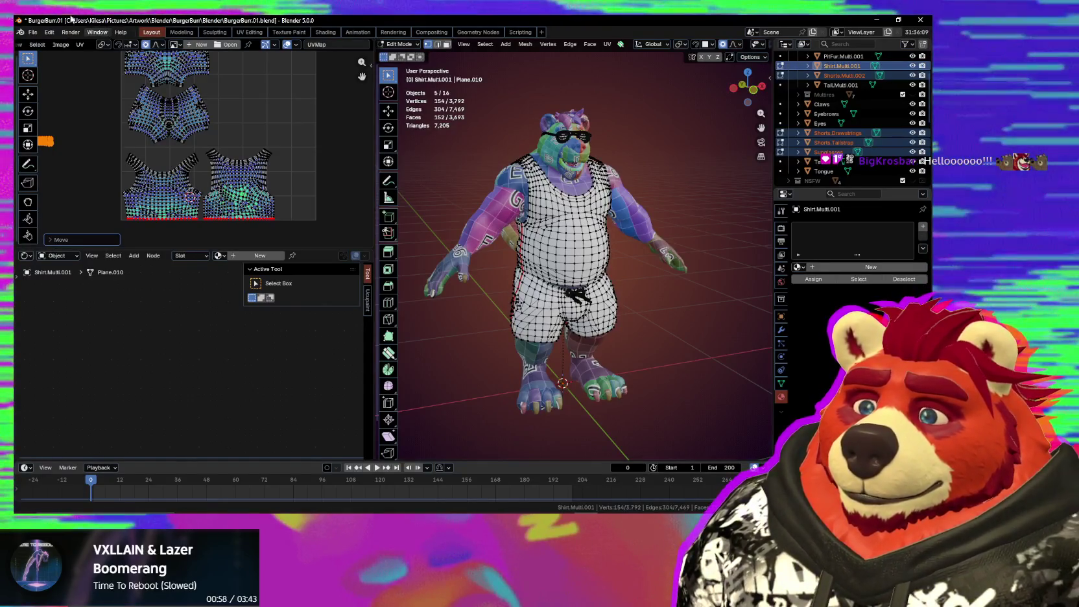
Step: Select the shirt and shorts UV islands and reposition them with proportional falloff
middle_click_drag(85, 145, 177, 190)
scroll(176, 189, "up", 2)
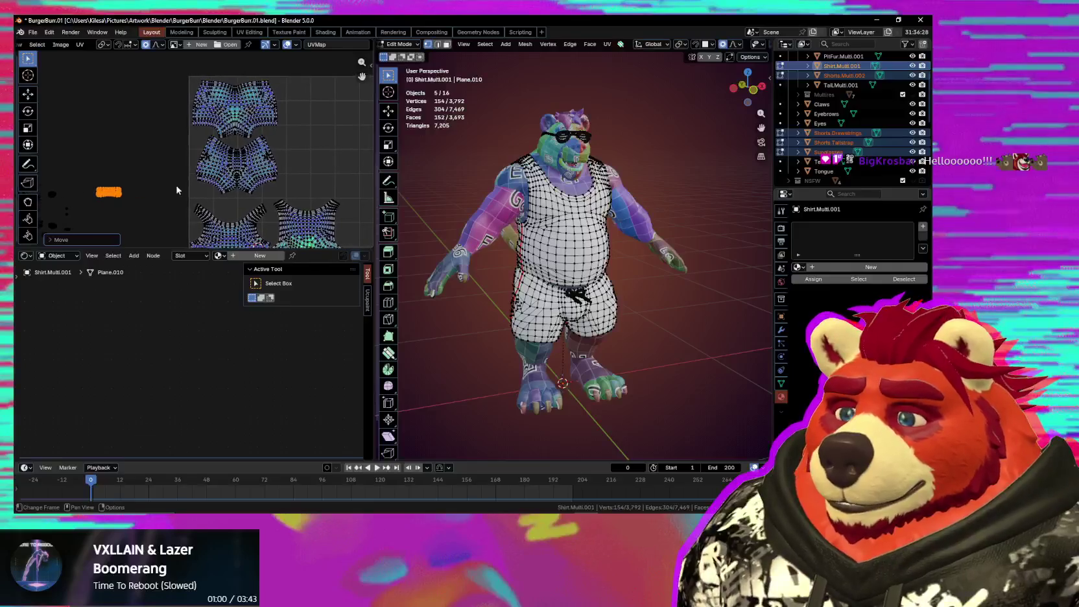
scroll(289, 173, "up", 3)
key("l")
scroll(308, 183, "up", 1)
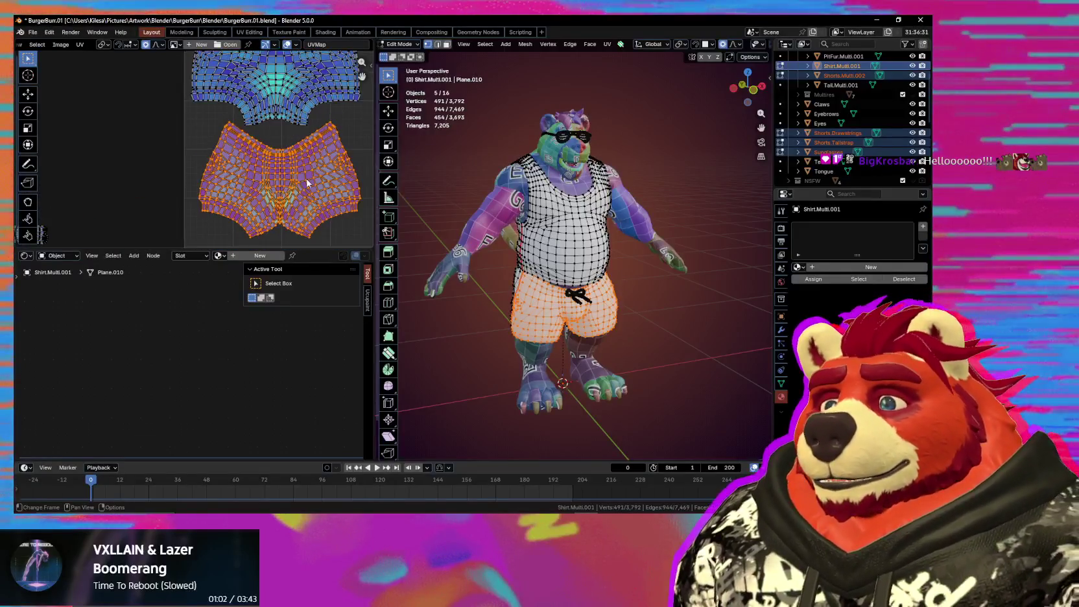
left_click_drag(308, 183, 301, 183)
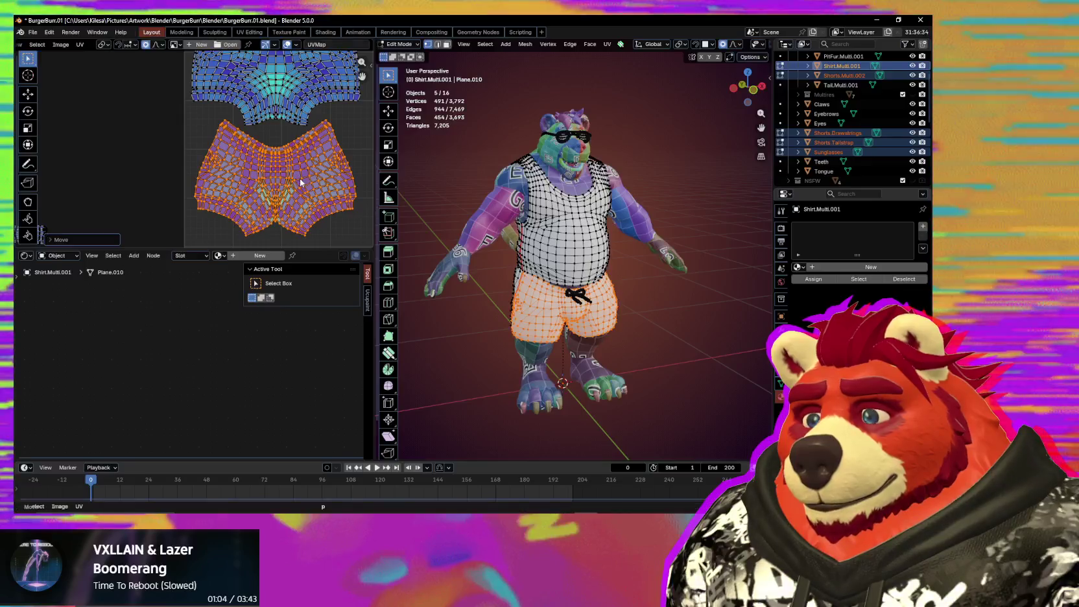
scroll(300, 183, "down", 3)
scroll(259, 153, "up", 2)
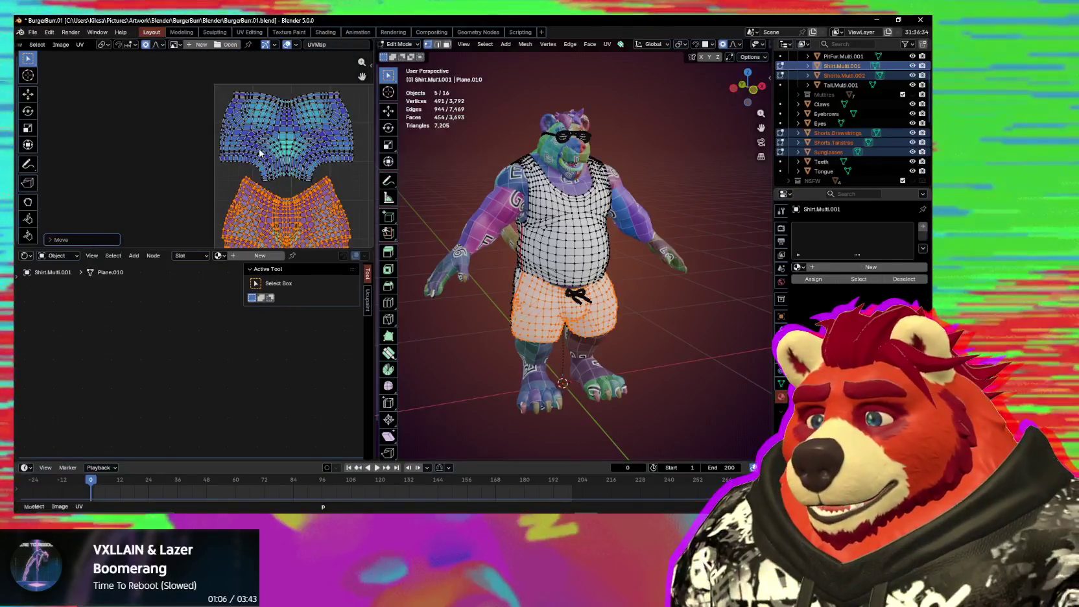
left_click(274, 152)
key("l")
key("a")
key("g")
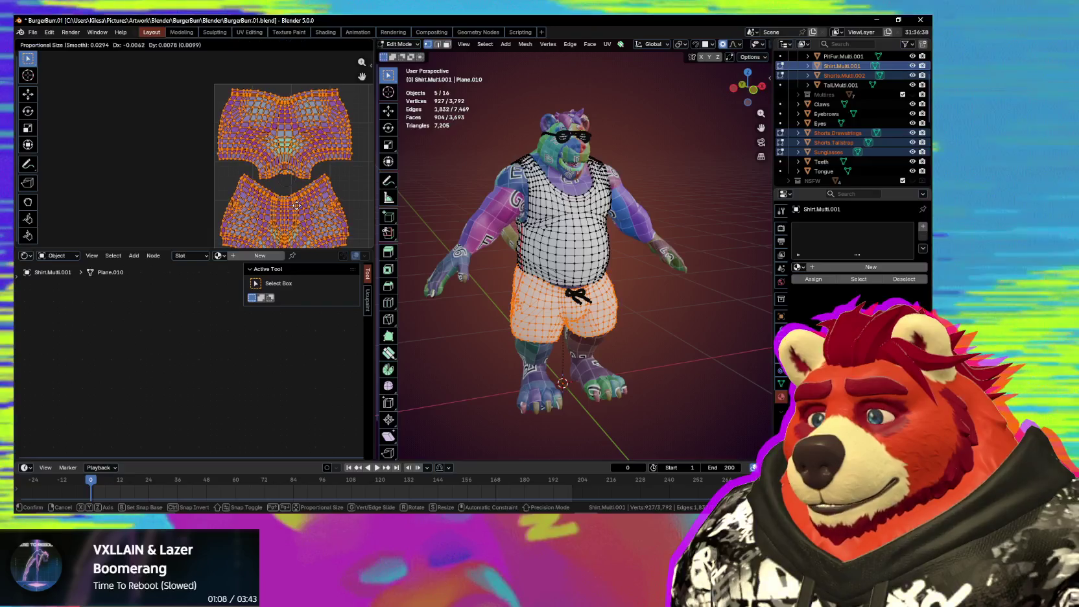
left_click(295, 203)
Step: Select the small strip island and move it toward the shirt islands
scroll(242, 201, "down", 2)
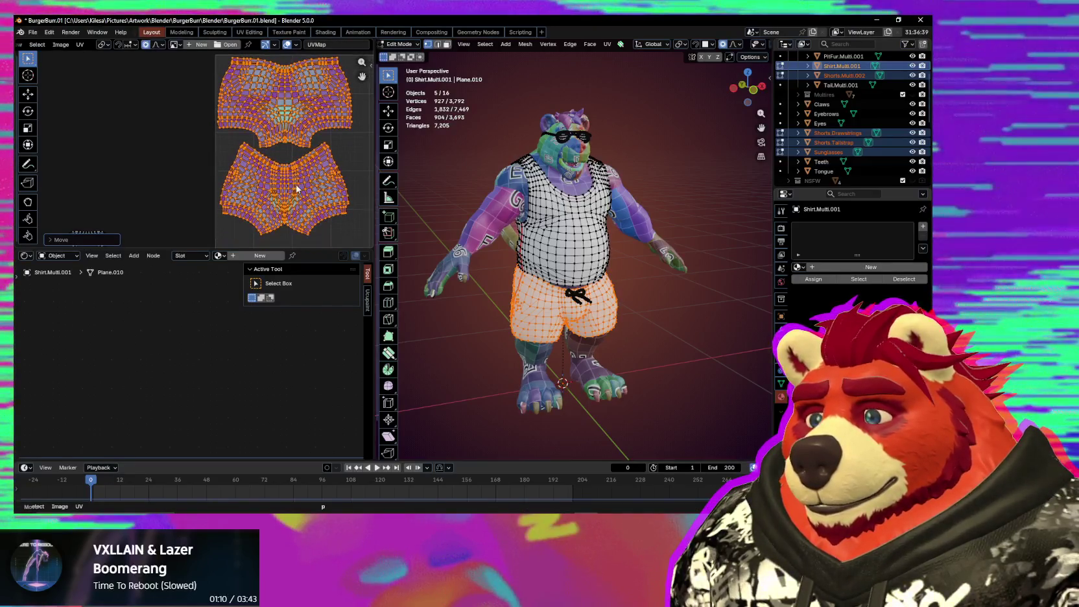
scroll(241, 201, "up", 2)
mouse_move(220, 145)
middle_mouse_down()
mouse_move(277, 153)
mouse_move(121, 137)
middle_mouse_up()
left_click(278, 154)
middle_click_drag(570, 259, 689, 264)
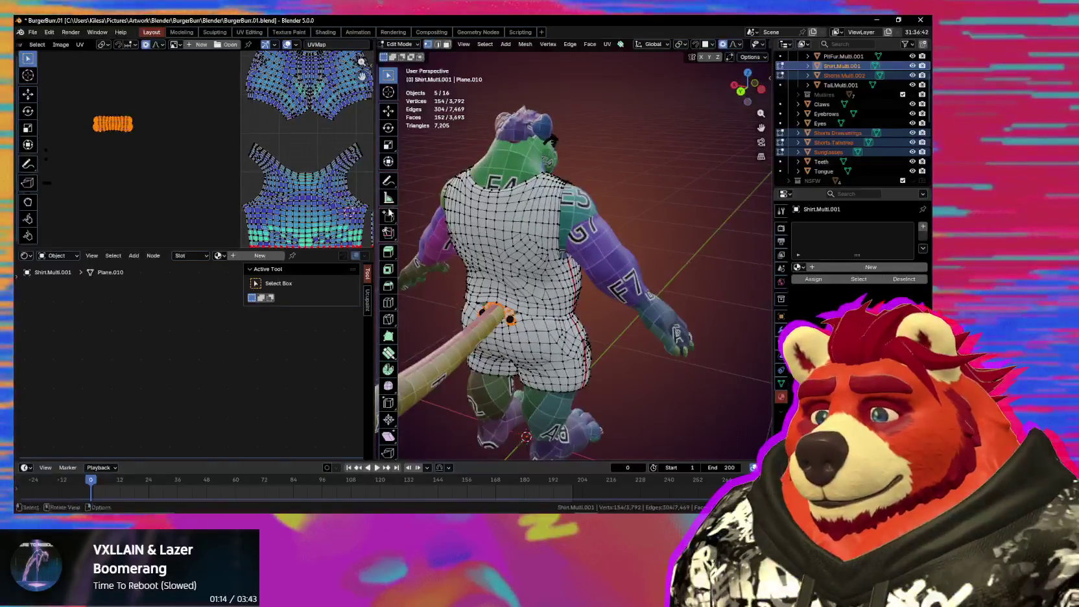
scroll(305, 188, "up", 1)
mouse_move(327, 170)
middle_mouse_down()
mouse_move(271, 202)
mouse_move(268, 124)
middle_mouse_up()
key("g")
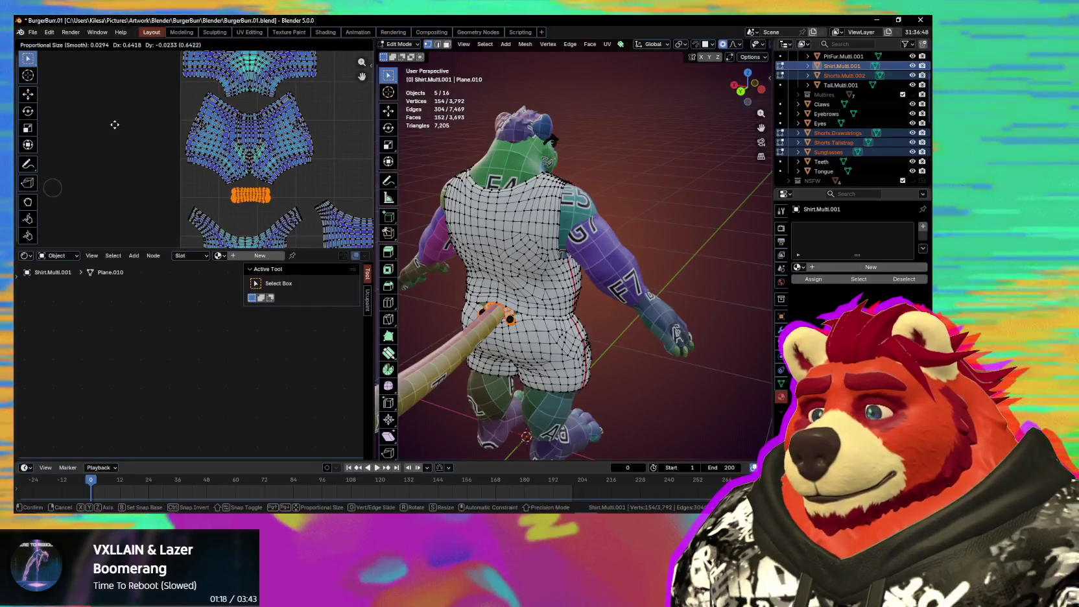
left_click(114, 124)
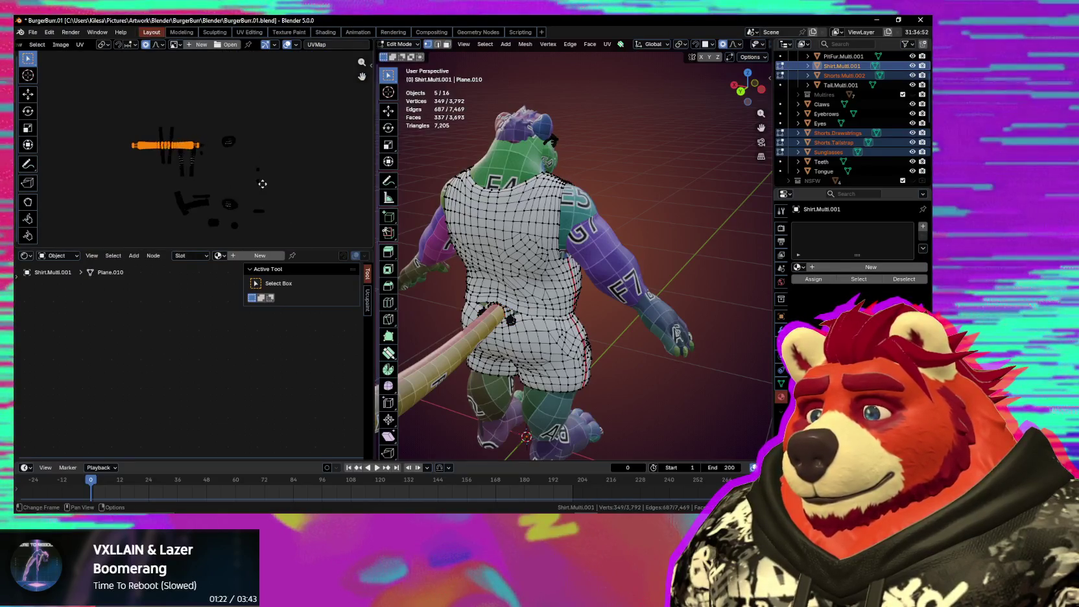
Step: Refine the strip island's position, dropping it between the shirt islands
key("g")
left_click(297, 181)
scroll(196, 145, "up", 4)
key("g")
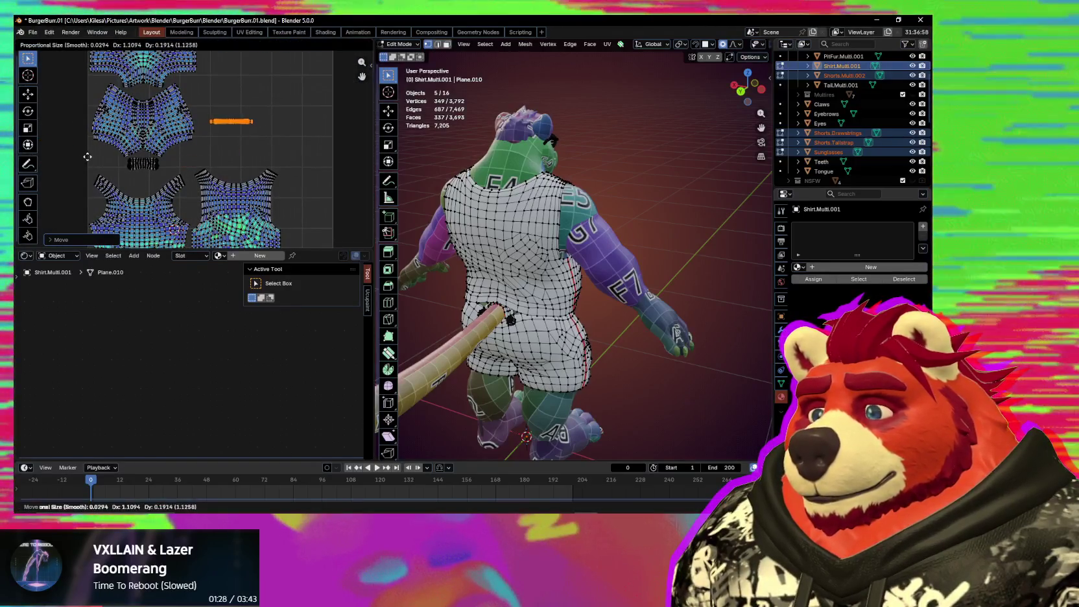
scroll(71, 203, "up", 3)
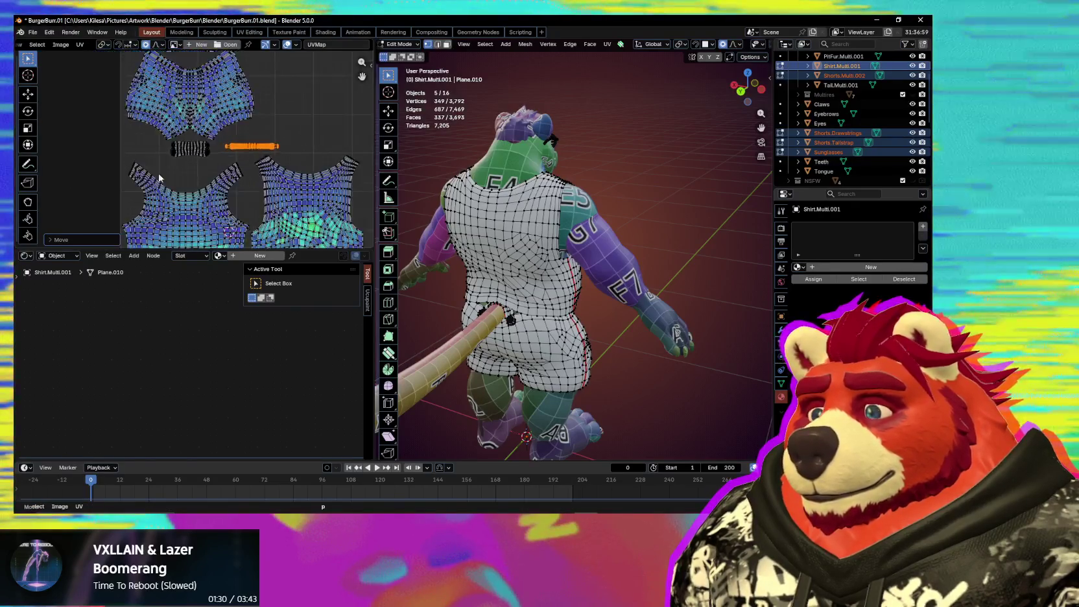
left_click(100, 205)
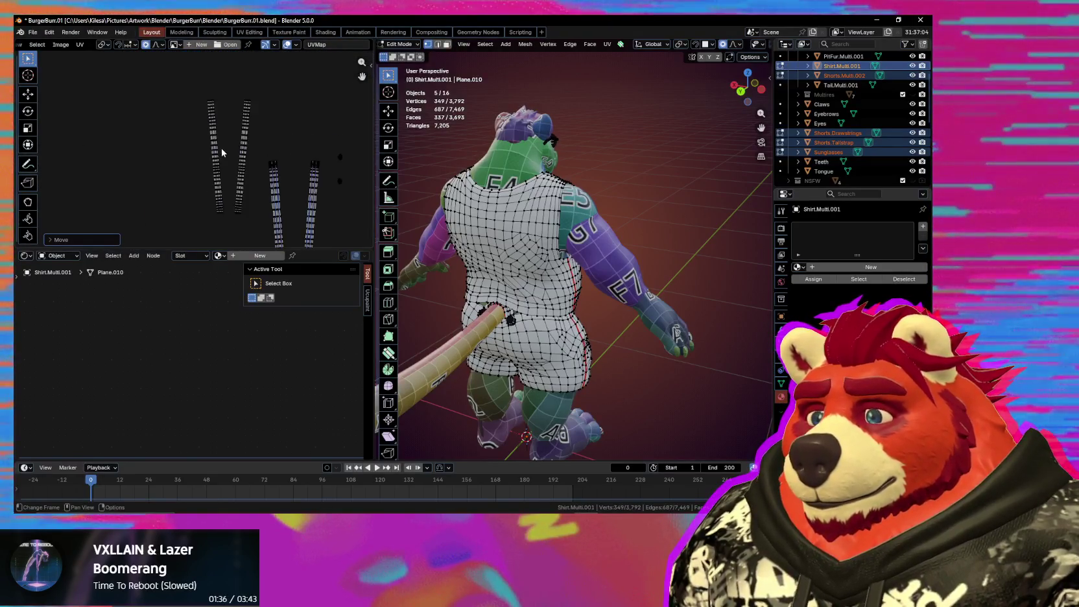
Step: Straighten the two selected long strip islands with Mio3 UV Align Axis
scroll(222, 152, "up", 1)
middle_click_drag(274, 153, 170, 136)
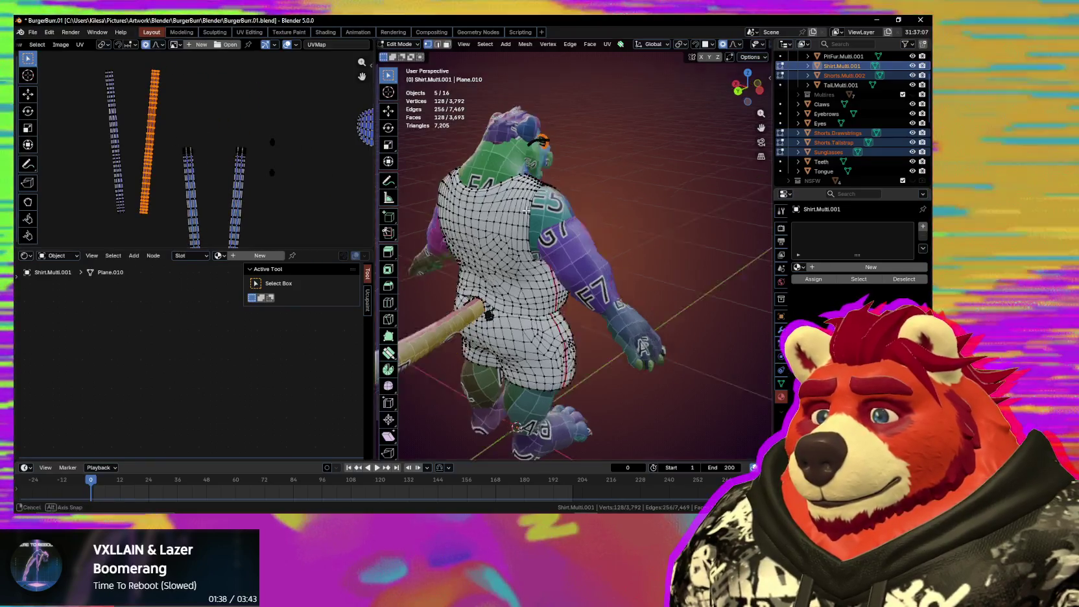
middle_click_drag(501, 313, 421, 304)
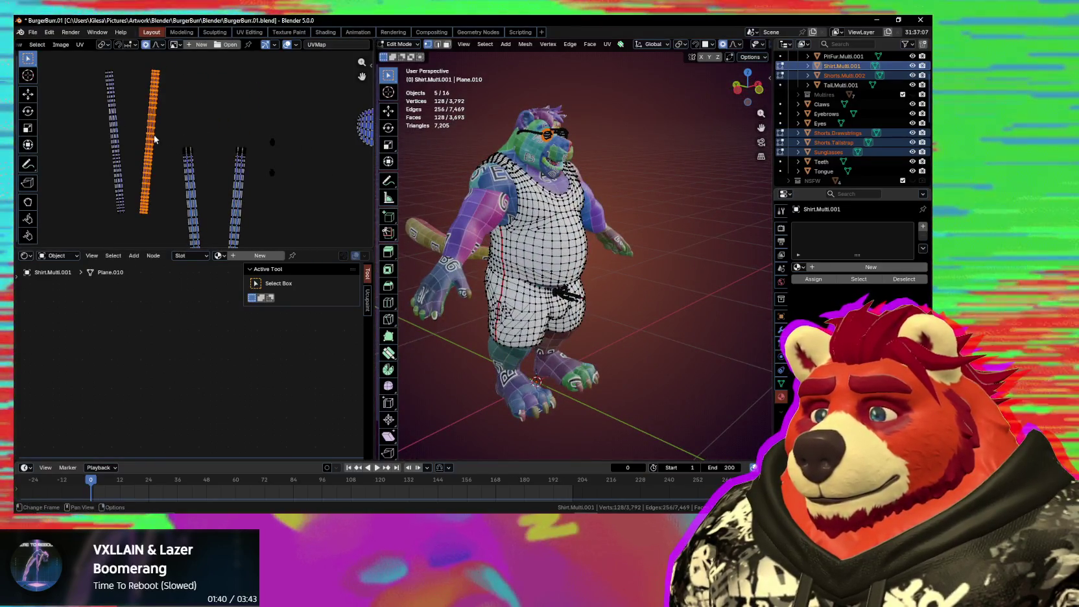
scroll(149, 142, "up", 1)
key("l")
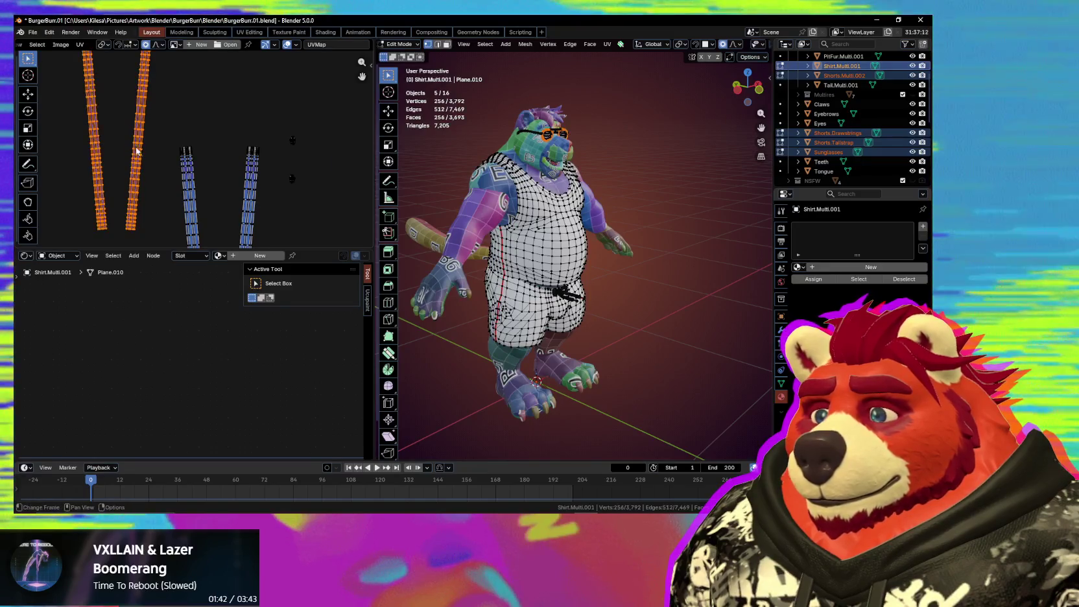
key("n")
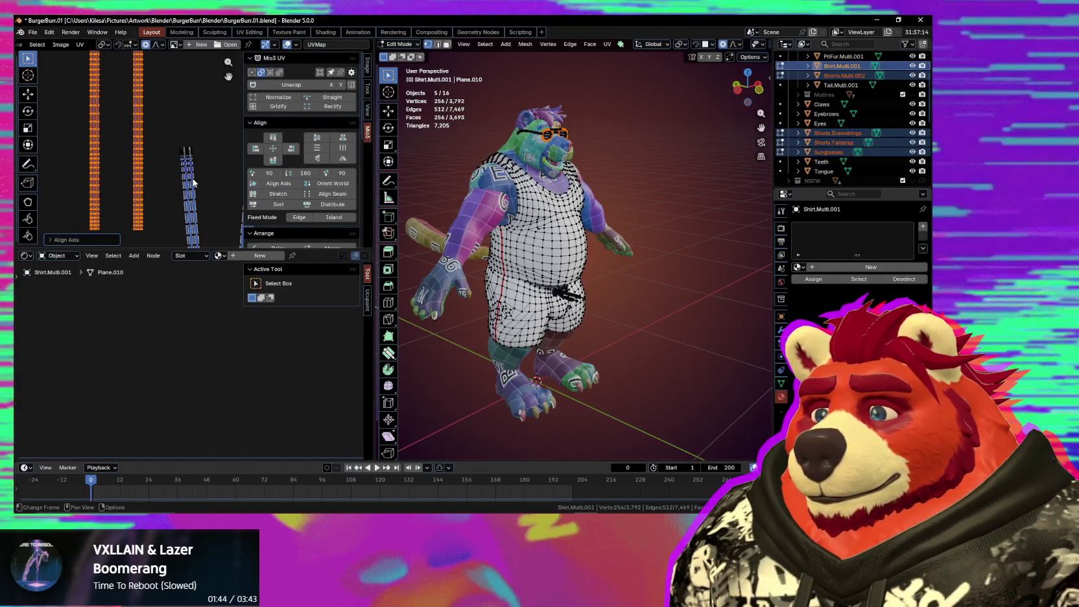
left_click(270, 185)
scroll(175, 149, "up", 1)
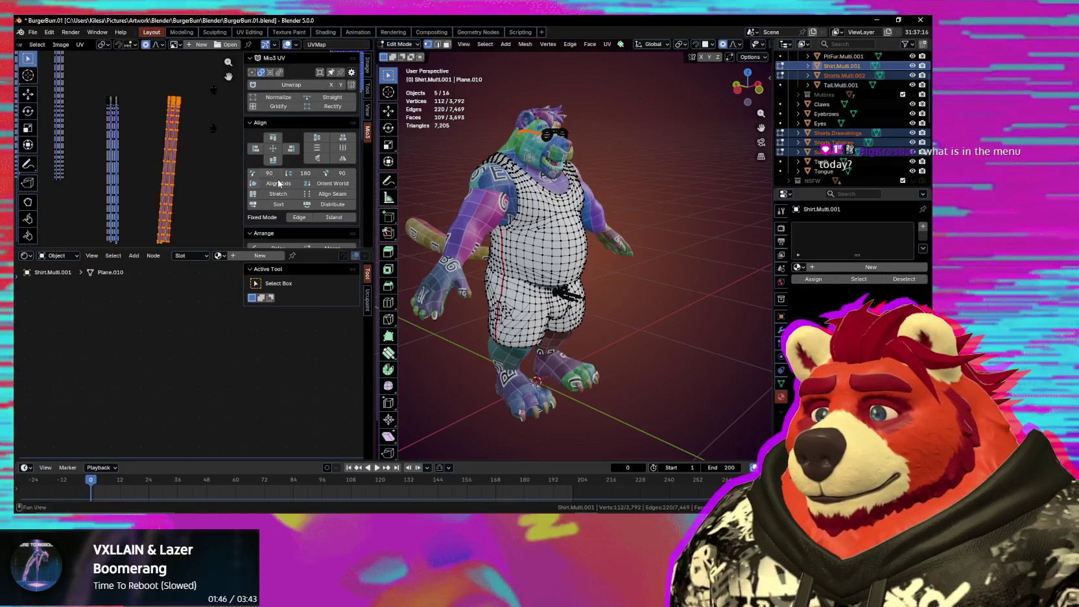
scroll(188, 173, "down", 3)
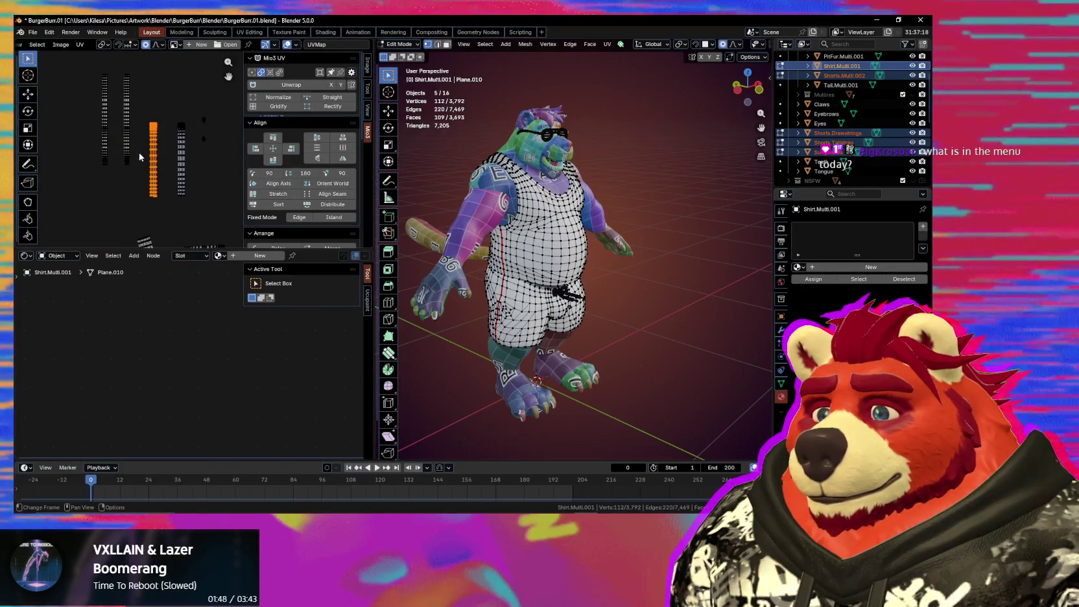
Step: Move the strip islands next to each other at the upper left
key("ctrl+z")
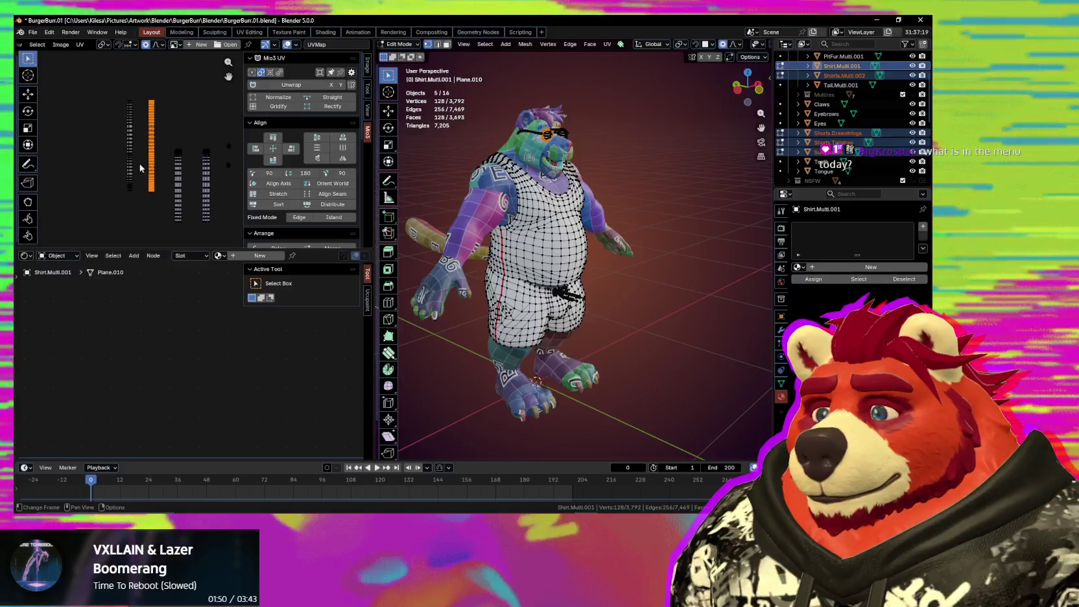
key("g")
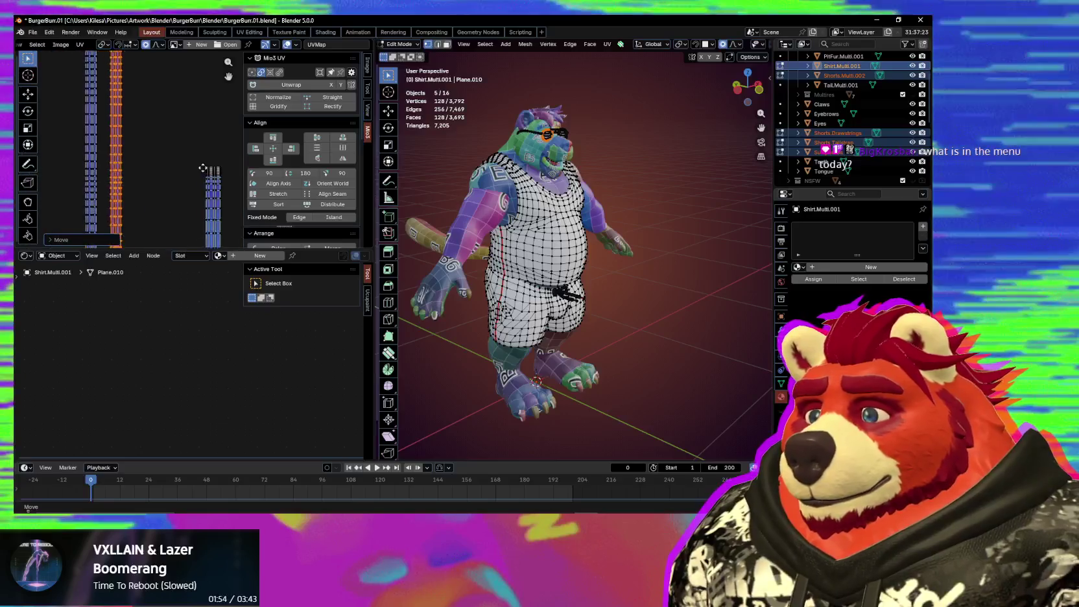
left_click(175, 179)
left_click(117, 166, "shift")
scroll(149, 175, "down", 3)
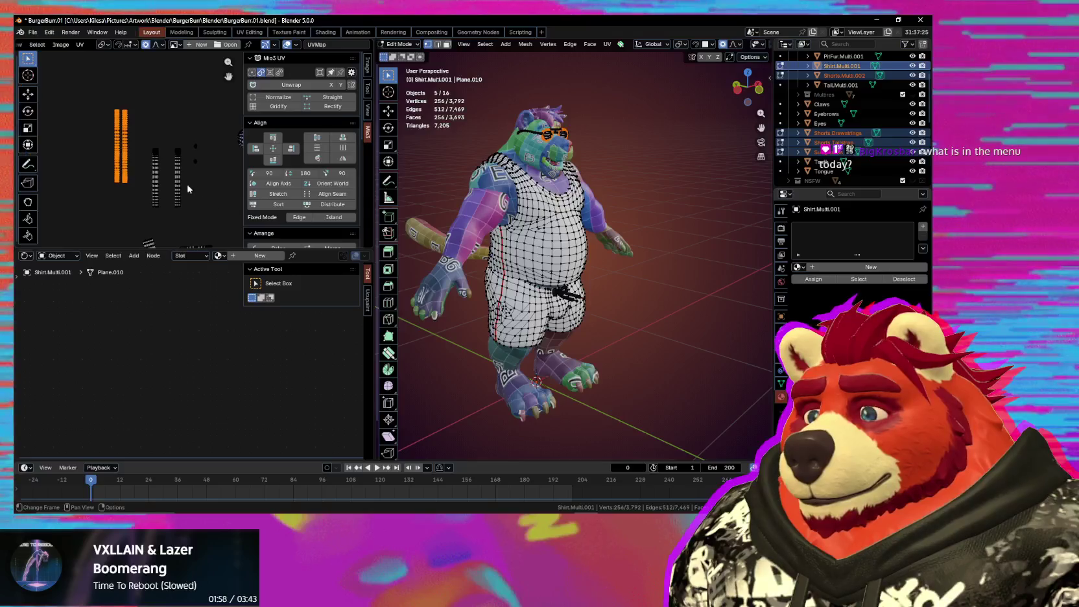
middle_click_drag(478, 228, 531, 227)
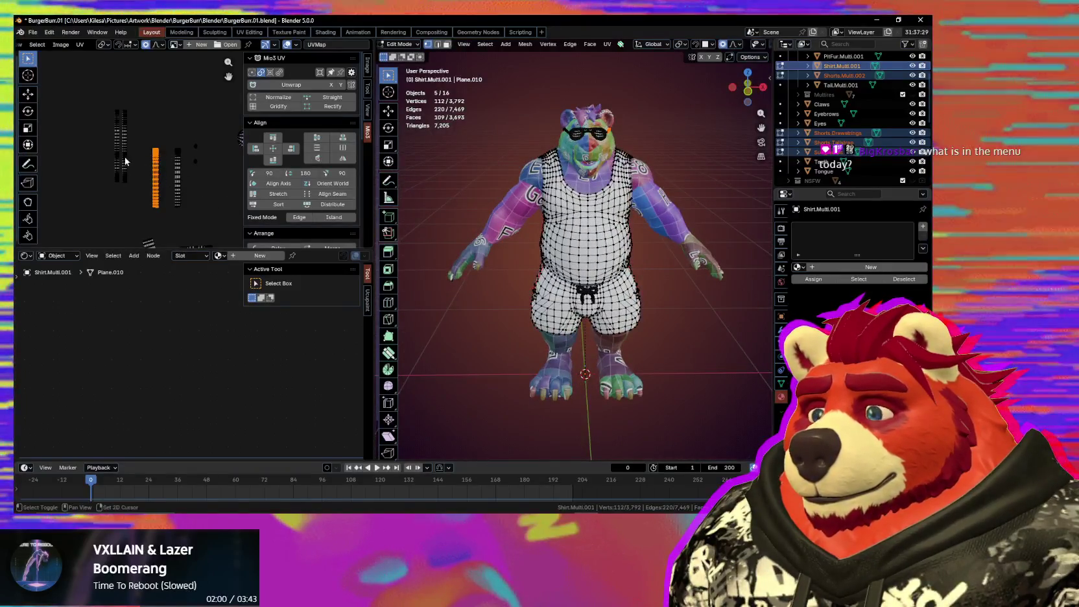
key("g")
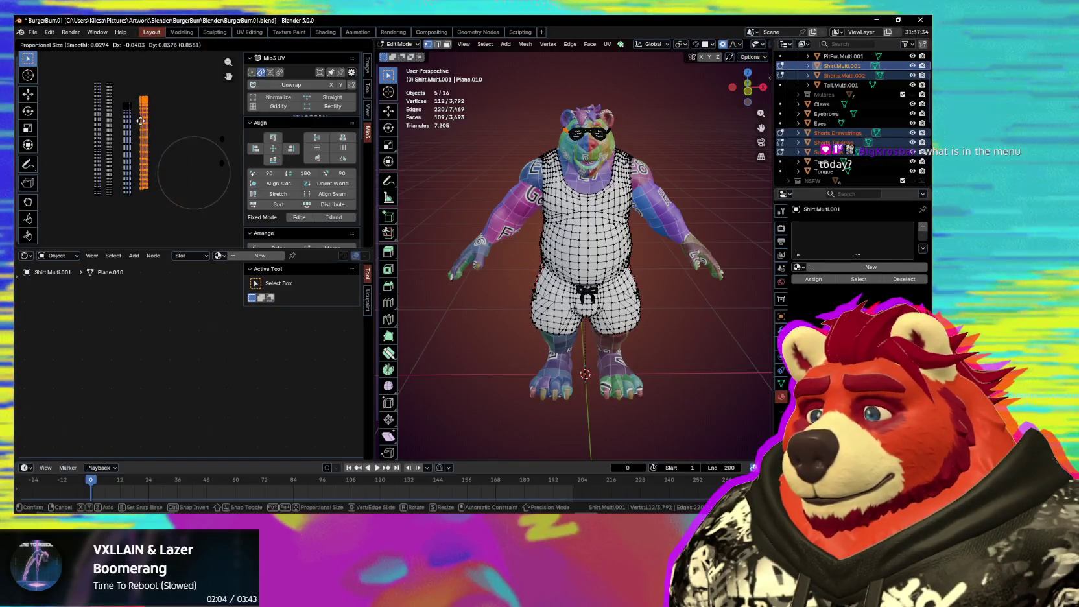
left_click(140, 129)
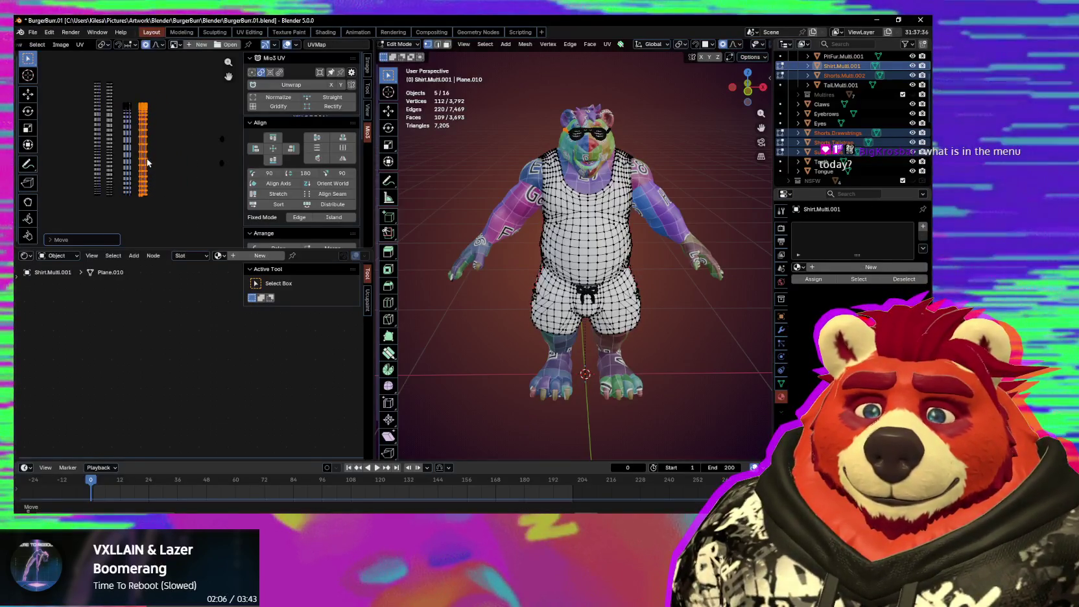
Step: Slide a strip island left against its neighbour to tighten the group
scroll(214, 193, "up", 1)
scroll(197, 193, "up", 1)
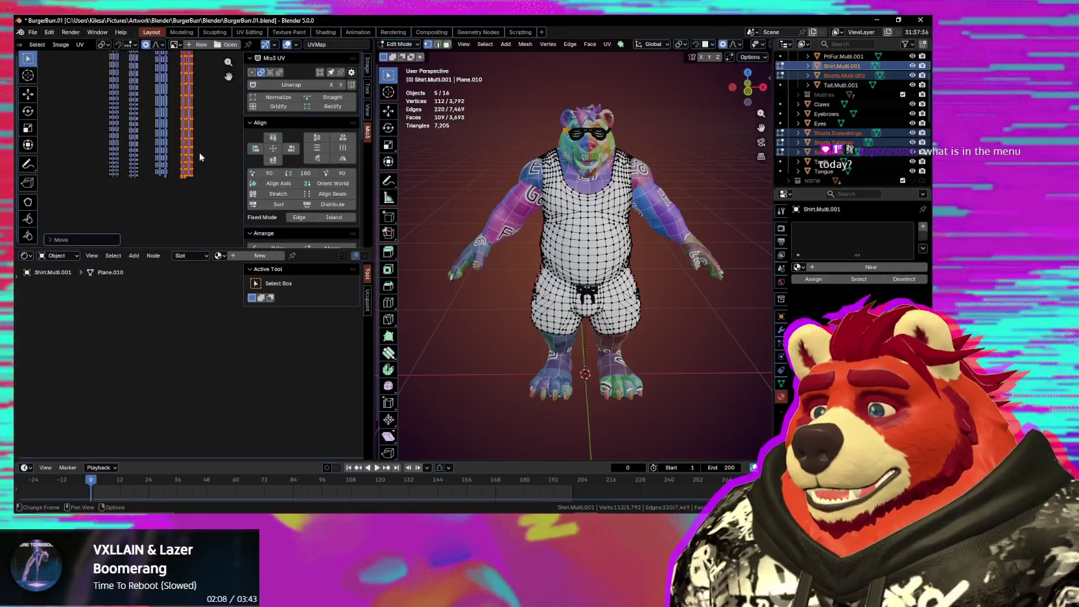
scroll(189, 192, "up", 1)
scroll(180, 192, "up", 1)
key("g")
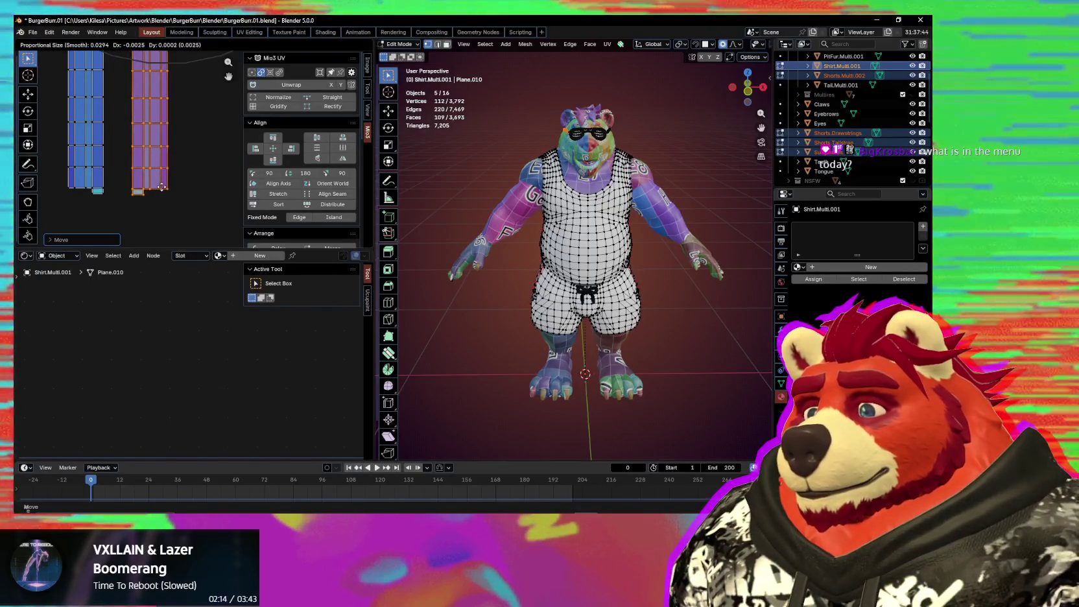
scroll(162, 190, "down", 3)
scroll(141, 176, "down", 3)
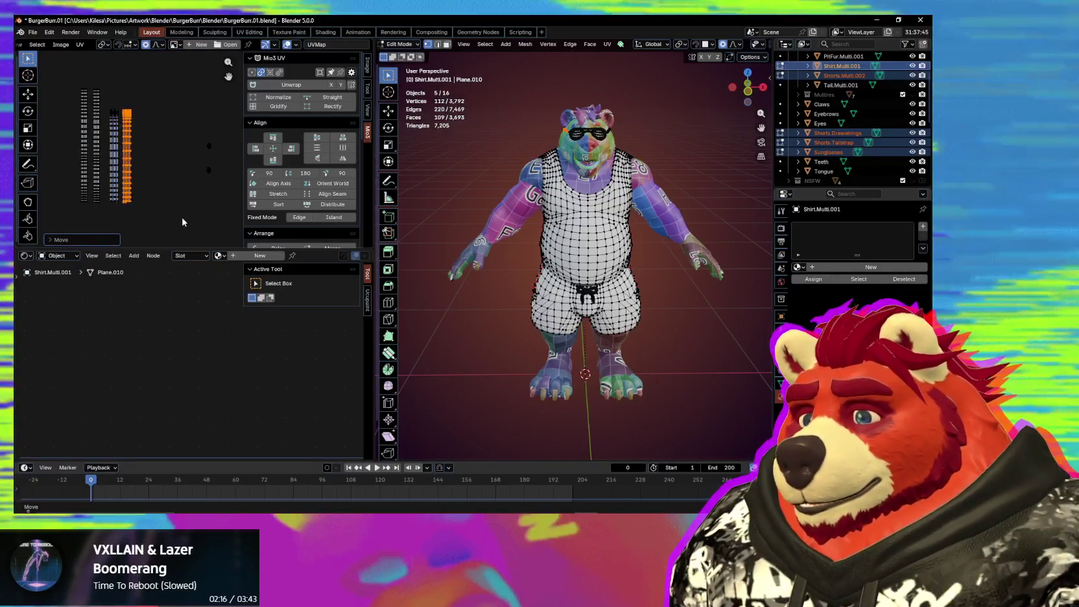
scroll(132, 209, "up", 1)
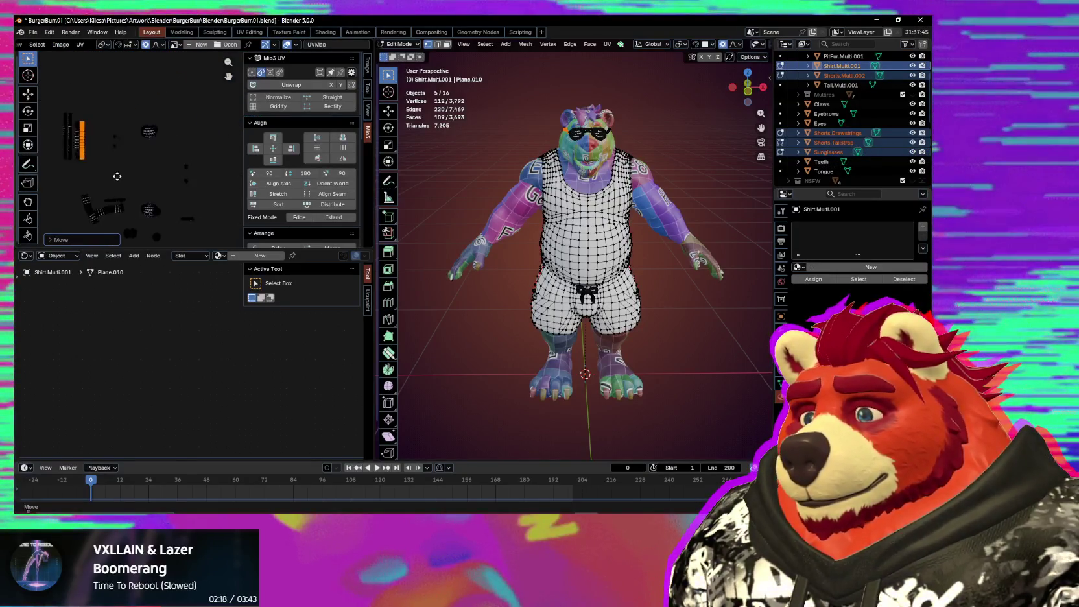
Step: Move the small round islands, then place the lower oval island above the blue island
key("g")
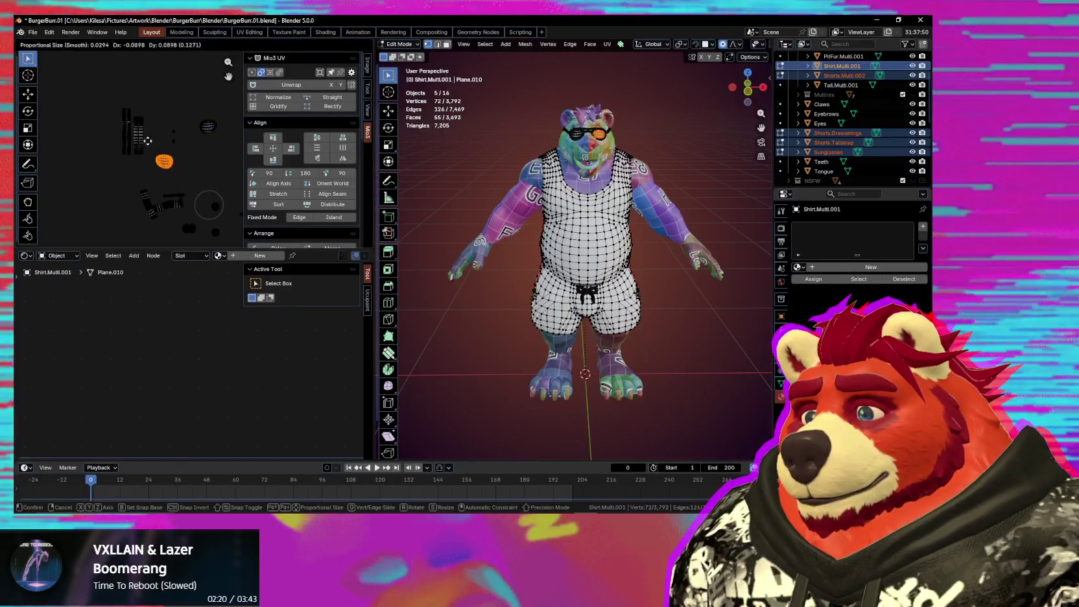
left_click(138, 129)
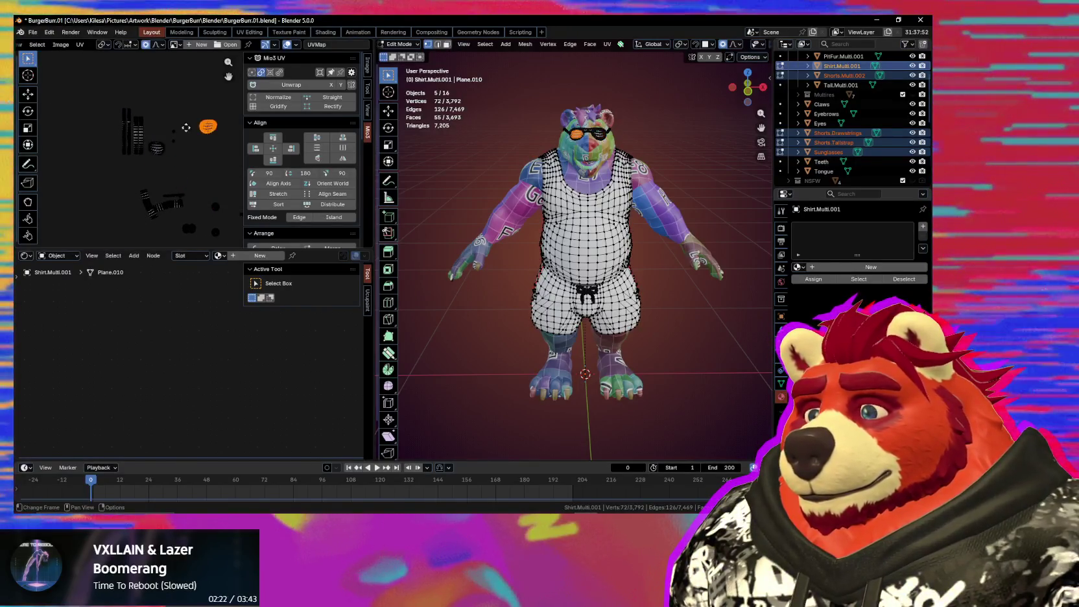
key("g")
left_click(150, 130)
scroll(112, 151, "up", 2)
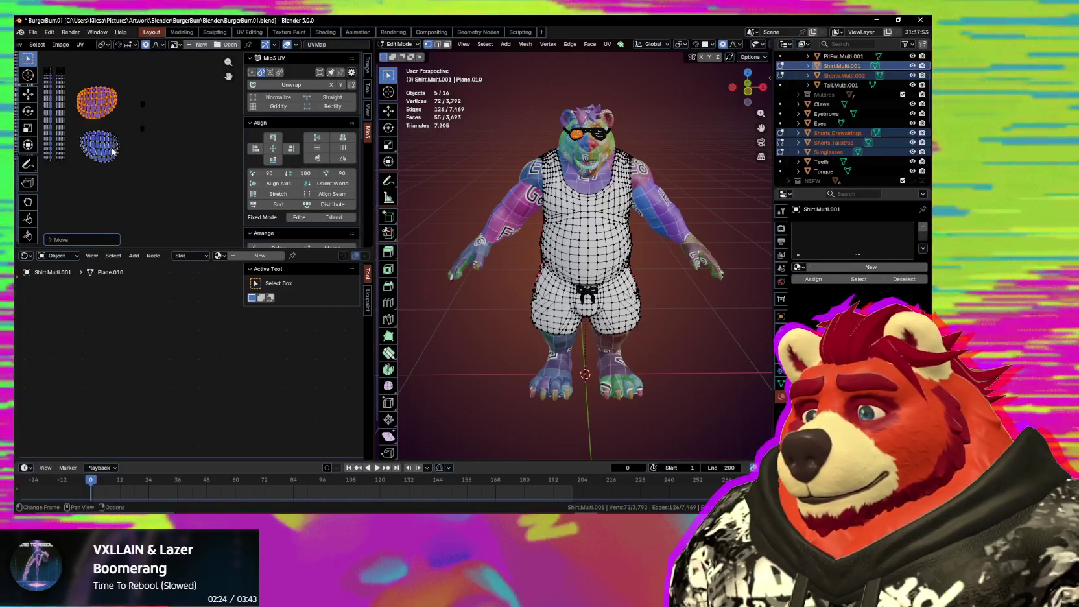
left_click(112, 151)
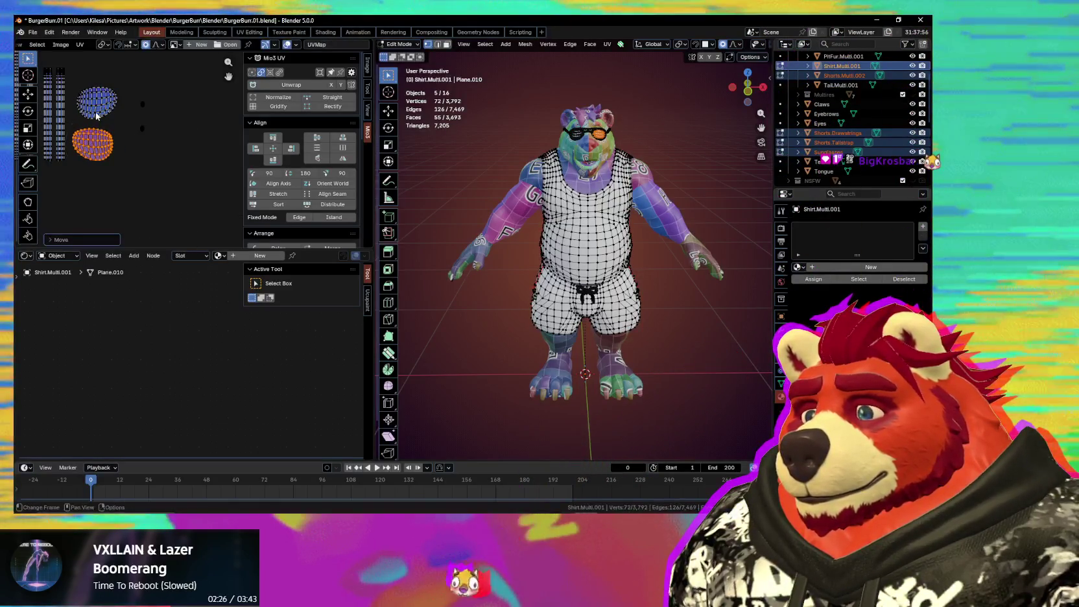
key("g")
left_click(137, 173)
scroll(138, 174, "up", 3)
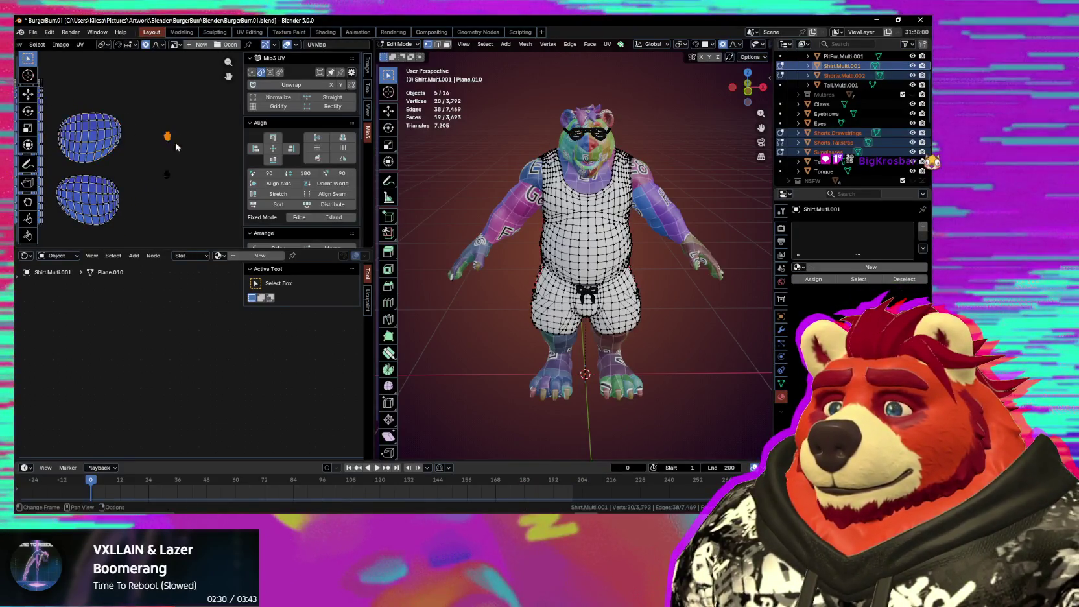
Step: Orbit around the model to inspect the torso, back, legs and feet
mouse_move(571, 272)
middle_mouse_down()
mouse_move(590, 286)
mouse_move(418, 228)
middle_mouse_up()
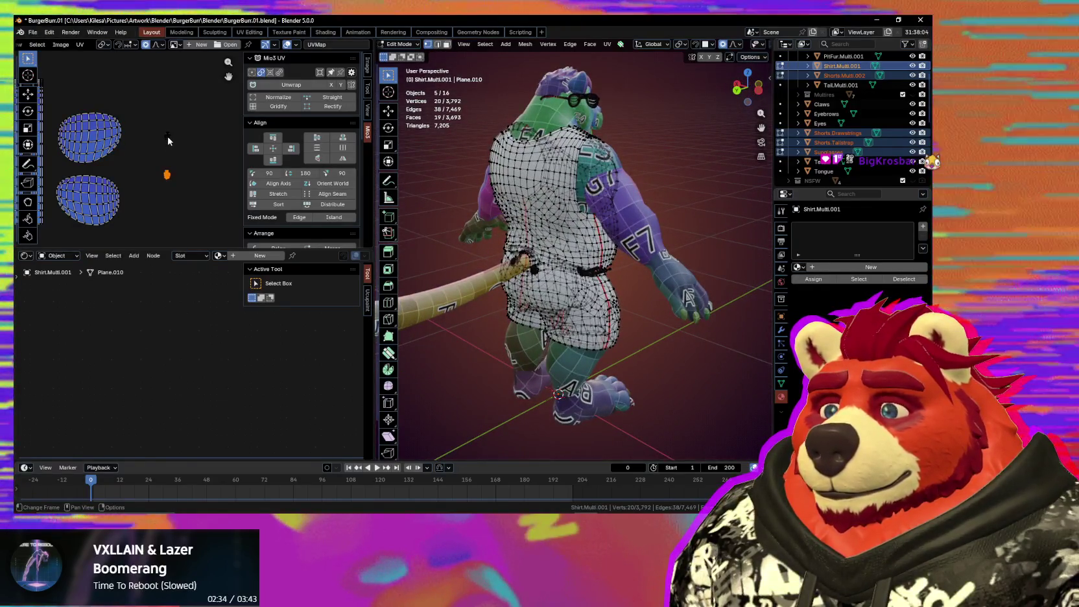
mouse_move(570, 247)
middle_mouse_down()
mouse_move(589, 235)
mouse_move(477, 232)
middle_mouse_up()
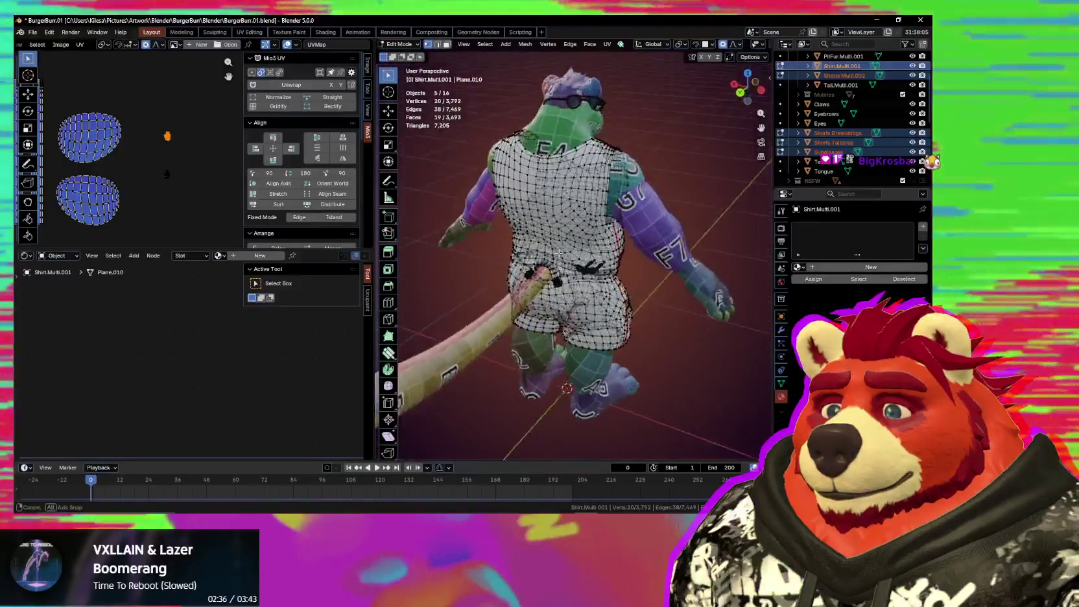
scroll(480, 230, "up", 2)
scroll(479, 230, "up", 3)
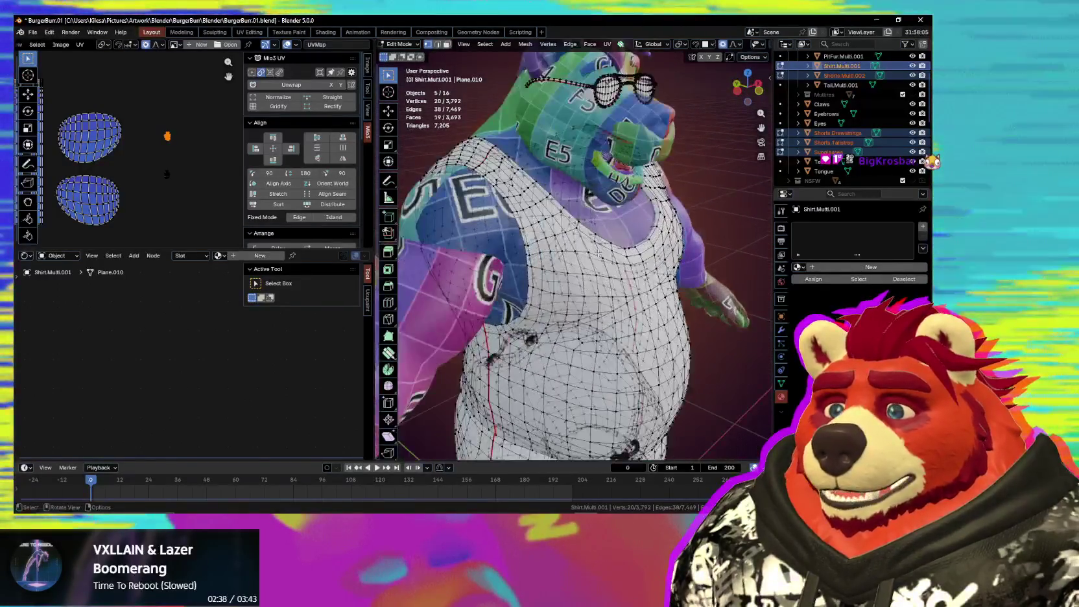
mouse_move(479, 230)
middle_mouse_down()
mouse_move(448, 268)
mouse_move(399, 253)
middle_mouse_up()
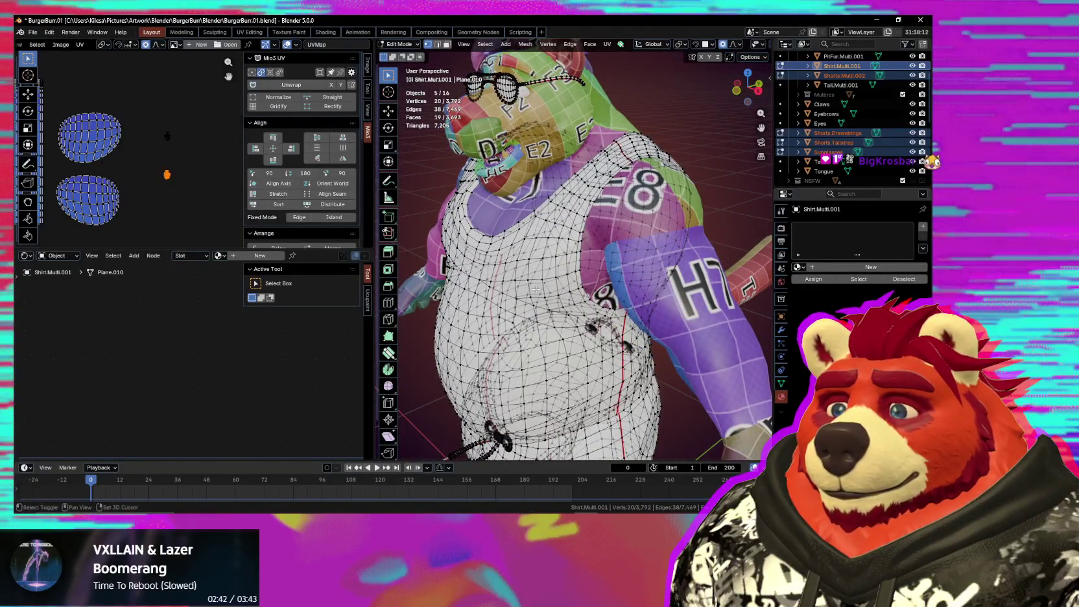
middle_click_drag(536, 289, 534, 57)
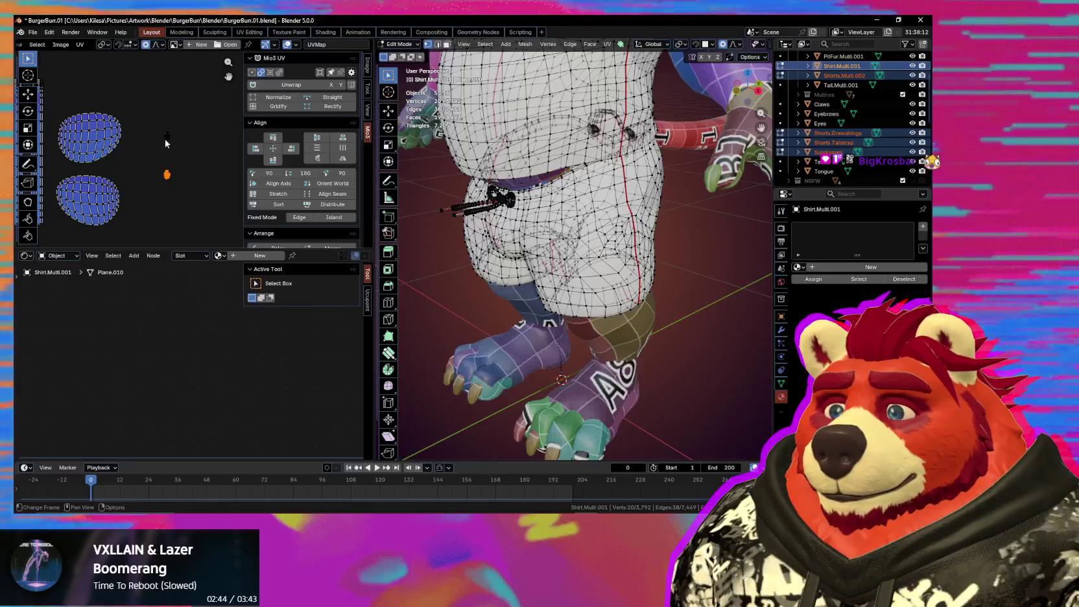
scroll(568, 259, "down", 3)
mouse_move(568, 259)
middle_mouse_down()
mouse_move(567, 324)
mouse_move(506, 279)
middle_mouse_up()
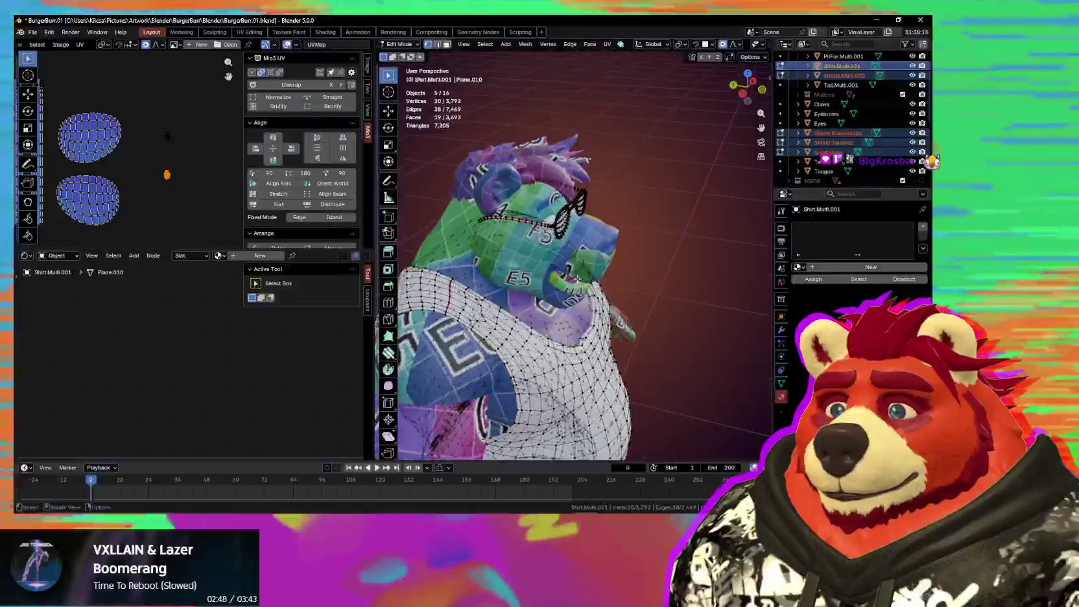
scroll(506, 279, "up", 3)
scroll(104, 195, "down", 4)
Step: Move the orange UV island lower and scale the selected islands apart
middle_click_drag(108, 225, 133, 152)
scroll(71, 158, "up", 3)
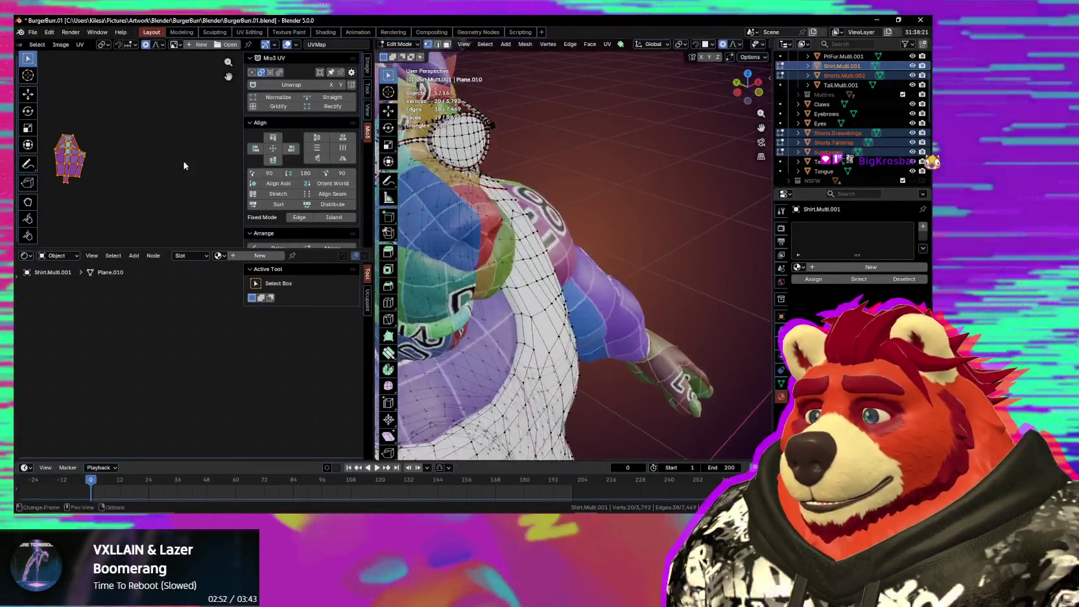
scroll(125, 164, "up", 3)
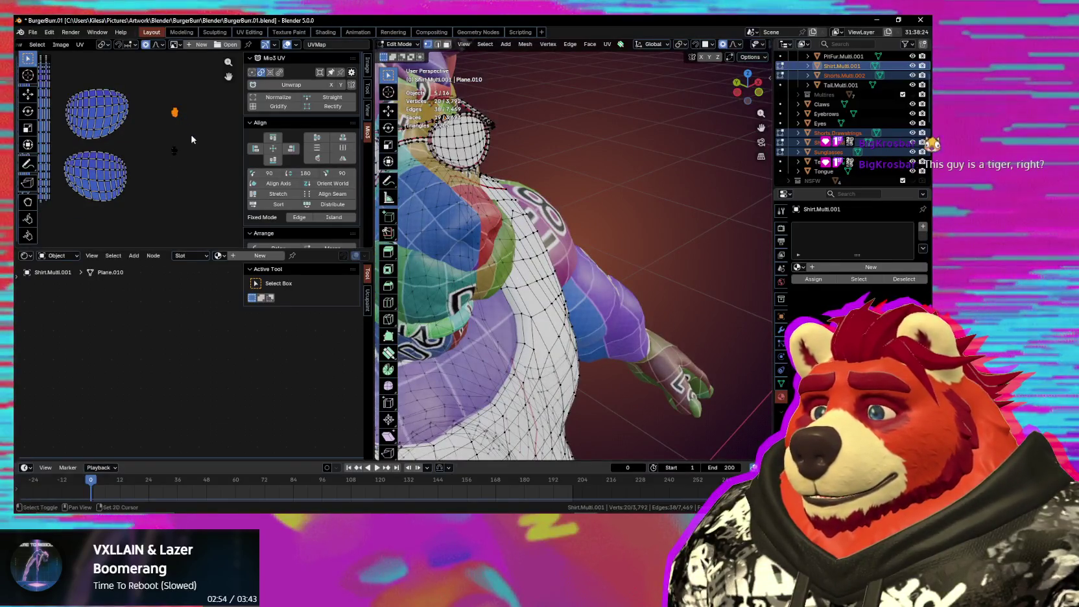
scroll(299, 162, "down", 2)
scroll(156, 176, "down", 5)
left_click_drag(102, 130, 103, 167)
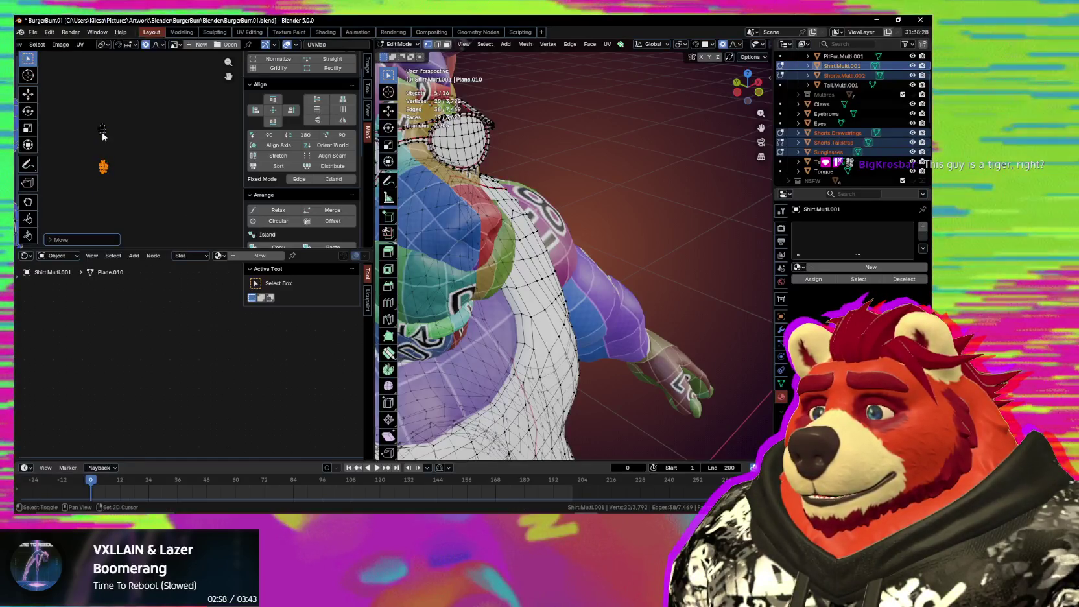
key("s")
left_click(117, 193)
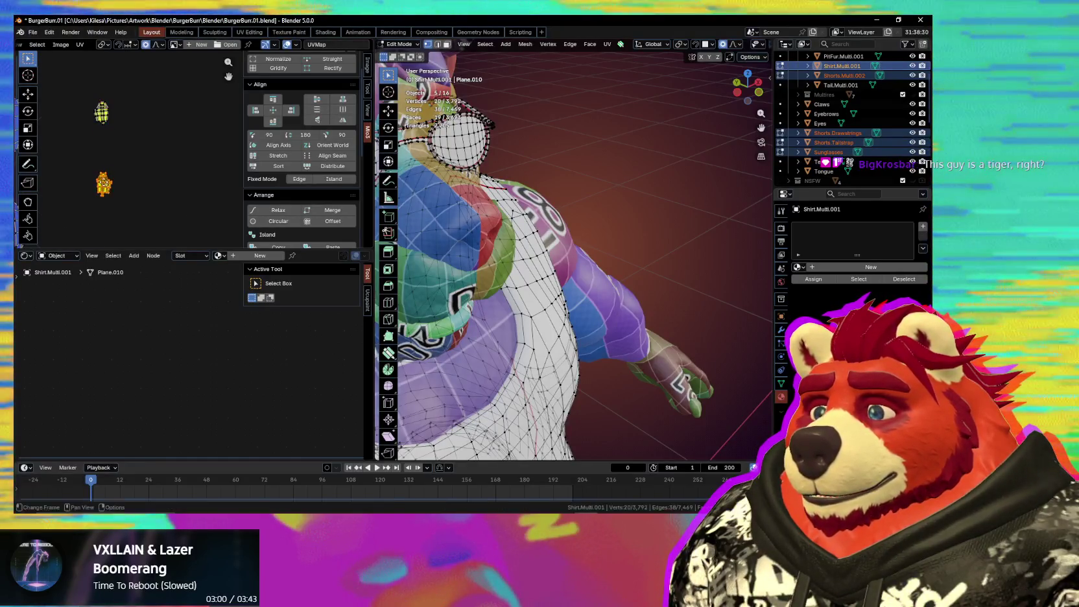
Step: Nudge the selected islands, then box-select the upper-left island group
scroll(106, 155, "down", 3)
left_click_drag(138, 178, 138, 163)
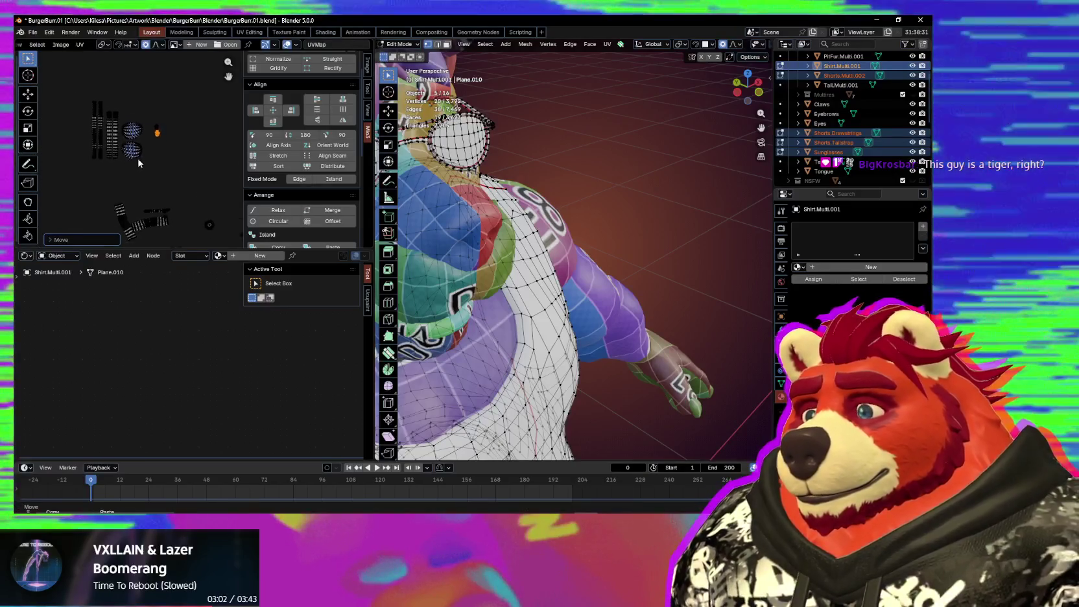
scroll(138, 162, "down", 2)
scroll(124, 143, "up", 4)
scroll(110, 126, "down", 4)
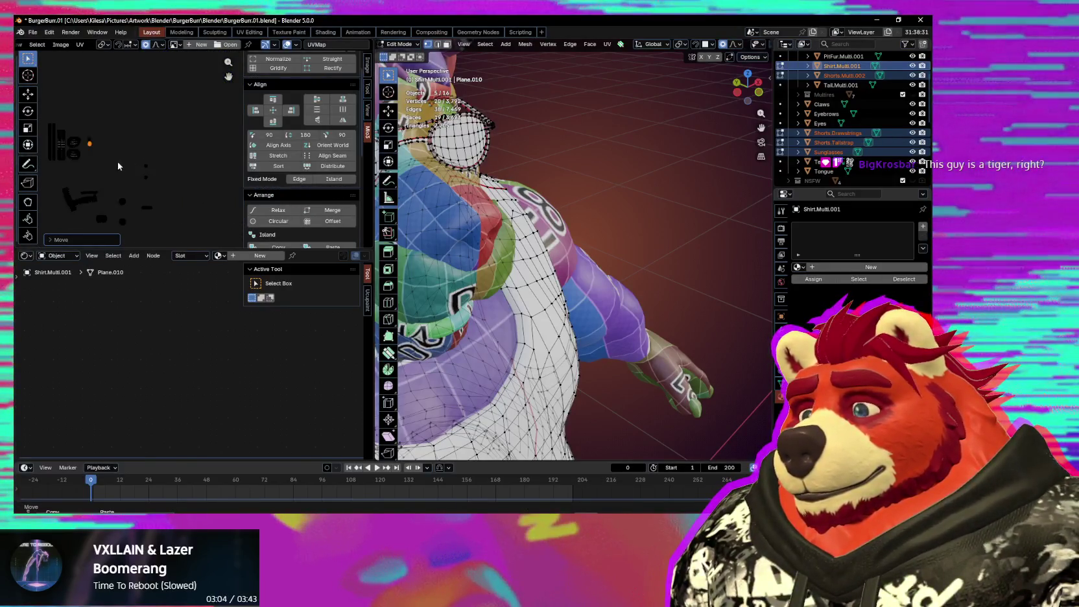
scroll(129, 160, "up", 3)
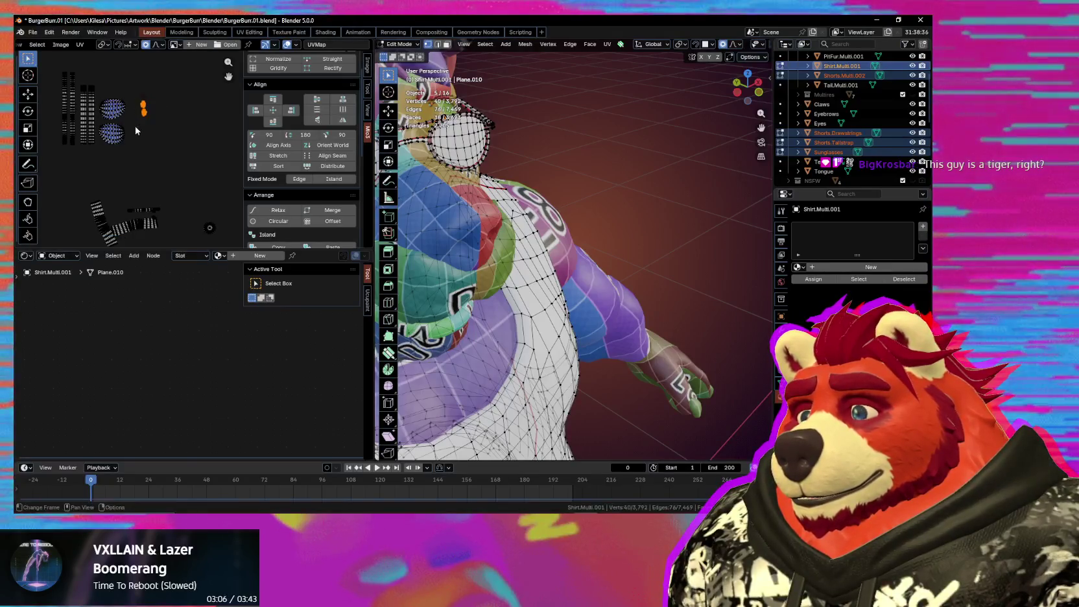
left_click_drag(171, 81, 39, 159)
Step: Scale the box-selected islands up slightly and reposition the small islands
key("s")
left_click(128, 159)
scroll(129, 156, "up", 2)
left_click(196, 140)
key("g")
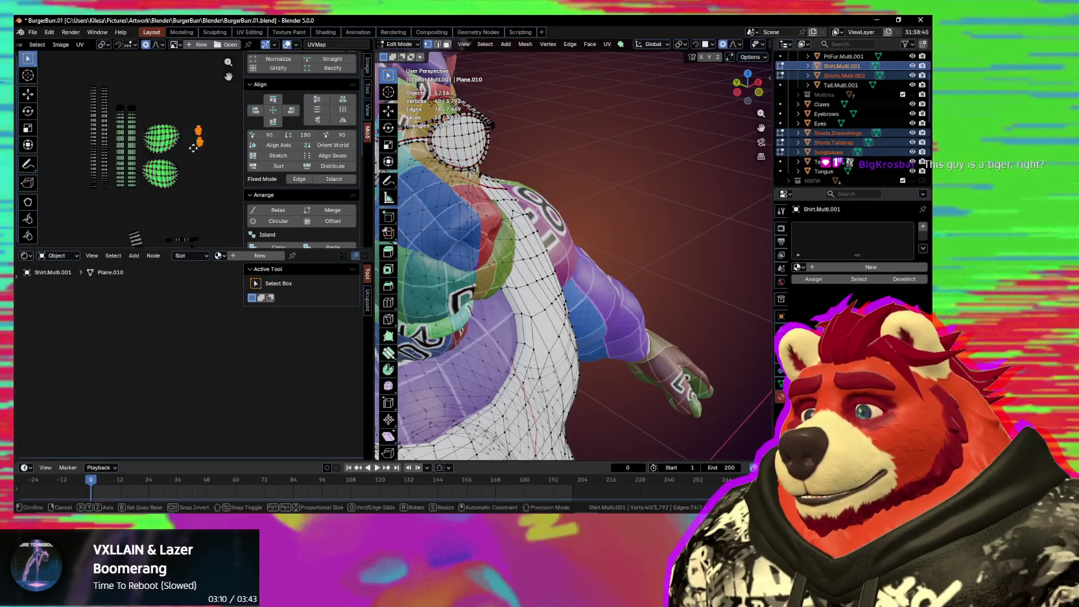
left_click(140, 125)
Step: Frame the glasses and move their long UV strip to the top of the layout
middle_click_drag(185, 239, 117, 167)
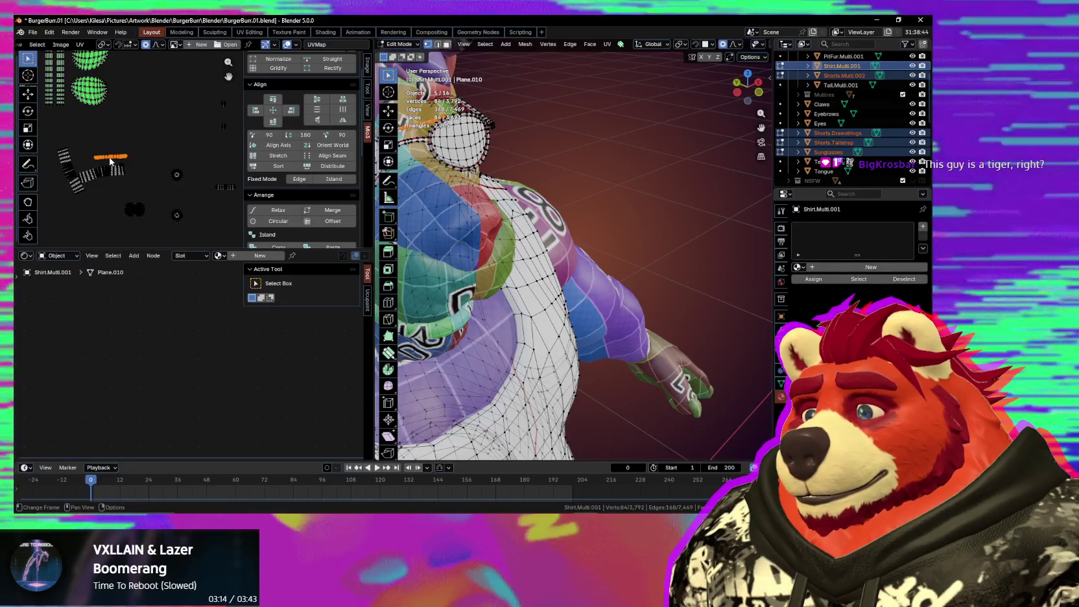
key("KP_Decimal")
middle_click_drag(130, 192, 194, 241)
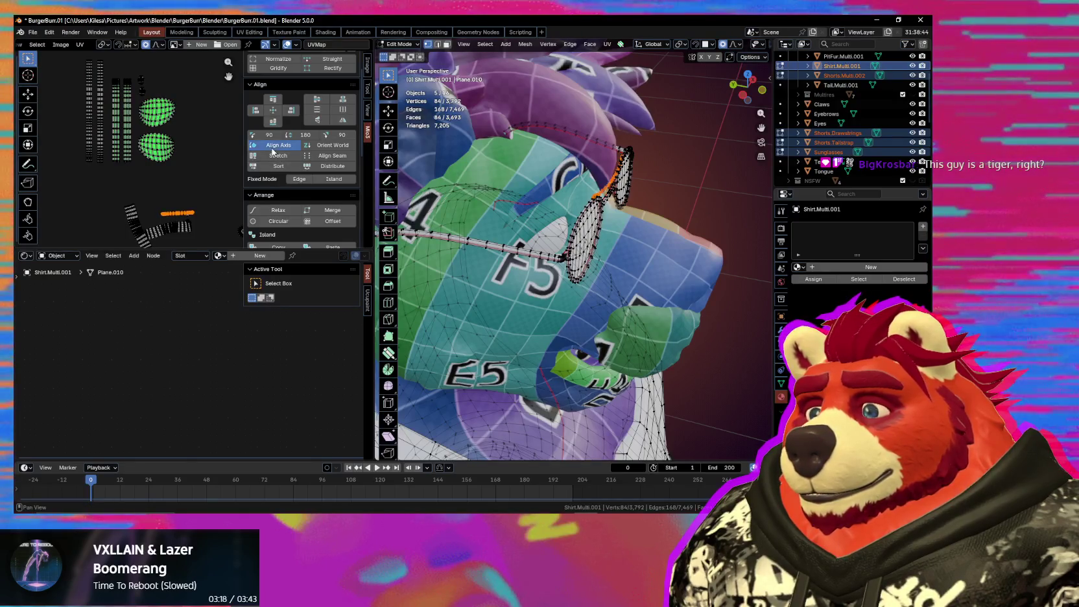
key("g")
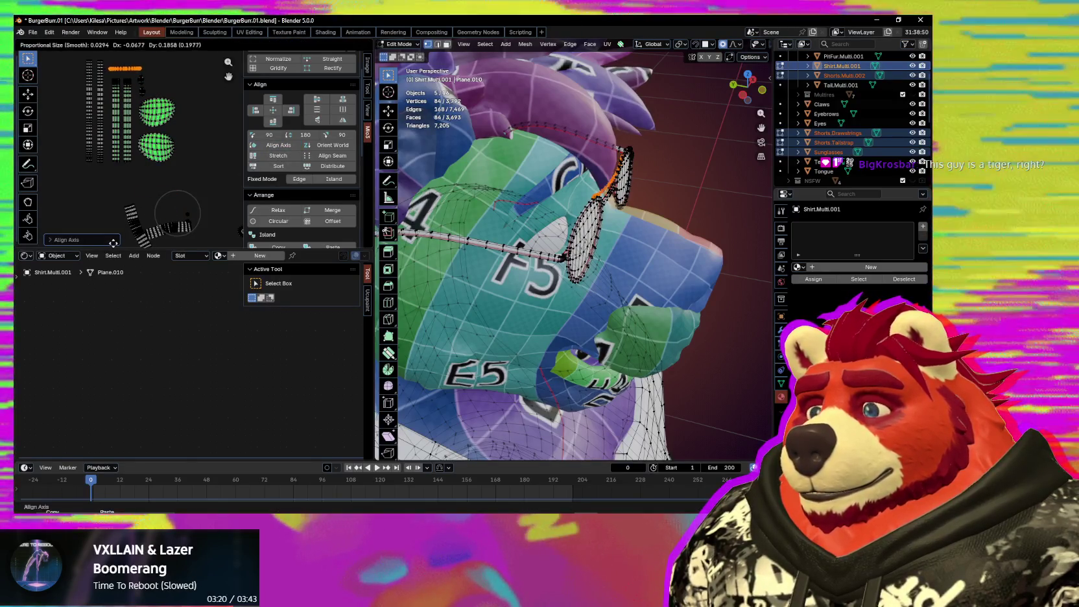
left_click(216, 201)
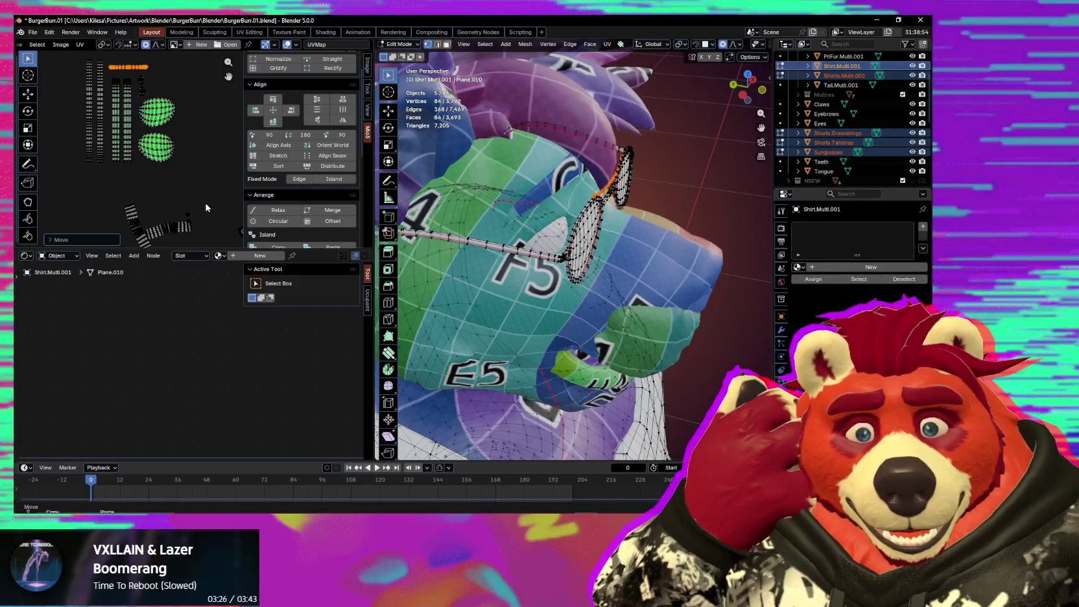
scroll(182, 198, "up", 2)
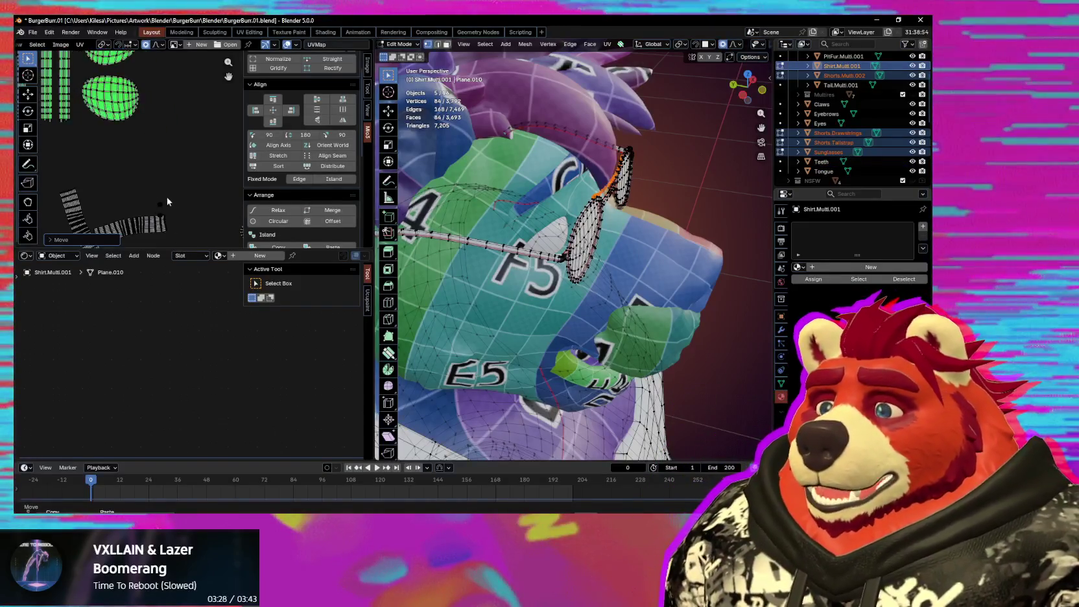
scroll(162, 187, "up", 2)
middle_click_drag(544, 279, 552, 308)
scroll(552, 308, "down", 5)
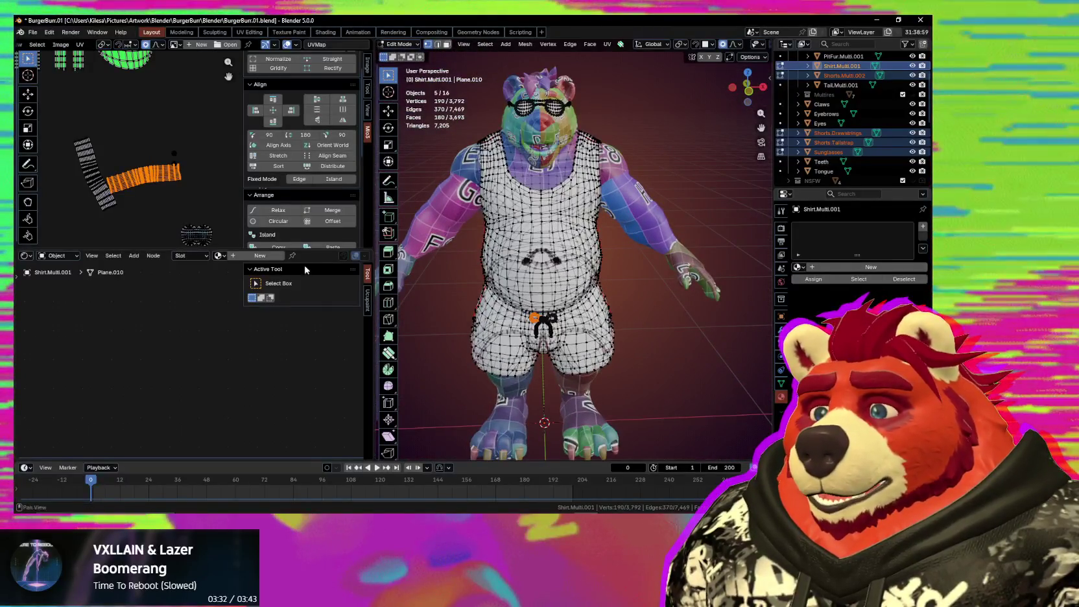
Step: Gridify the drawstring island with Mio3 UV, rotate it 90°, and place it below the grid island
scroll(291, 110, "up", 2)
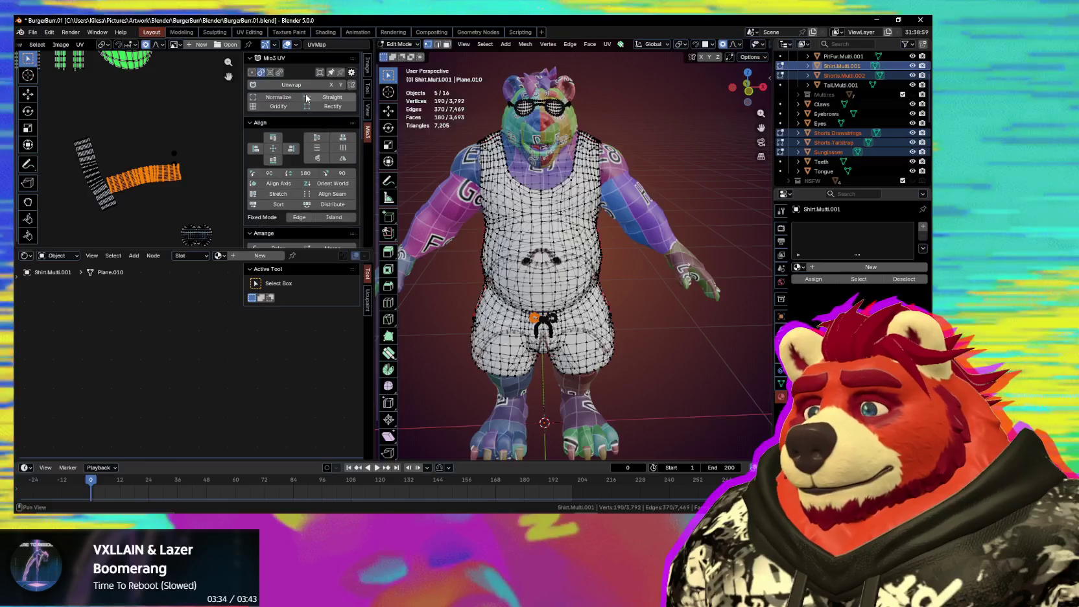
left_click(289, 107)
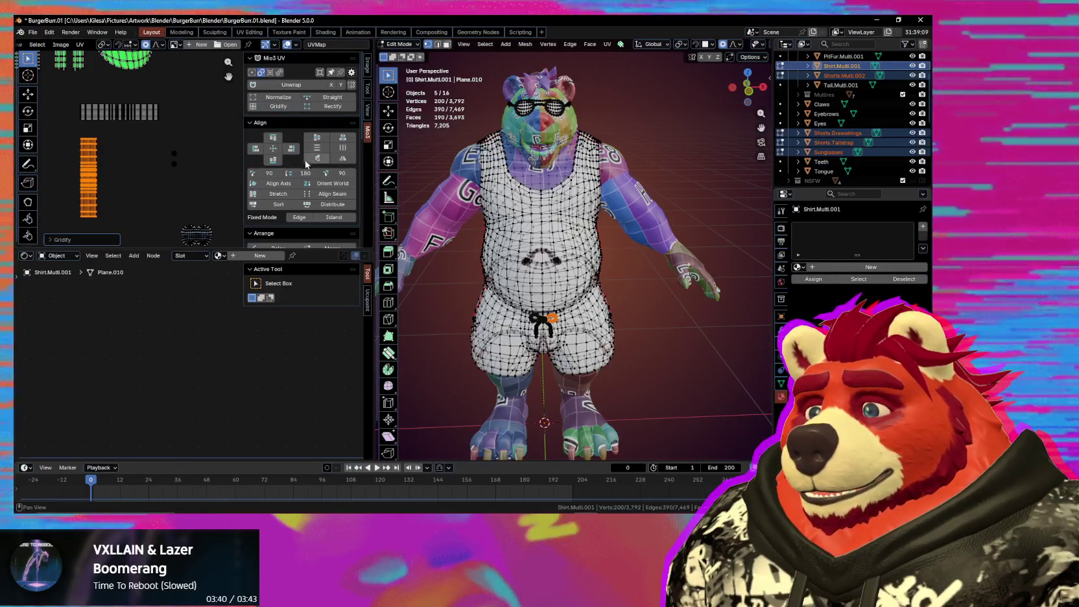
left_click(332, 174)
key("g")
left_click(135, 171)
Step: Position the lower drawstring island beneath the grid island under the shirt layout
left_click(134, 121, "shift")
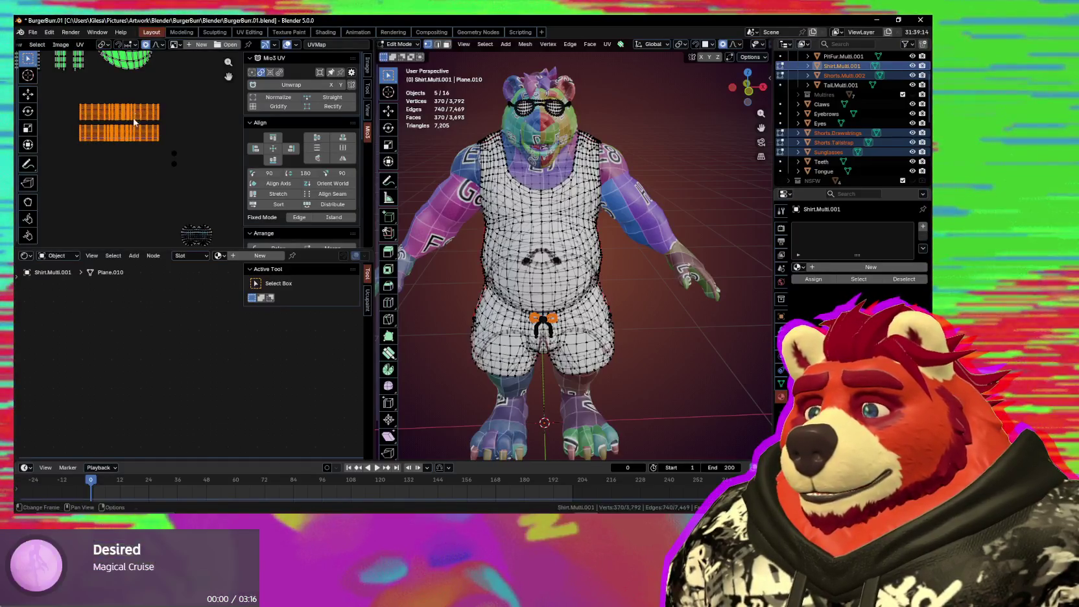
scroll(85, 196, "up", 4)
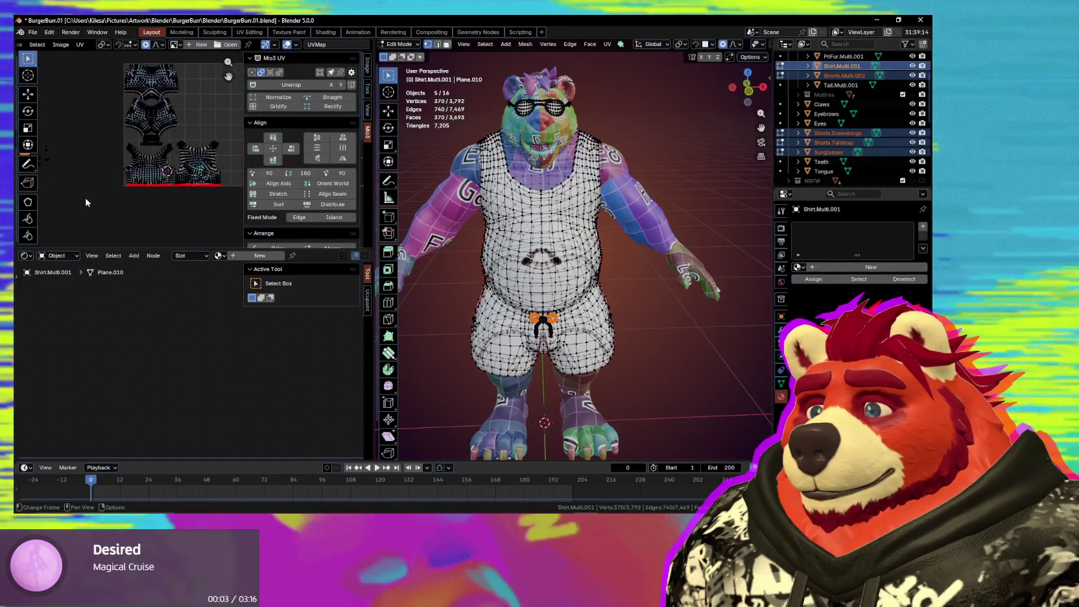
scroll(85, 197, "up", 3)
key("KP_Decimal")
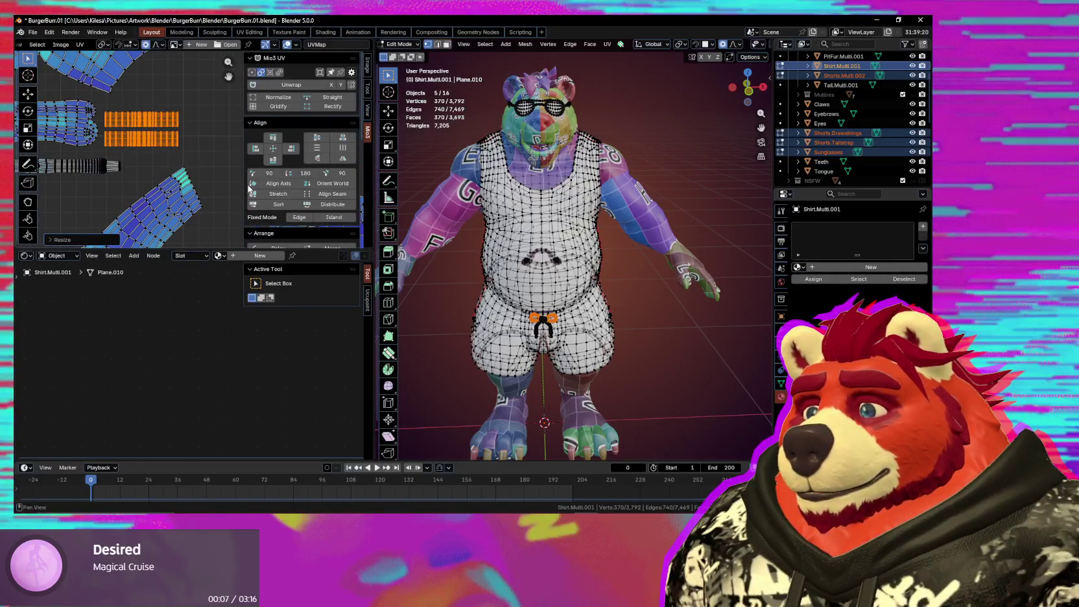
key("g")
scroll(205, 147, "up", 2)
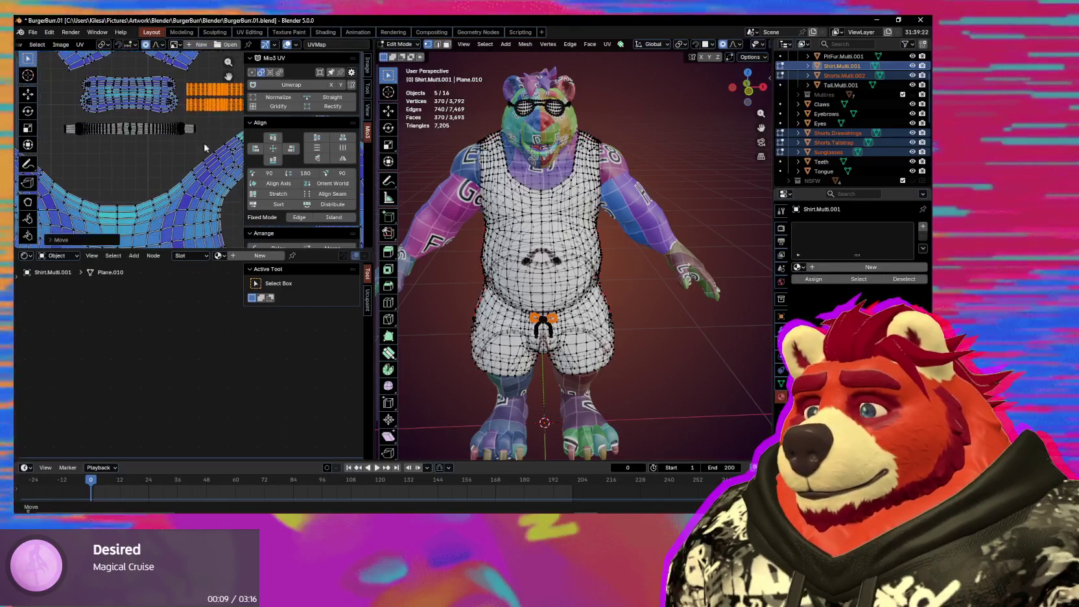
right_click(125, 202)
left_click(130, 165)
key("g")
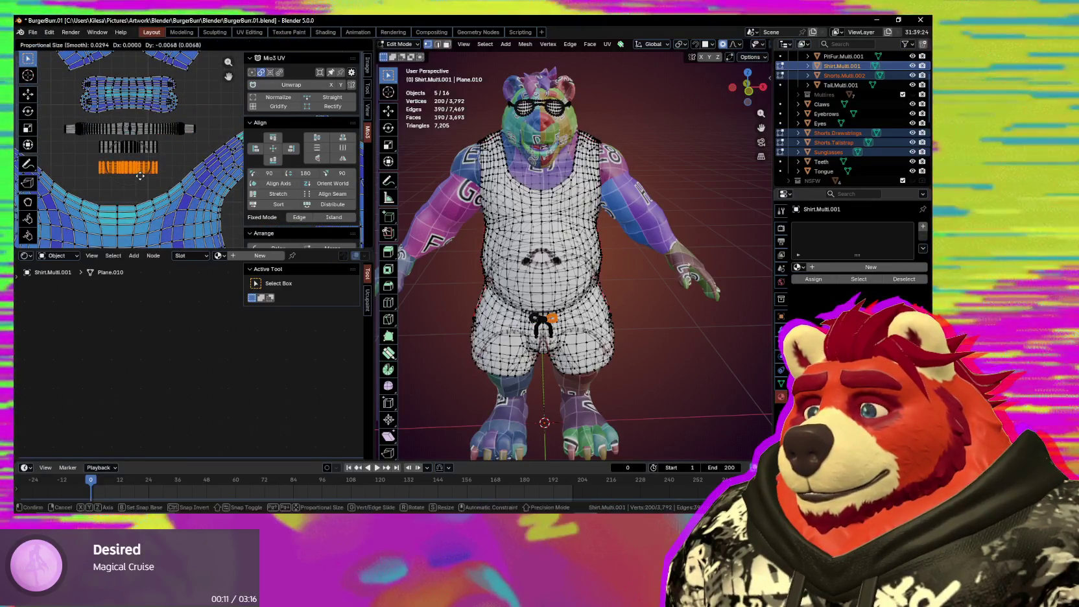
left_click(140, 175)
Step: Hide the N sidebar and orbit to a side view of the character
scroll(146, 179, "down", 4)
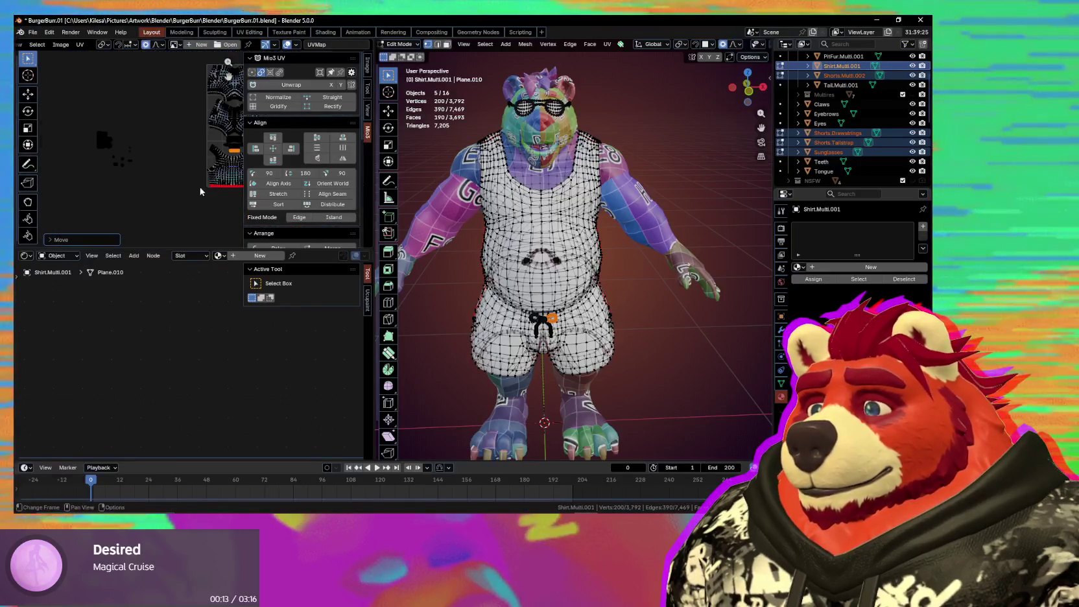
key("n")
scroll(269, 179, "up", 3)
scroll(272, 181, "up", 2)
scroll(212, 169, "up", 2)
scroll(212, 196, "up", 2)
scroll(249, 162, "up", 2)
mouse_move(493, 279)
middle_mouse_down()
mouse_move(648, 286)
mouse_move(415, 279)
middle_mouse_up()
Step: Rescale the selected UV islands after undoing a first resize attempt
scroll(314, 206, "down", 3)
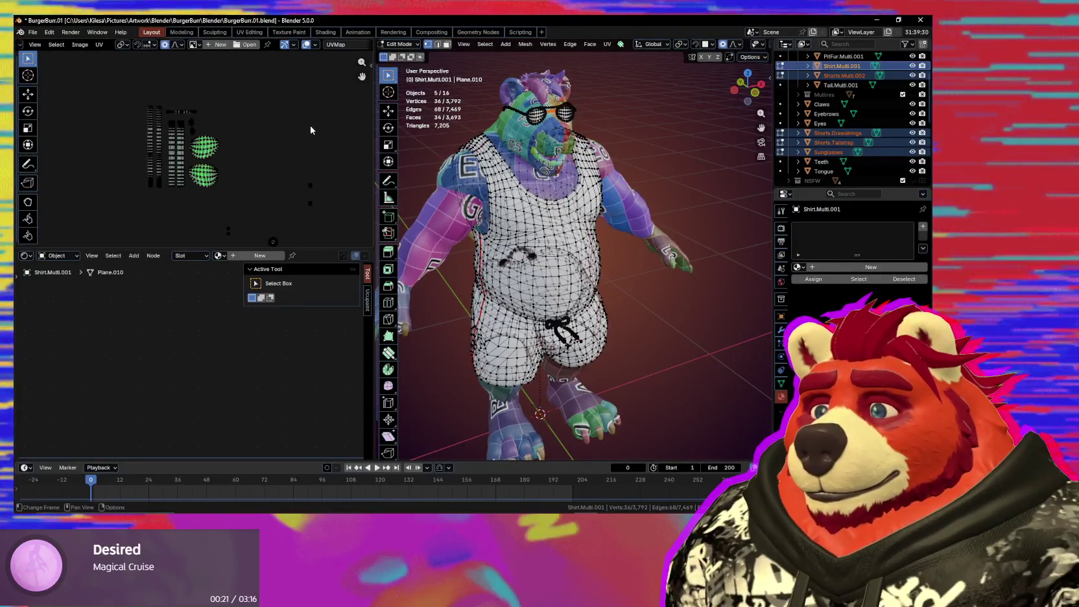
scroll(234, 194, "up", 5)
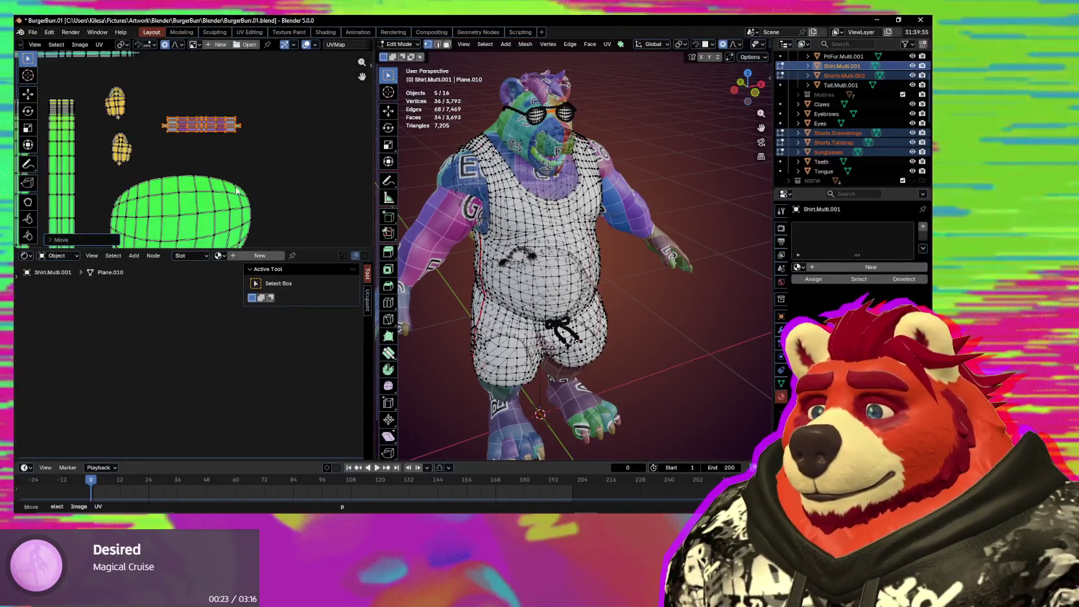
key("s")
key("ctrl+z")
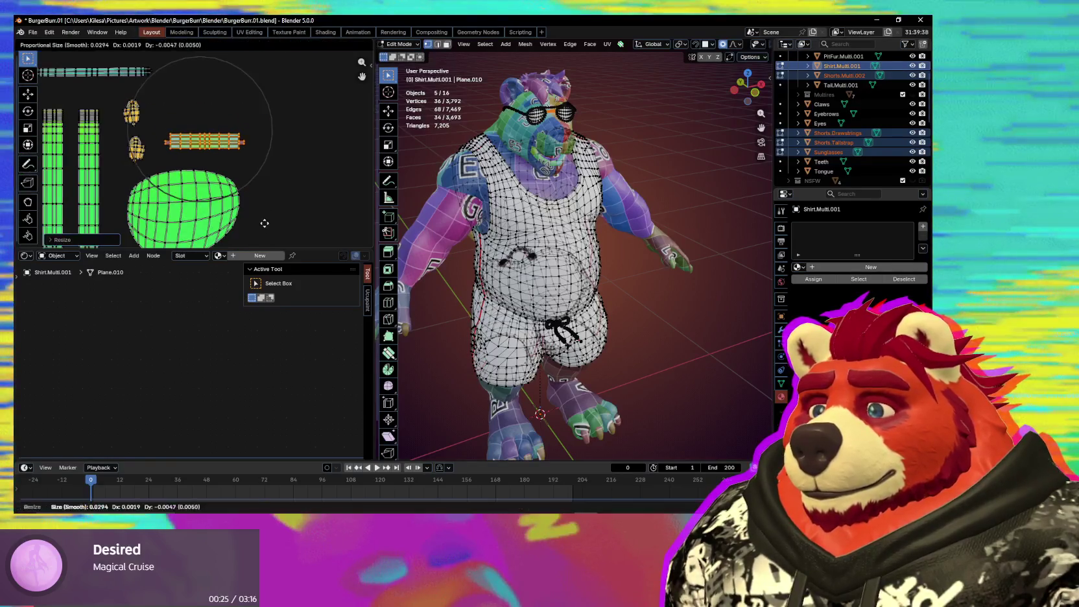
scroll(184, 143, "down", 2)
scroll(183, 142, "down", 3)
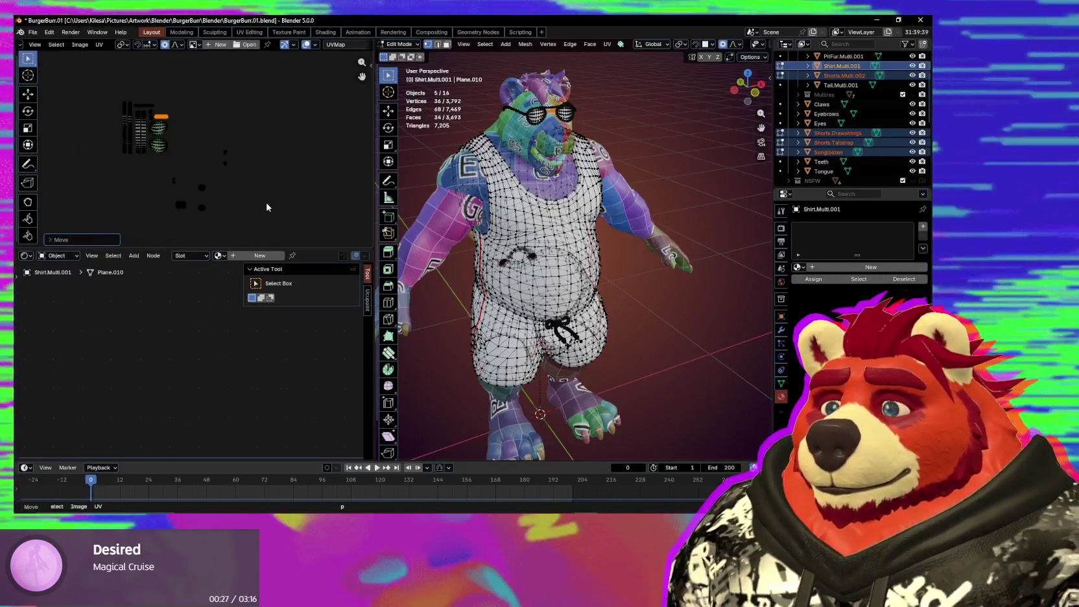
scroll(223, 189, "up", 2)
key("KP_1")
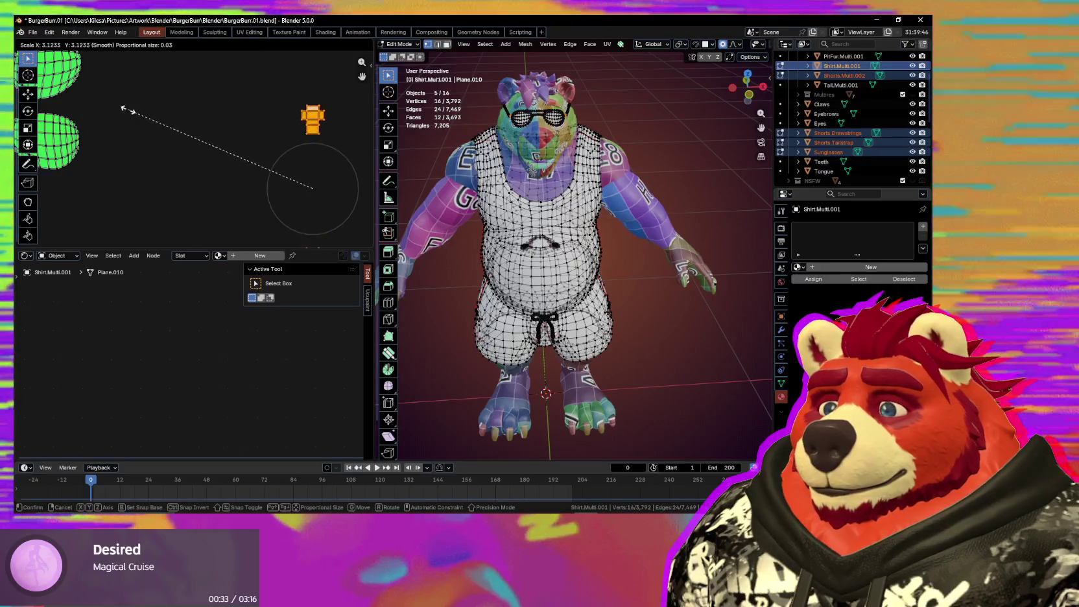
left_click(181, 72)
scroll(133, 152, "down", 2)
Step: Move the selected islands down-right into a tighter position
key("g")
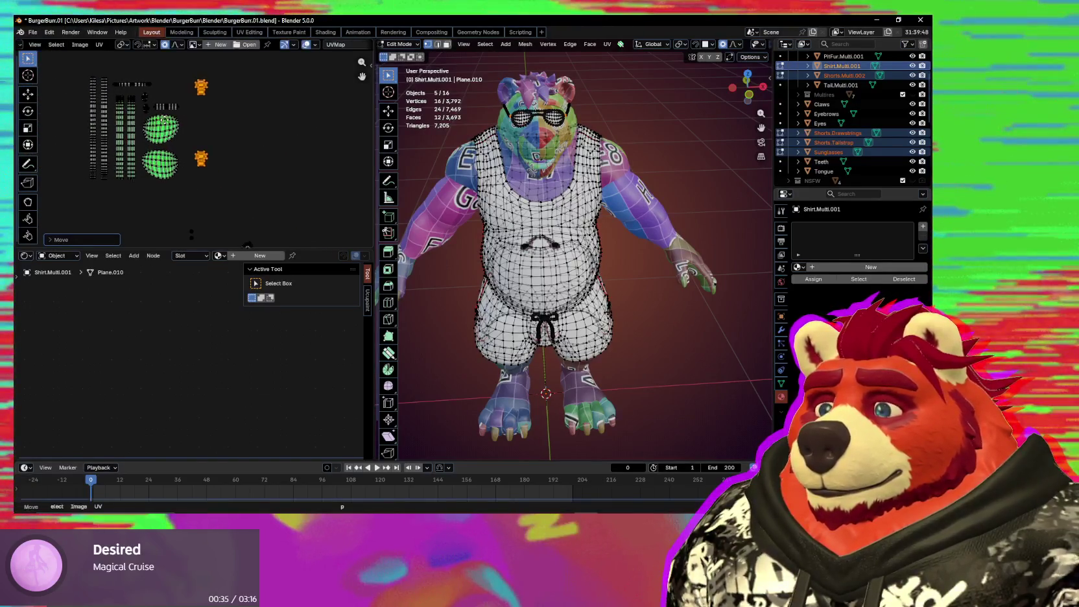
middle_click_drag(197, 88, 233, 131)
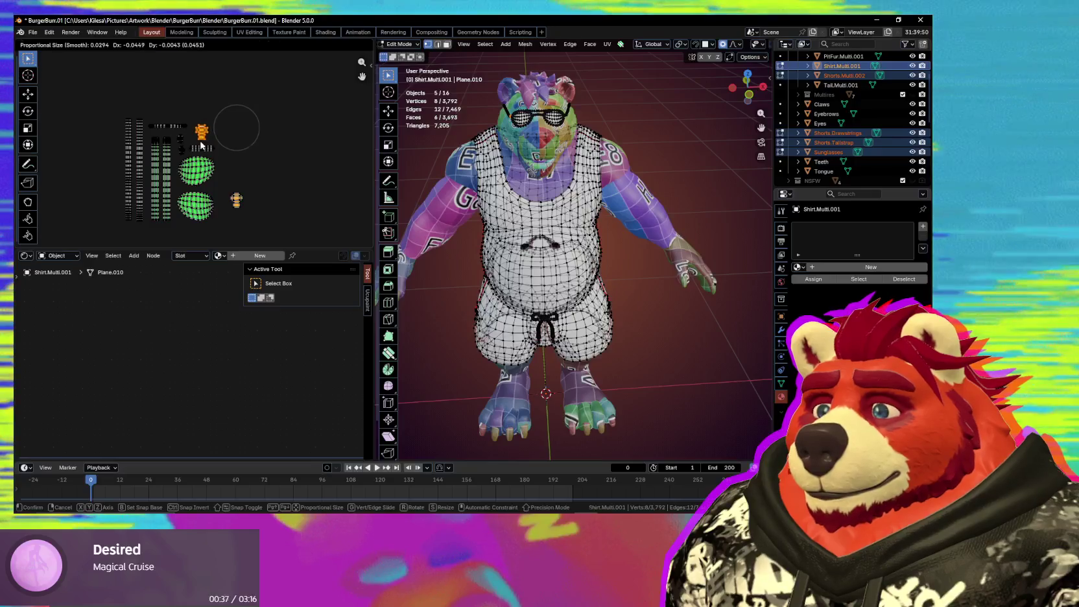
scroll(193, 151, "up", 3)
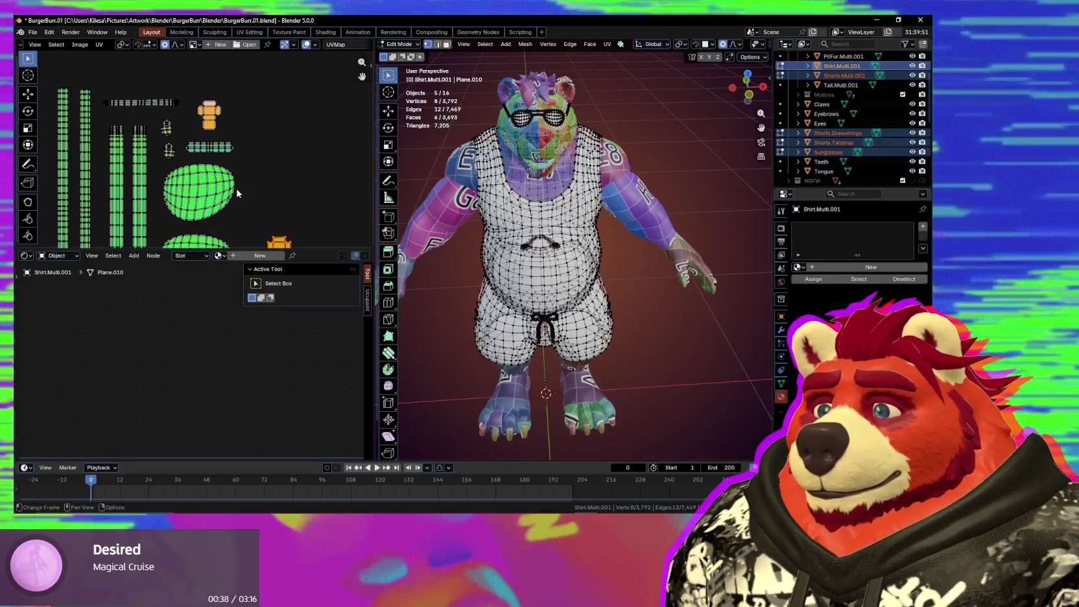
left_click(196, 237)
scroll(192, 167, "up", 4)
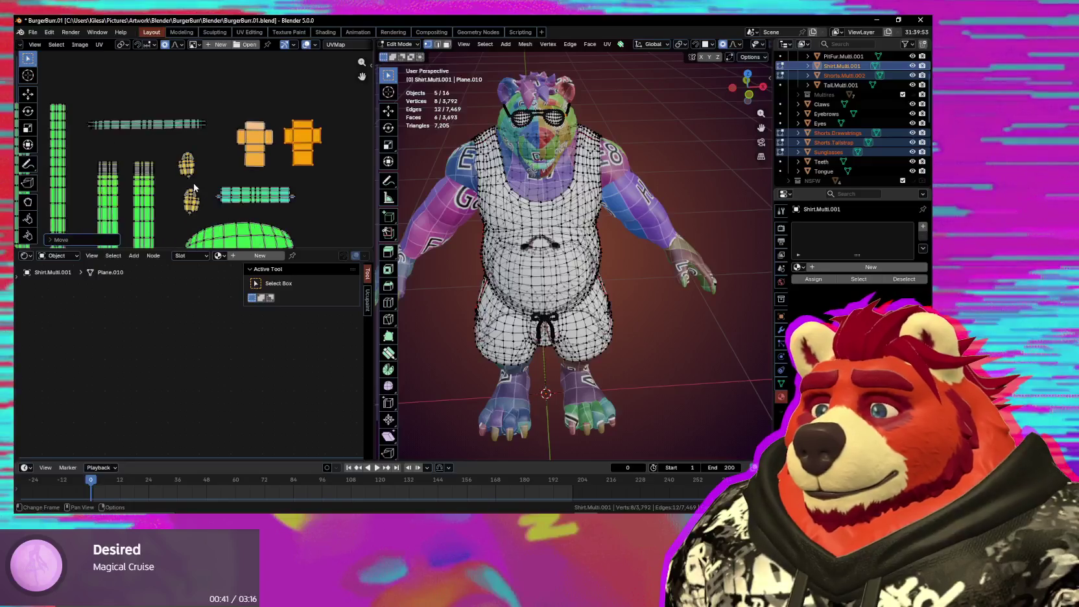
key("n")
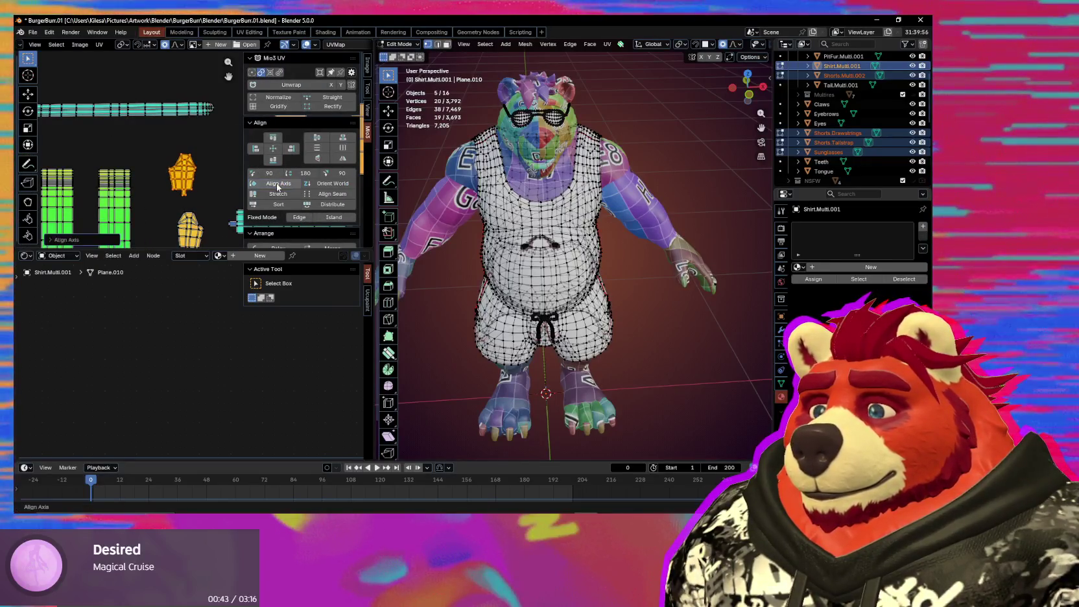
key("n")
key("n")
key("n")
Step: Shift the top island left and bring the lower island up beside it
key("g")
left_click(163, 156)
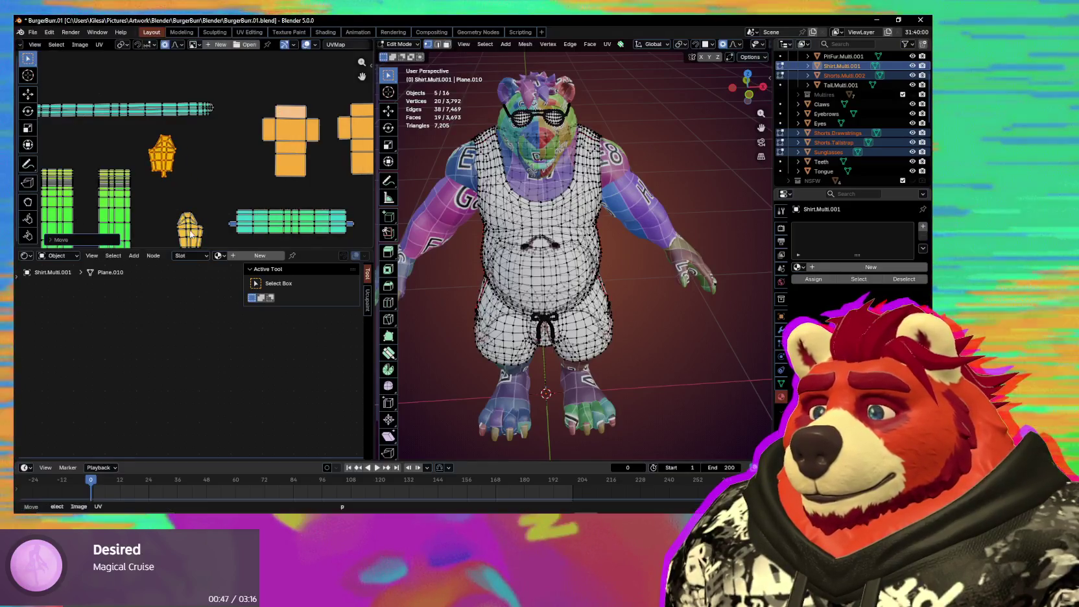
left_click(190, 227)
key("g")
left_click(212, 144)
Step: Move the teal strip island up-left toward the strip columns
middle_click_drag(283, 231, 260, 163)
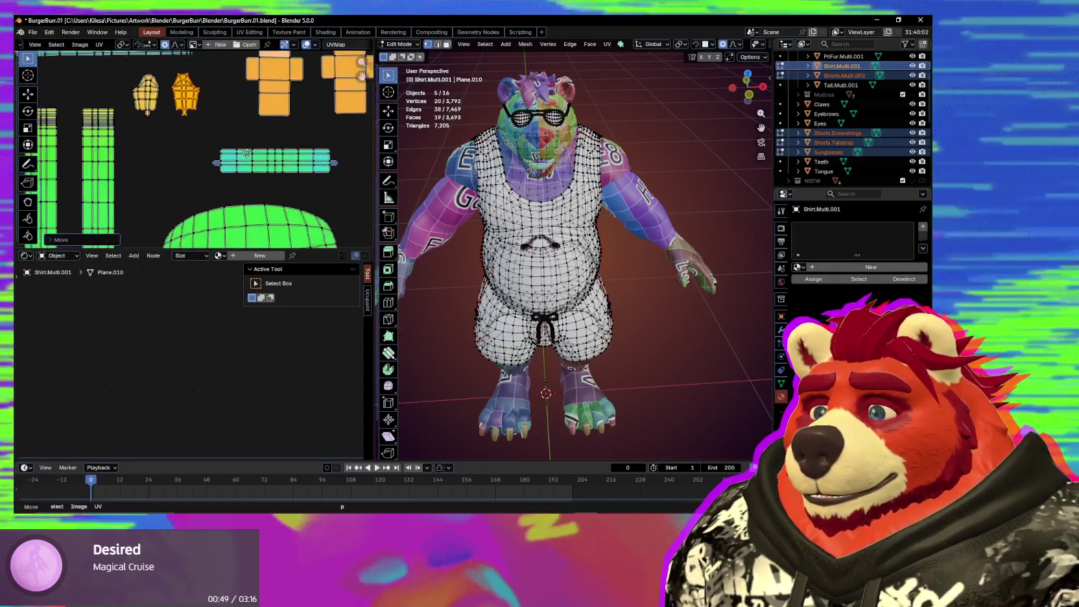
left_click(260, 163)
key("g")
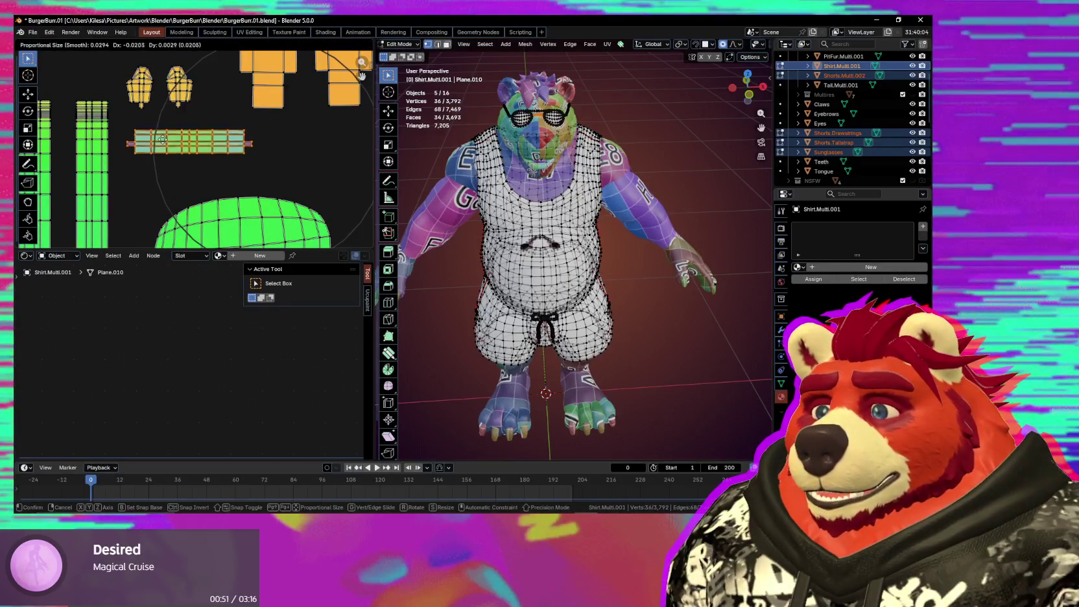
left_click(160, 136)
Step: Place the lower egg-shaped island beneath its twin beside the strip columns
scroll(214, 162, "down", 3)
left_click(220, 149, "shift")
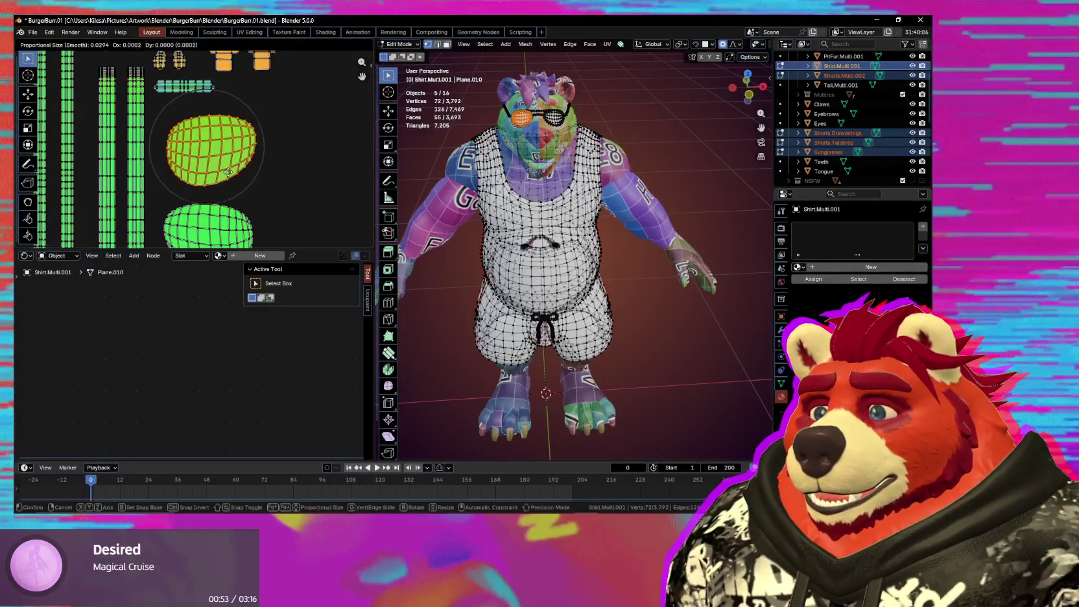
left_click(231, 222)
key("g")
left_click(249, 215)
scroll(249, 221, "down", 3)
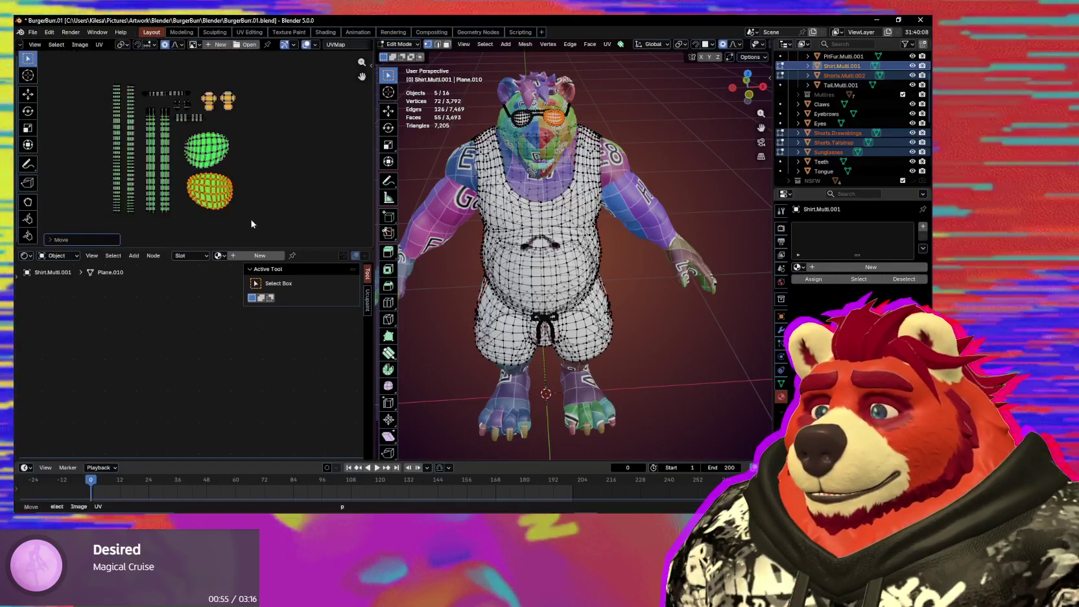
scroll(257, 234, "down", 1)
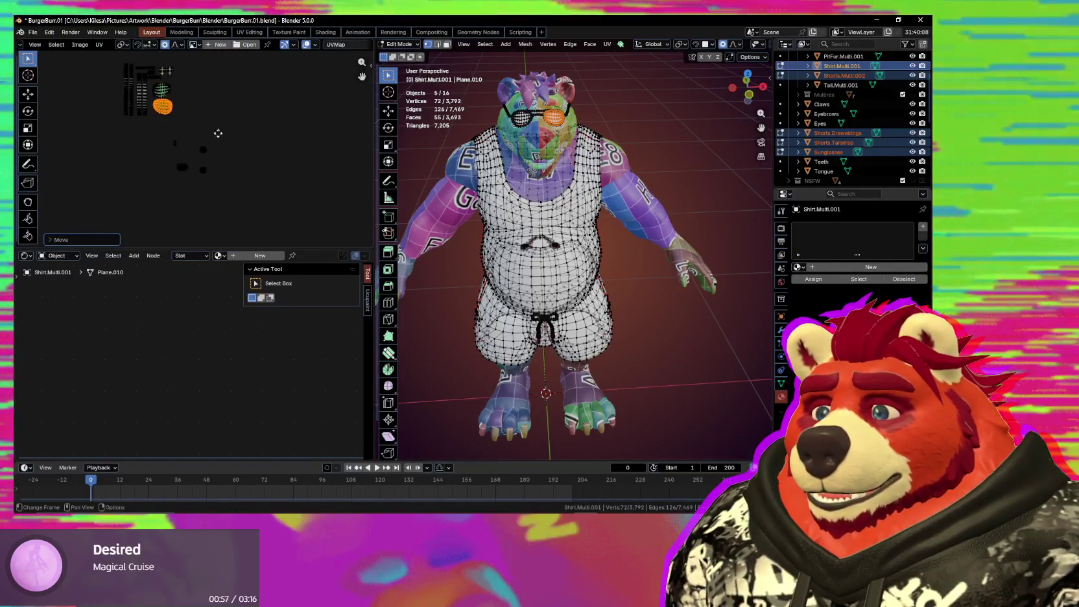
scroll(206, 168, "up", 2)
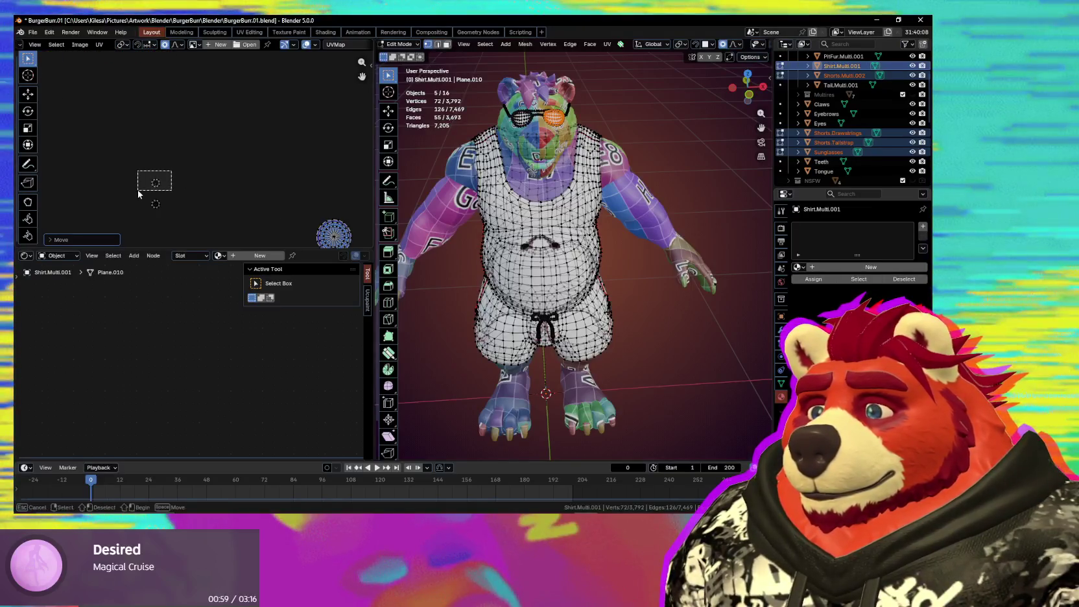
Step: Box-select a small UV point, then scale and reposition the selected islands
left_click_drag(172, 171, 137, 189)
middle_click_drag(551, 259, 584, 266)
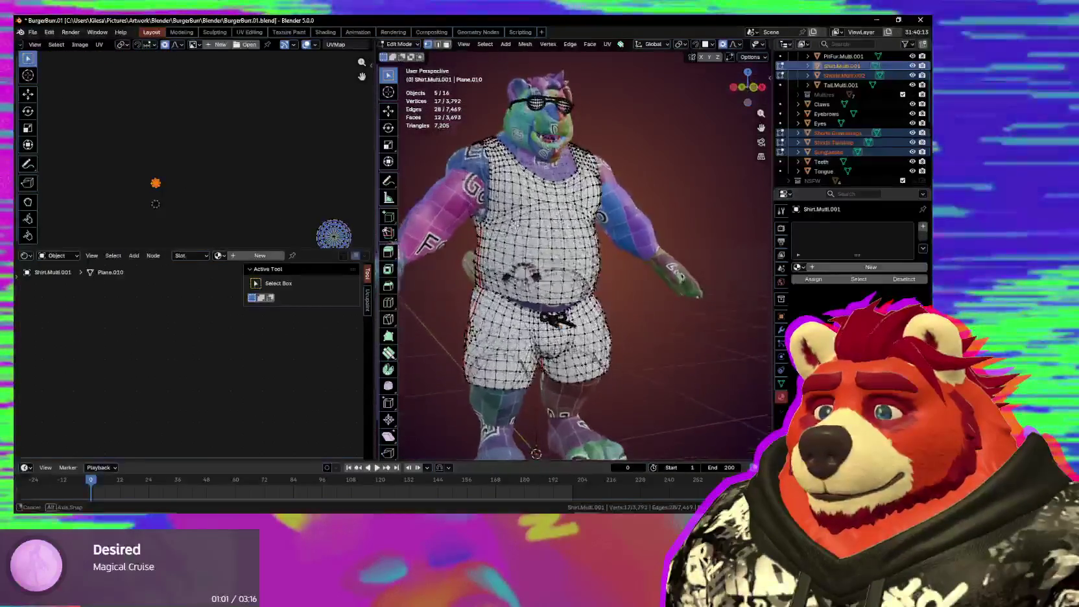
middle_click_drag(512, 225, 521, 230)
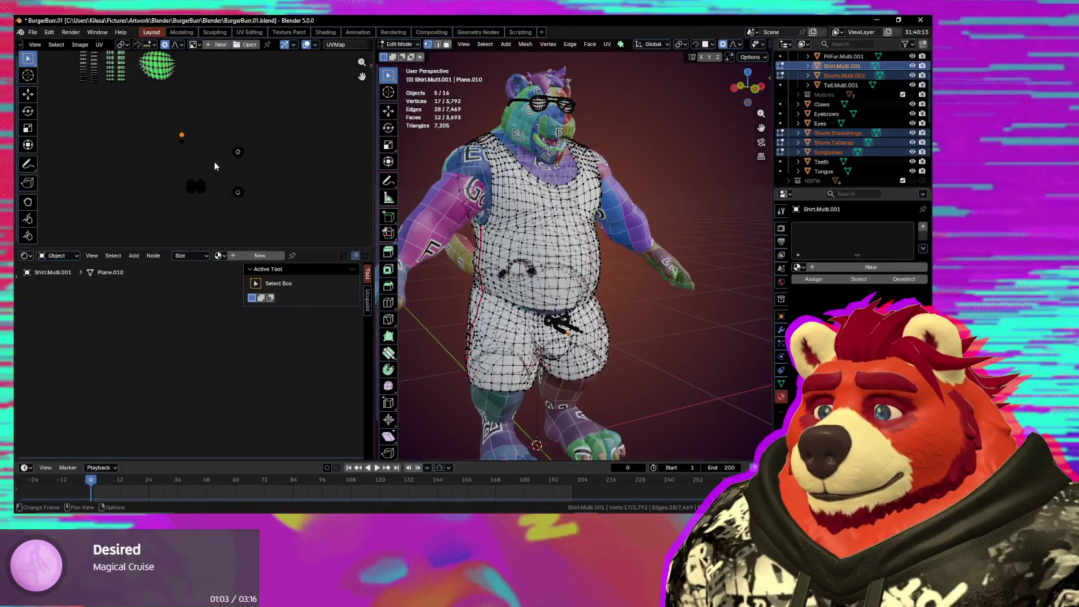
scroll(268, 197, "up", 5)
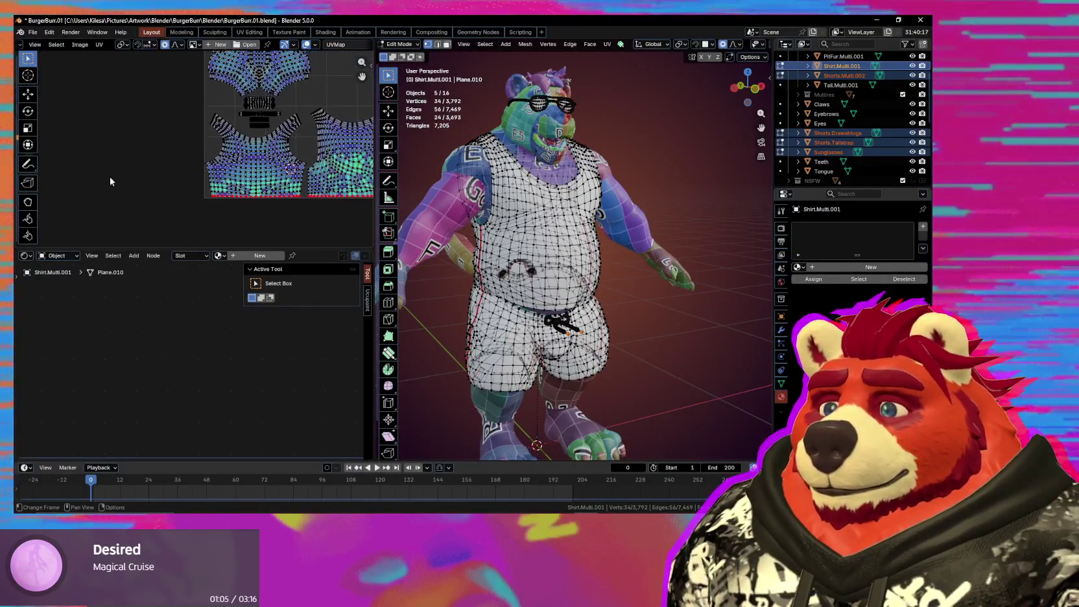
scroll(373, 151, "up", 2)
scroll(373, 151, "up", 2)
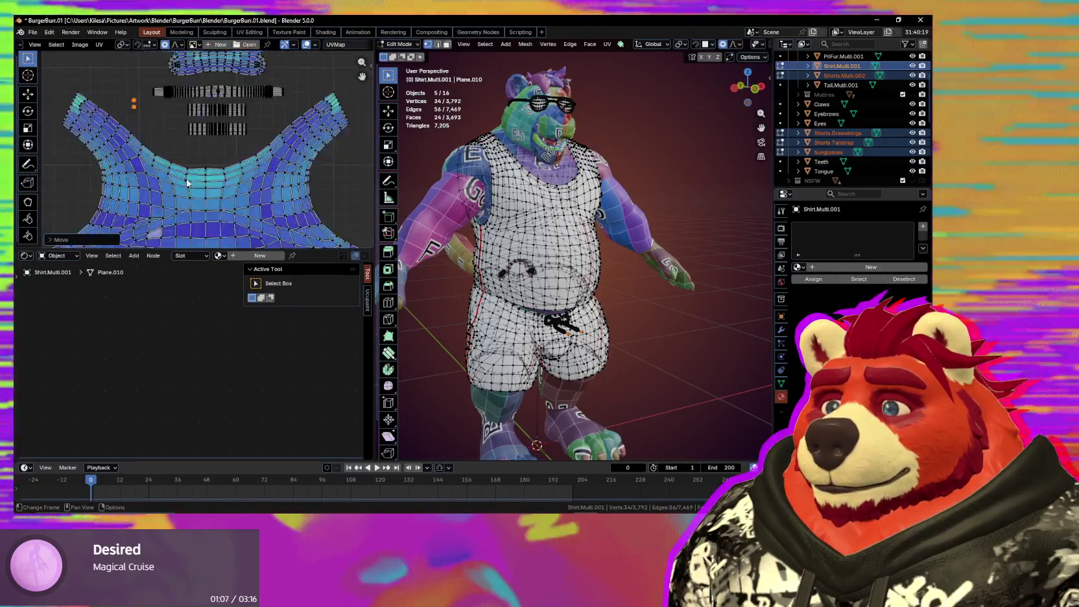
scroll(373, 151, "up", 2)
left_click(202, 172)
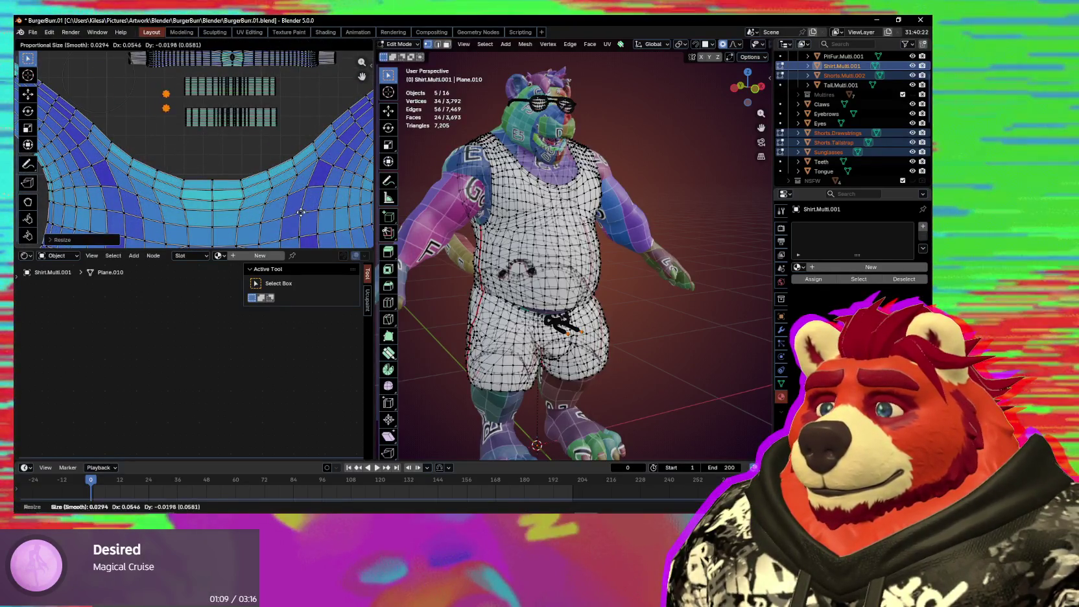
key("Return")
scroll(232, 194, "up", 3)
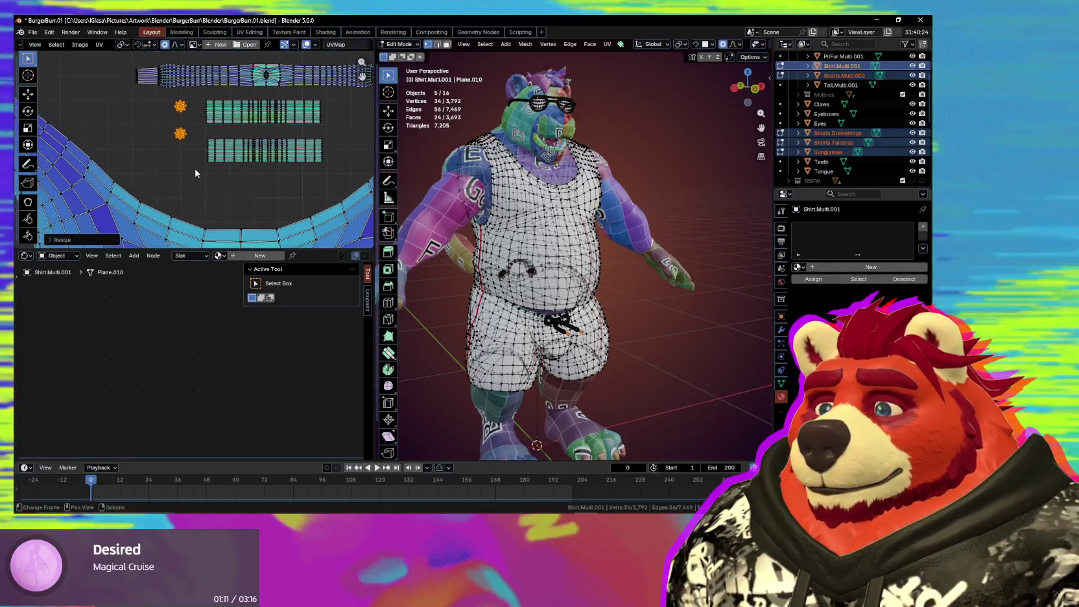
key("g")
left_click(231, 194)
Step: Check the character's back and tail, then move the orange UV point up-right
scroll(227, 189, "down", 5)
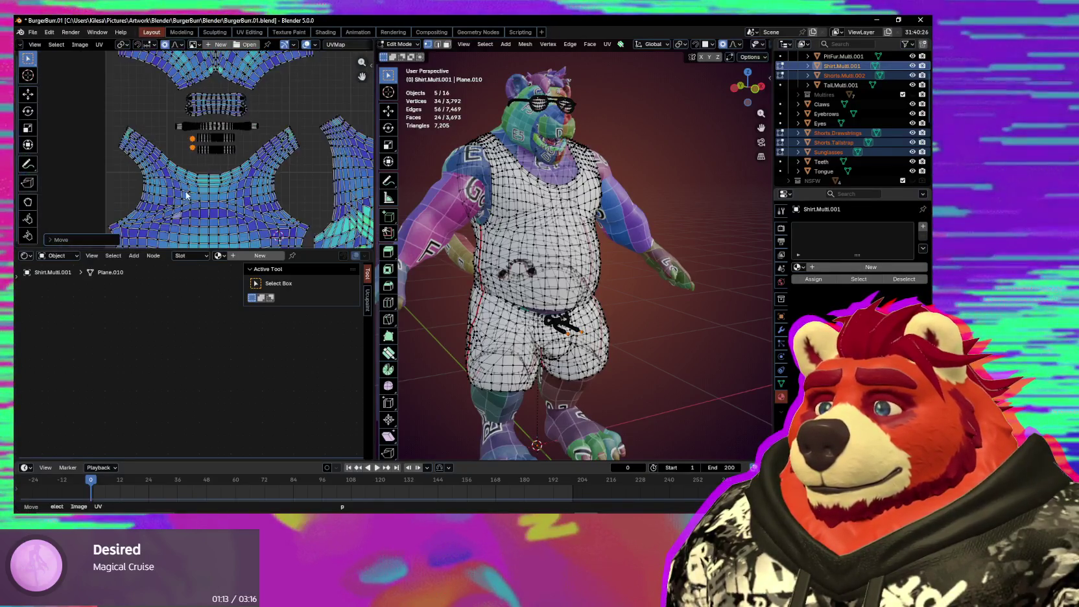
scroll(199, 208, "down", 3)
scroll(214, 195, "down", 2)
scroll(247, 193, "down", 2)
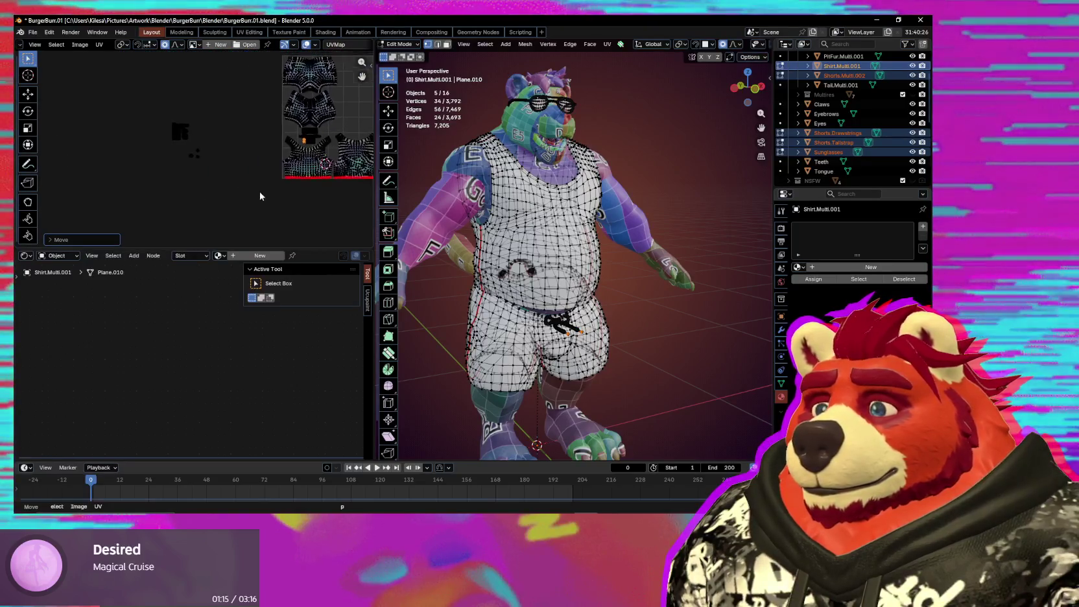
scroll(216, 188, "down", 2)
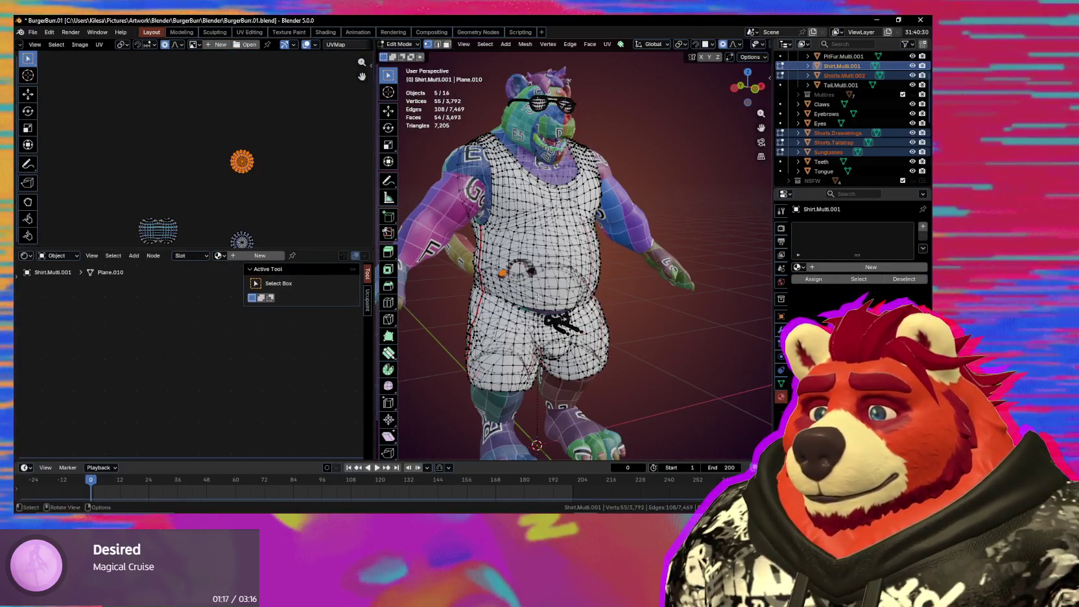
middle_click_drag(538, 297, 655, 298)
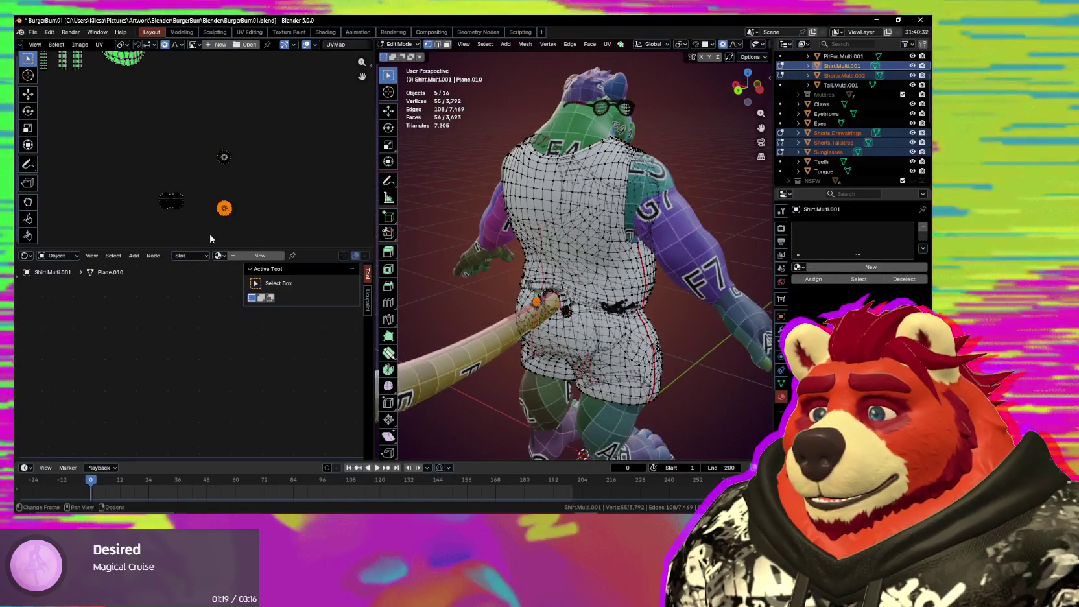
key("g")
left_click(244, 170)
Step: Select two nearby small islands and move them left toward the tile edge
left_click_drag(258, 128, 207, 176)
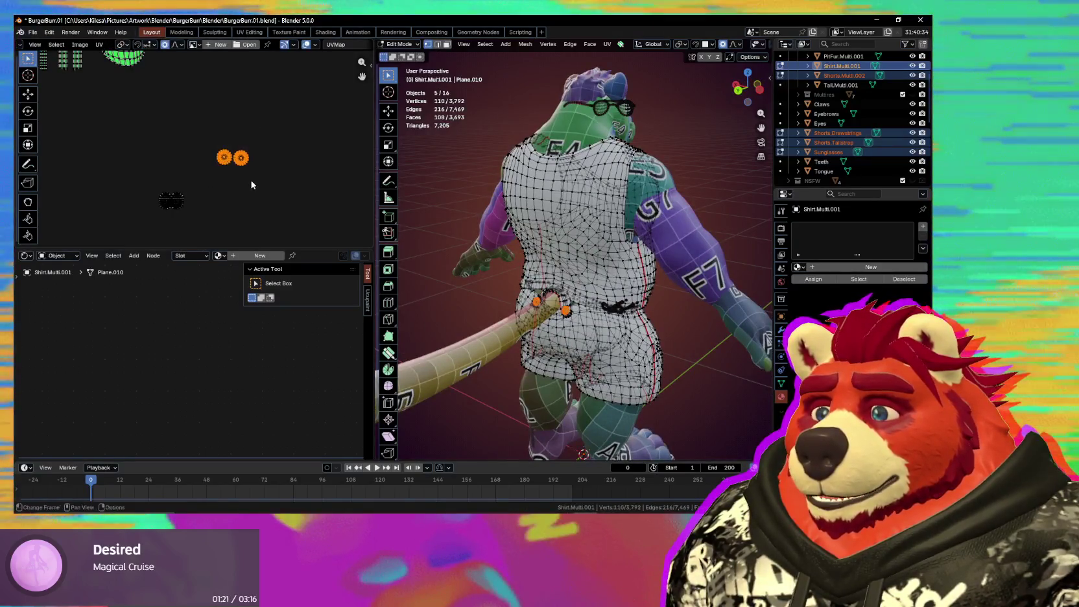
left_click(225, 157, "shift")
key("n")
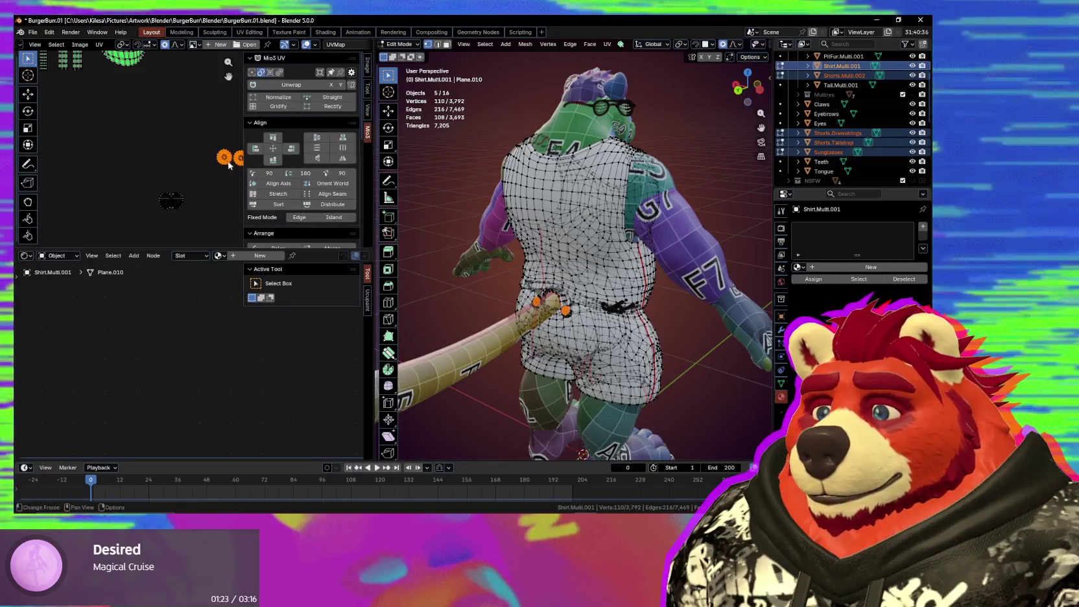
scroll(258, 214, "down", 5)
scroll(258, 214, "down", 5)
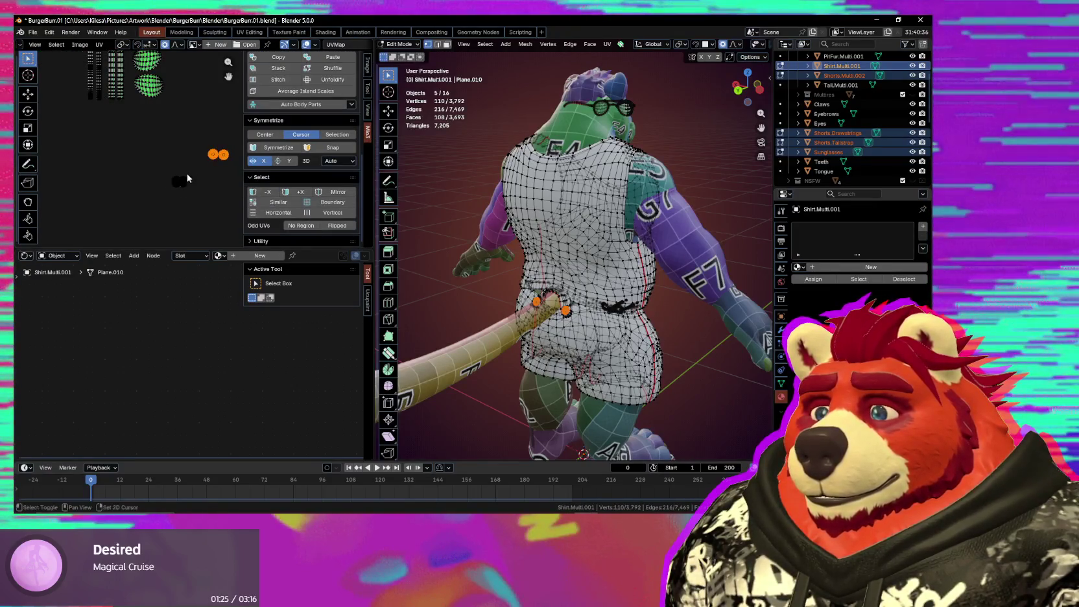
key("KP_Decimal")
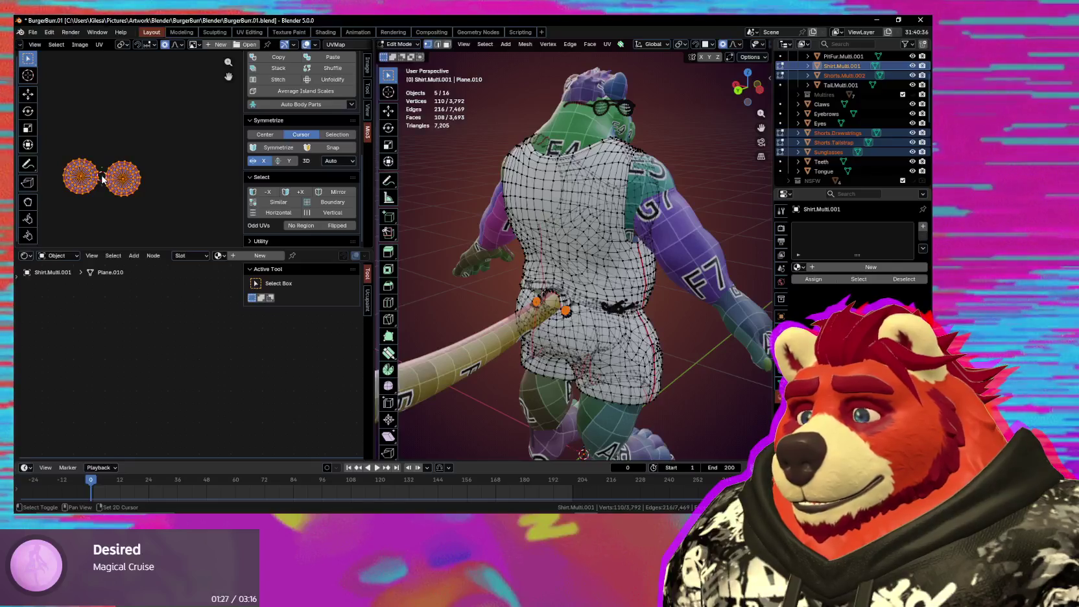
key("g")
left_click(102, 175)
key("n")
Step: Shift one small island along the X axis, then enlarge both small islands
scroll(194, 156, "down", 4)
left_click(190, 155)
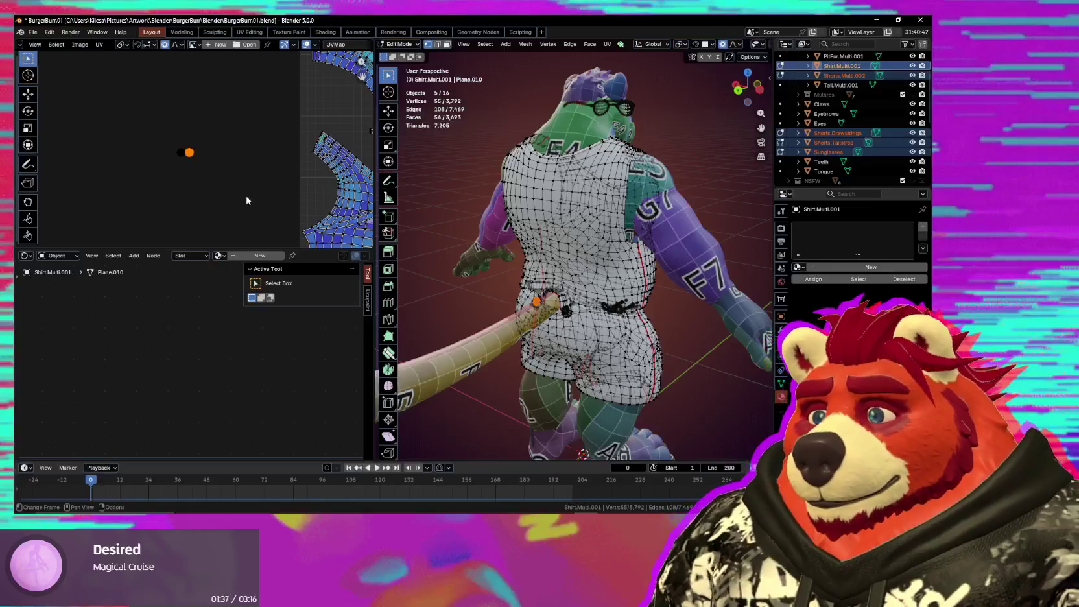
scroll(183, 176, "up", 3)
key("g")
key("x")
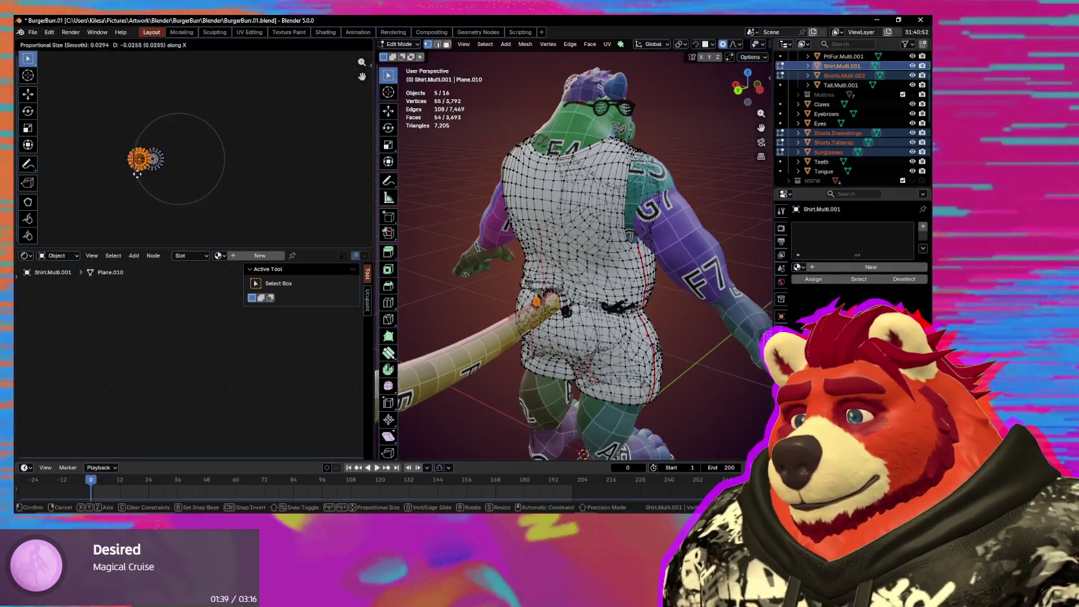
left_click(125, 174)
key("a")
key("s")
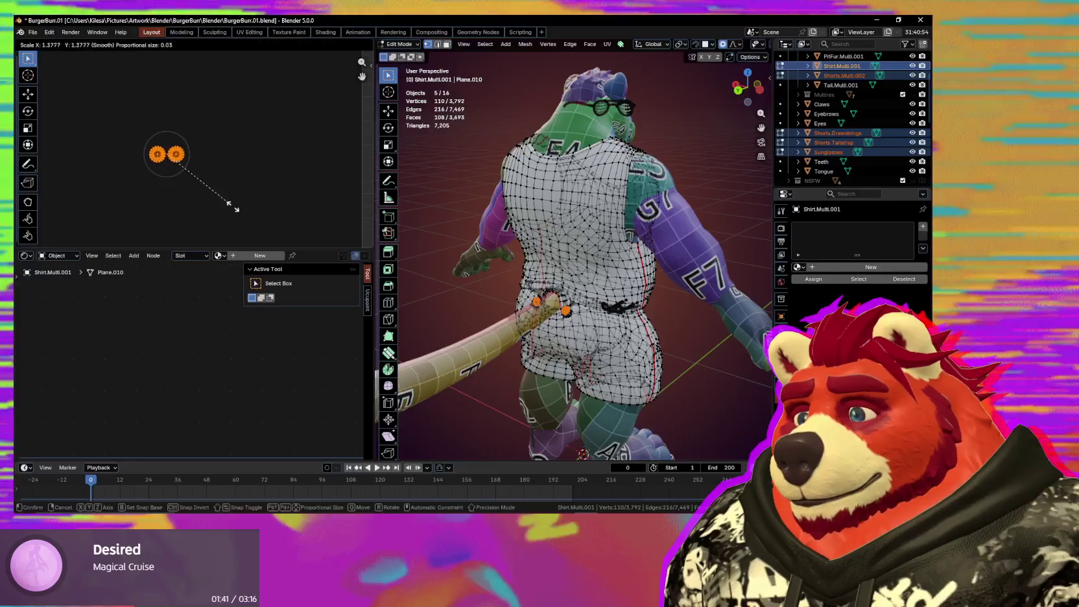
left_click(247, 212)
Step: Move the selected islands up-right and begin rescaling them
scroll(246, 212, "down", 5)
middle_click_drag(258, 205, 200, 220)
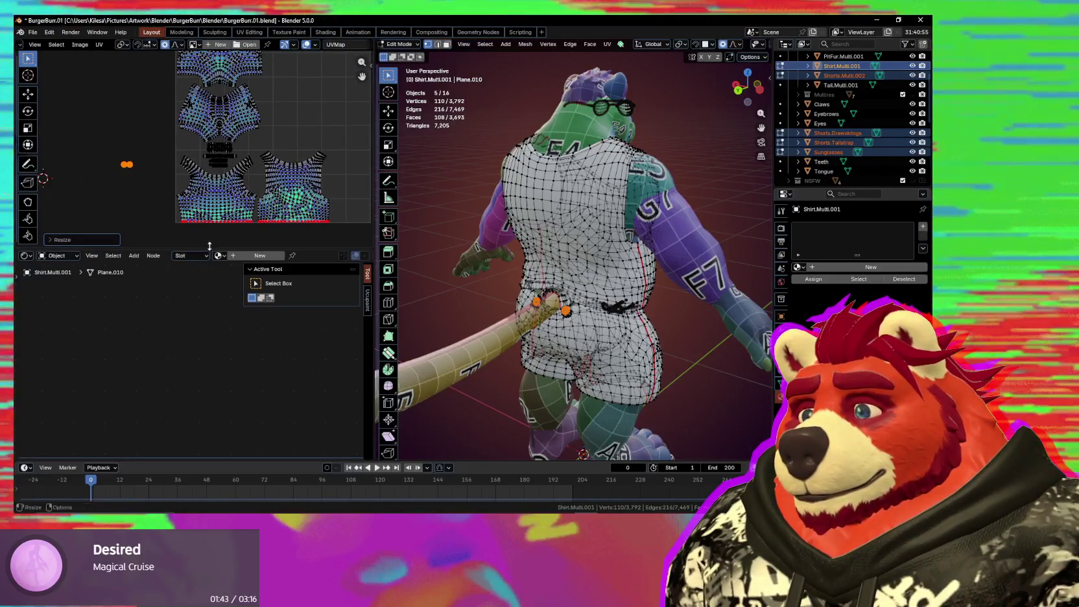
scroll(211, 216, "up", 4)
left_click(355, 163)
key("s")
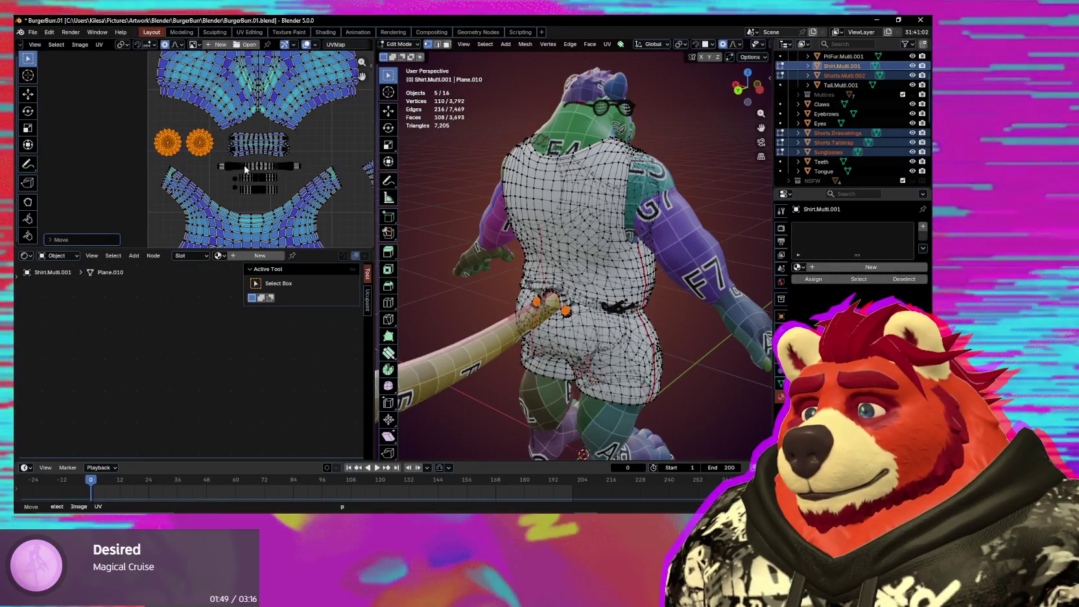
scroll(222, 173, "down", 4)
mouse_move(130, 188)
middle_mouse_down()
mouse_move(224, 195)
mouse_move(205, 159)
middle_mouse_up()
scroll(271, 172, "up", 3)
Step: Reposition another small island and finish resizing the selection
left_click(206, 180)
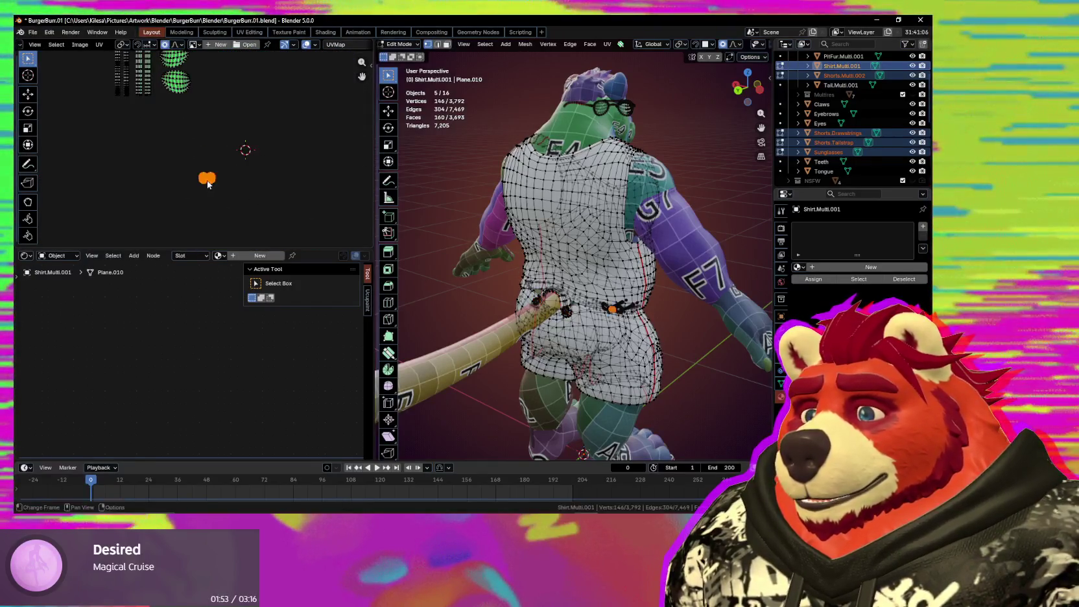
key("KP_6")
key("KP_6")
key("KP_6")
key("KP_6")
key("KP_6")
key("KP_6")
key("KP_6")
key("KP_6")
key("KP_6")
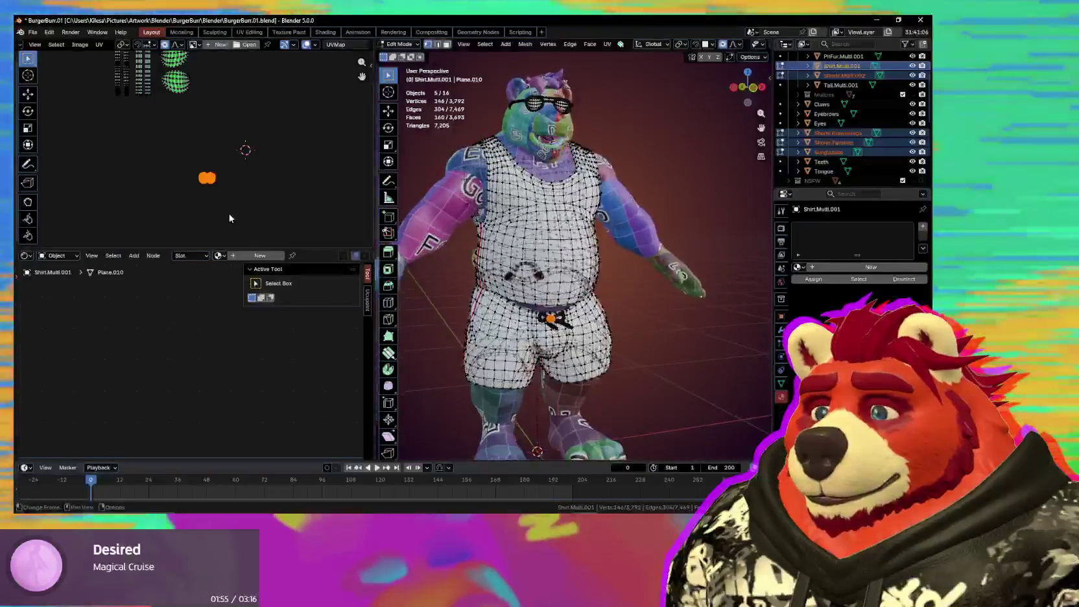
scroll(255, 216, "up", 3)
middle_click_drag(255, 216, 97, 162)
key("g")
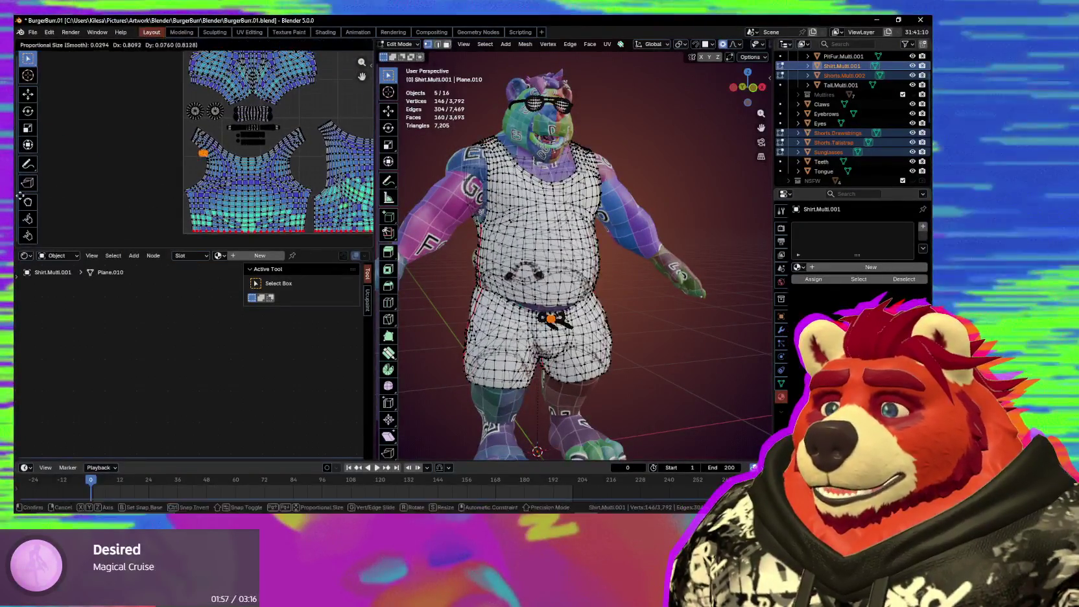
left_click(181, 168)
scroll(175, 182, "up", 3)
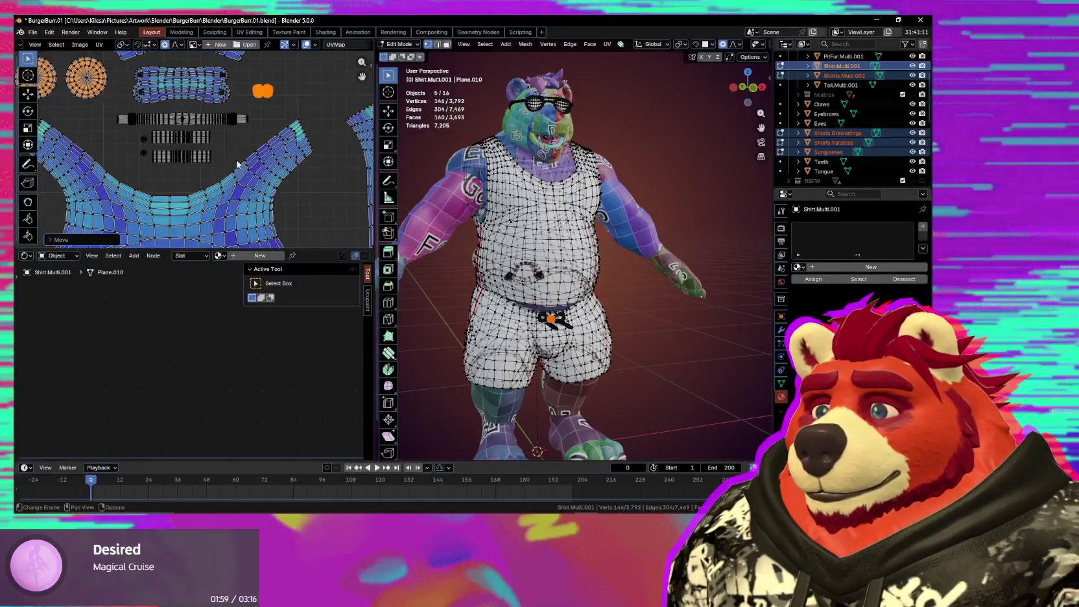
left_click(225, 72)
Step: Select the group of small detail islands and move them up-left outside the tile
scroll(198, 167, "down", 3)
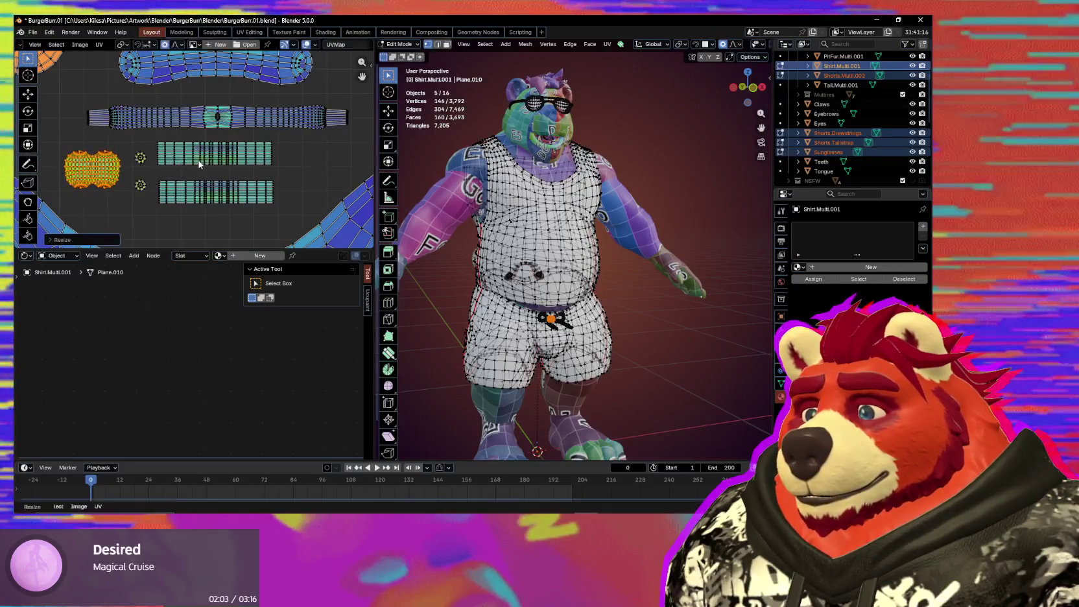
scroll(198, 167, "down", 2)
scroll(199, 164, "up", 1)
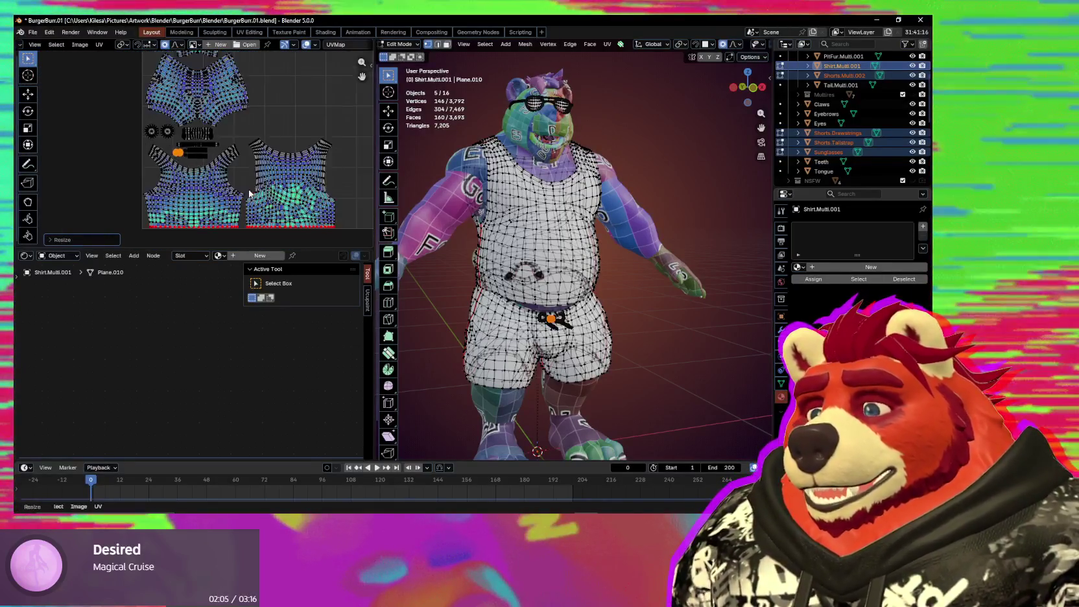
middle_click_drag(230, 189, 270, 197)
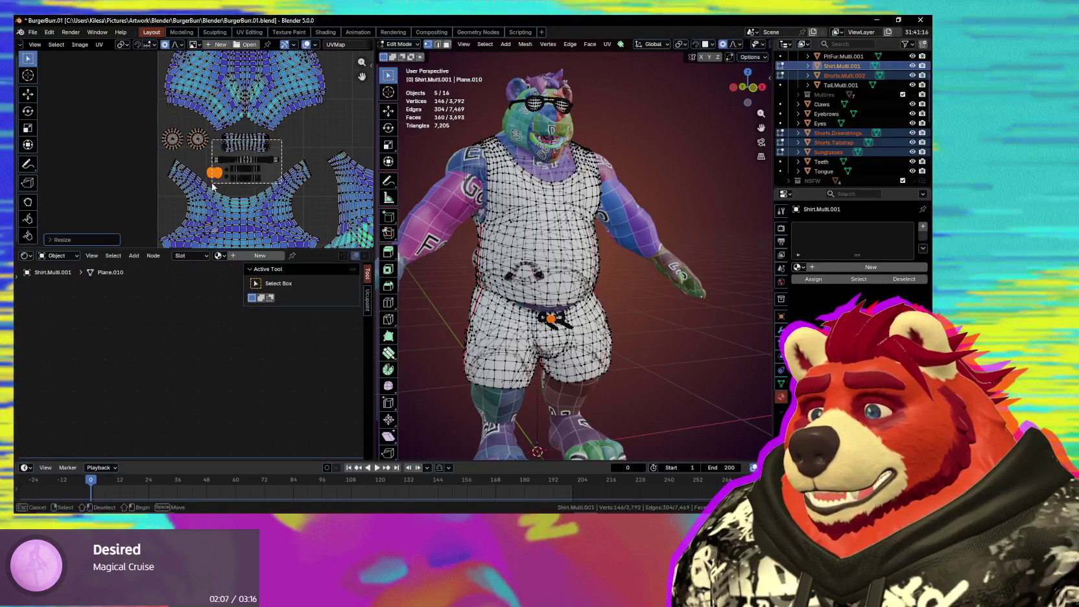
left_click_drag(213, 186, 214, 187)
scroll(283, 208, "down", 2)
key("g")
left_click(219, 204)
scroll(264, 180, "up", 2)
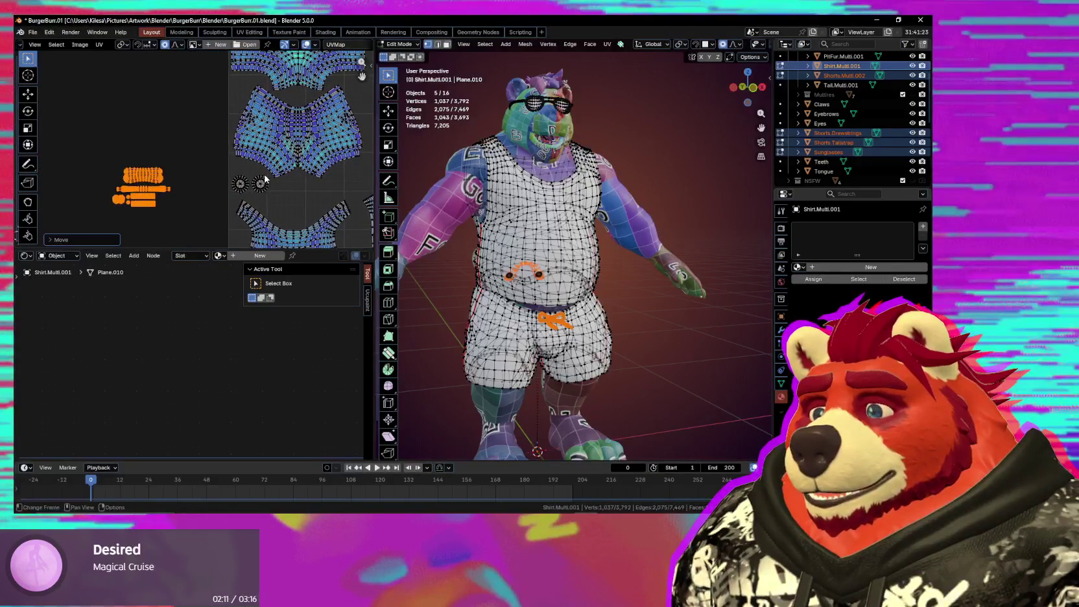
key("g")
left_click_drag(237, 193, 158, 243)
Step: Settle the small islands in place and trial-enlarge the shirt islands, undoing the scale
left_click(169, 158)
scroll(184, 190, "down", 2)
scroll(195, 194, "up", 2)
key("s")
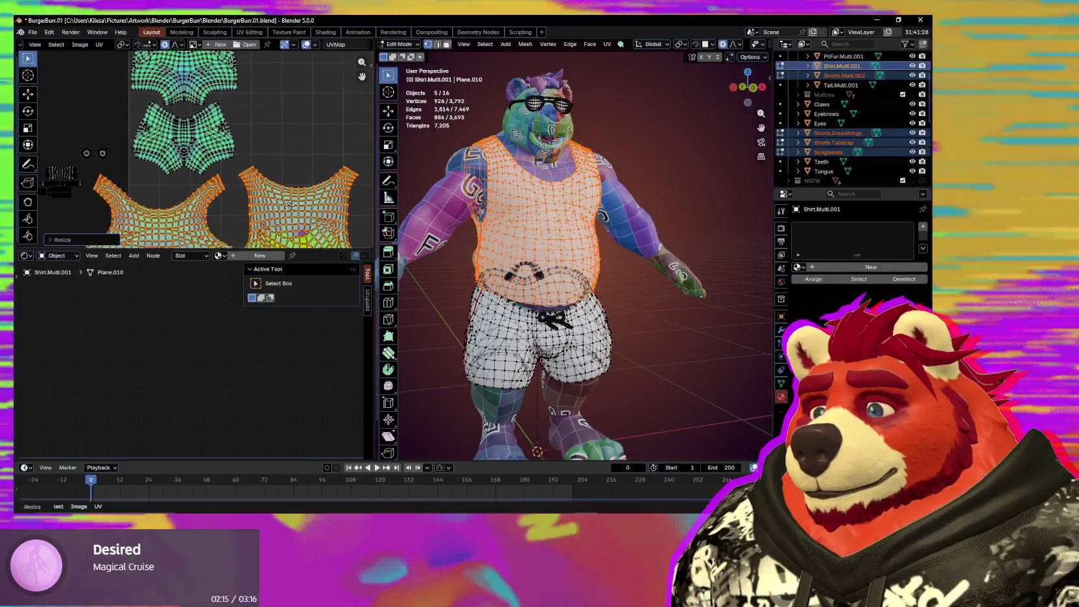
left_click(42, 127)
key("ctrl+z")
key("g")
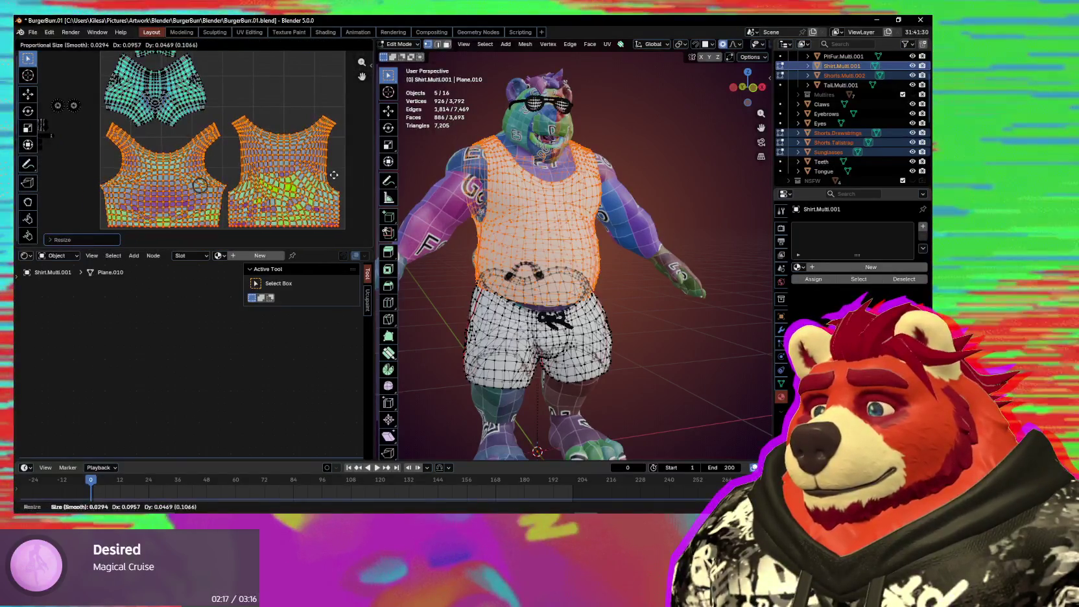
Step: Reposition the right and front shirt UV islands inside the tile
left_click(336, 177)
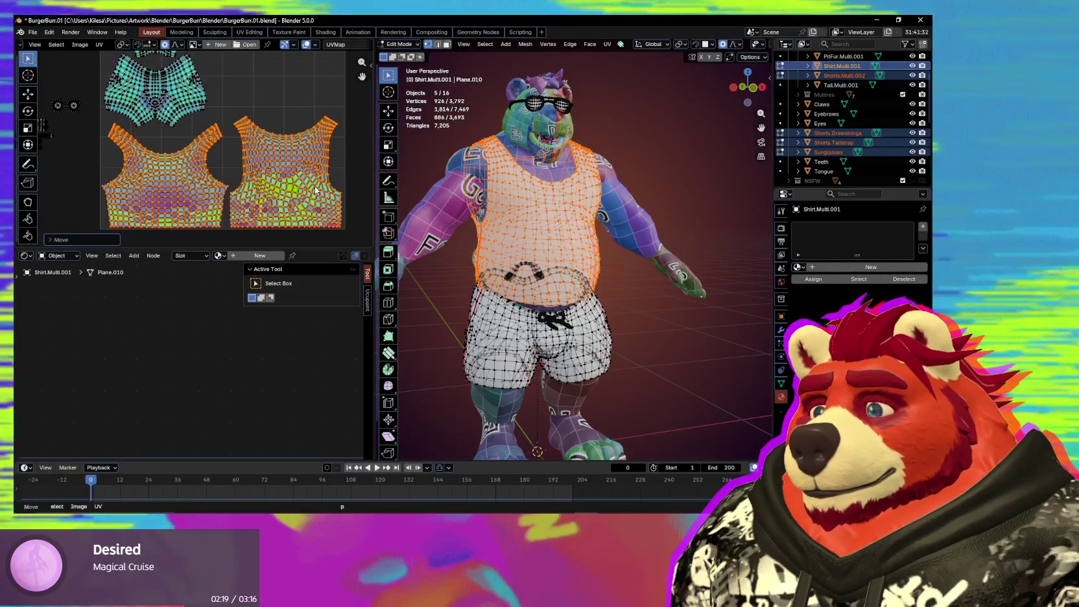
left_click(315, 185)
key("g")
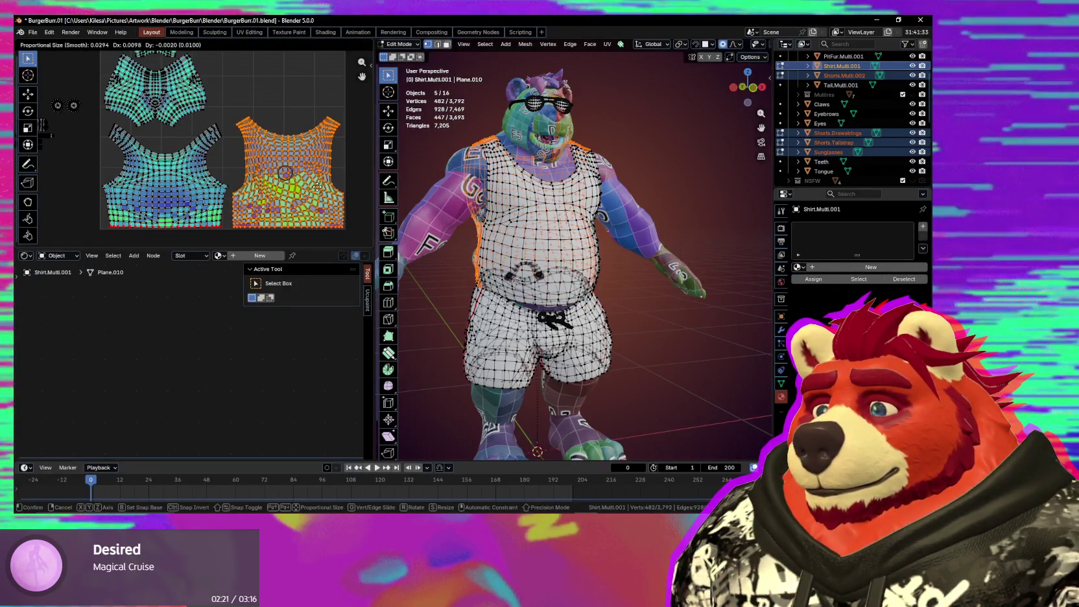
left_click(317, 186)
left_click(188, 193)
key("g")
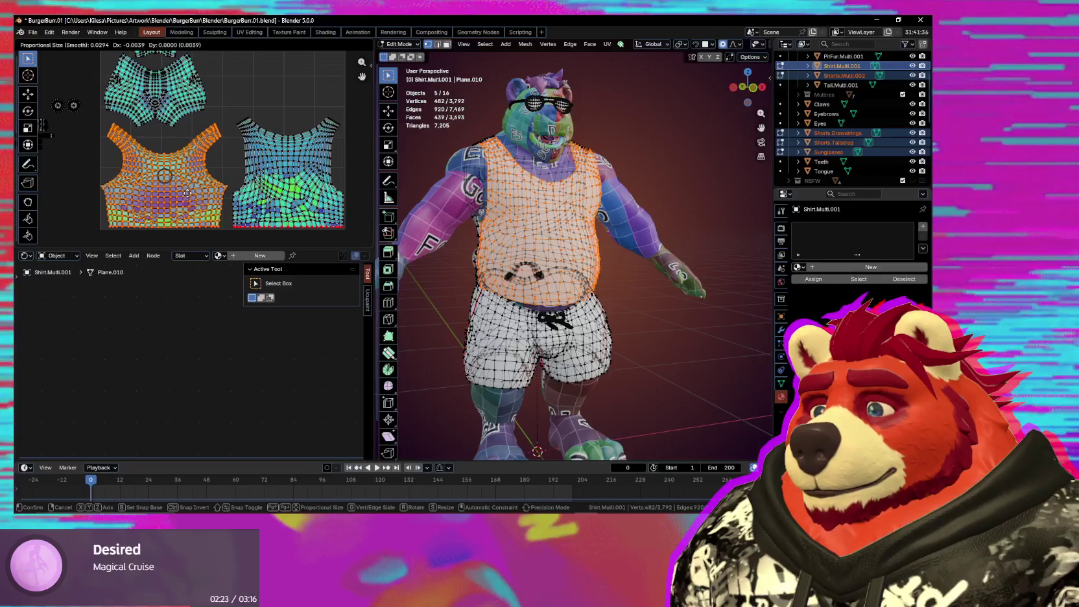
left_click(187, 192)
Step: Move the left and right shorts UV islands to new spots in the tile
scroll(187, 192, "down", 3)
left_click(180, 150)
key("g")
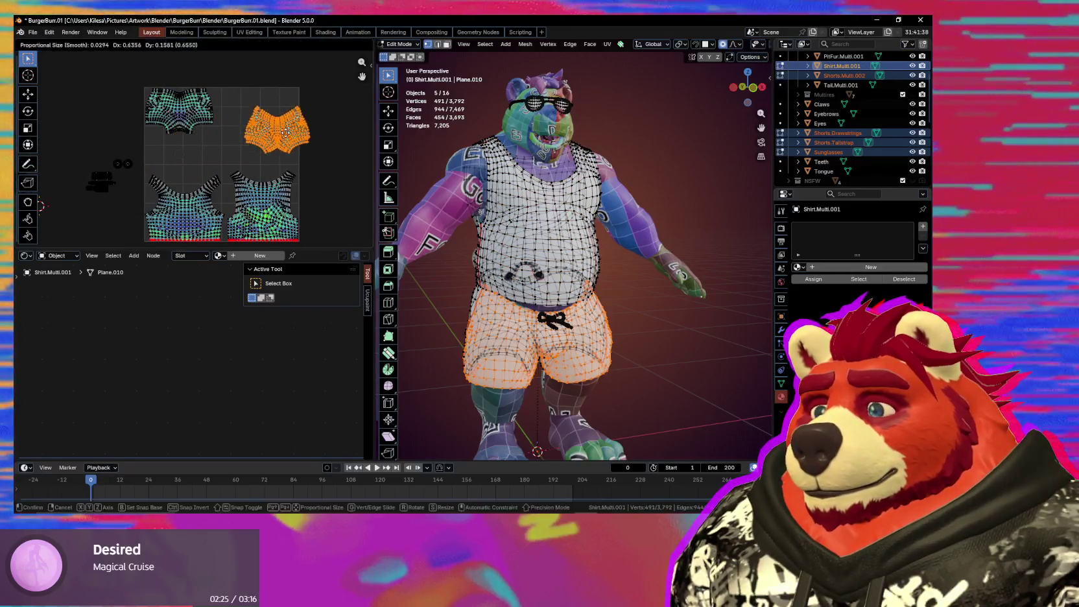
left_click(269, 132)
scroll(188, 145, "up", 2)
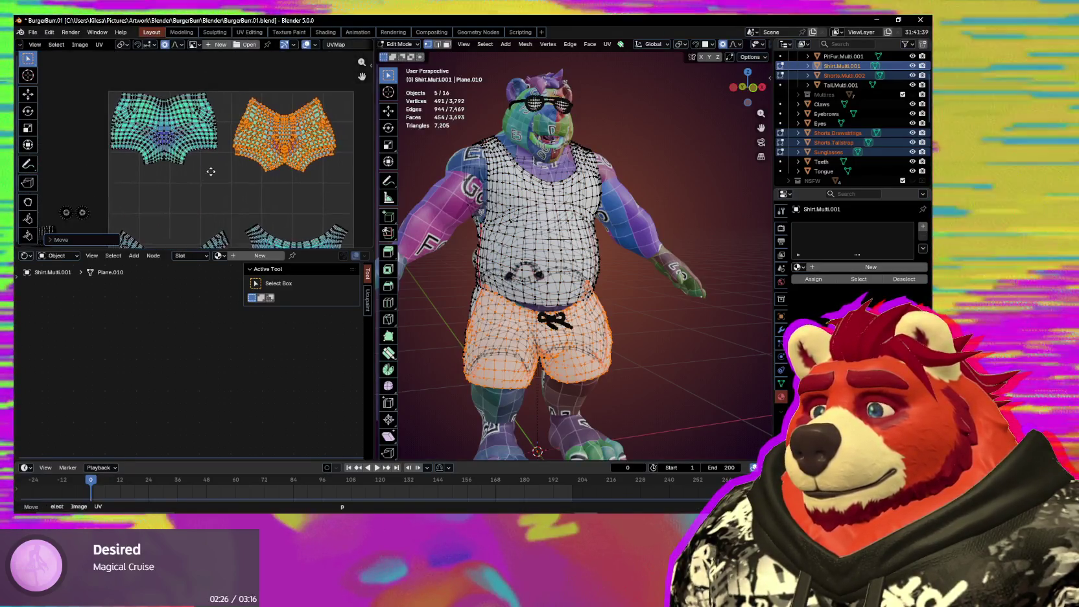
left_click(182, 144)
key("g")
left_click(194, 170)
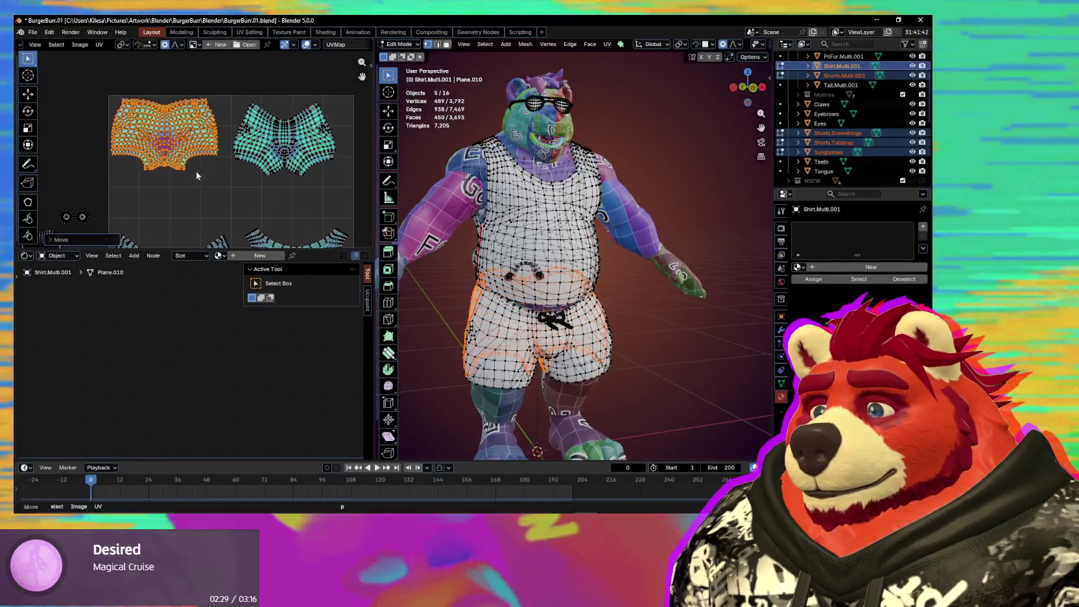
scroll(214, 165, "down", 1)
left_click(235, 158)
key("g")
left_click(259, 130)
Step: Enlarge both shorts islands together, shift them right and down, then nudge the right one
key("a")
key("s")
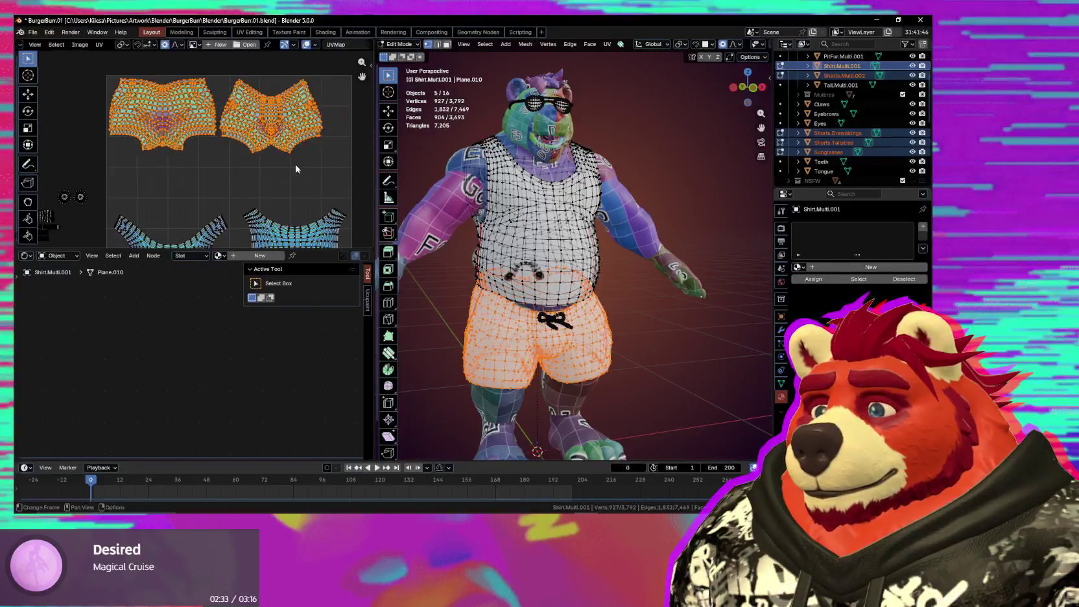
left_click(303, 177)
middle_click_drag(306, 189, 280, 170)
key("g")
left_click(299, 180)
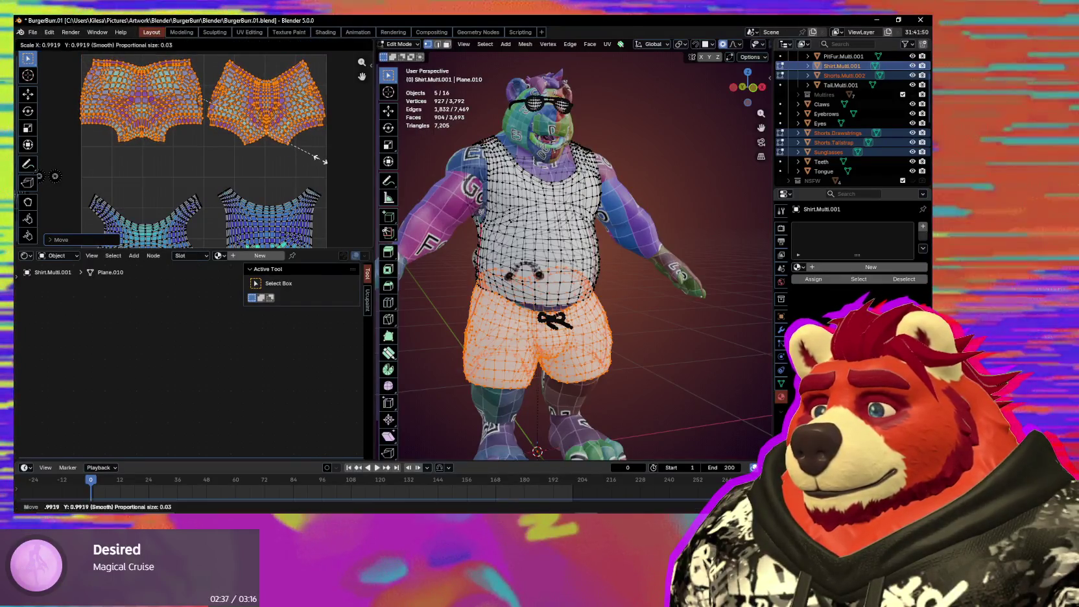
left_click(296, 127)
key("g")
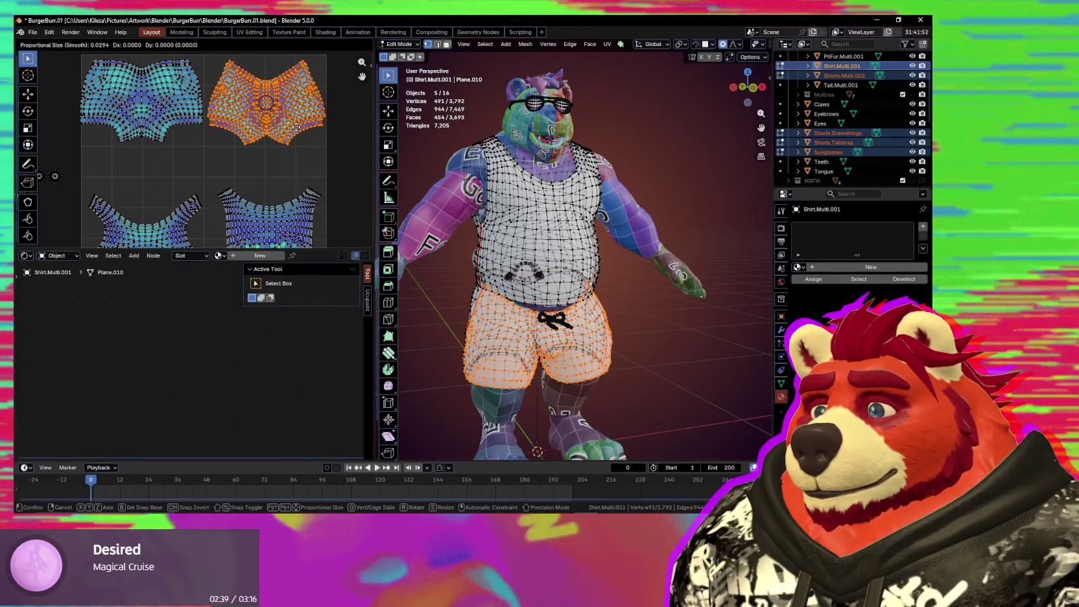
left_click(295, 127)
Step: Move both shorts islands down, then shift the right shorts island with proportional falloff
left_click(197, 121, "shift")
key("g")
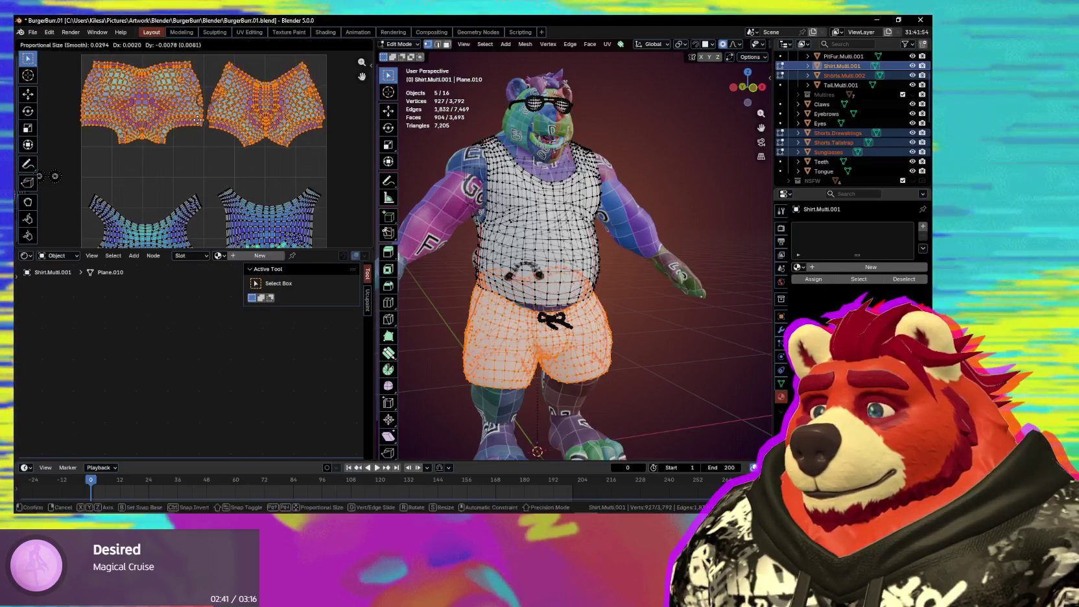
left_click(200, 164)
key("g")
scroll(202, 168, "up", 2)
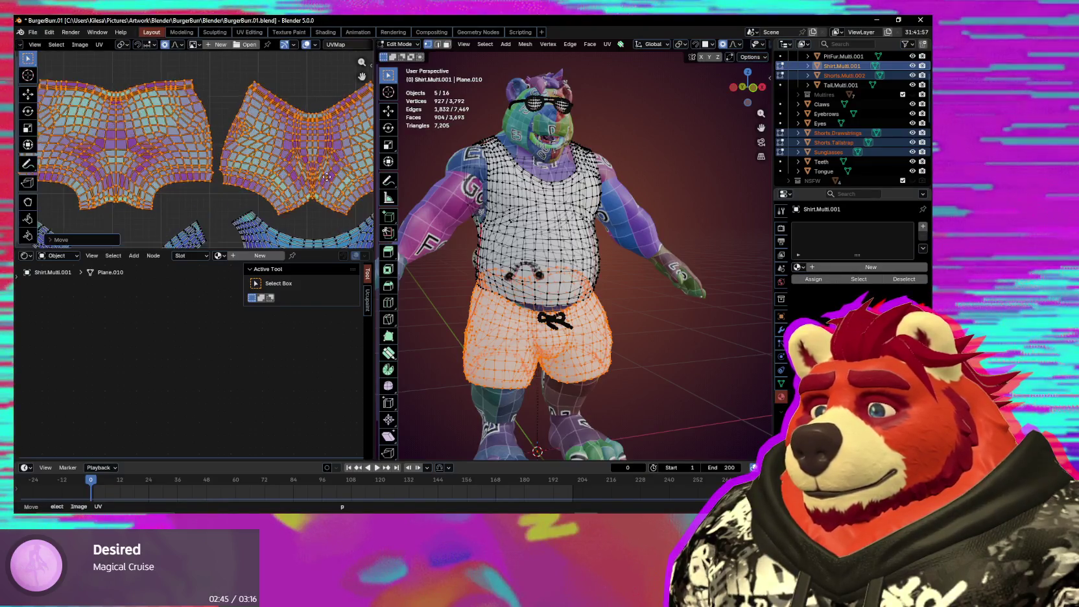
left_click(323, 173)
key("g")
left_click(319, 174)
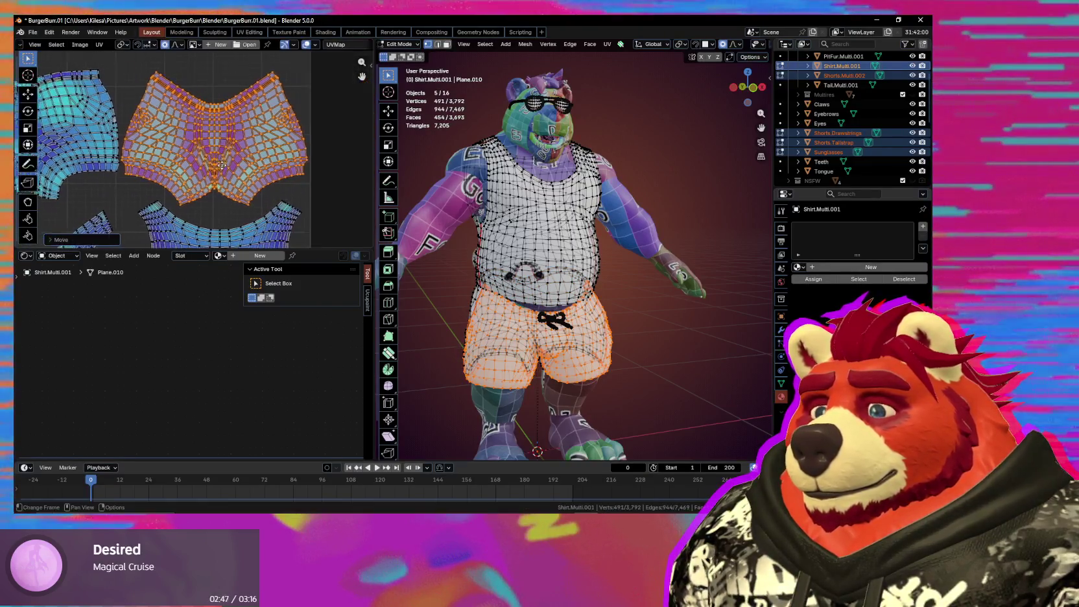
middle_click_drag(319, 174, 207, 168)
Step: Reshape the shorts island with soft proportional-falloff moves and box-select the small detail islands
key("g")
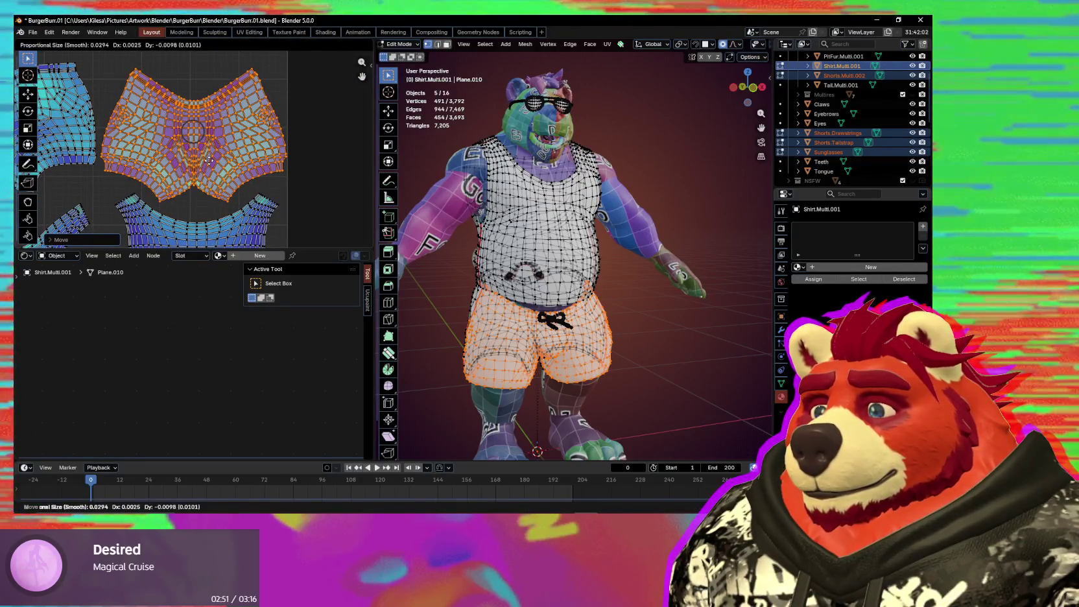
middle_click_drag(209, 159, 163, 166)
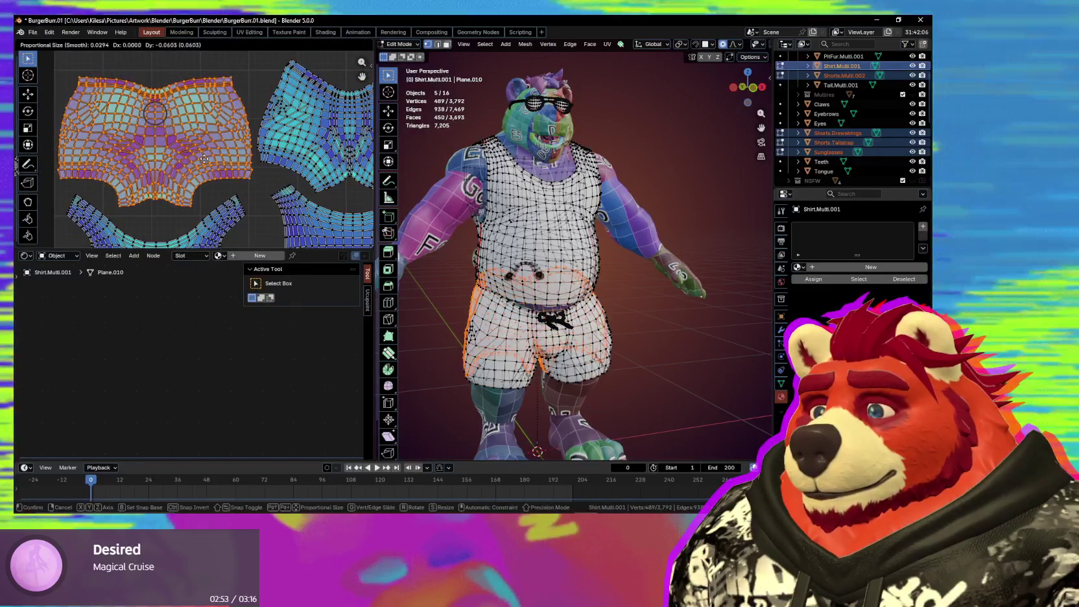
left_click(205, 171)
mouse_move(204, 170)
middle_mouse_down()
mouse_move(296, 140)
mouse_move(242, 134)
middle_mouse_up()
key("l")
key("g")
left_click(295, 141)
key("g")
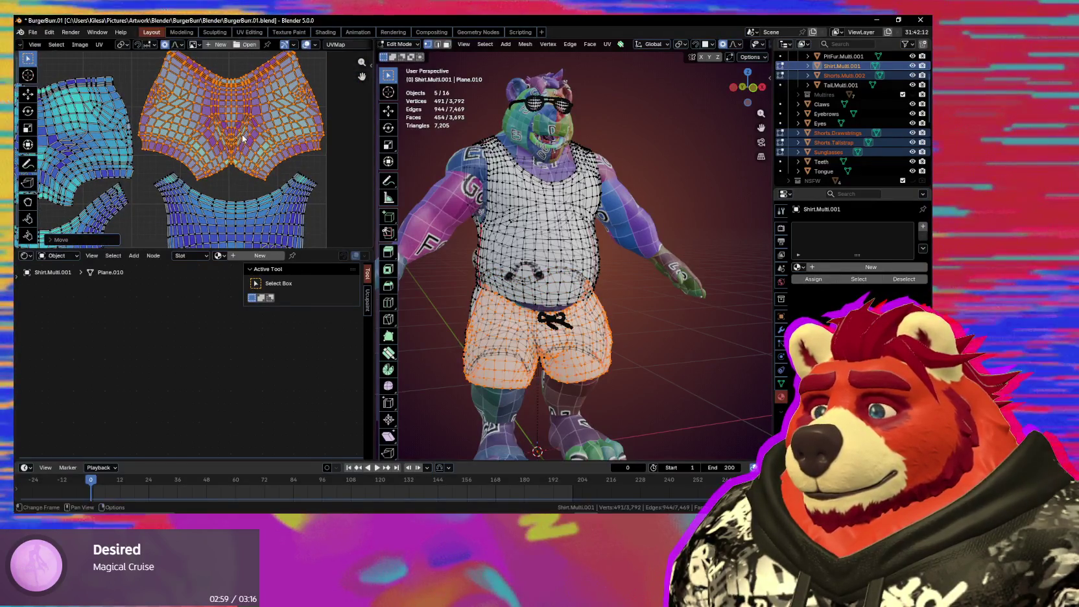
scroll(244, 138, "left", 5)
scroll(240, 133, "down", 3)
left_click_drag(183, 118, 104, 186)
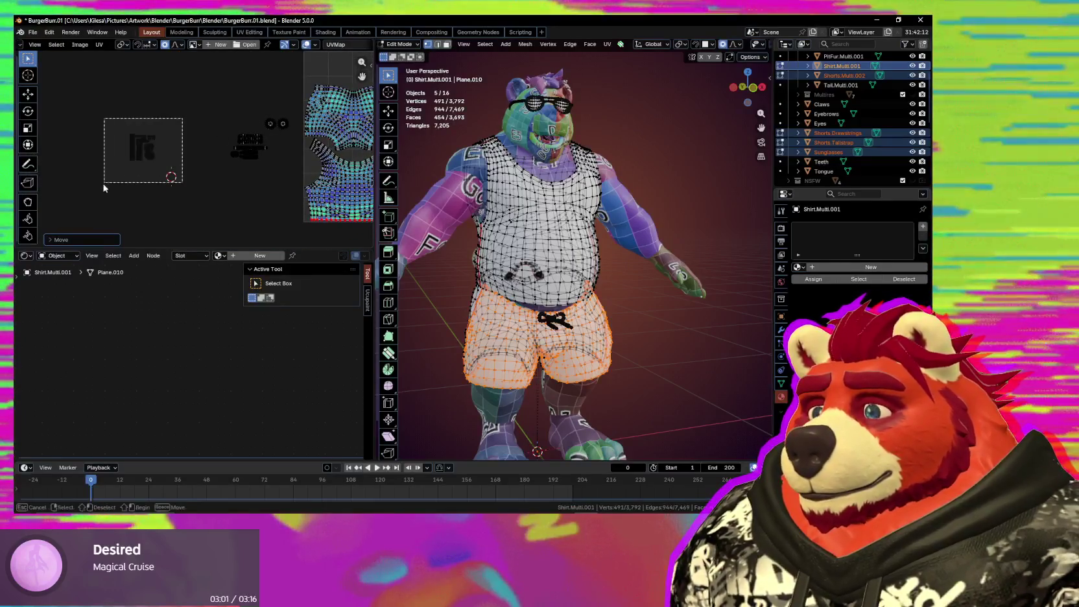
Step: Resize the selected small detail islands and move them with soft falloff
key("s")
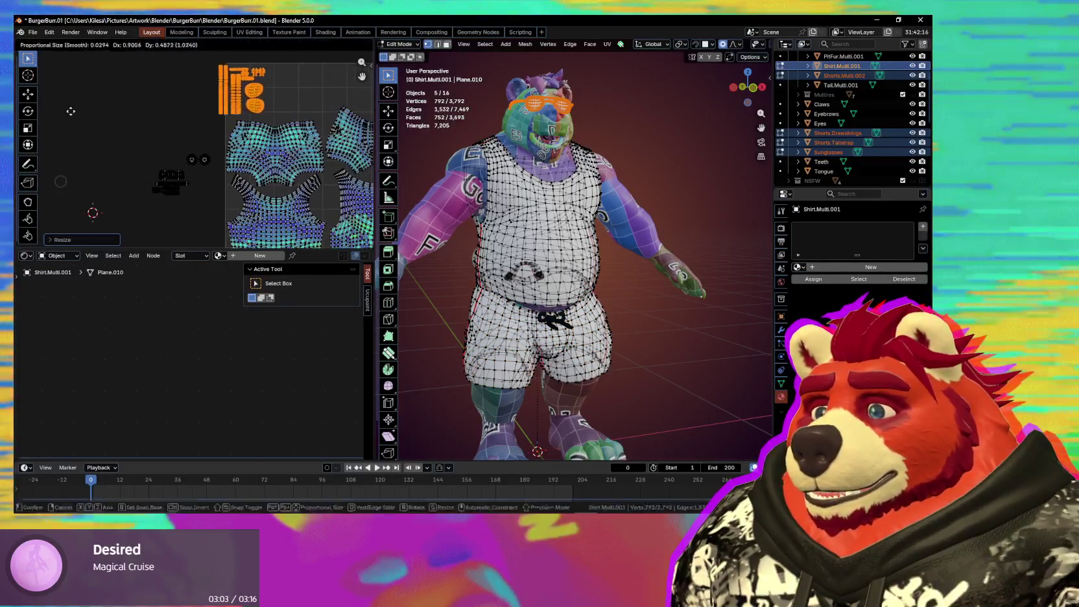
left_click(130, 168)
scroll(129, 195, "up", 4)
key("g")
scroll(138, 195, "down", 2)
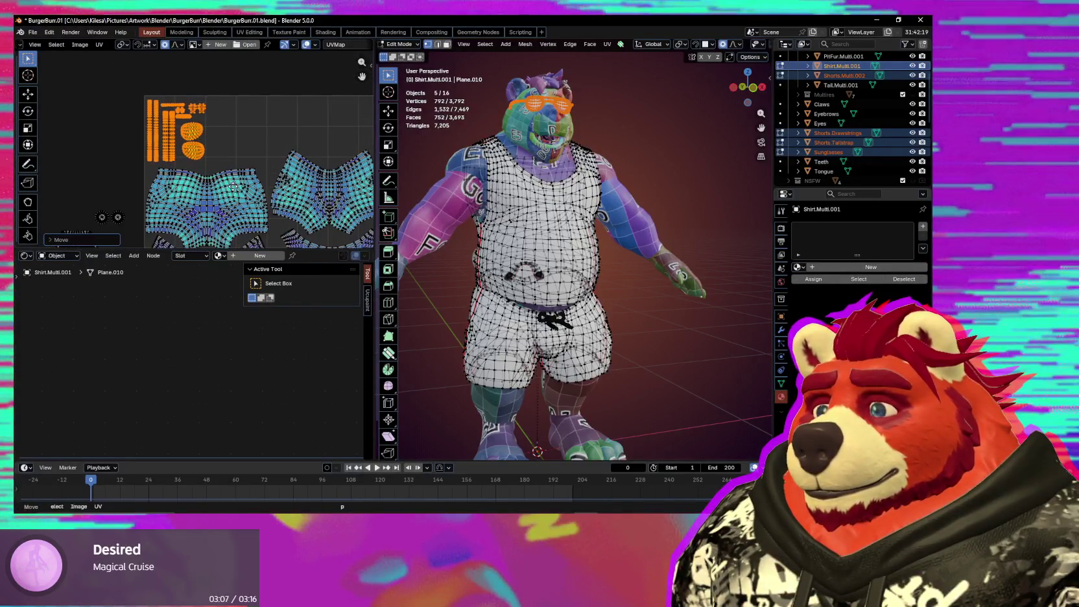
middle_click_drag(135, 219, 194, 146)
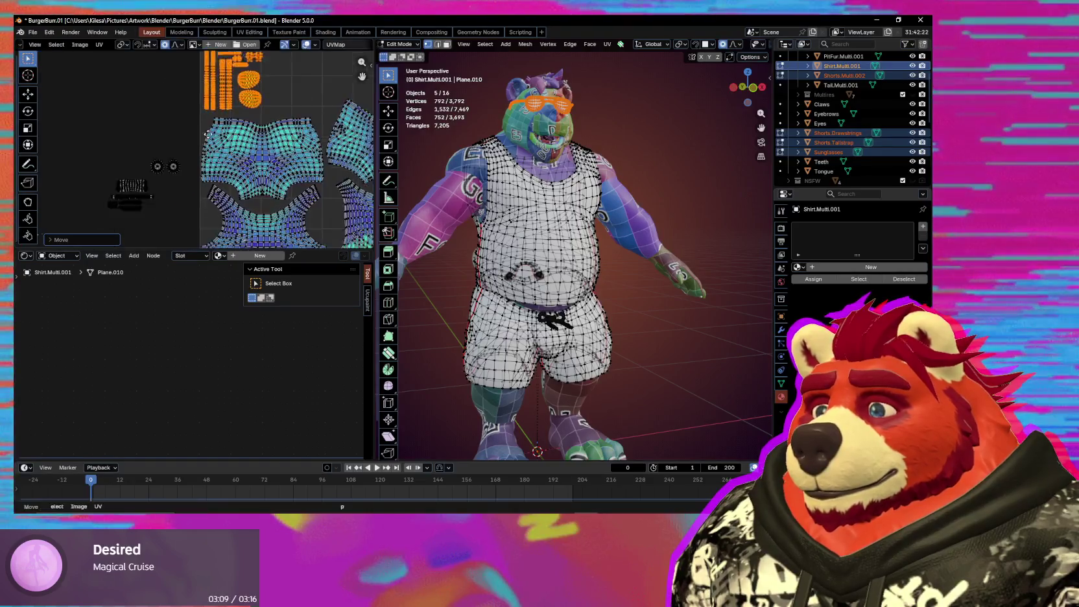
scroll(120, 185, "up", 2)
Step: Scale the drawstring islands and move them back inside the tile's top edge
left_click_drag(72, 155, 146, 223)
key("s")
left_click(175, 237)
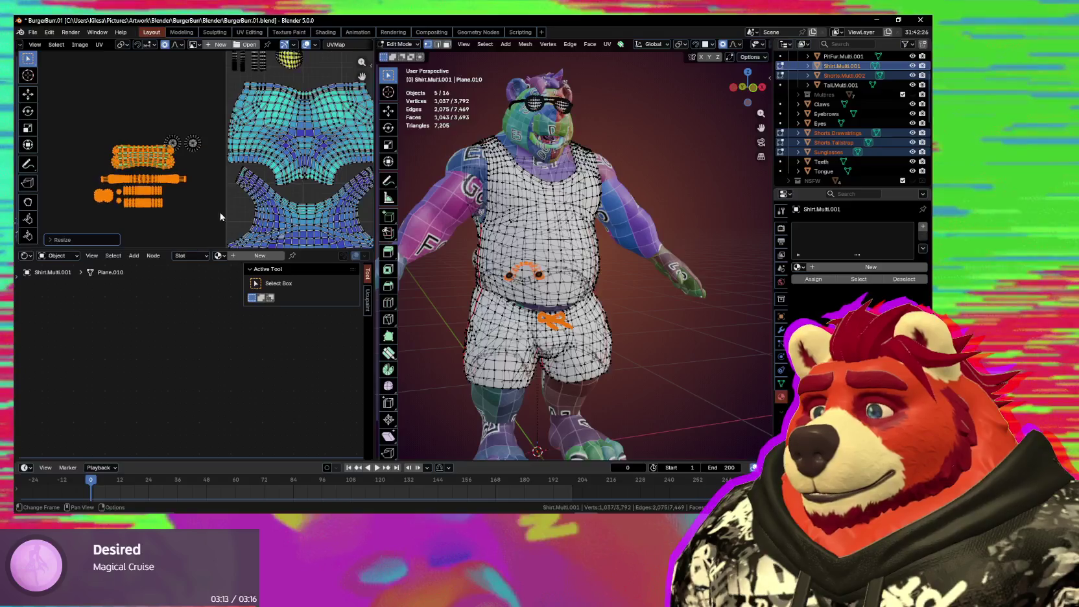
scroll(260, 150, "down", 2)
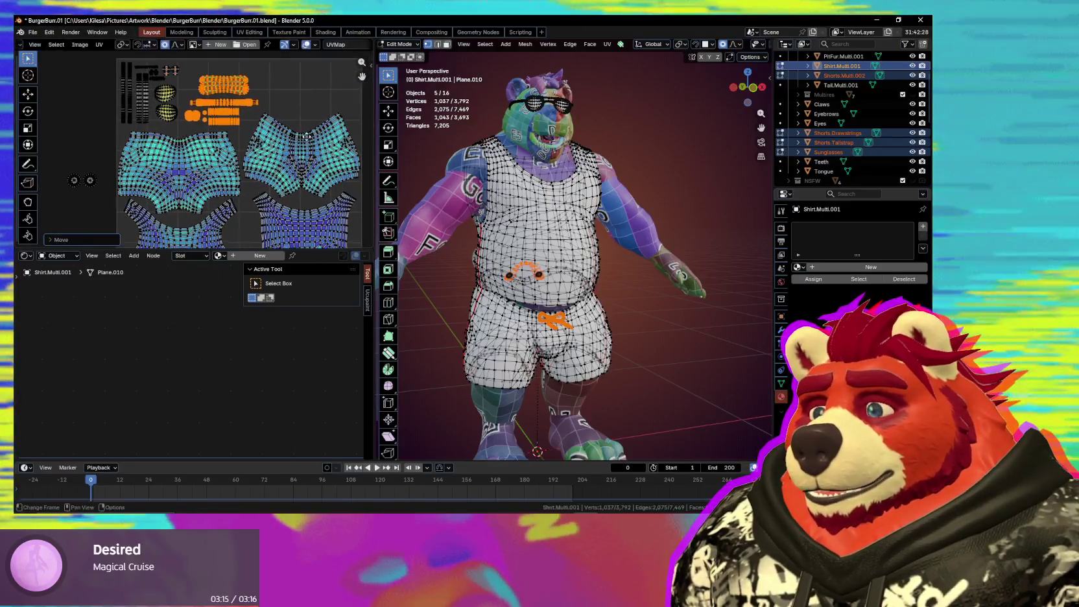
key("g")
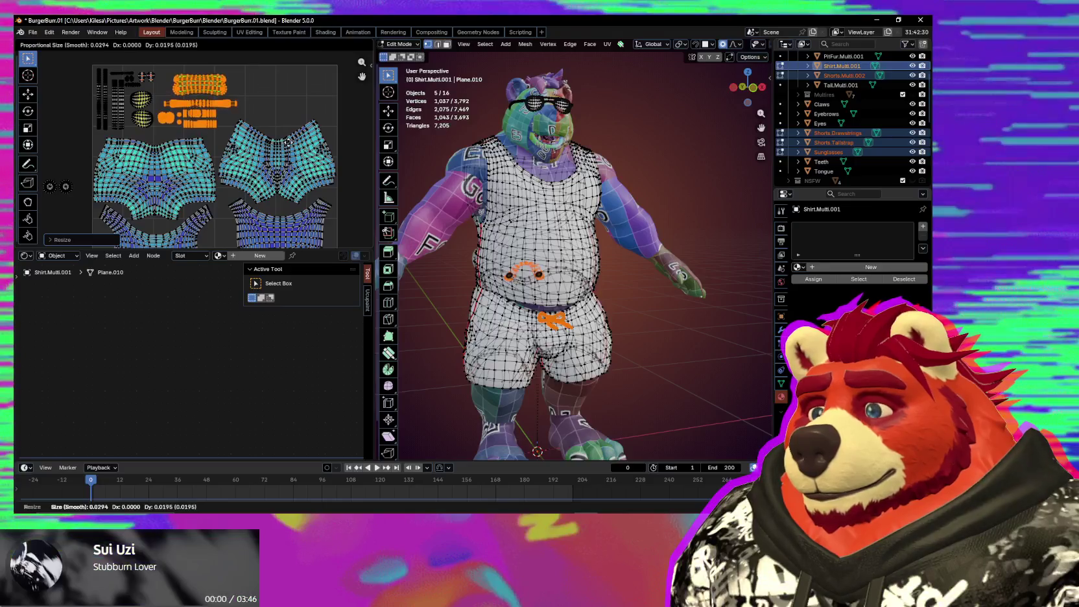
middle_click_drag(115, 183, 149, 153)
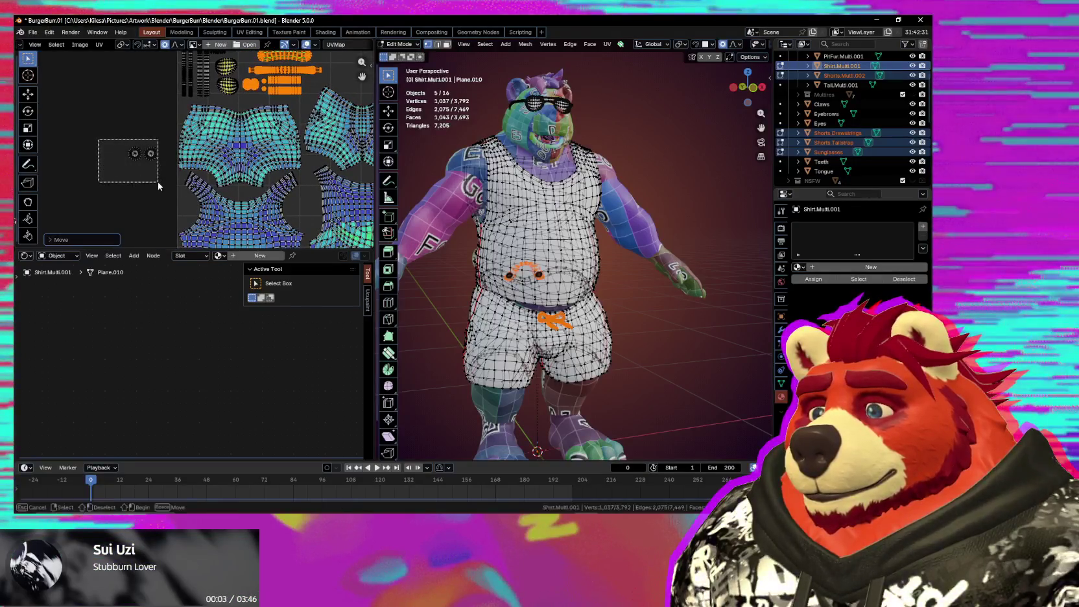
Step: Box-select the sunglasses lens UVs and move them apart to a new position
left_click_drag(98, 140, 158, 181)
middle_click_drag(158, 181, 96, 204)
key("g")
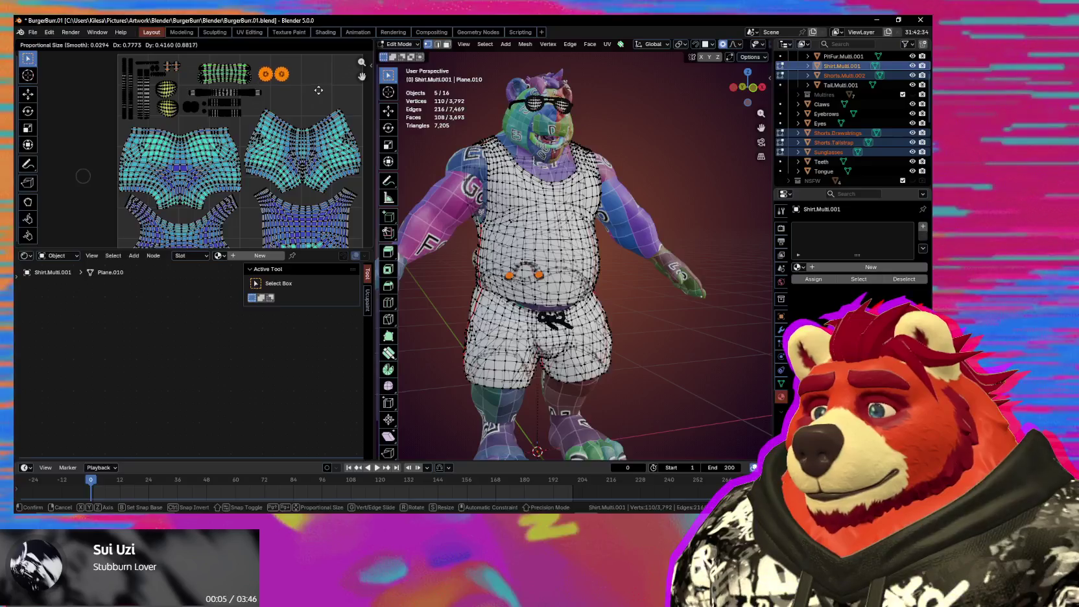
left_click(318, 90)
Step: Select the shirt's top-left island with L and move it using proportional falloff
scroll(194, 143, "down", 1)
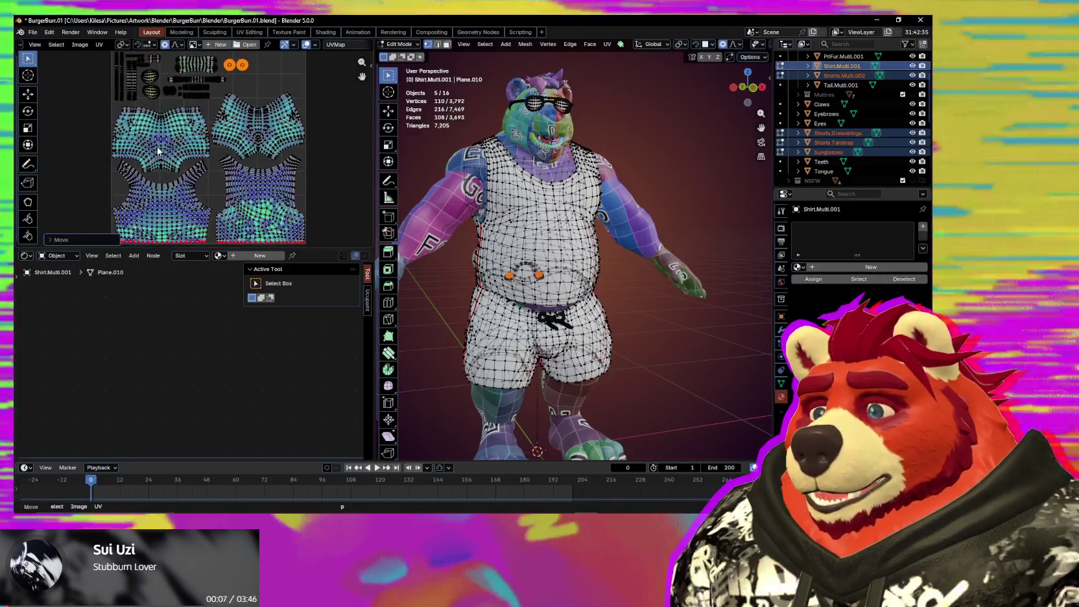
key("l")
key("g")
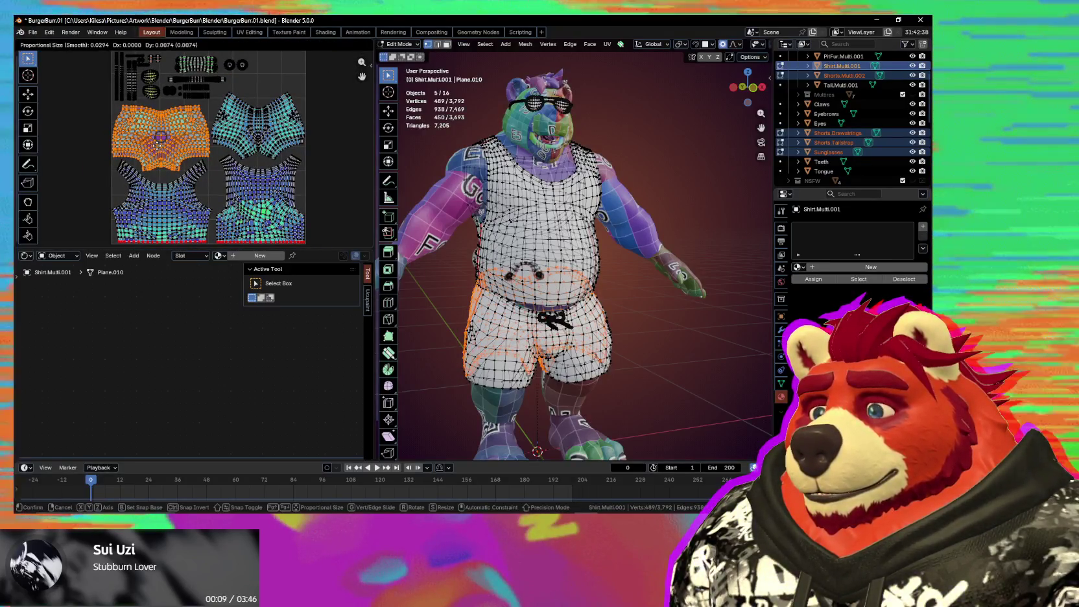
left_click(156, 145)
scroll(156, 145, "down", 2)
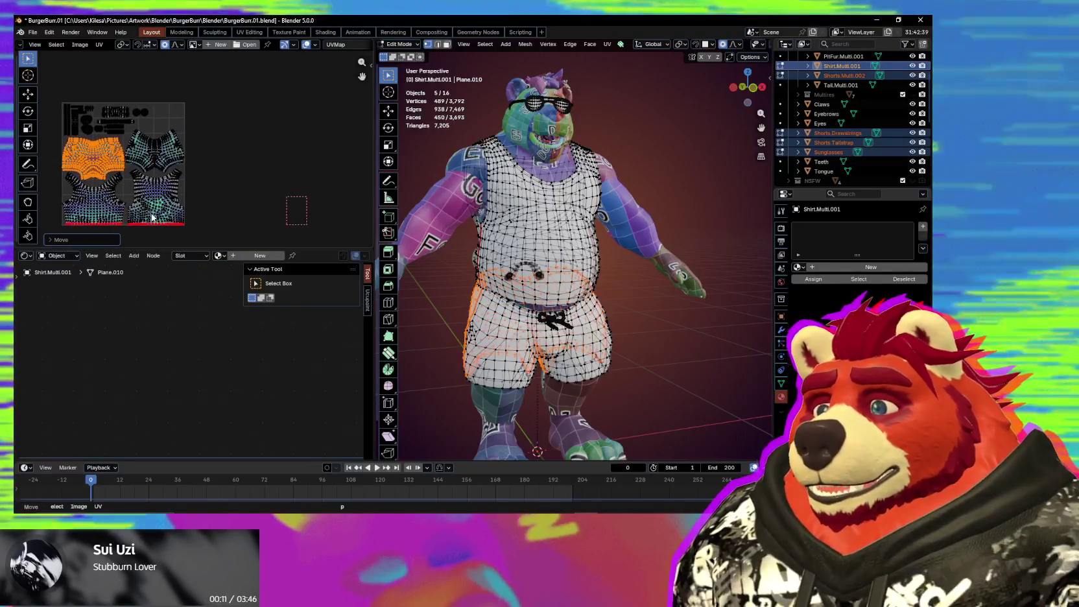
scroll(231, 193, "up", 2)
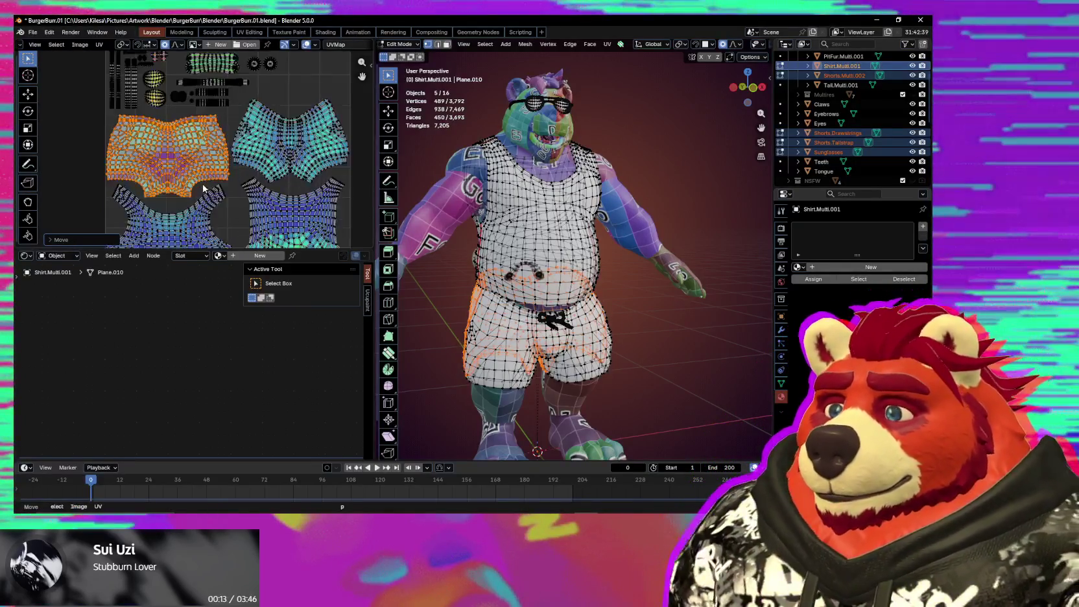
scroll(178, 84, "down", 2)
scroll(245, 199, "down", 1)
middle_click_drag(246, 199, 251, 206)
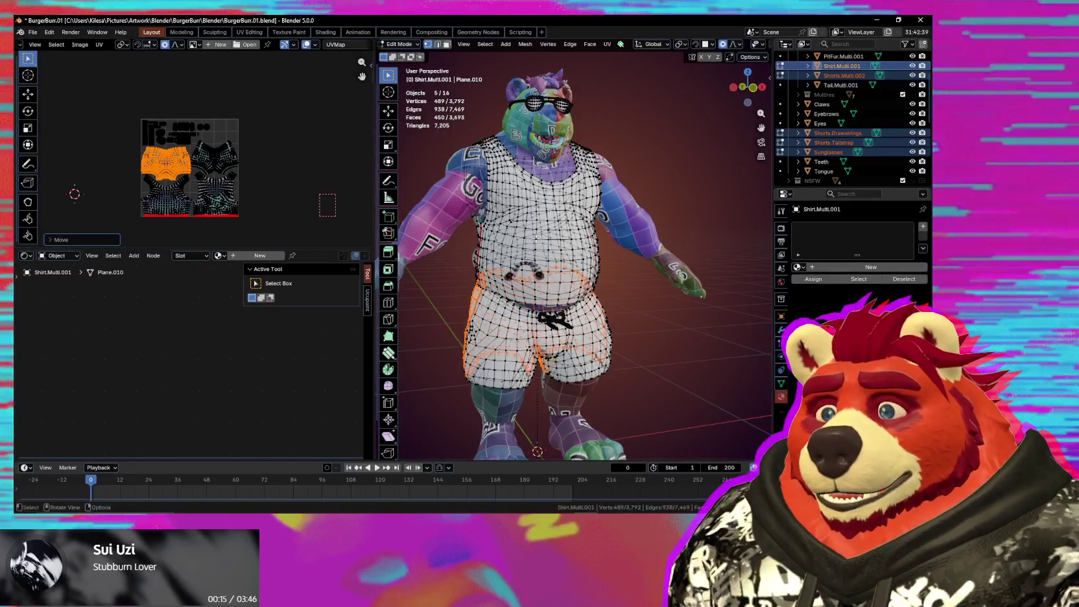
middle_click_drag(558, 249, 579, 248)
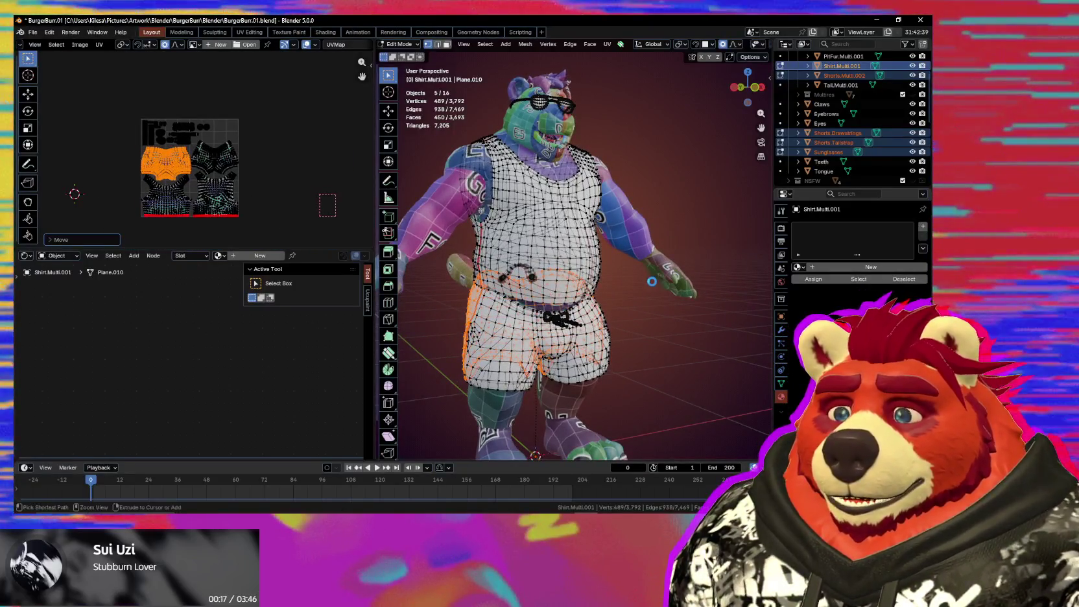
Step: Save the blend file, return to Object Mode, and make Body.Multi.002 the active object
key("ctrl+s")
key("Tab")
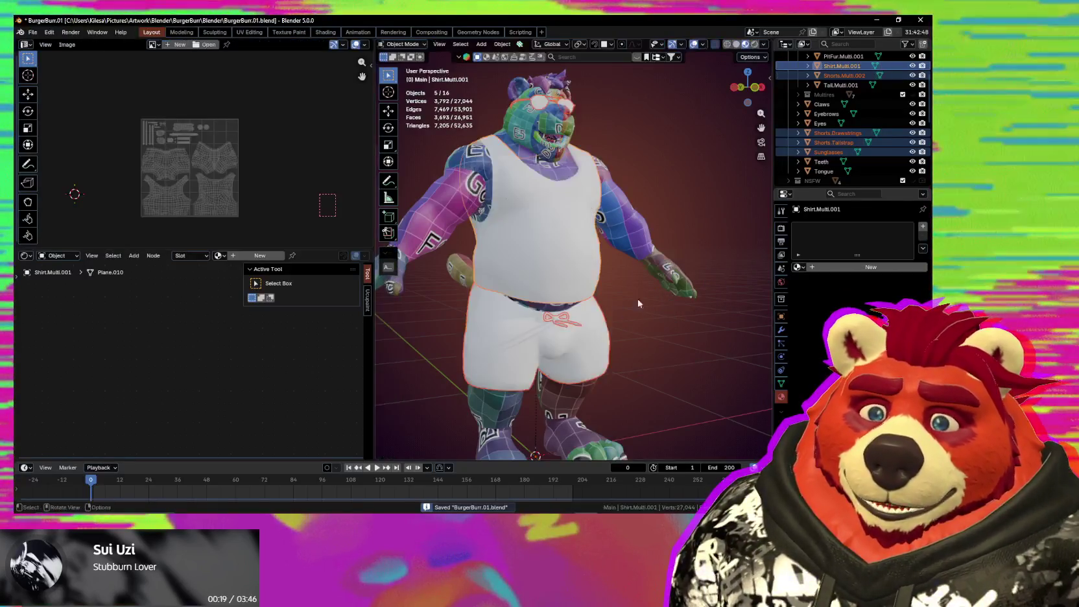
scroll(638, 303, "down", 3)
scroll(856, 108, "up", 3)
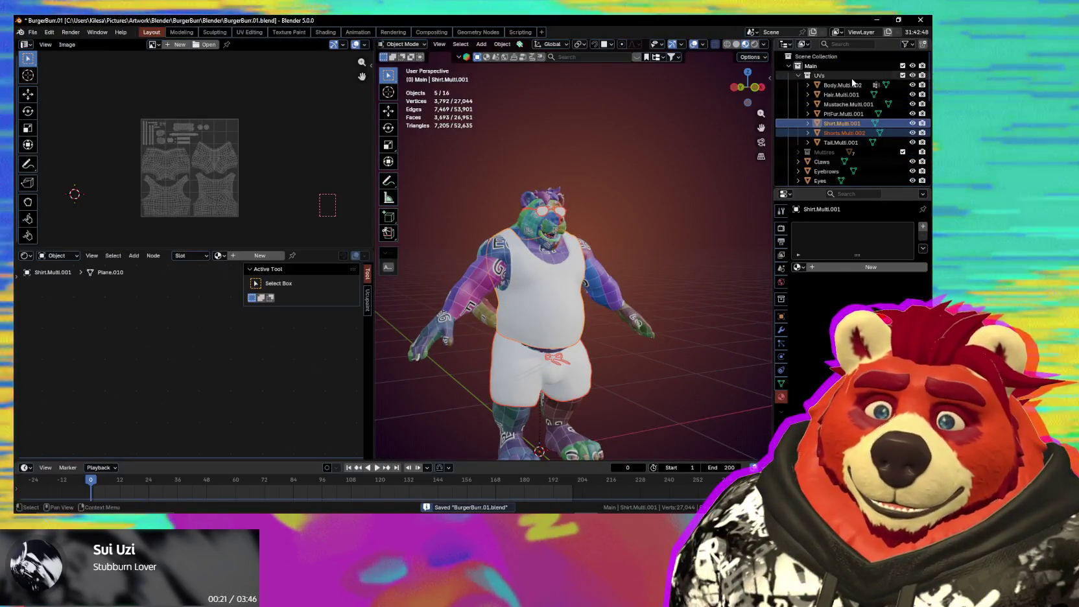
left_click(851, 84)
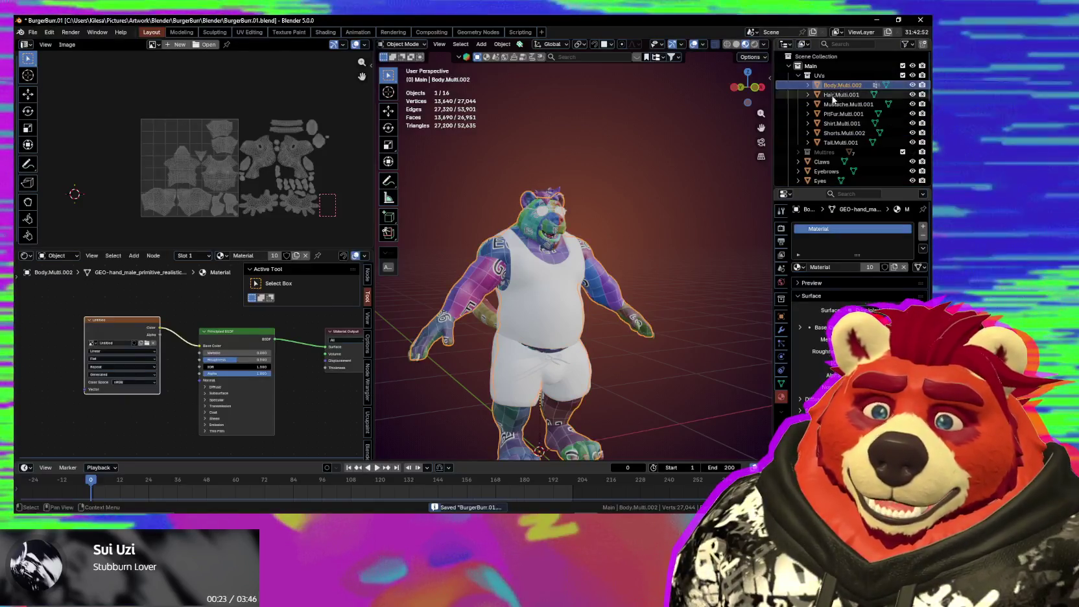
scroll(894, 169, "down", 1)
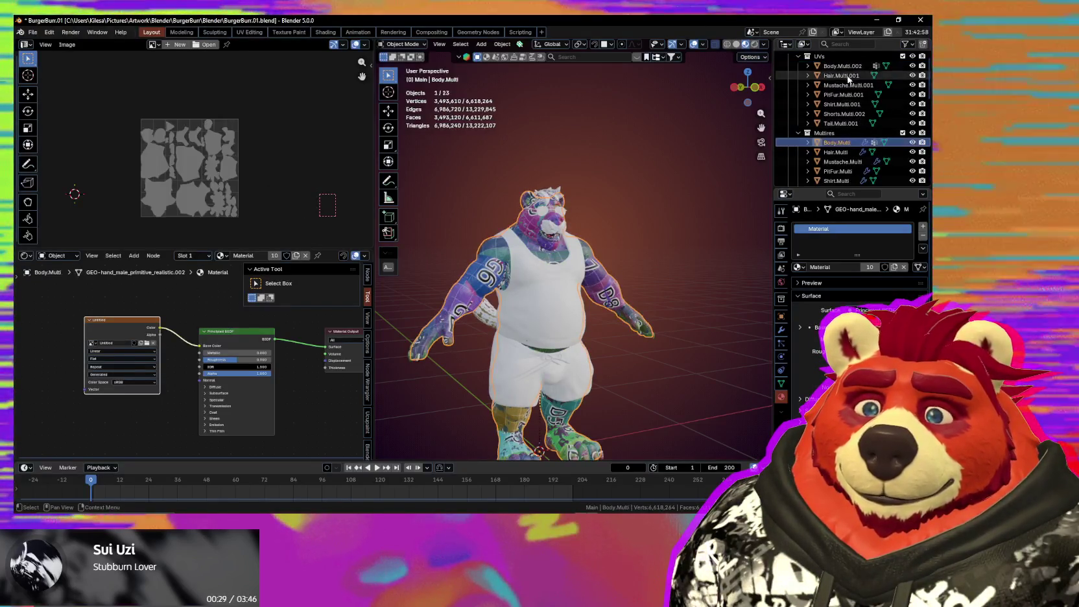
Step: Copy UV Maps from active Body.Multi.002 onto Body.Multi, then select Hair.Multi.001 and Hair.Multi
left_click(837, 142, "ctrl")
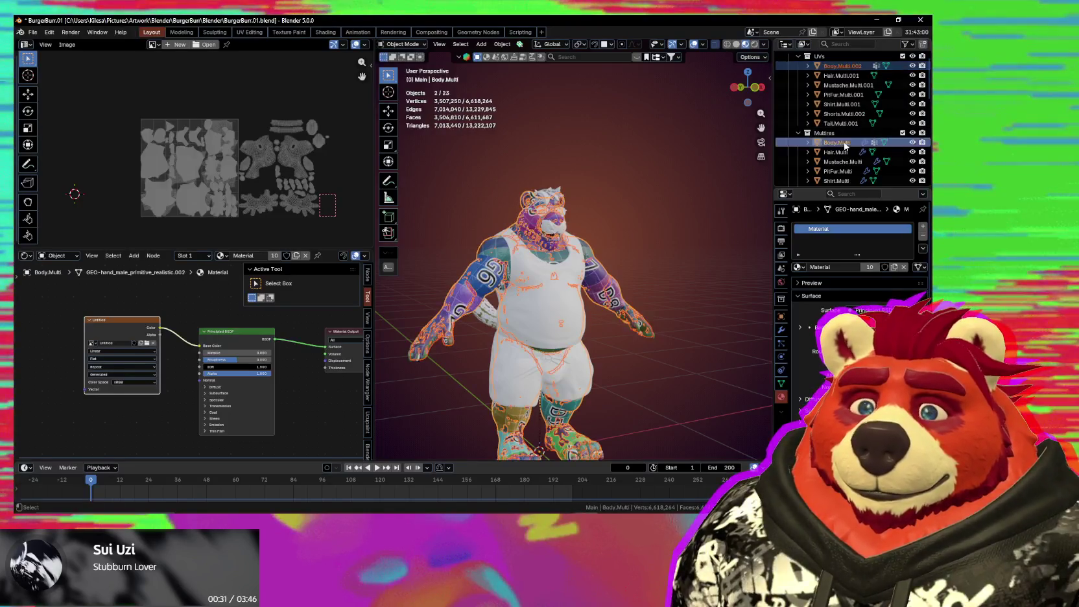
left_click(837, 66, "ctrl")
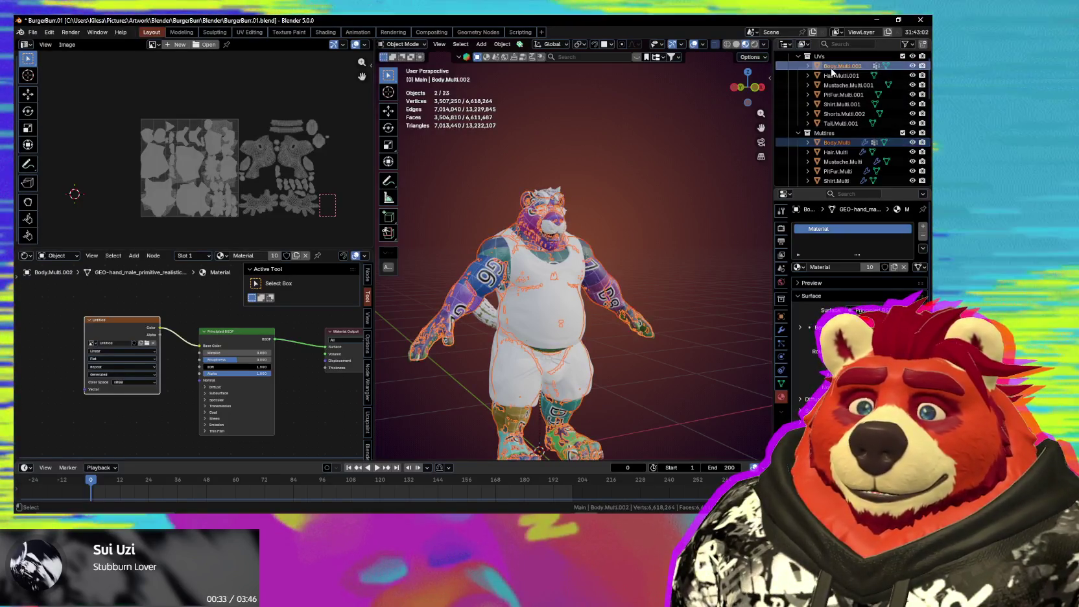
key("ctrl+l")
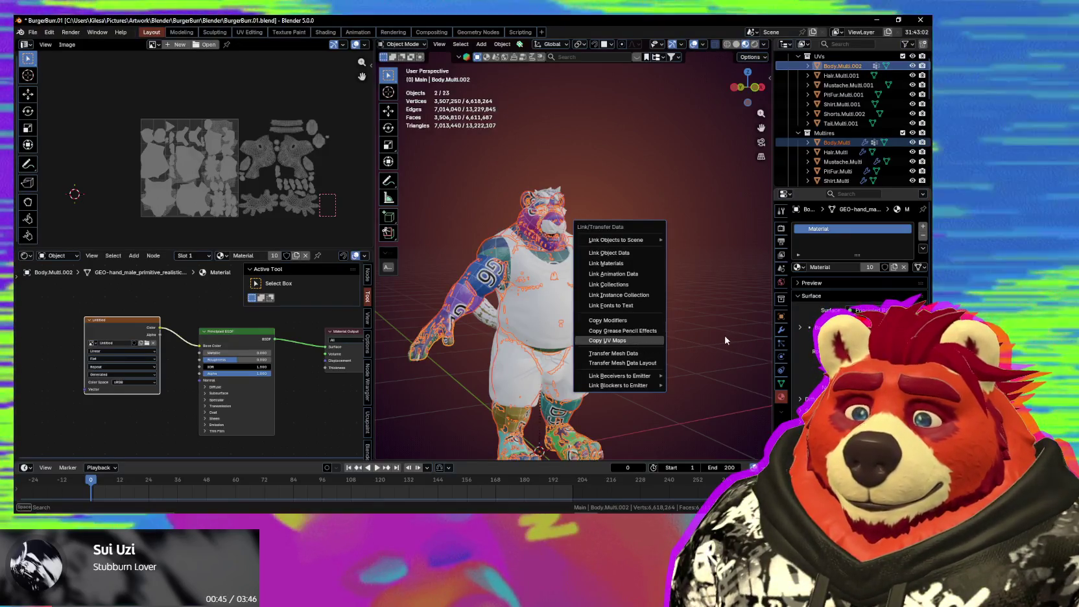
key("Return")
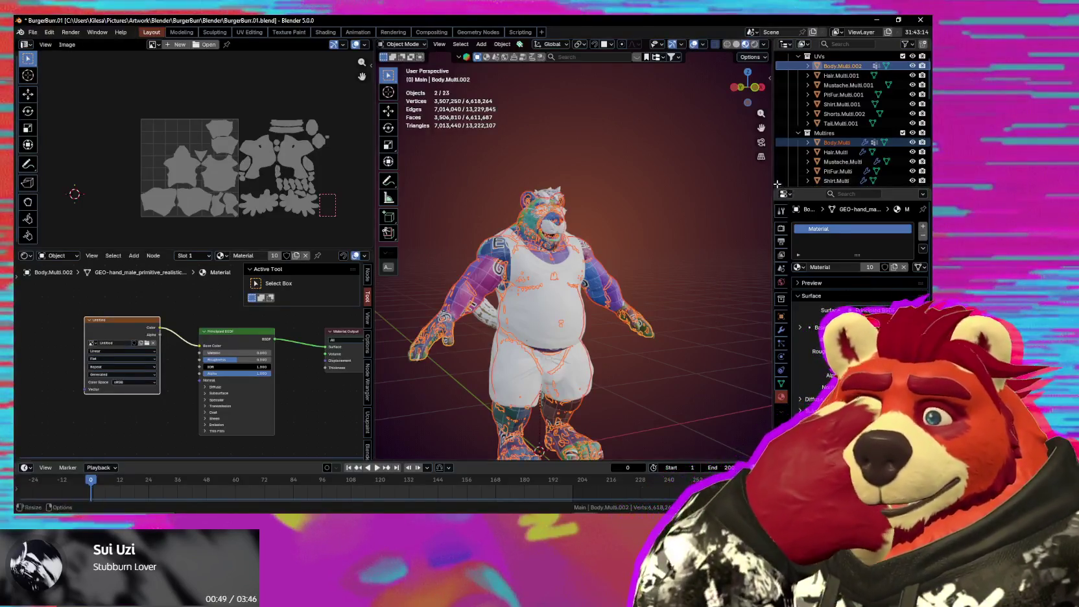
left_click(842, 76)
left_click(843, 152, "ctrl")
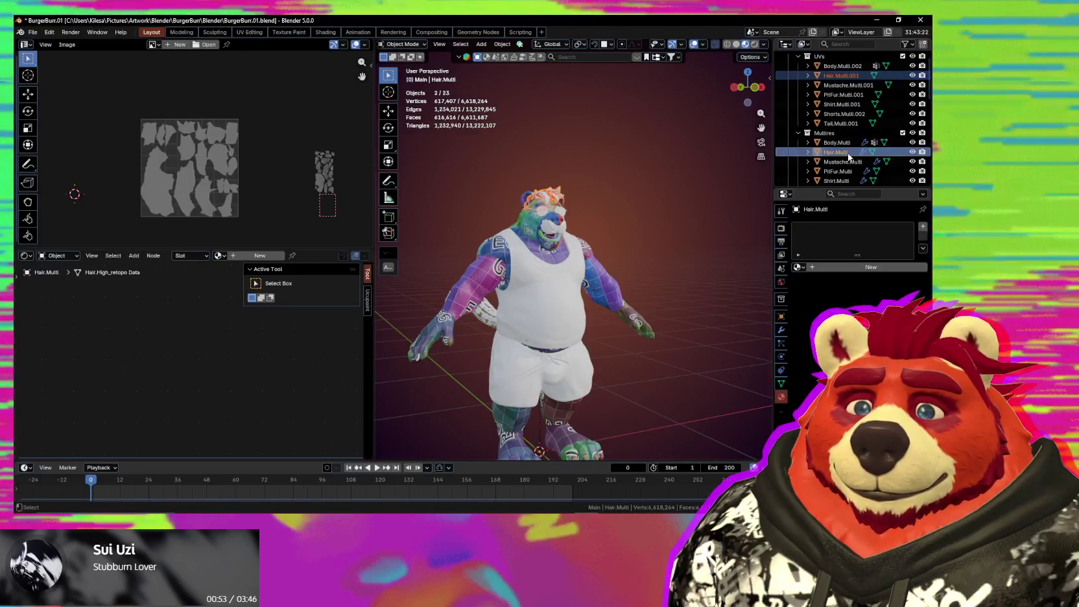
Step: Copy Hair.Multi.001's UV maps onto Hair.Multi
left_click(838, 77, "ctrl")
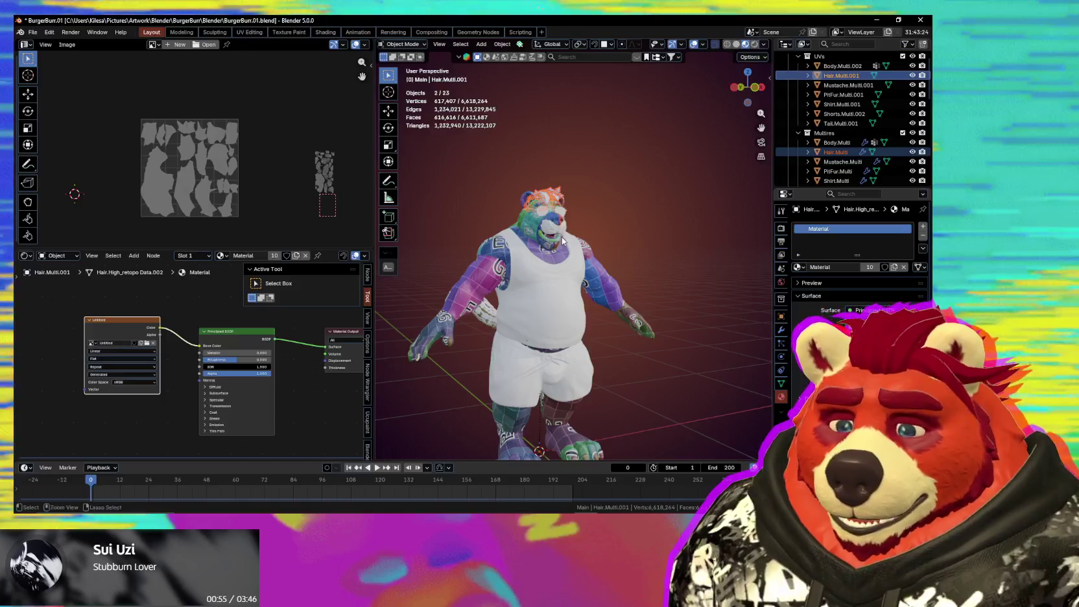
right_click(561, 237)
left_click(563, 252)
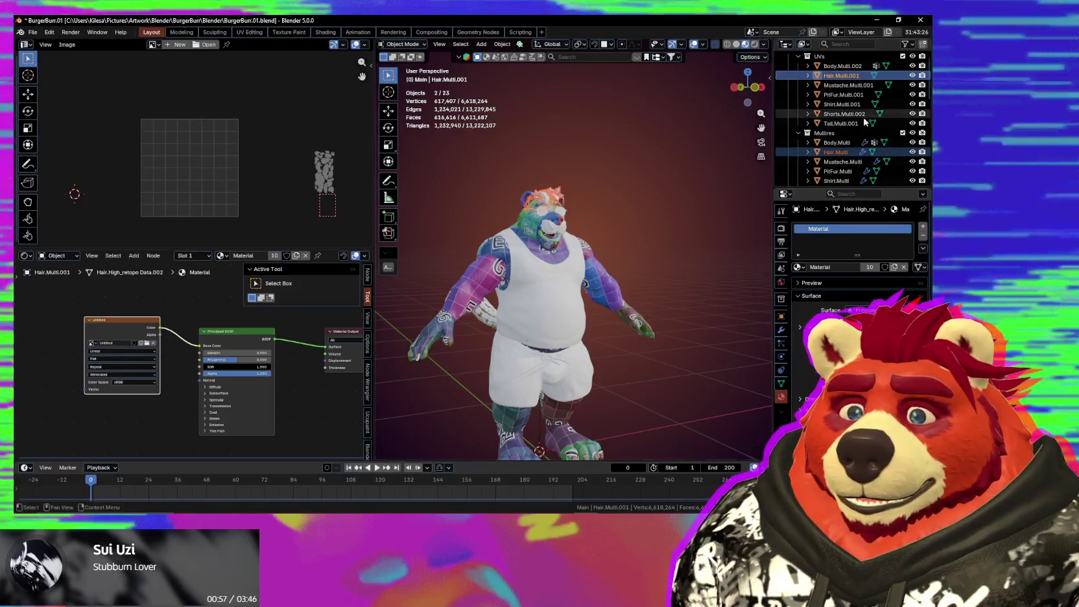
Step: Copy Mustache.Multi.001's UV maps onto Mustache.Multi
left_click(846, 86)
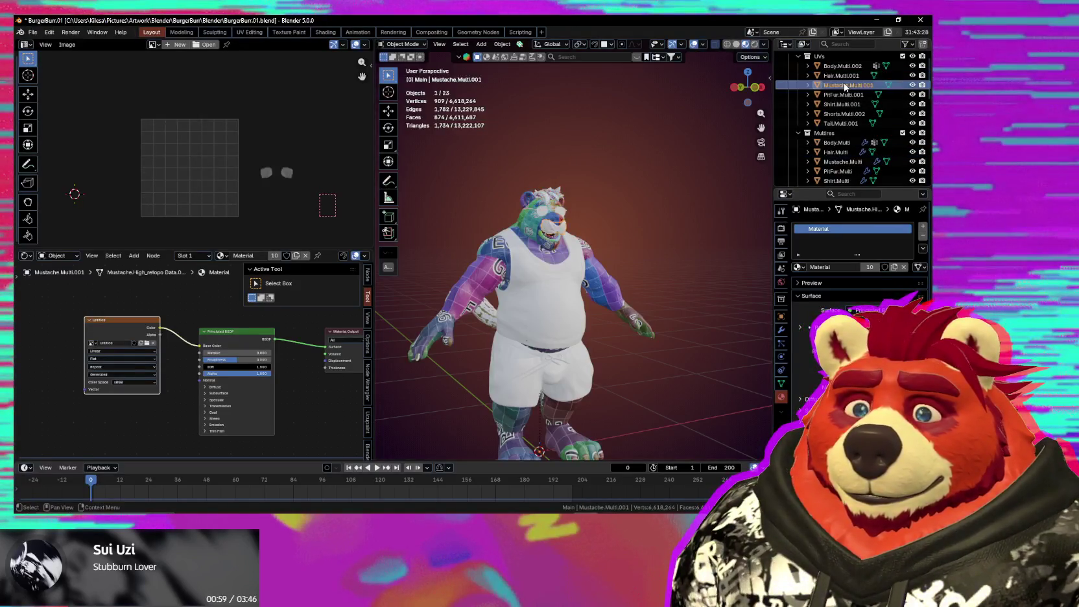
middle_click_drag(638, 169, 605, 178)
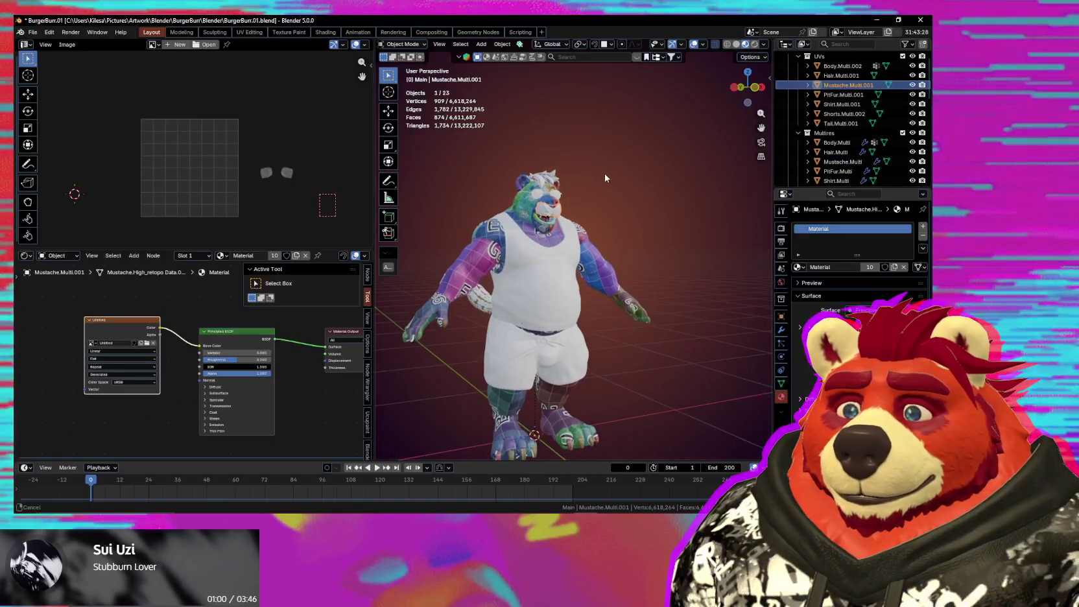
left_click(843, 161, "ctrl")
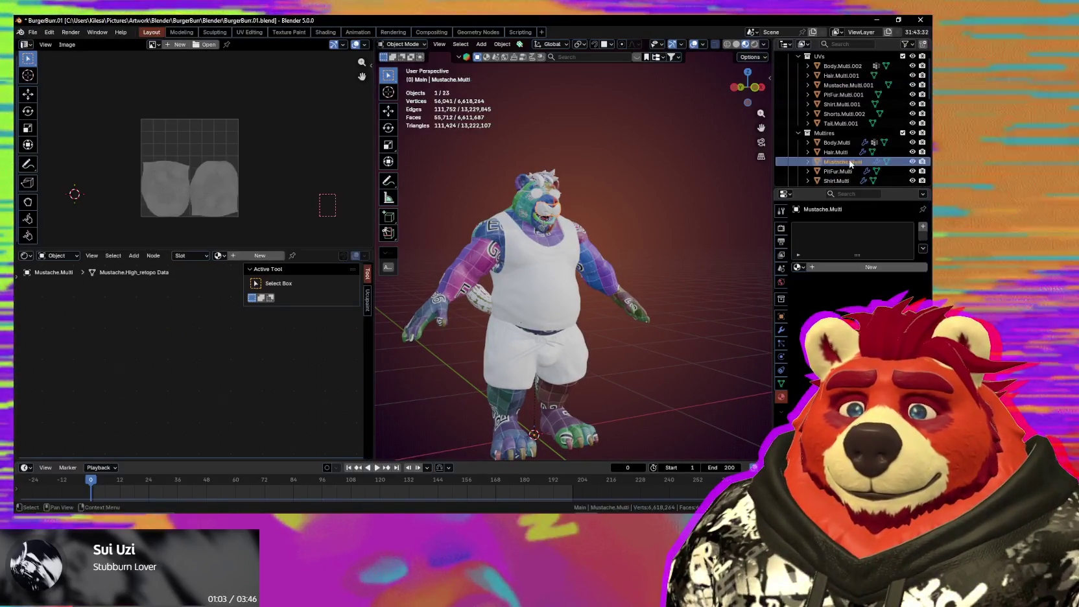
key("ctrl+l")
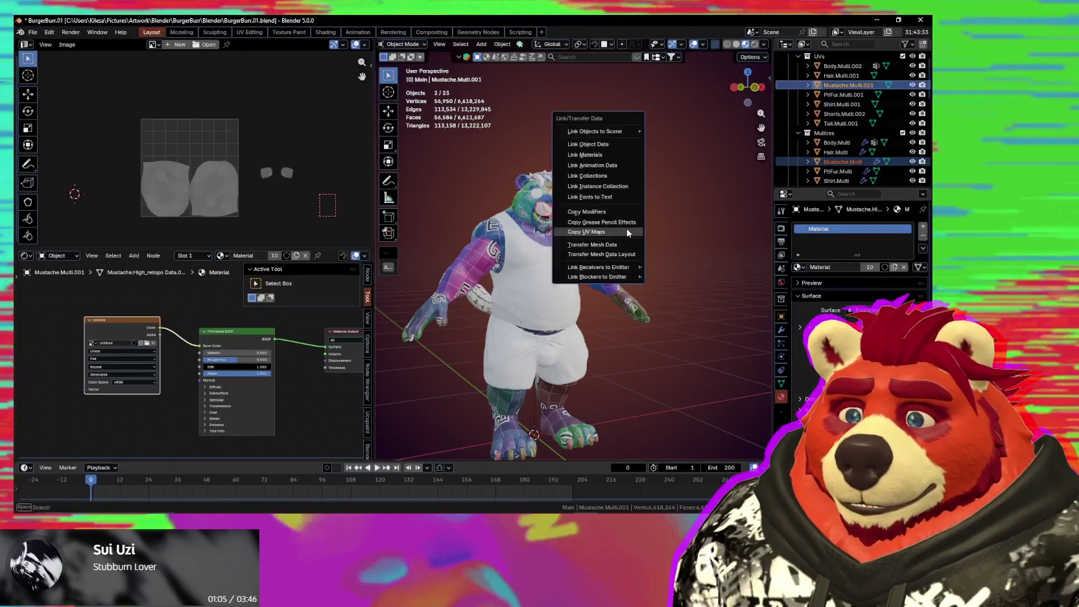
left_click(627, 235)
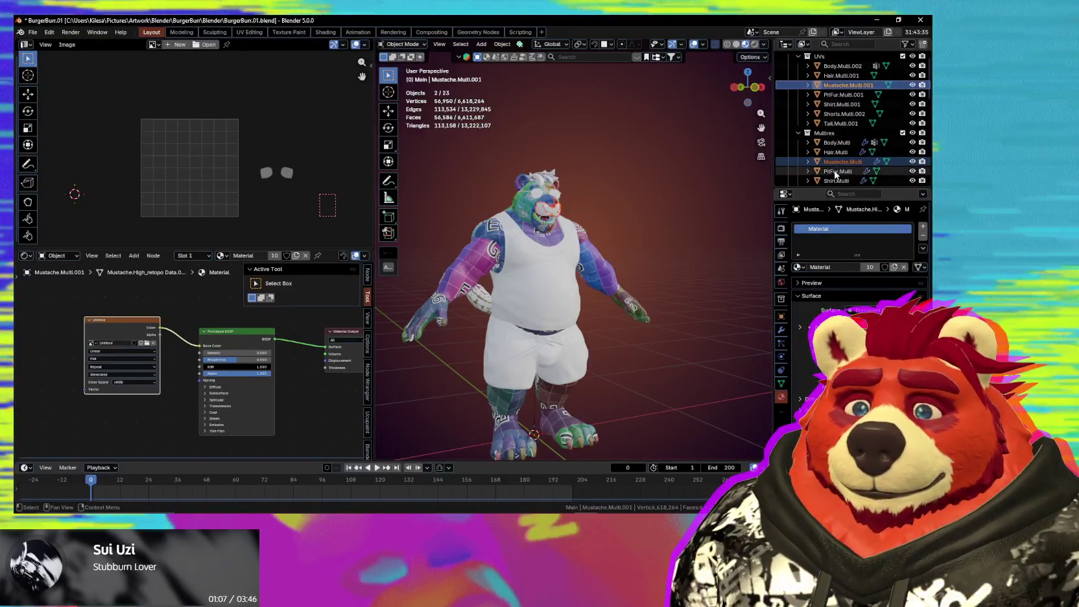
Step: Copy PitFur.Multi.001's UV maps onto PitFur.Multi
left_click(838, 172)
left_click(843, 94, "ctrl")
key("ctrl+l")
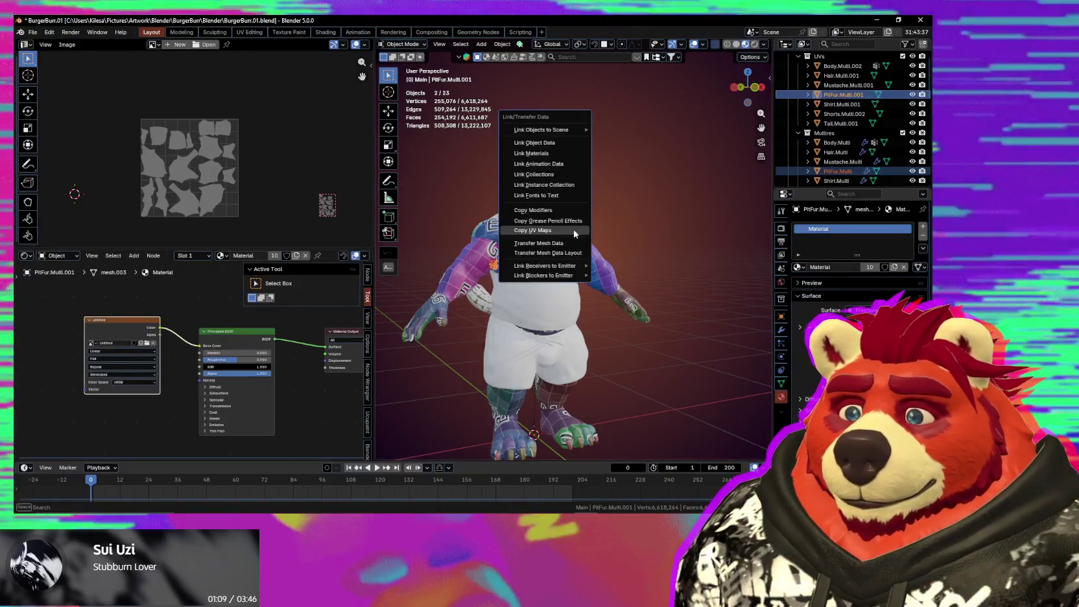
left_click(575, 231)
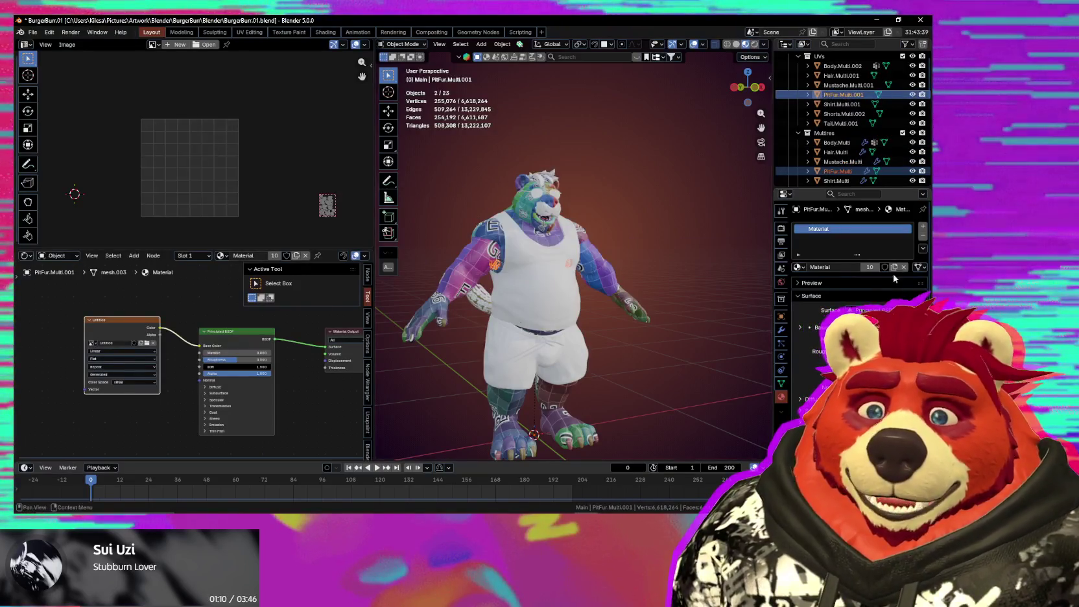
left_click(842, 182)
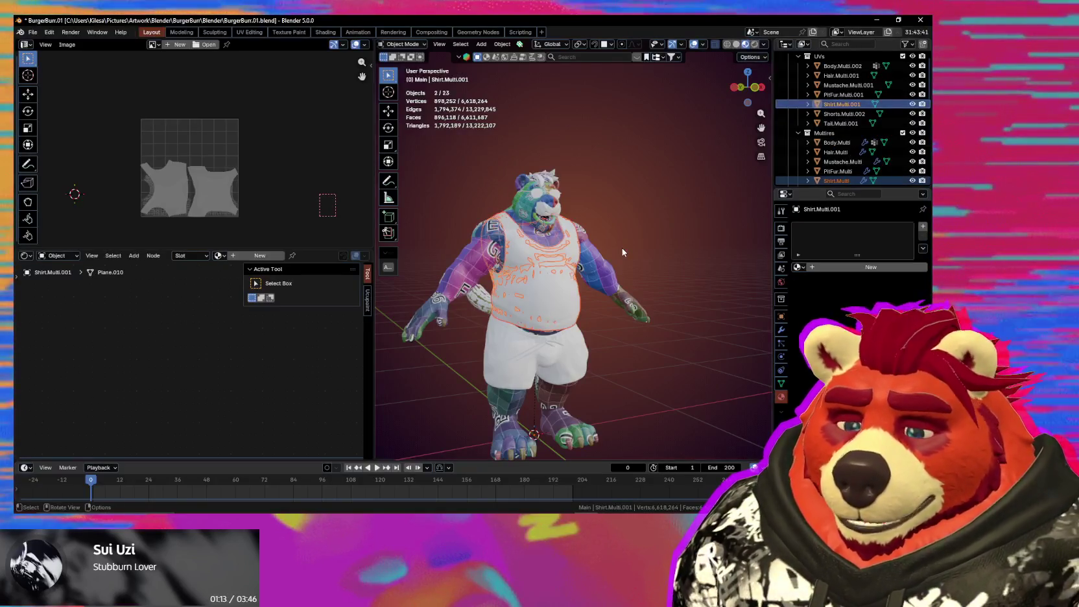
Step: Copy Shirt.Multi.001's UV maps onto Shirt.Multi, then show Body.Multi's Multires modifier settings
key("ctrl+l")
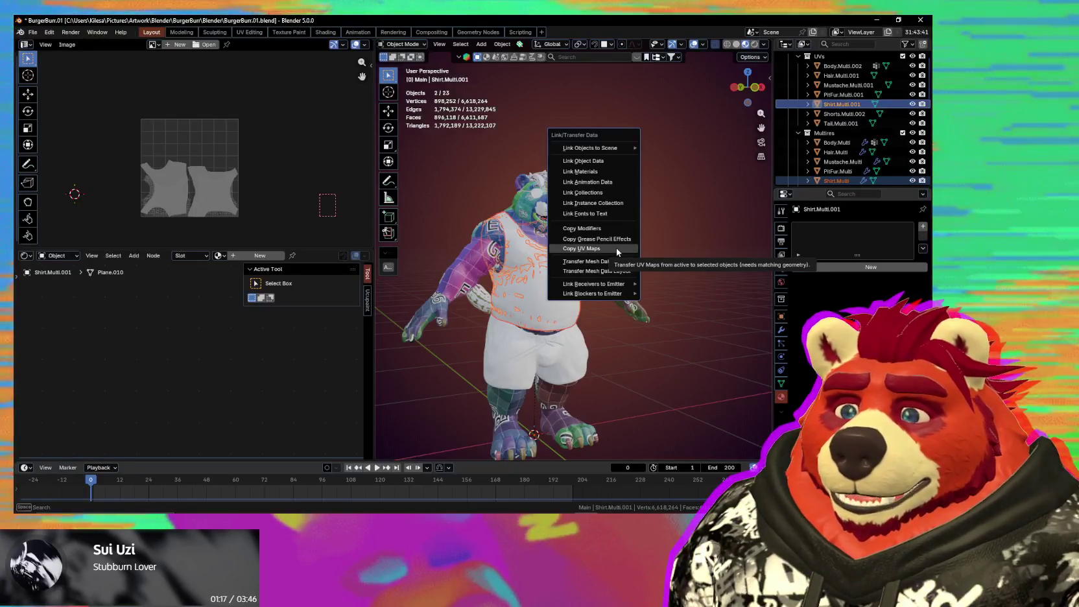
left_click(617, 250)
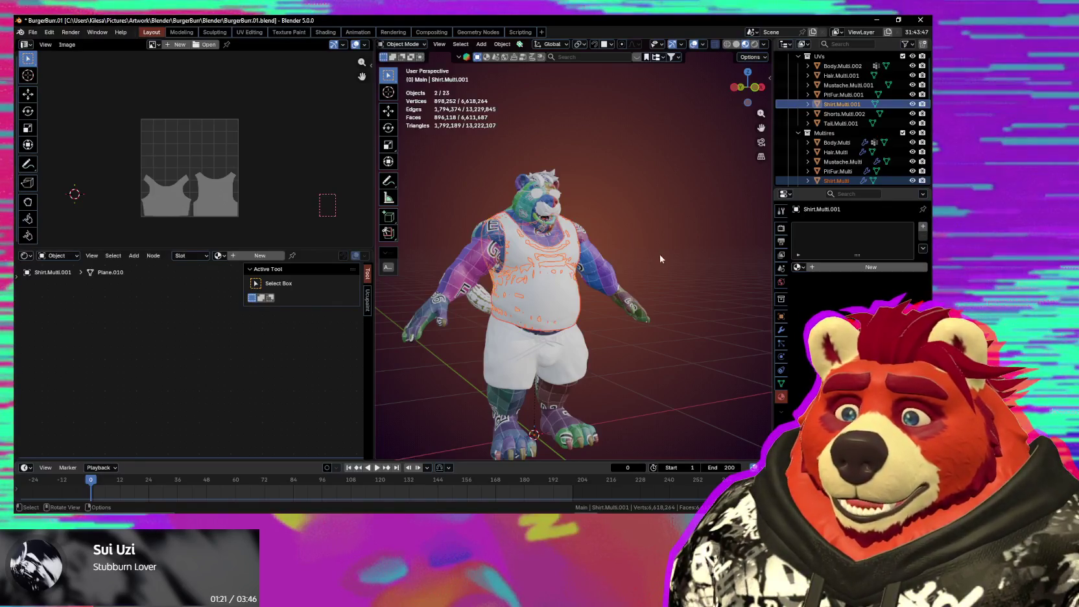
left_click(834, 145)
left_click(781, 329)
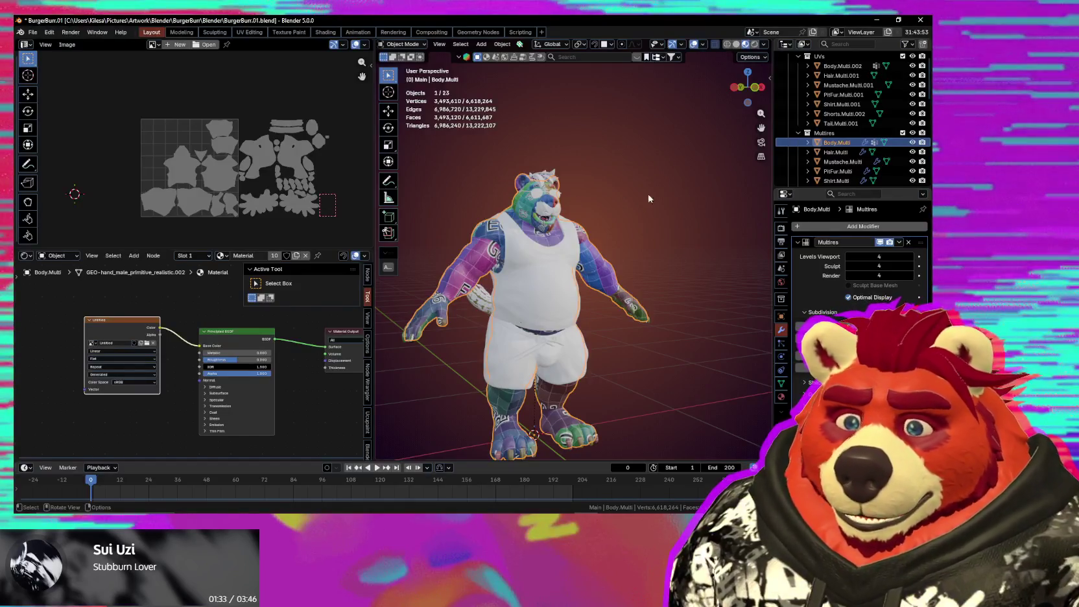
left_click(841, 123)
left_click(844, 113)
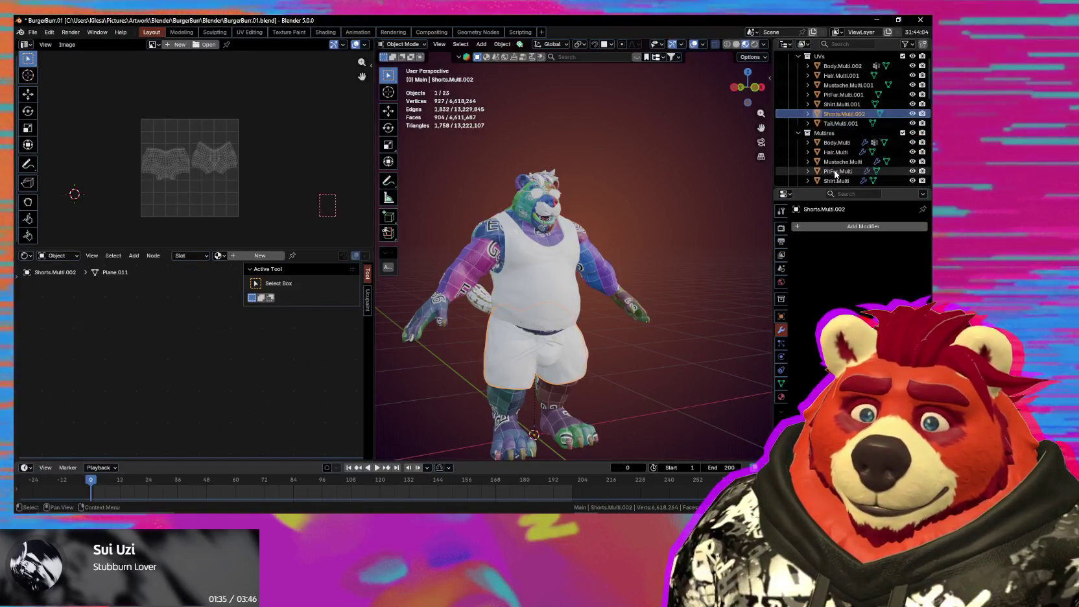
left_click(836, 173)
left_click(838, 181)
scroll(839, 179, "down", 2)
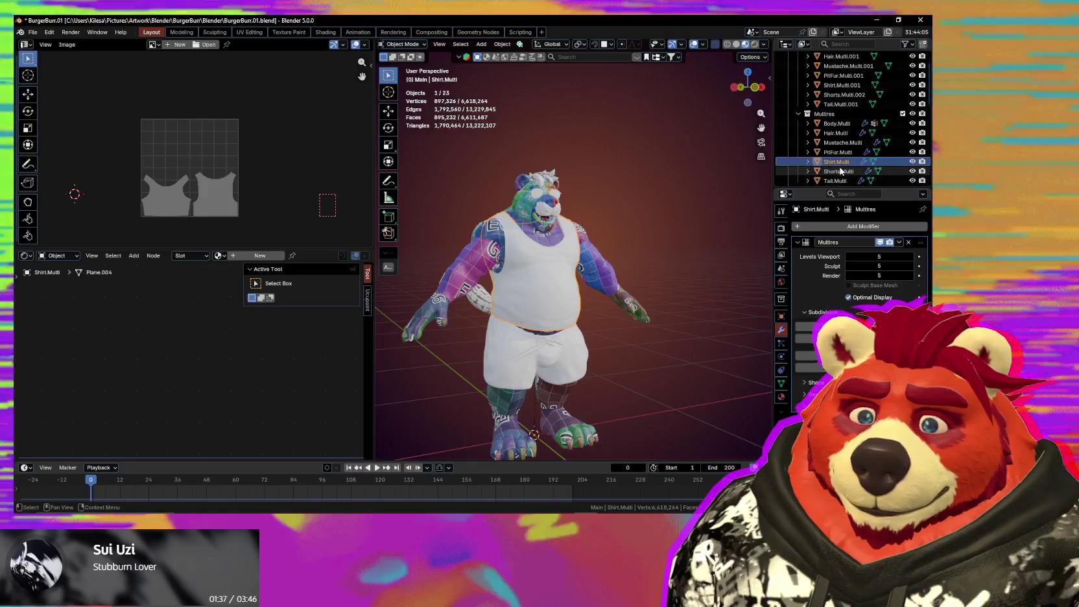
left_click(841, 173)
scroll(841, 180, "down", 2)
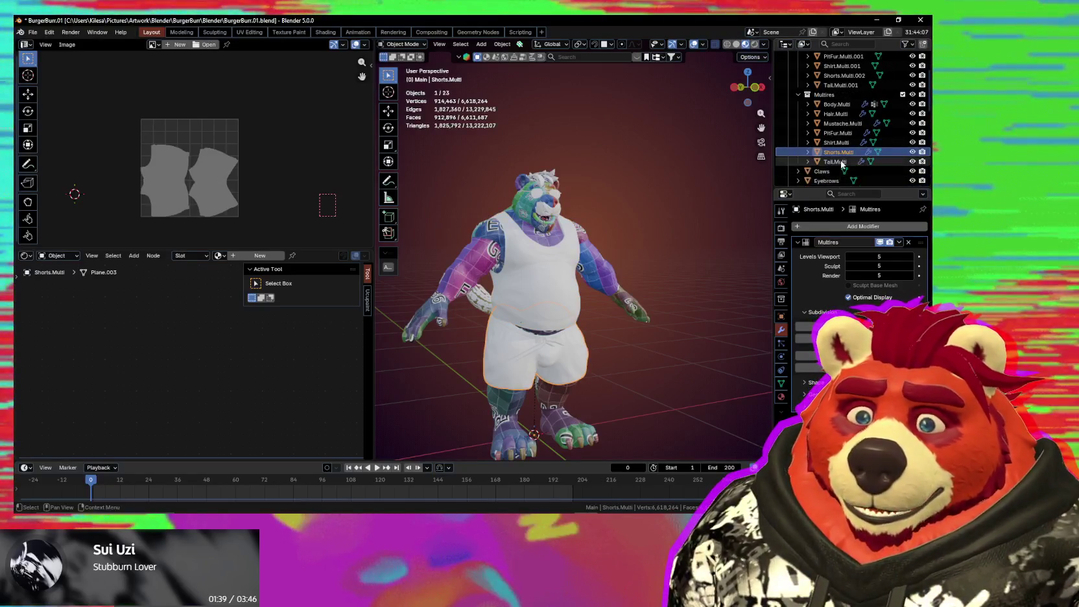
left_click(840, 160)
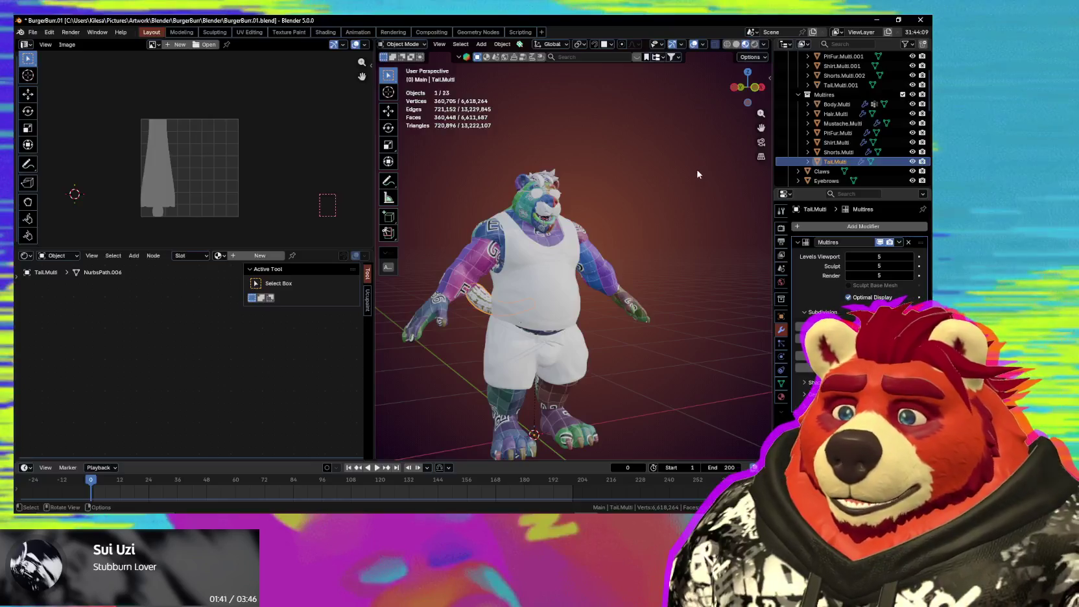
left_click(838, 143)
left_click(838, 134)
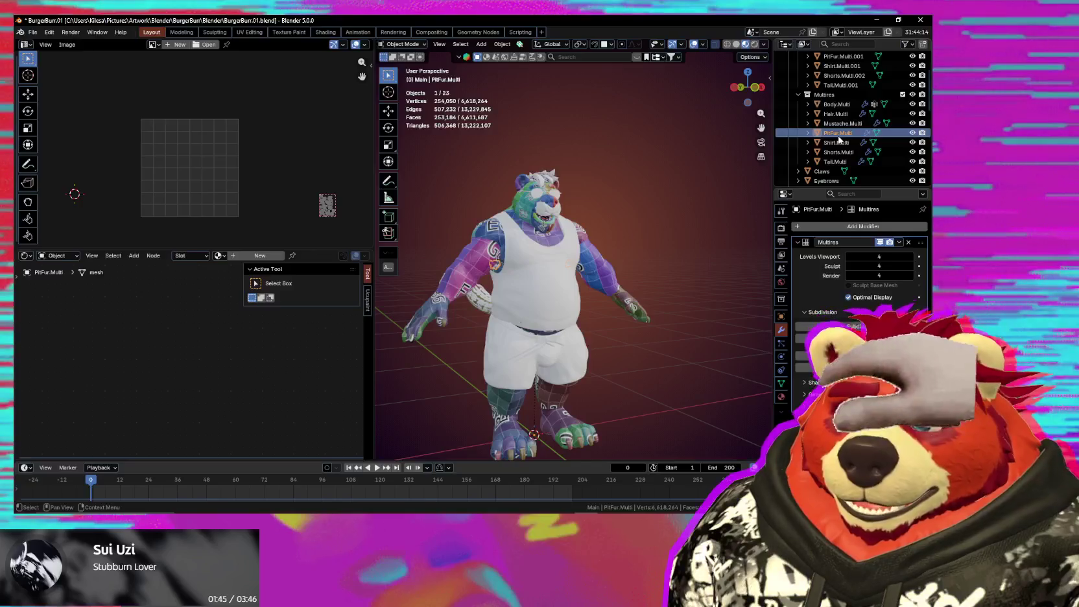
left_click(840, 143)
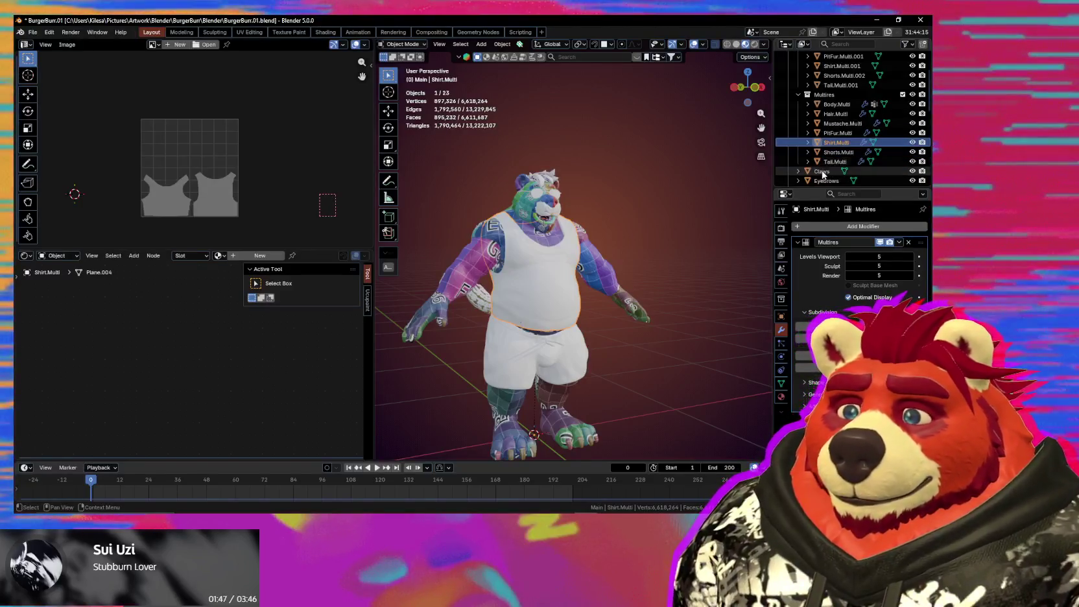
left_click(847, 77)
left_click(843, 66)
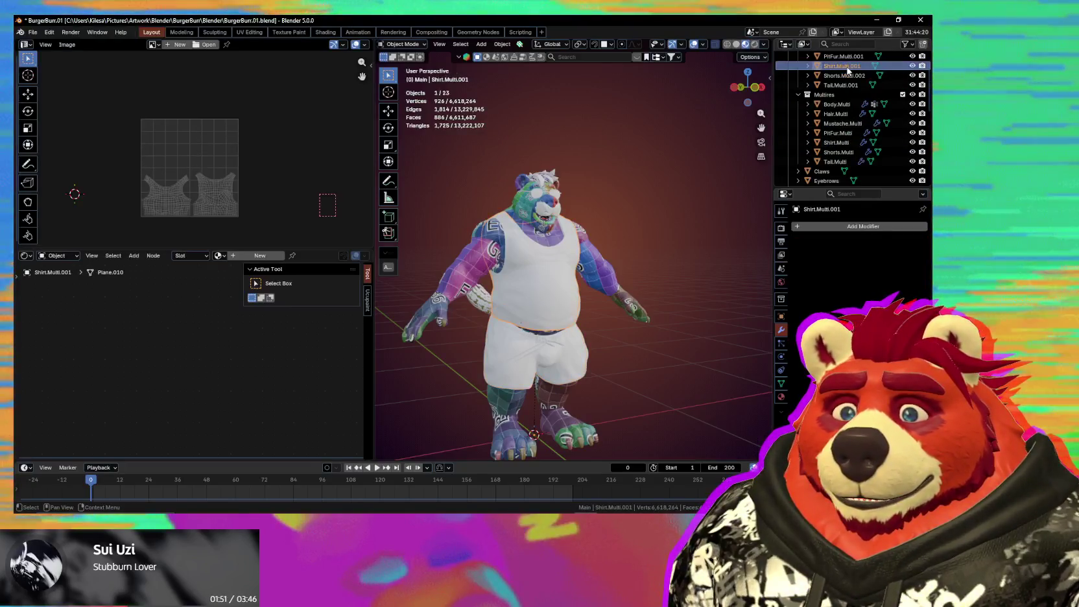
left_click(844, 143)
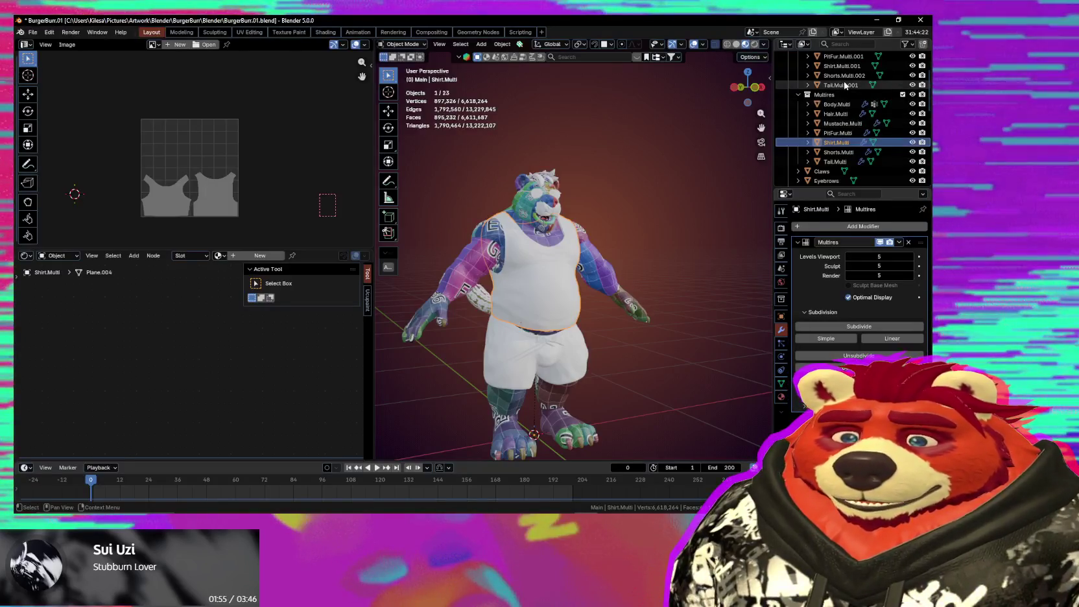
left_click(843, 152)
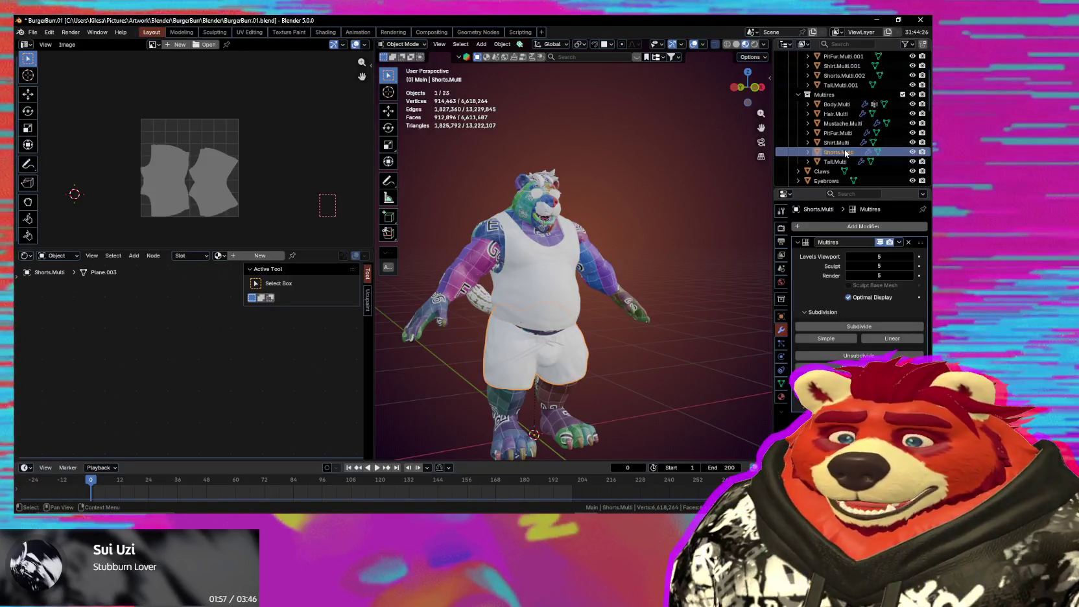
left_click(843, 75)
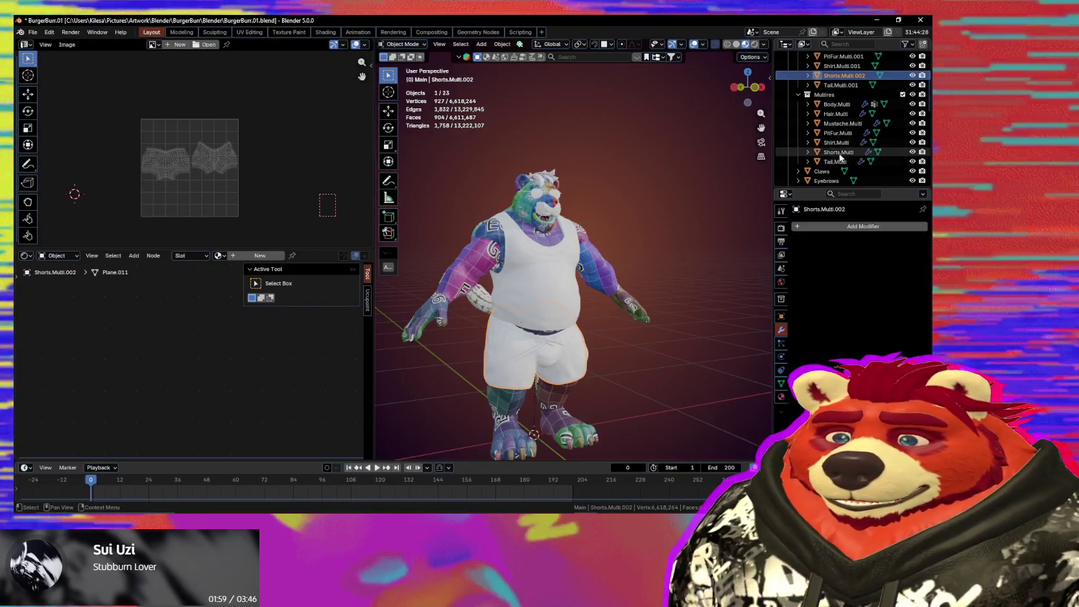
Step: Copy Shorts.Multi.002's UV maps onto Shorts.Multi
left_click(840, 153, "ctrl")
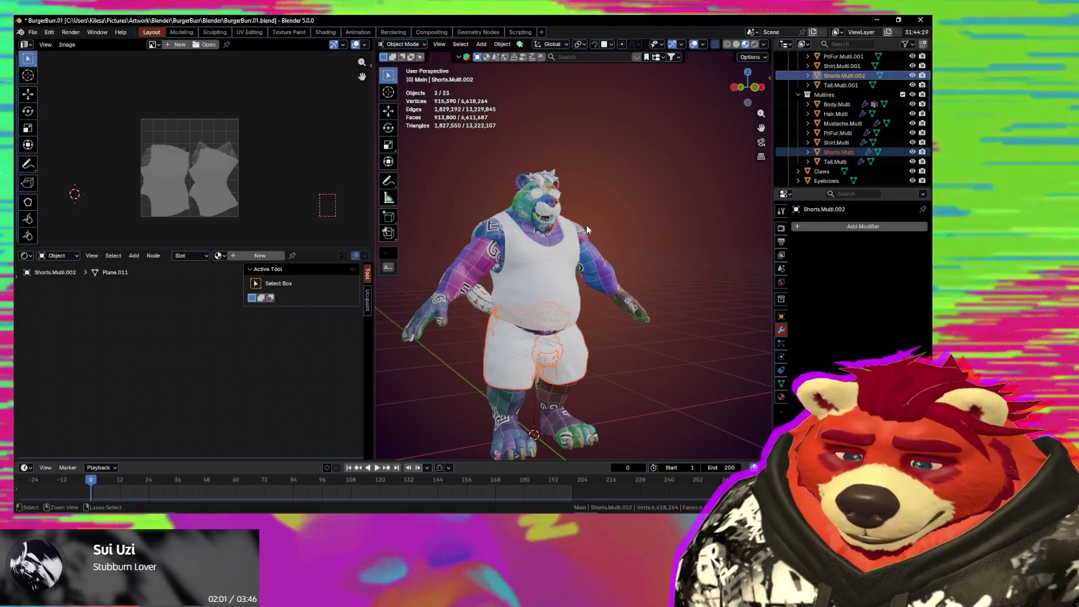
key("ctrl+l")
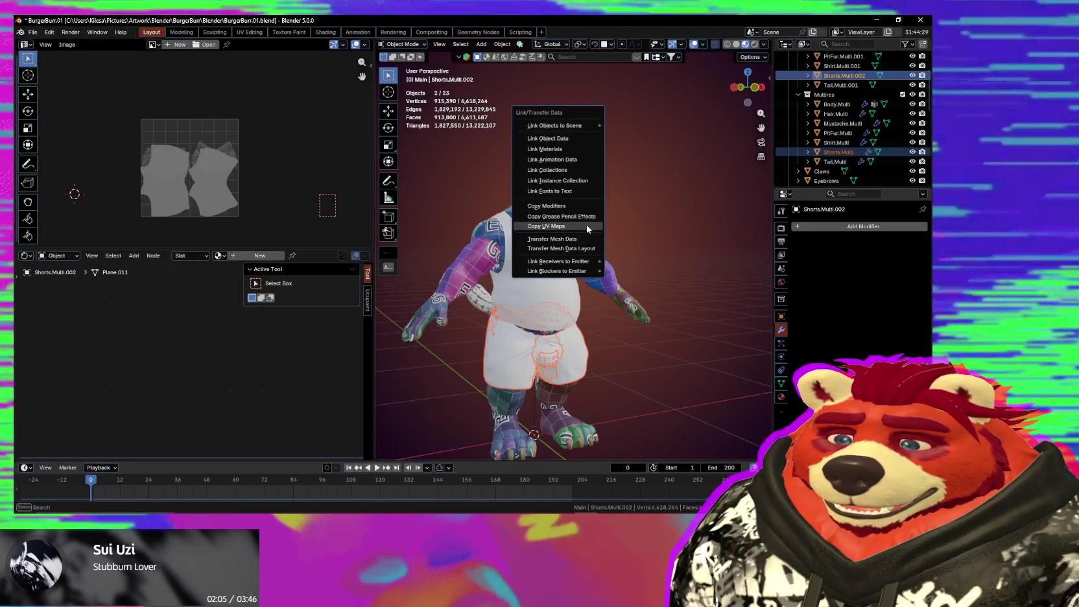
left_click(588, 229)
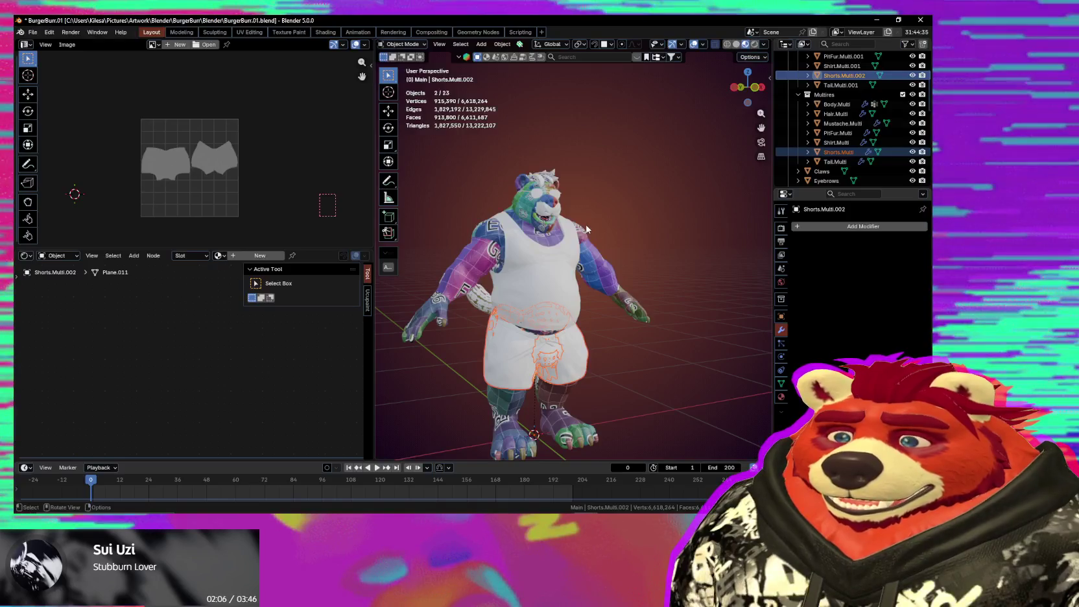
Step: Copy Tail.Multi.001's UV maps onto Tail.Multi
left_click(852, 88)
left_click(846, 162)
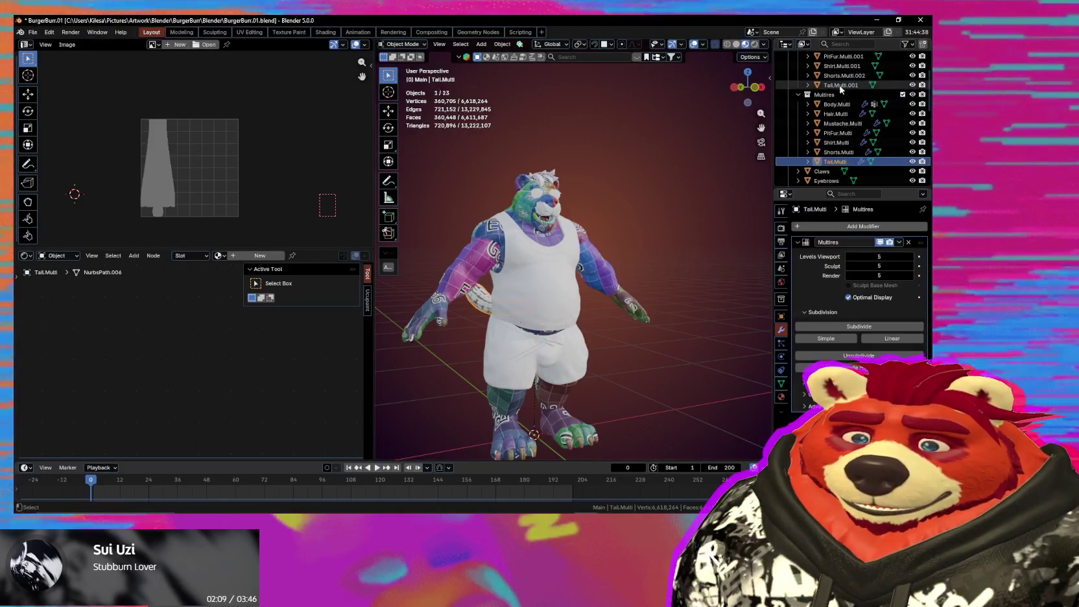
left_click(841, 85, "ctrl")
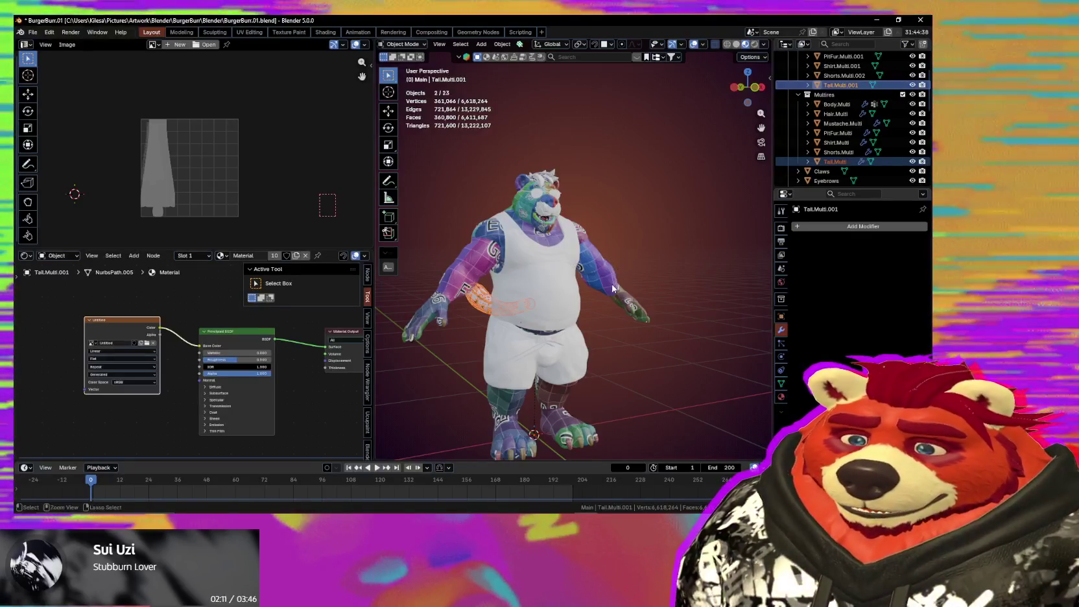
key("ctrl+l")
left_click(612, 284)
mouse_move(456, 210)
middle_mouse_down()
mouse_move(621, 262)
mouse_move(565, 262)
mouse_move(696, 229)
mouse_move(553, 247)
middle_mouse_up()
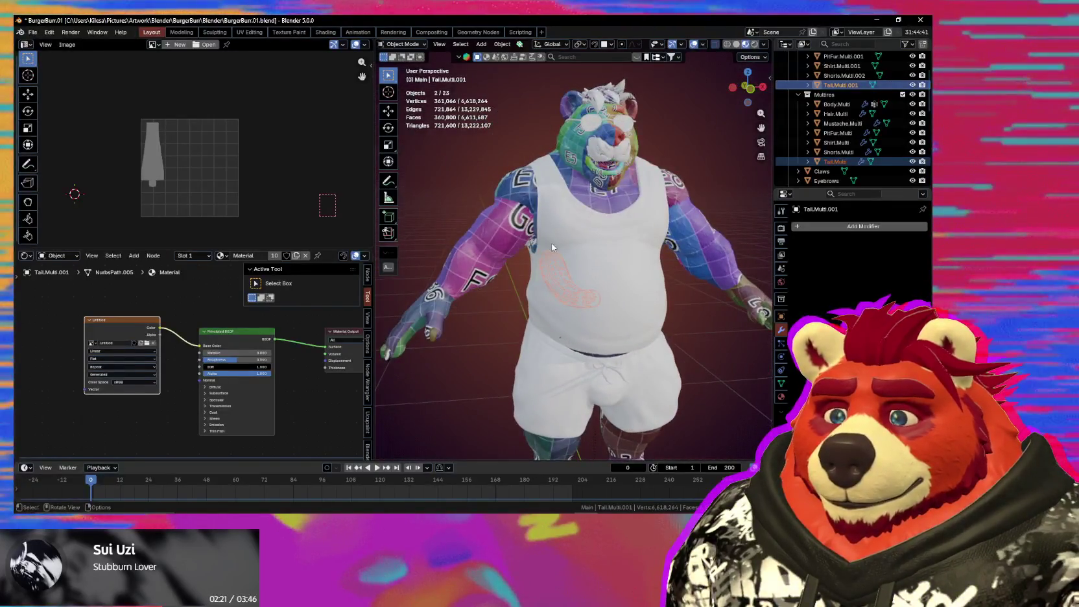
Step: Orbit and zoom around the character to check the tail from side and front views
middle_click_drag(515, 261, 595, 292)
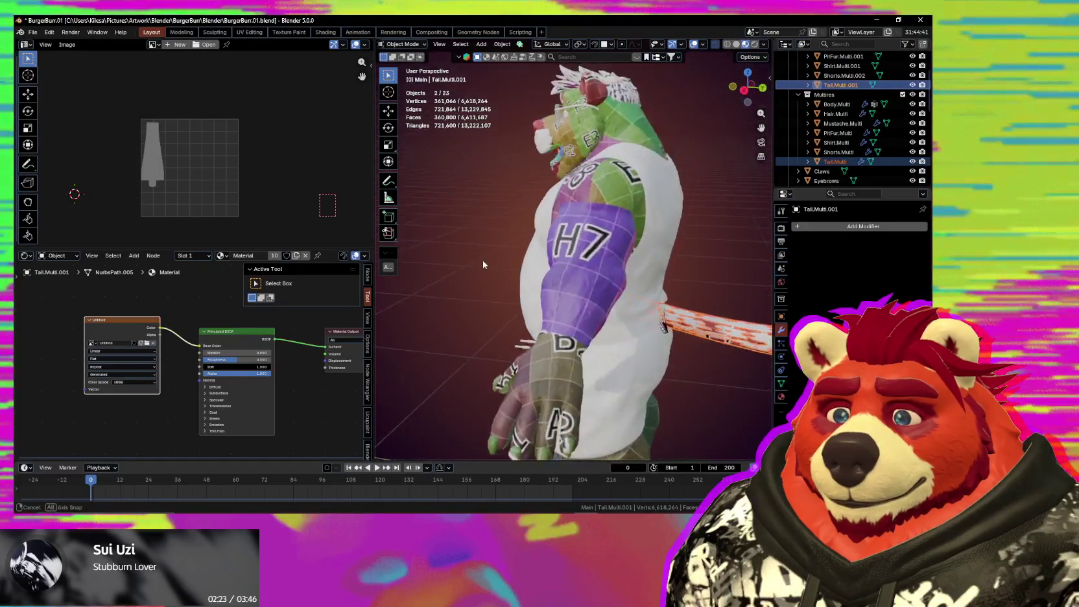
scroll(596, 293, "up", 5)
scroll(595, 293, "down", 5)
mouse_move(595, 293)
middle_mouse_down()
mouse_move(635, 294)
mouse_move(649, 162)
middle_mouse_up()
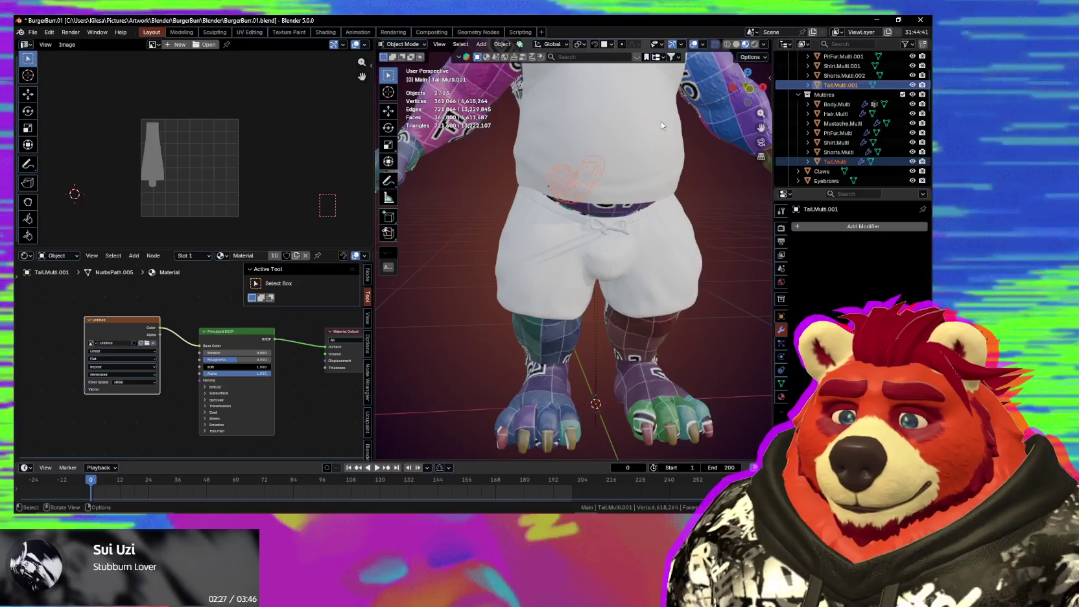
scroll(577, 222, "down", 1)
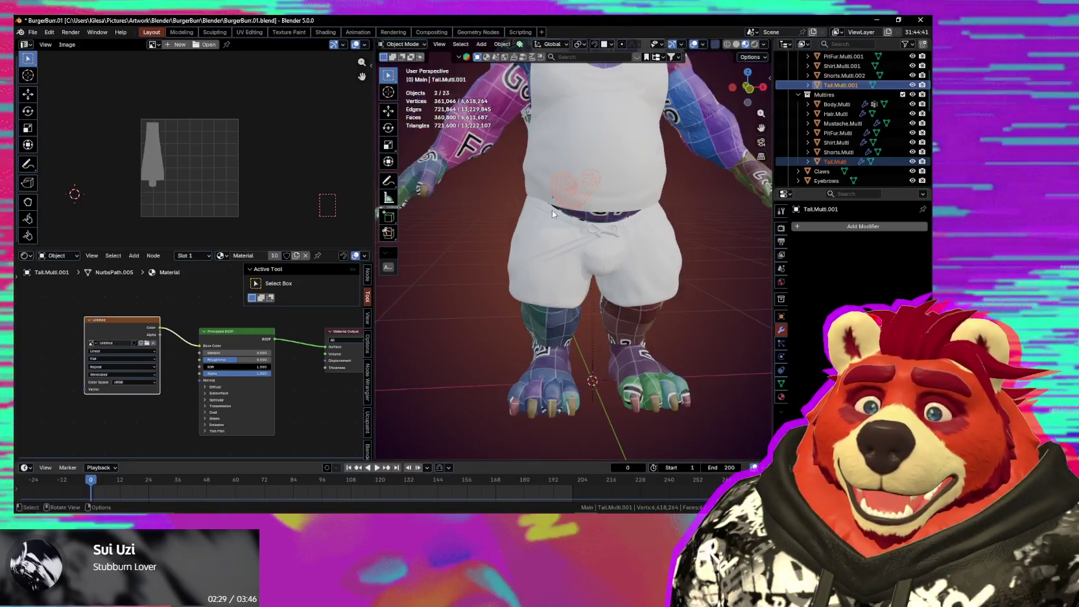
scroll(882, 128, "up", 2)
scroll(882, 128, "up", 2)
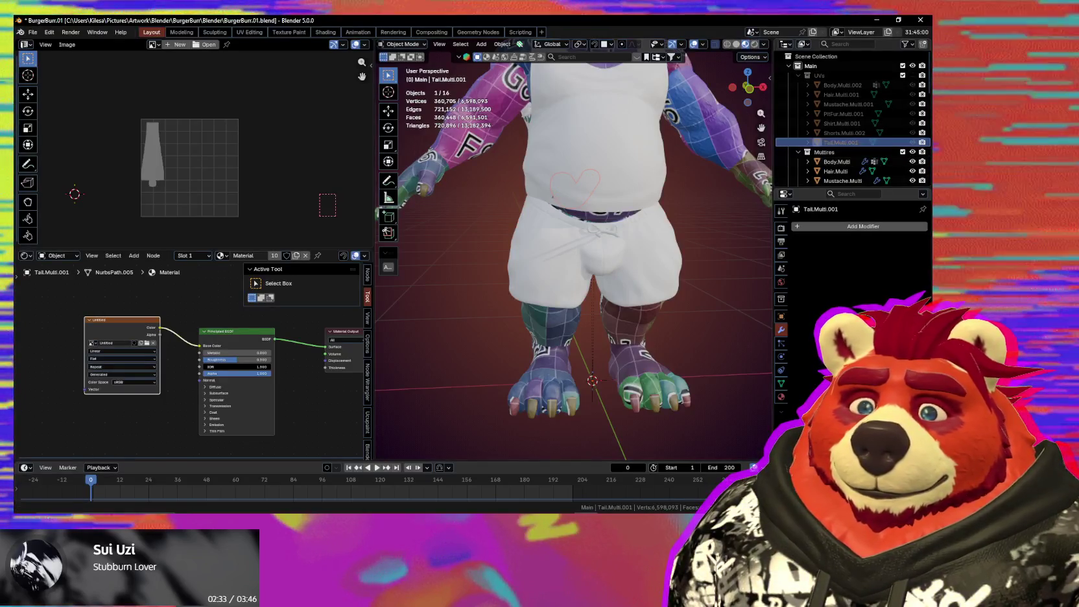
scroll(824, 149, "down", 1)
mouse_move(661, 220)
middle_mouse_down()
mouse_move(744, 236)
mouse_move(636, 272)
middle_mouse_up()
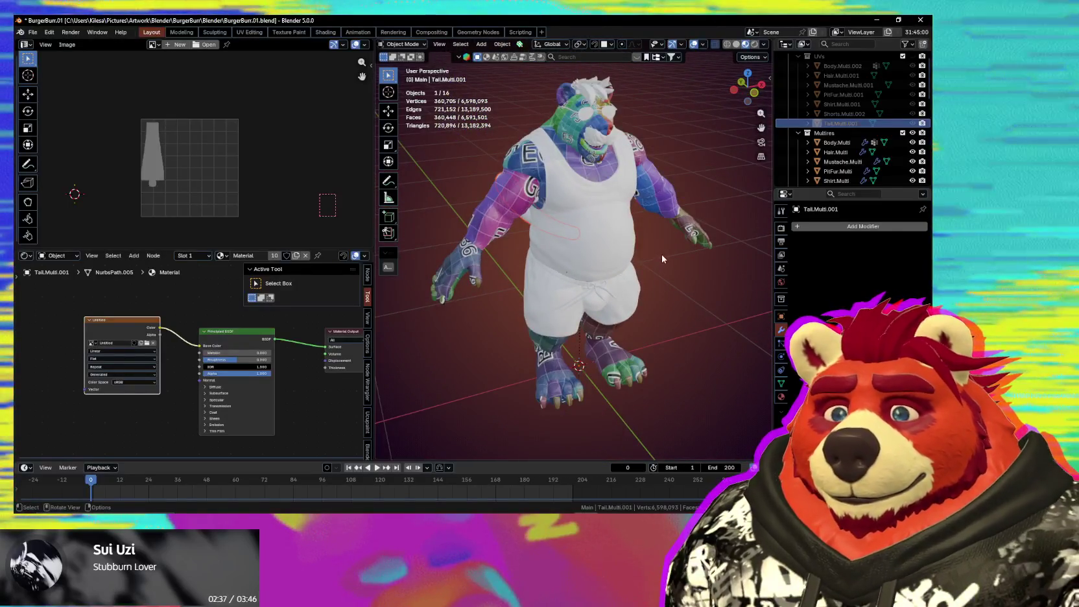
scroll(872, 158, "down", 5)
scroll(872, 158, "up", 1)
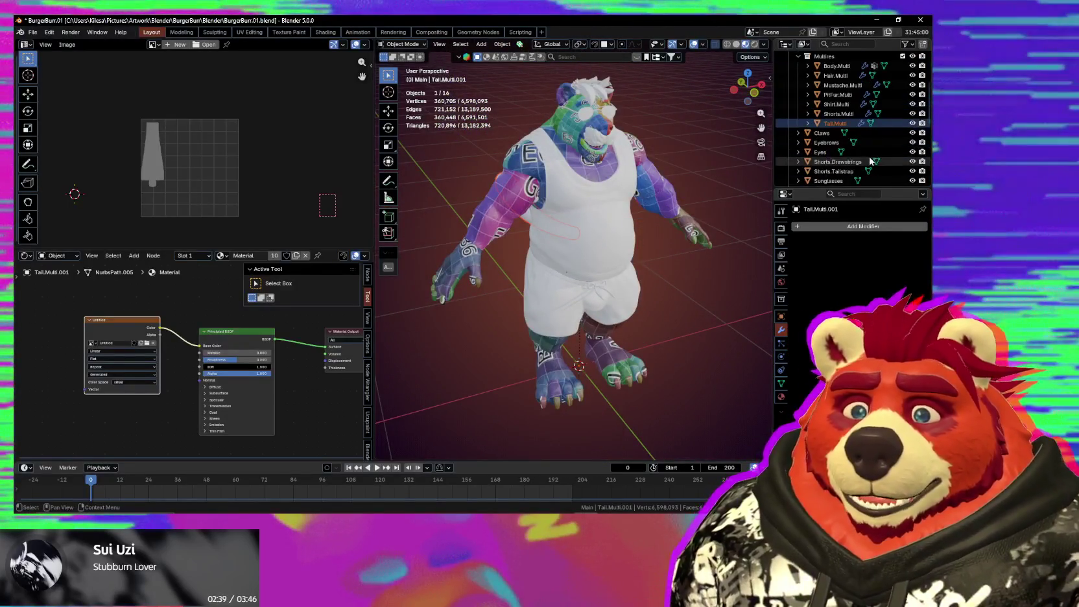
Step: Inspect the Shorts, Shirt, PitFur, Mustache and Hair Multires objects, then make the Multires collection active
left_click(835, 114)
left_click(845, 104)
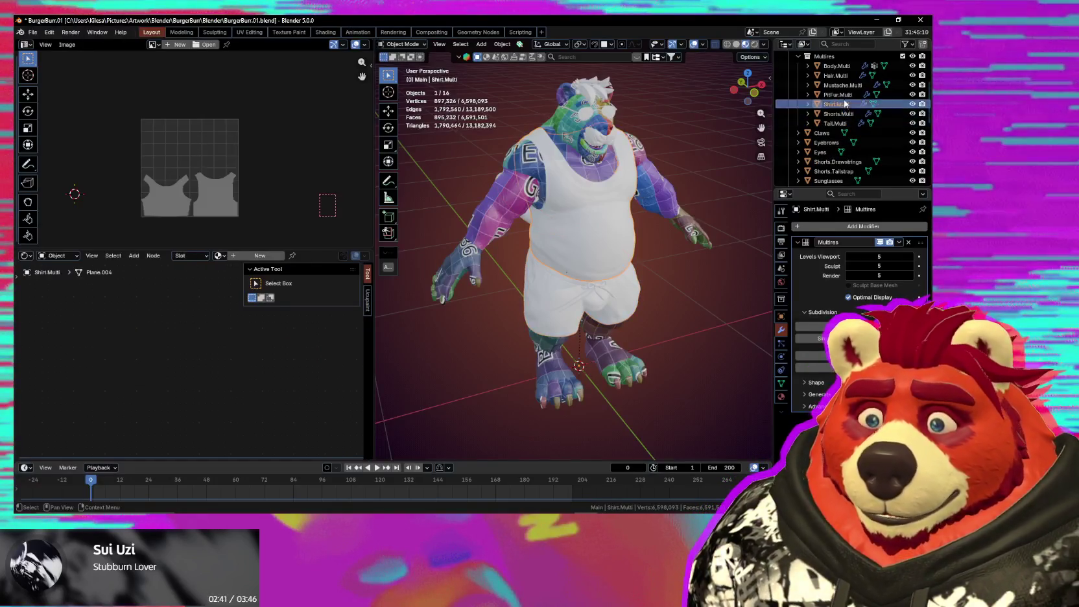
left_click(841, 94)
left_click(841, 85)
left_click(836, 75)
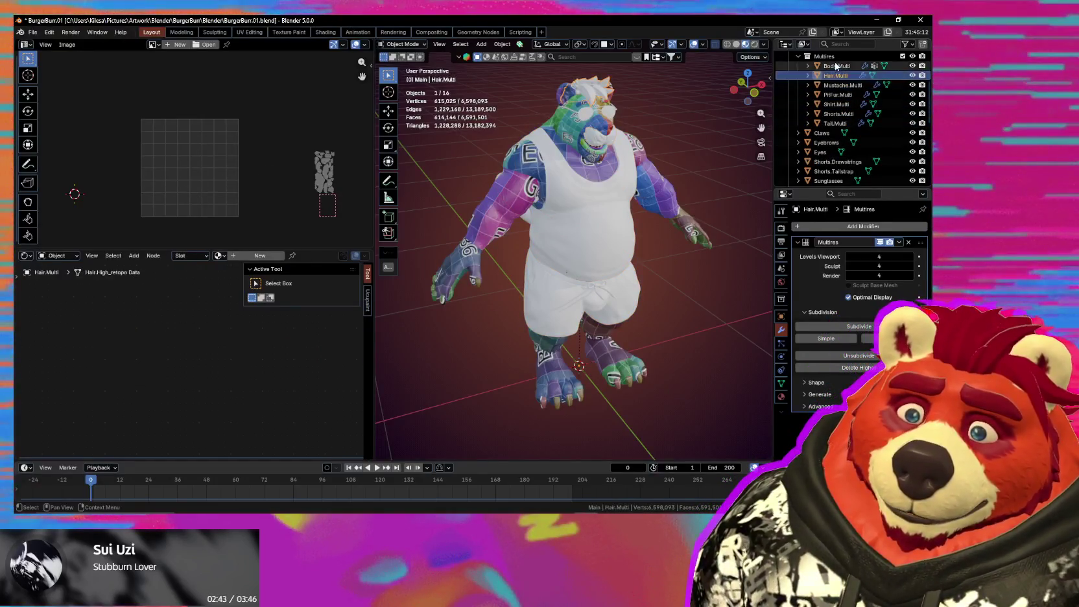
left_click(824, 56)
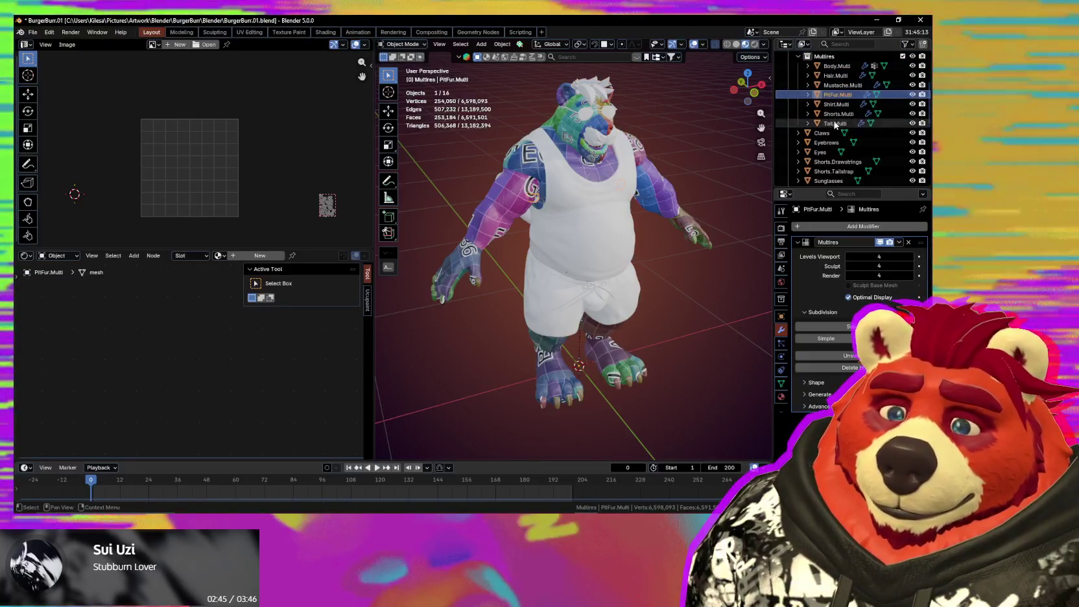
Step: Check Eyes and Claws, then select Eyebrows and frame its material node tree in the Shader Editor
left_click(834, 152)
left_click(827, 133)
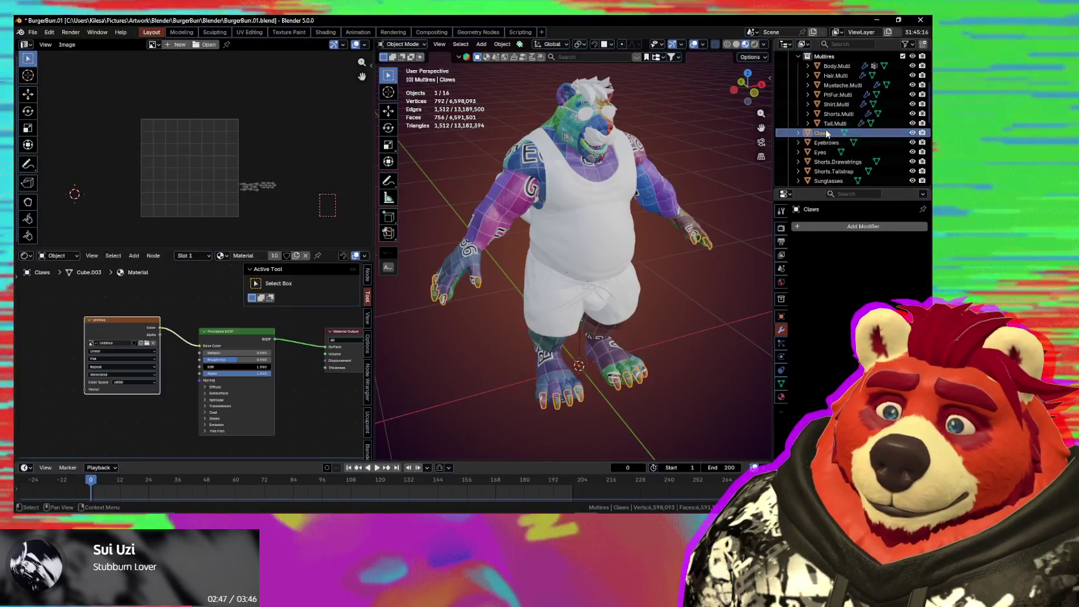
left_click(824, 142)
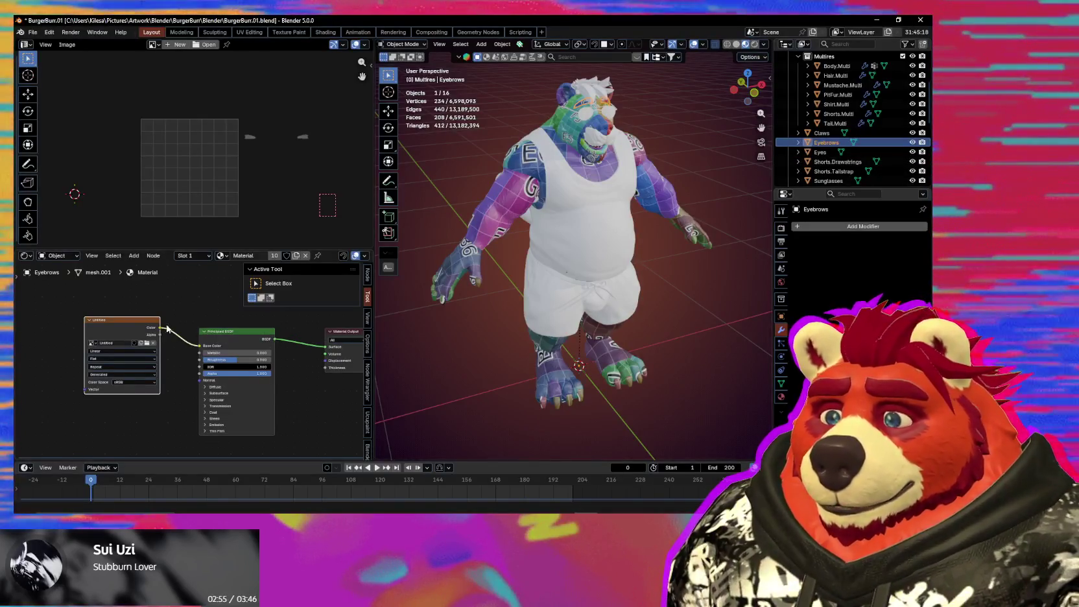
scroll(117, 369, "down", 1)
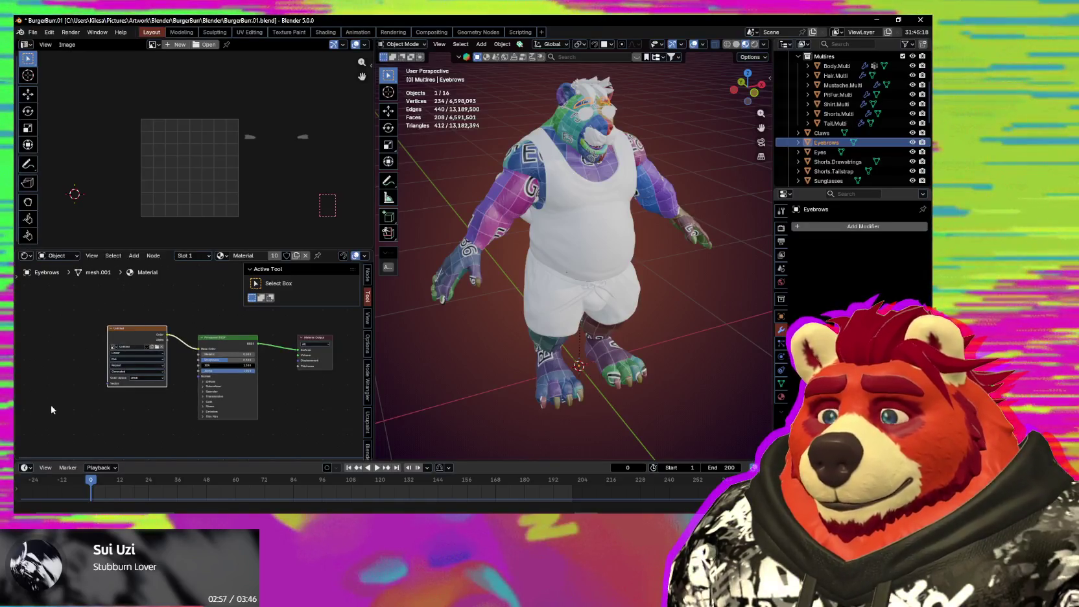
middle_click_drag(53, 409, 141, 324)
key("q")
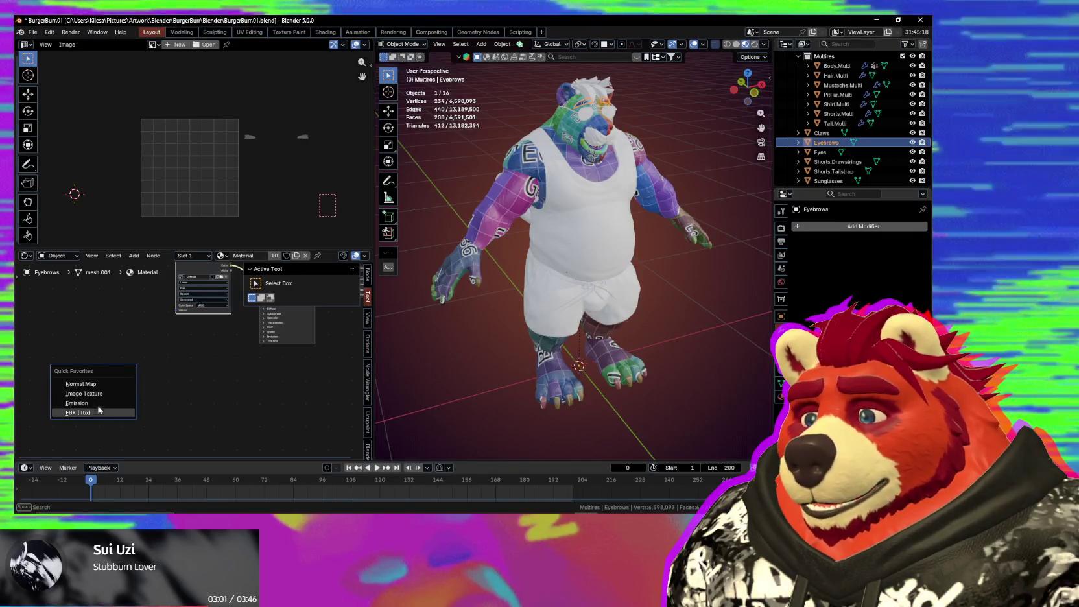
Step: Add a Normal Map node and an Image Texture node to the Eyebrows material
left_click(81, 384)
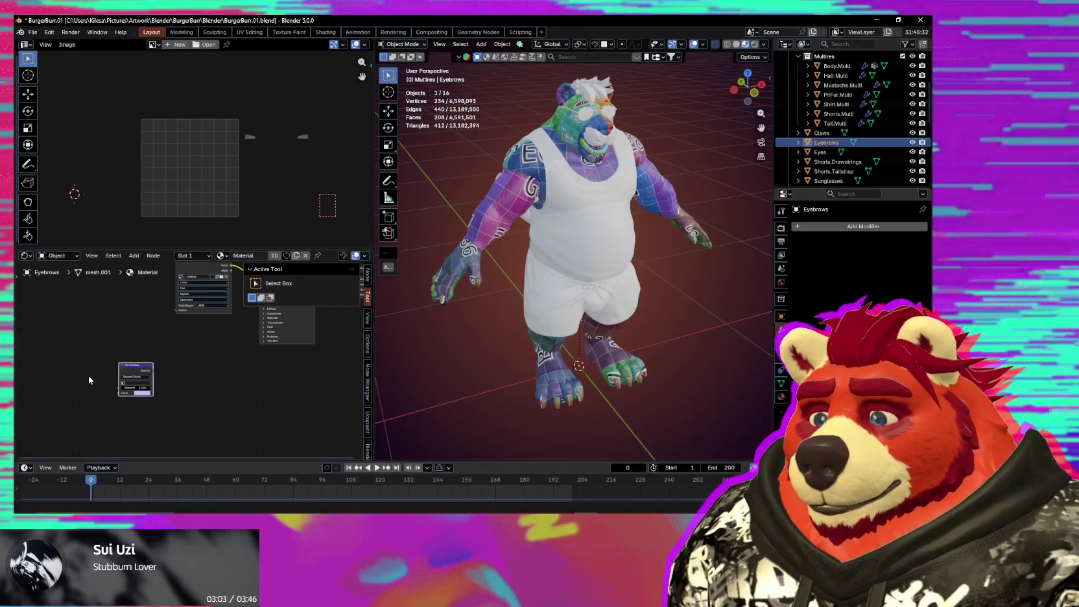
key("q")
left_click(84, 370)
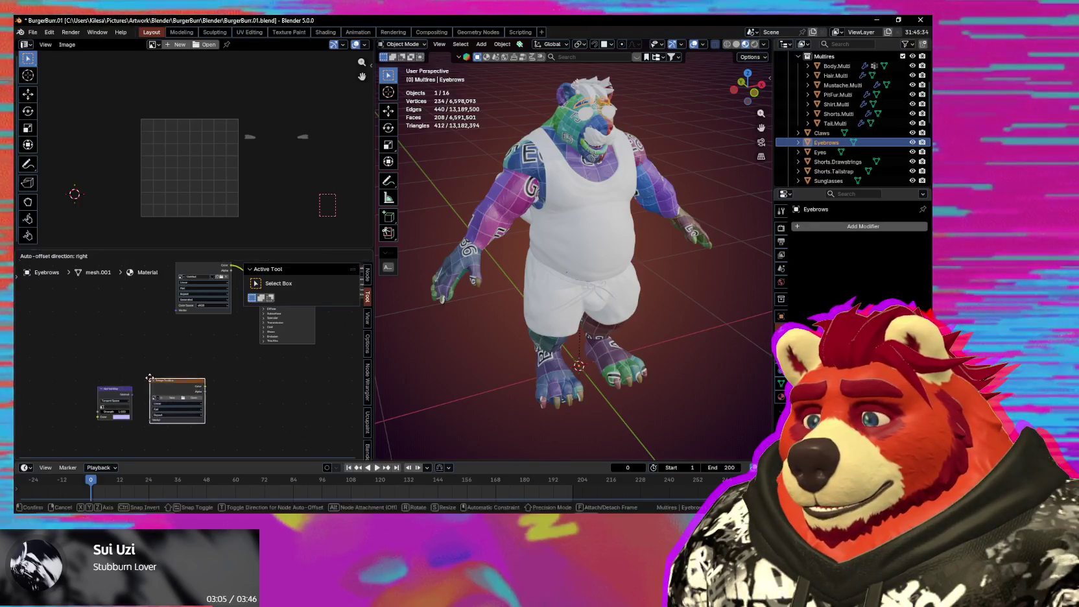
left_click(167, 407)
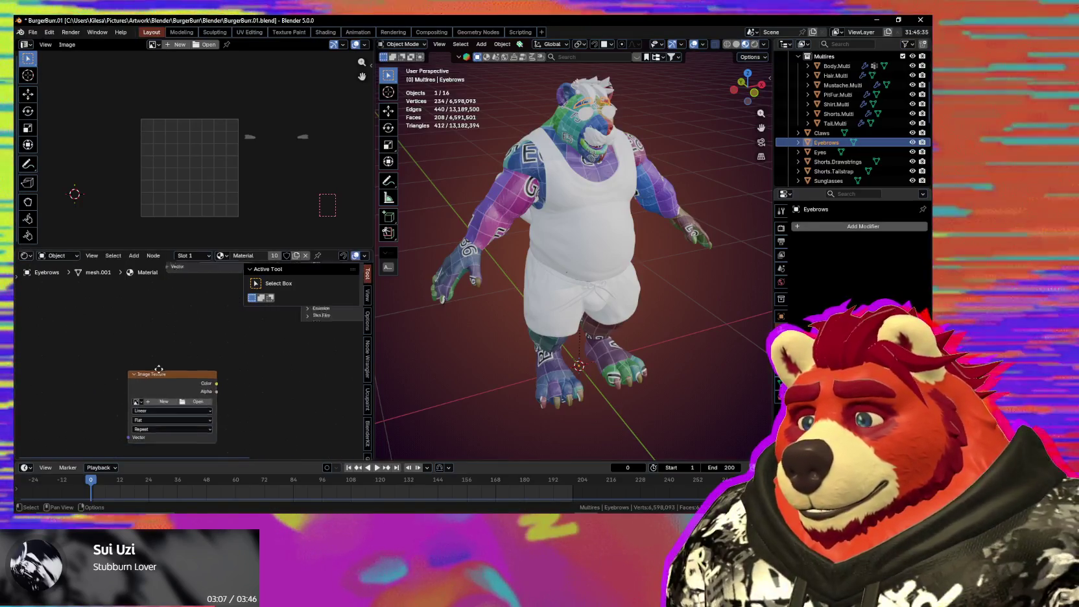
Step: Create a blank 4096×4096 image named BurgerBody_Normals with no alpha and show it in the image editor
left_click(171, 355)
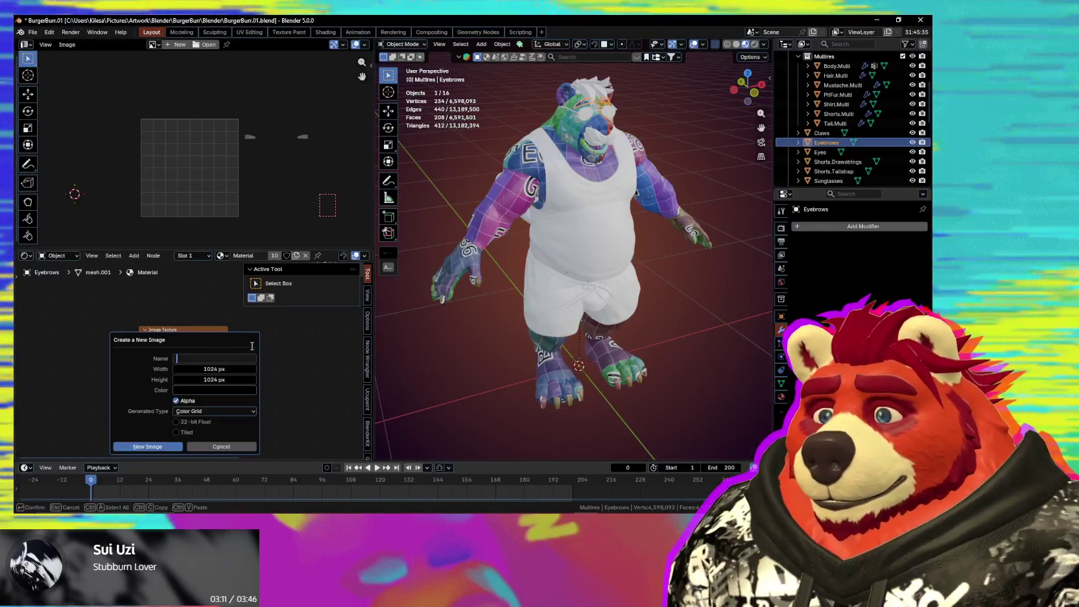
type("EB")
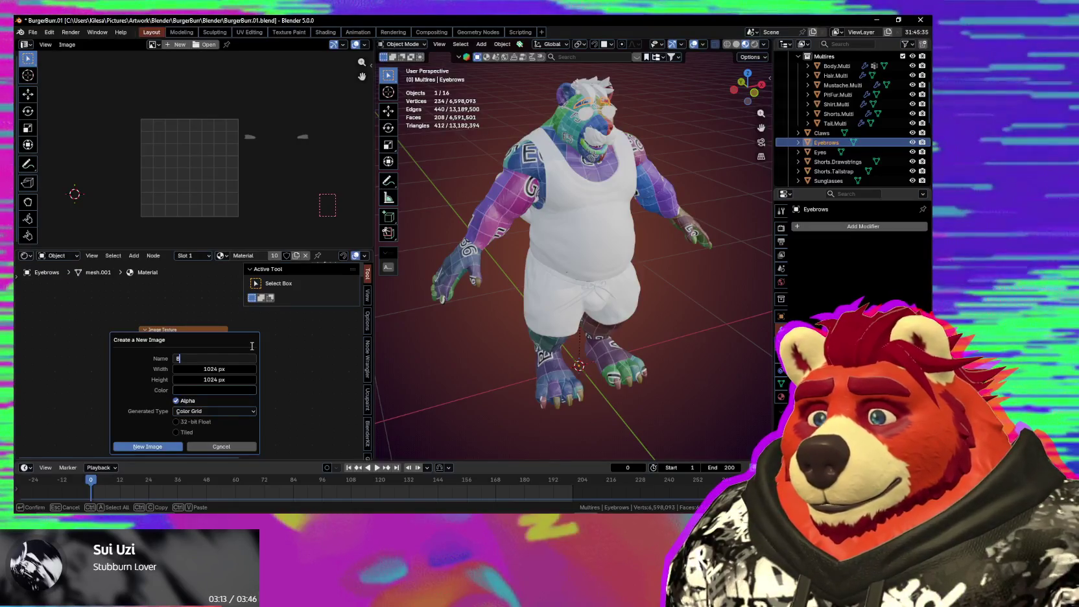
type("n")
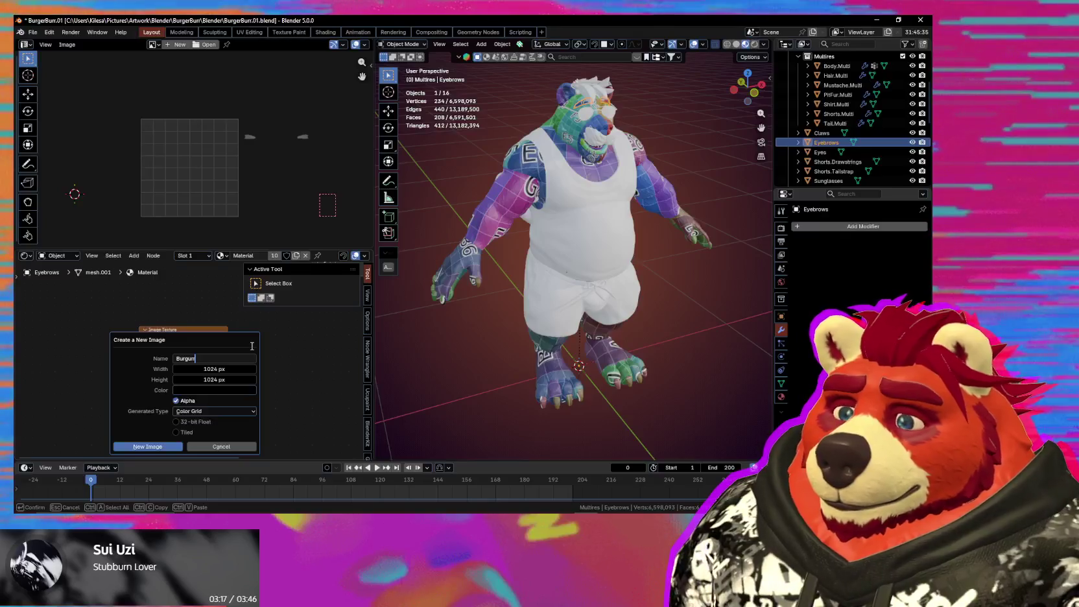
type("rge")
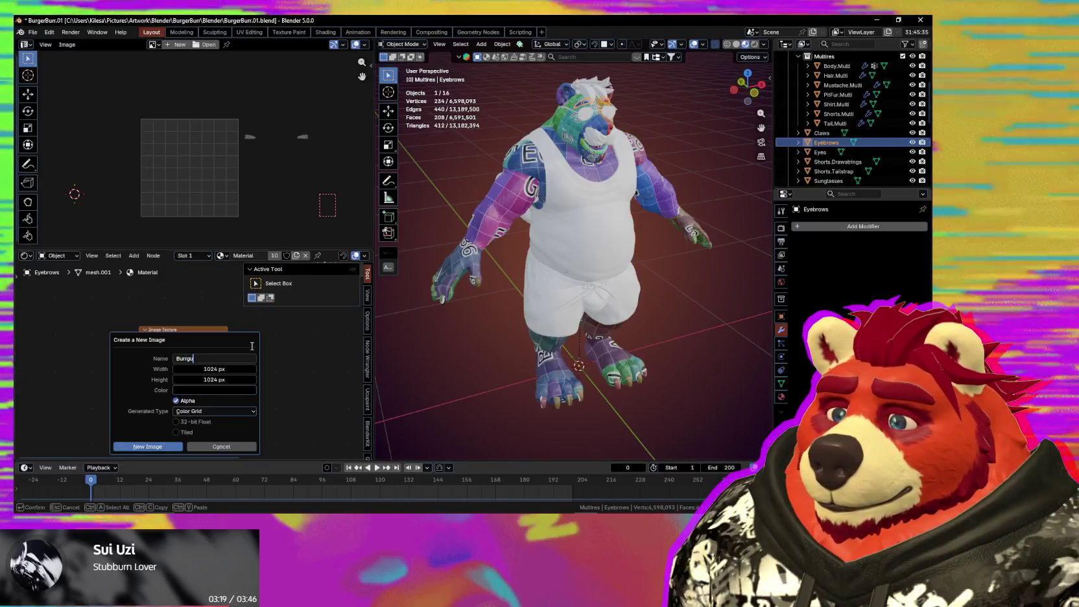
type("r")
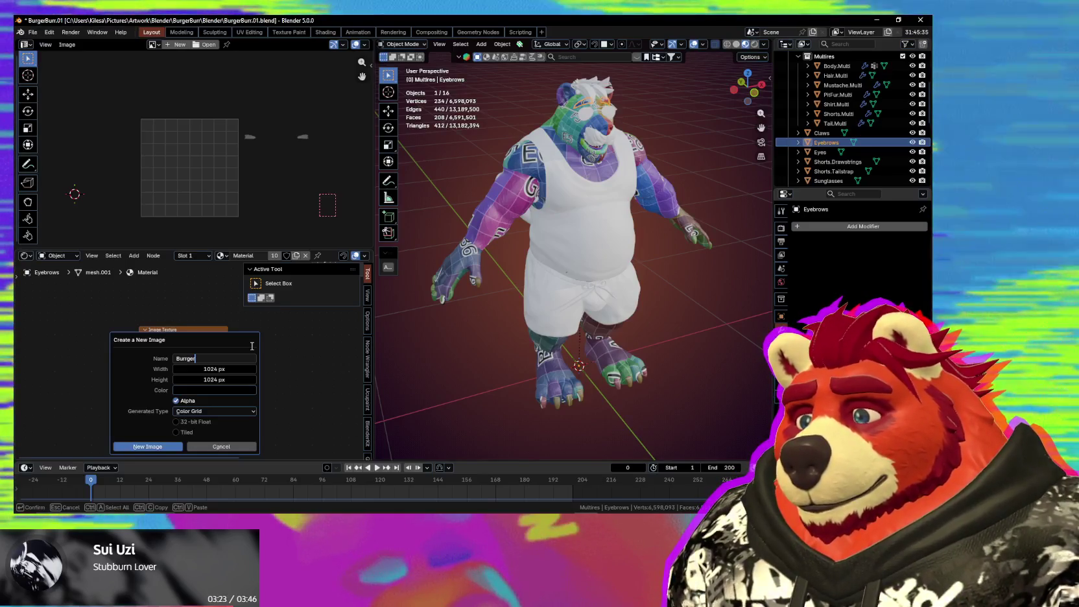
type("_")
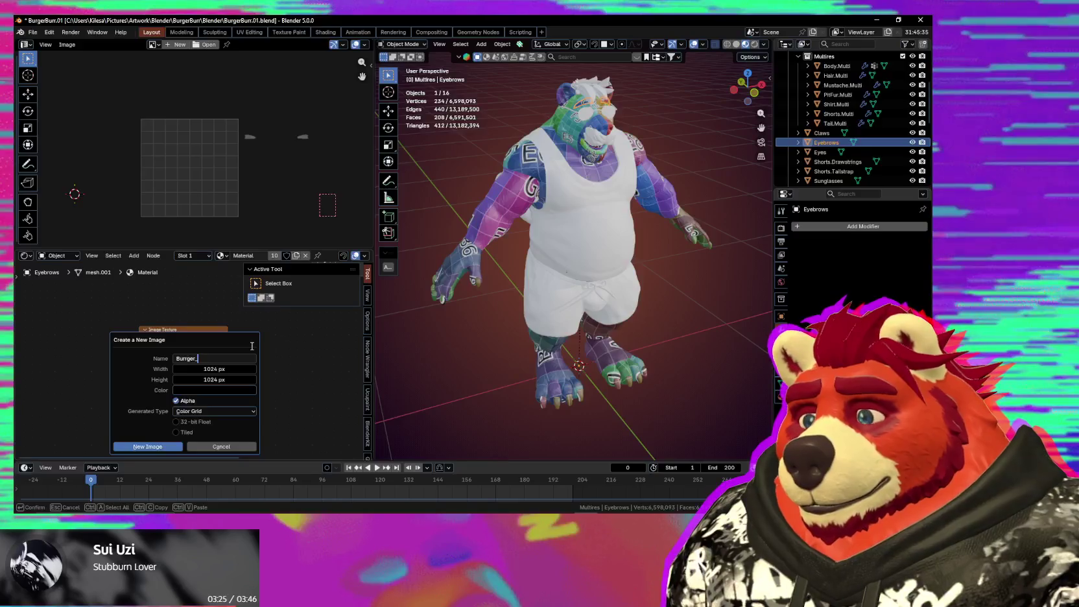
type("ty")
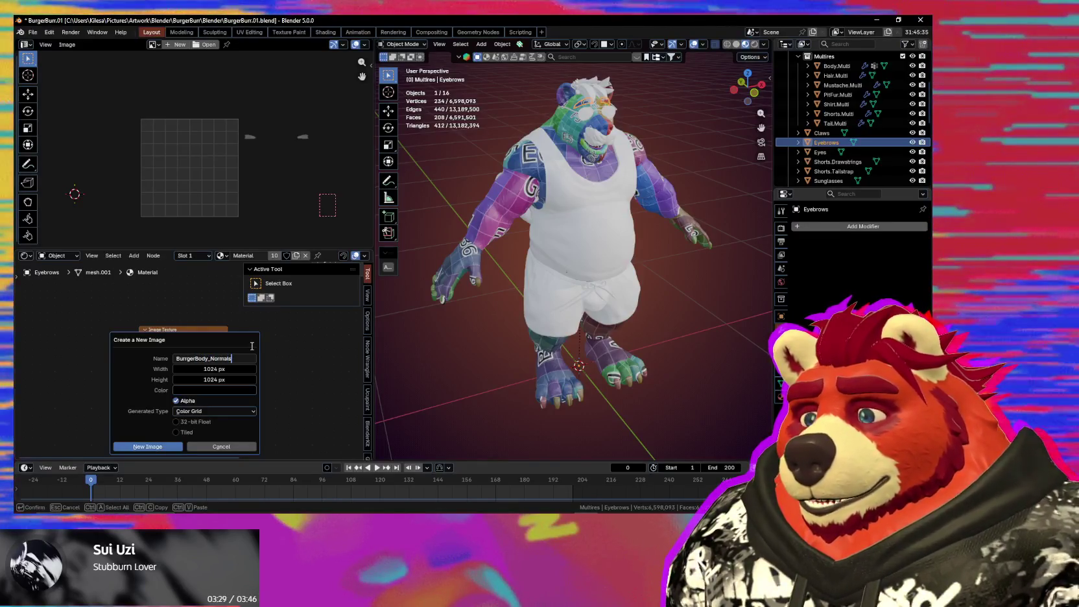
left_click(229, 369)
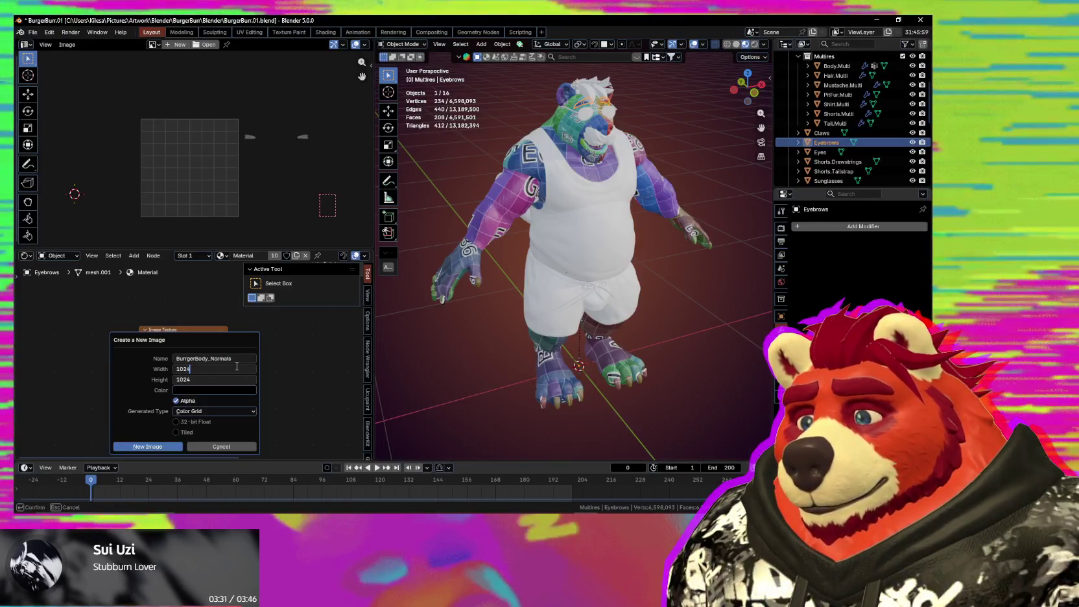
type("*4")
type("4096")
key("Return")
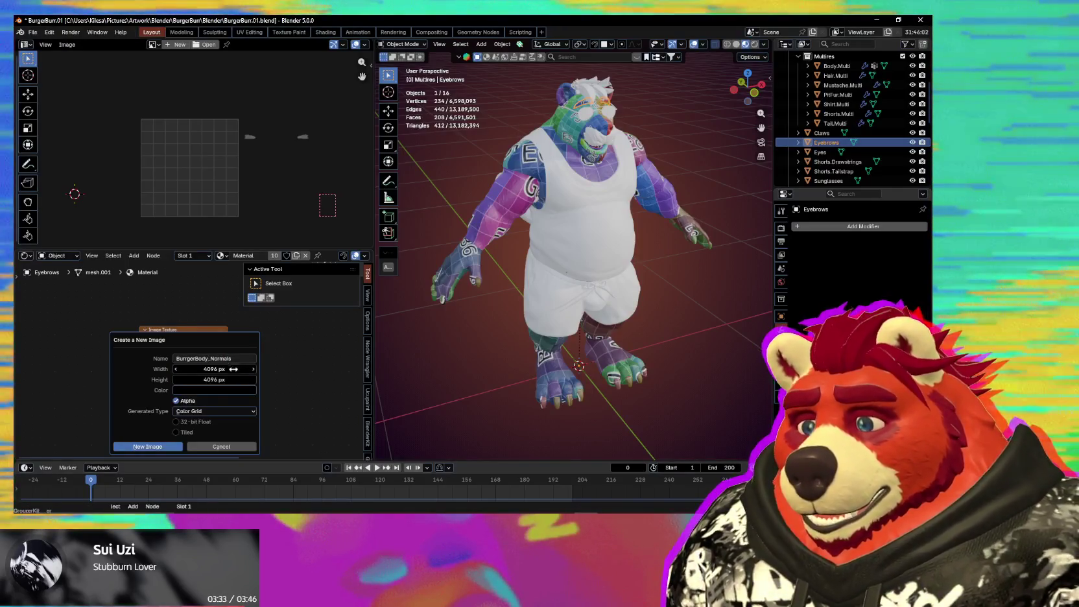
left_click(195, 400)
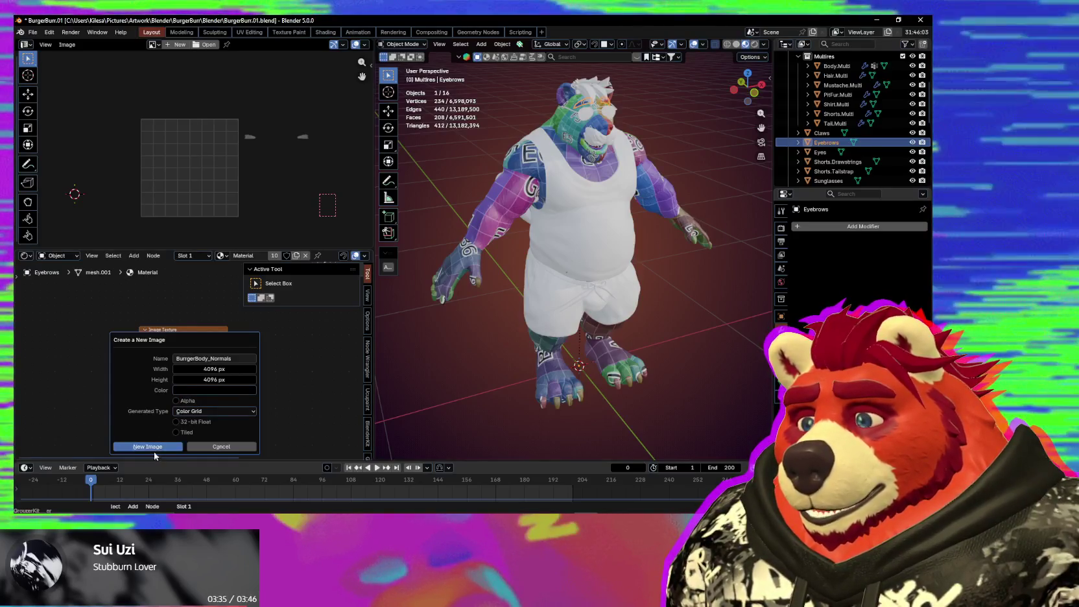
left_click(201, 411)
left_click(208, 425)
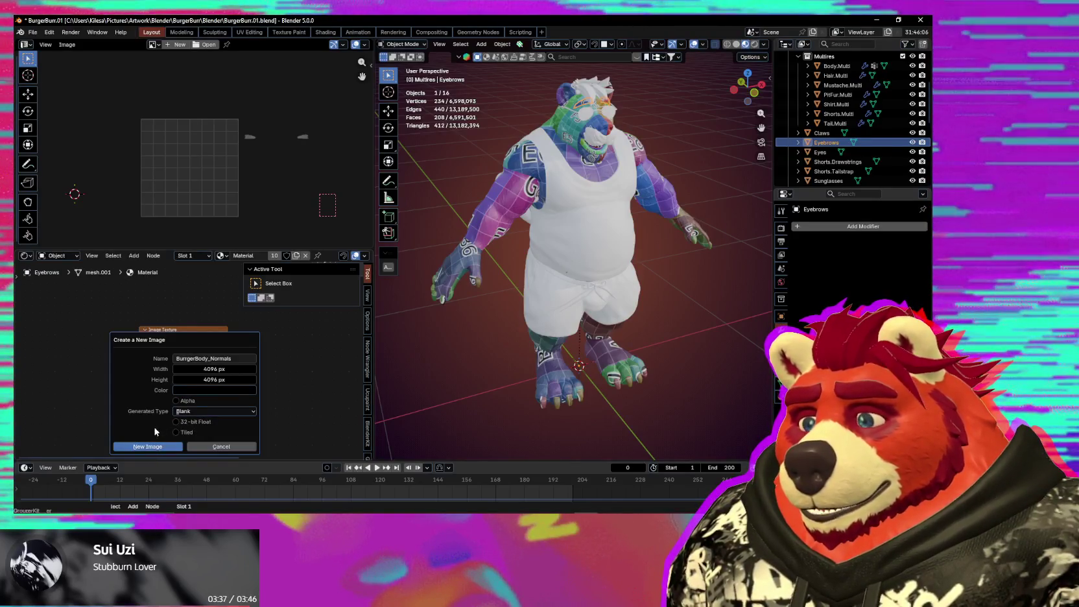
left_click(147, 447)
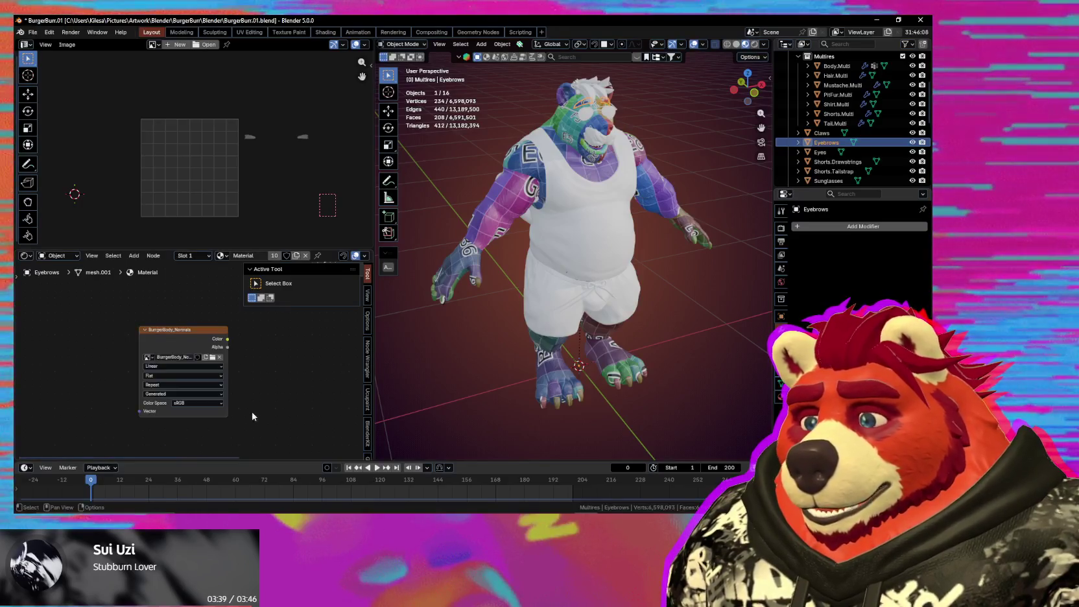
left_click(182, 342)
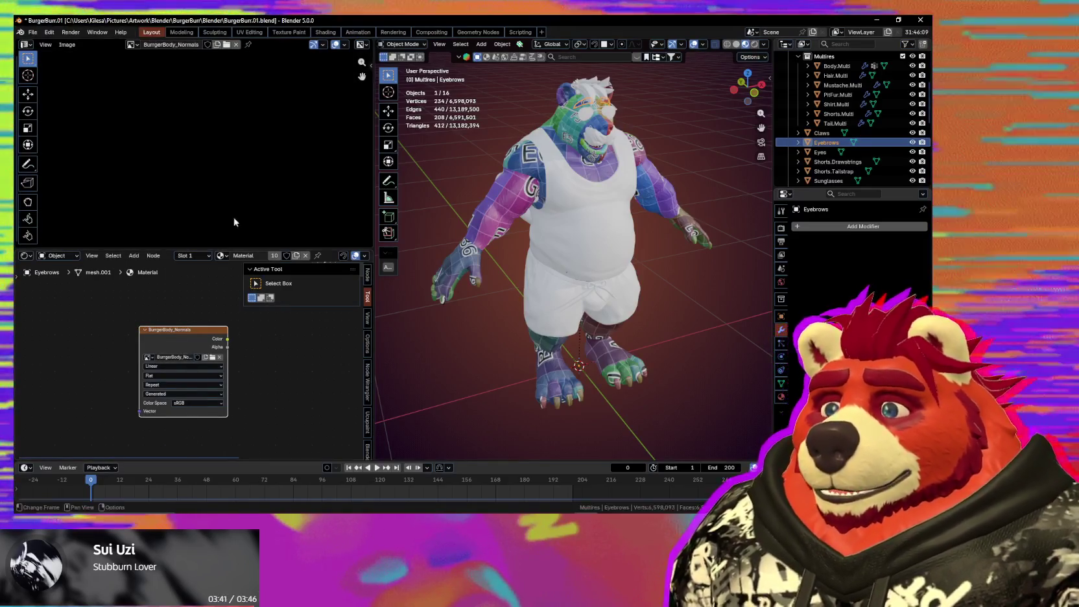
Step: Select Body.Multi and set the render engine to Cycles on GPU Compute
left_click(506, 223)
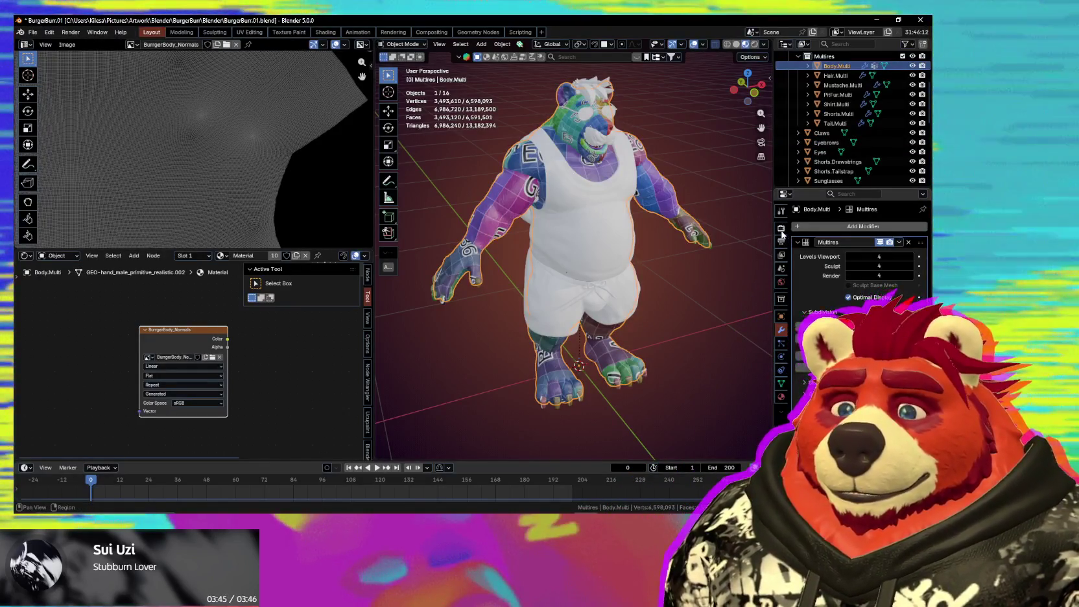
left_click(781, 227)
left_click(858, 226)
left_click(862, 258)
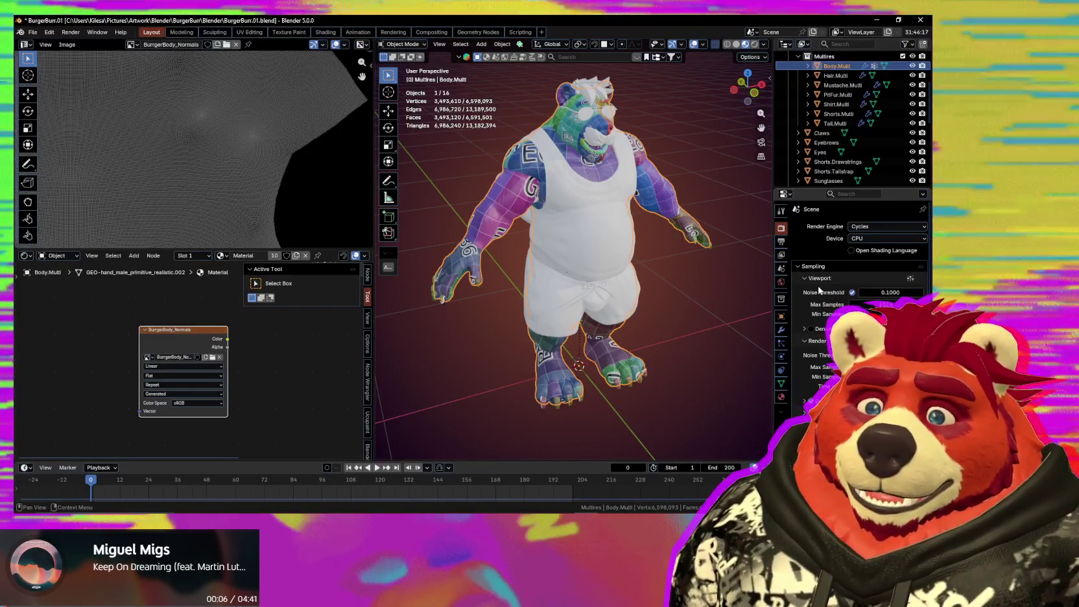
left_click(870, 240)
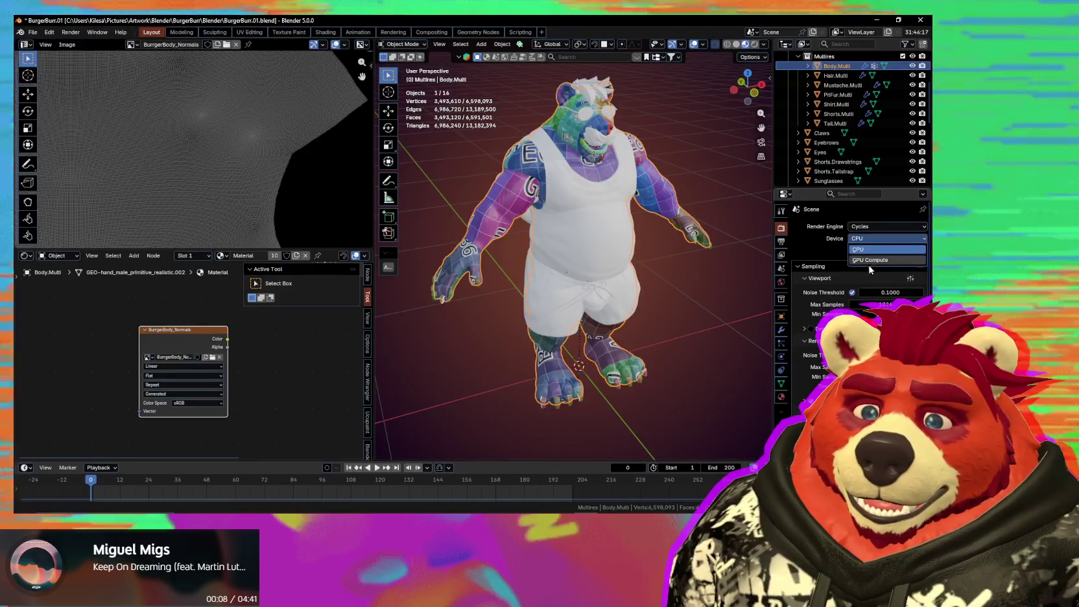
left_click(869, 262)
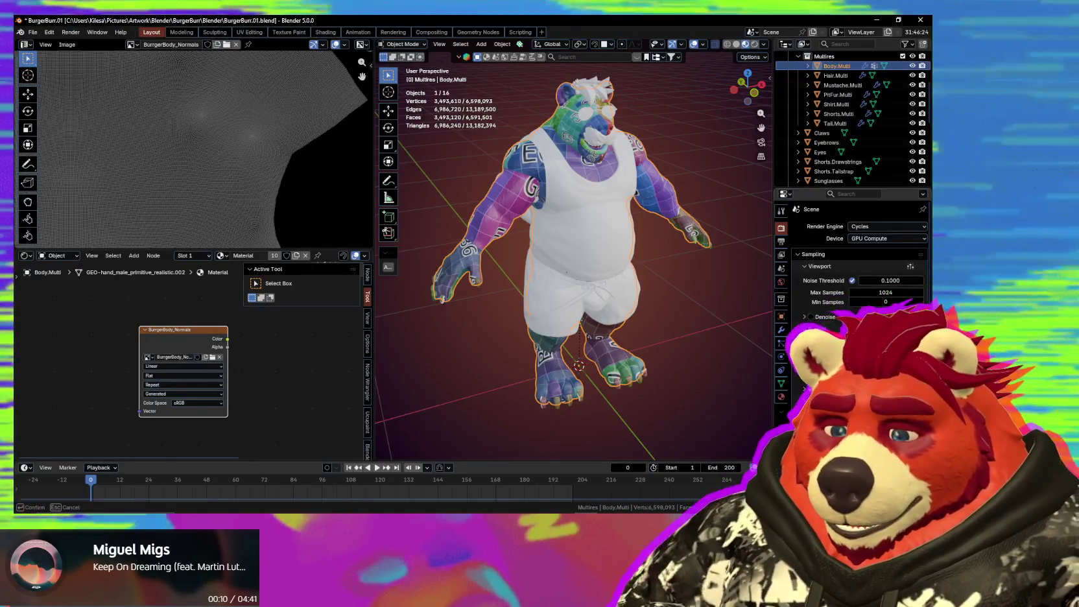
Step: Expand the sampling settings and scroll down to the Bake panel, orbiting to the tail side
left_click(818, 328)
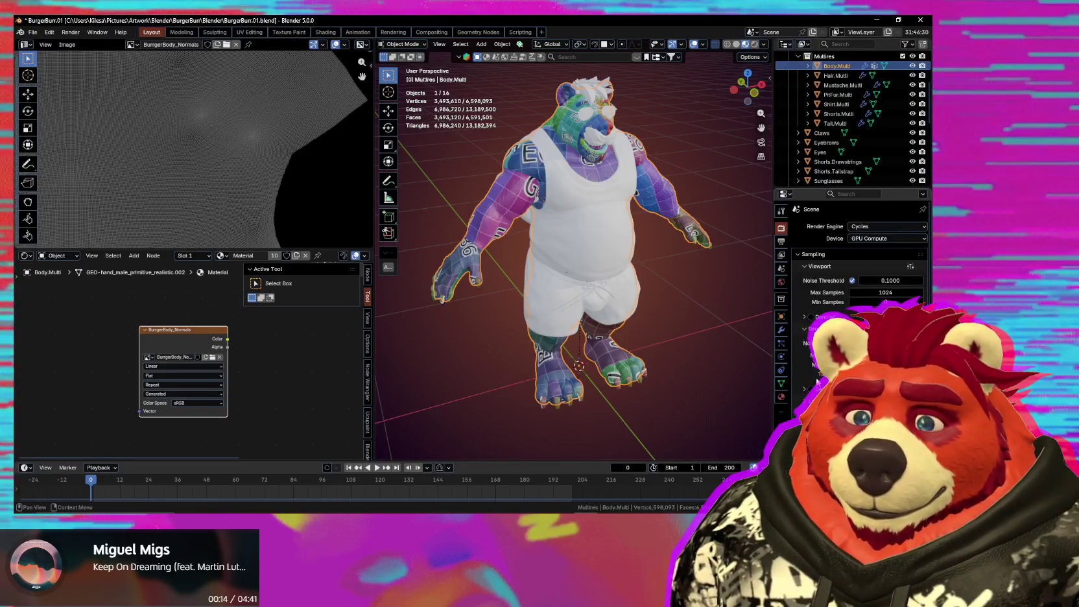
scroll(816, 381, "down", 4)
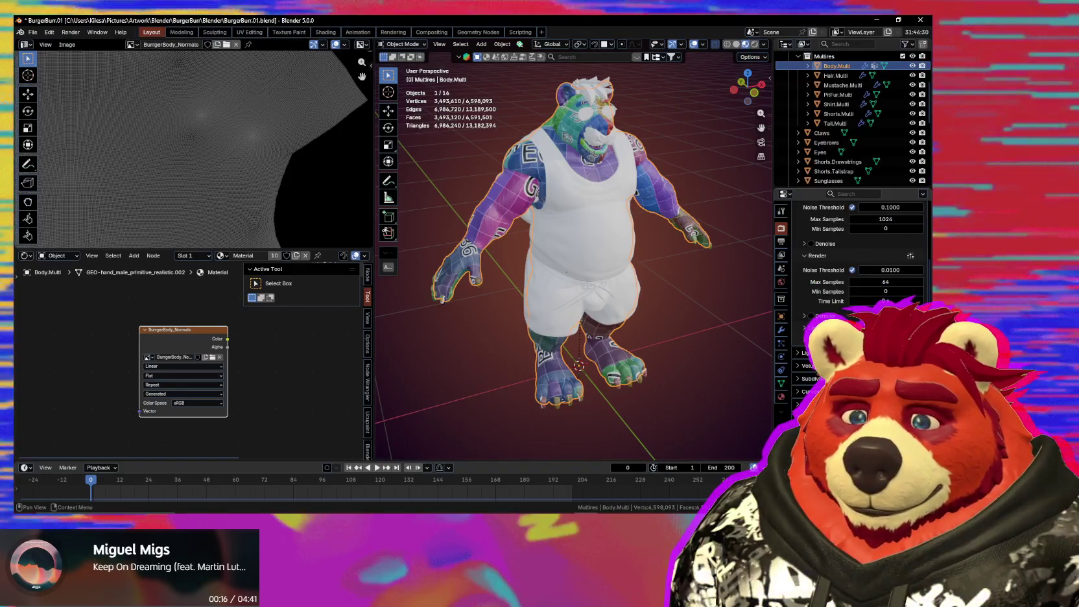
scroll(843, 292, "down", 4)
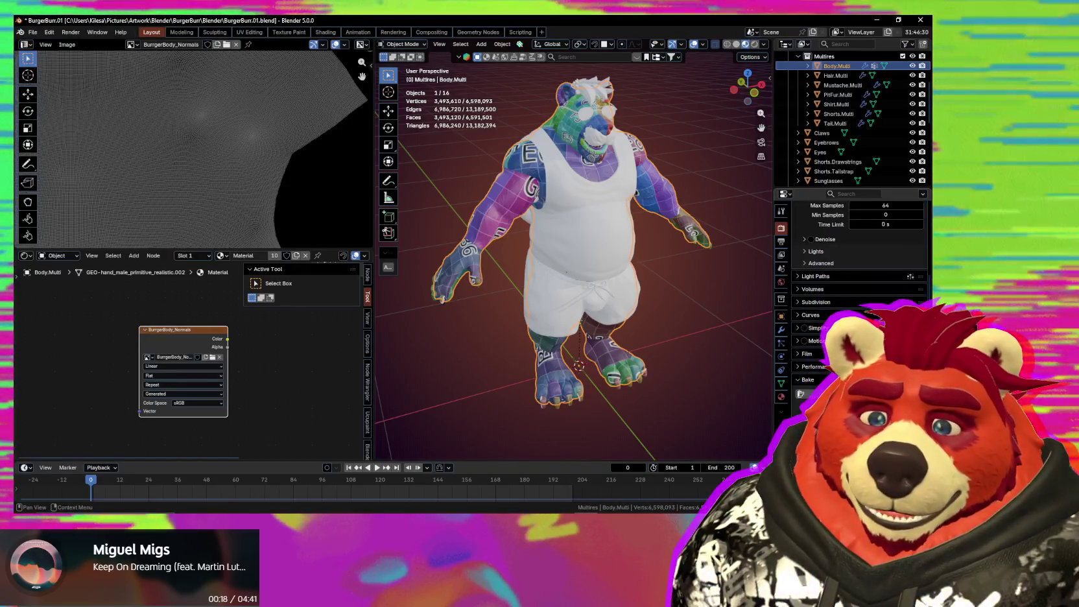
scroll(843, 292, "down", 2)
middle_click_drag(843, 292, 843, 295)
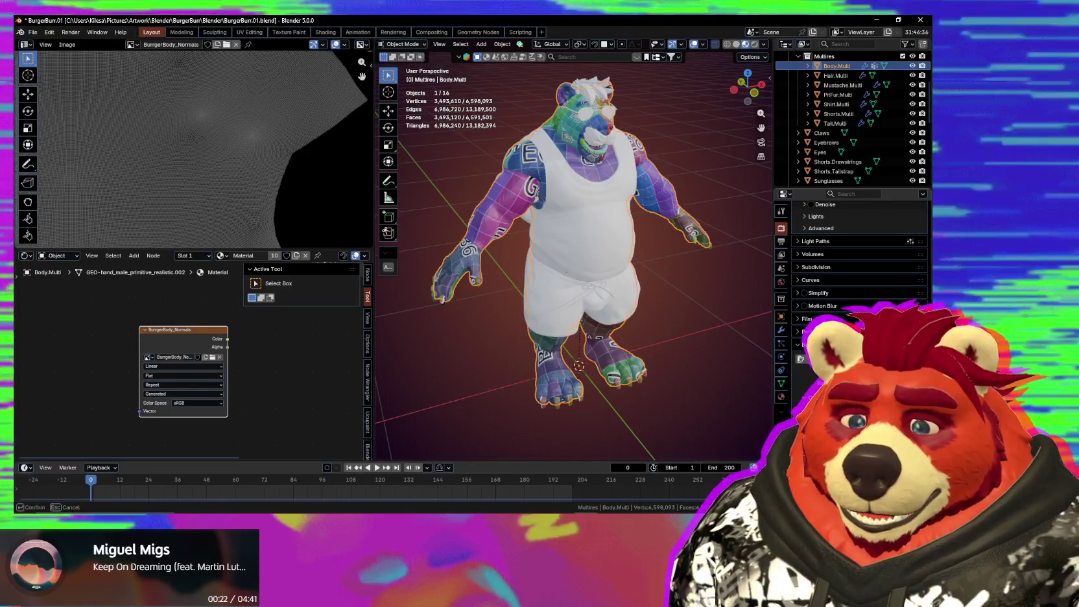
scroll(363, 192, "down", 3)
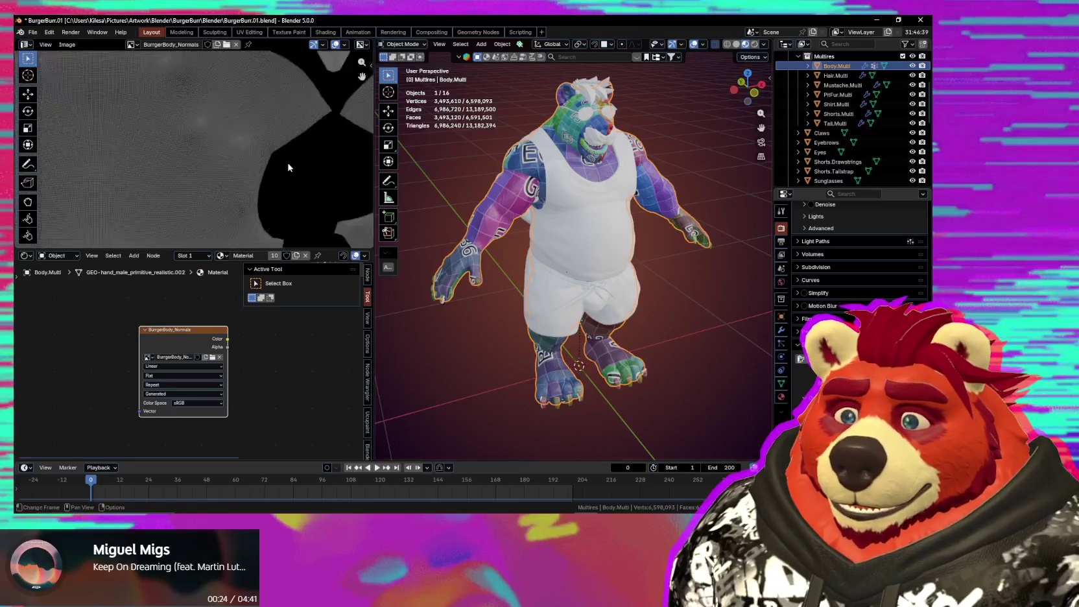
scroll(363, 191, "down", 3)
middle_click_drag(683, 338, 687, 330)
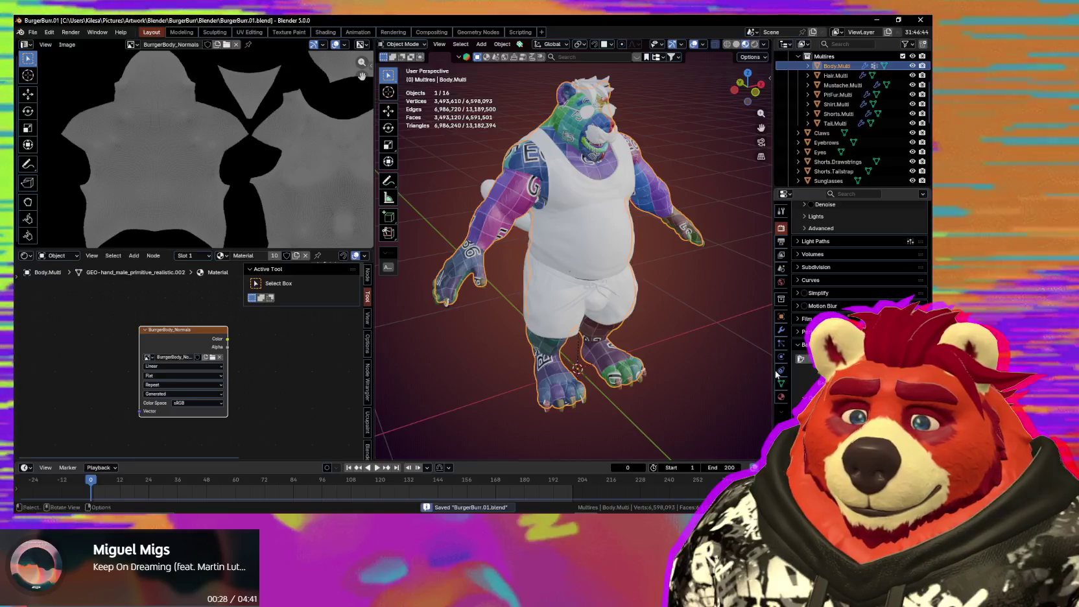
Step: Save the file and lower Body.Multi's Multires viewport level to 0
key("ctrl+s")
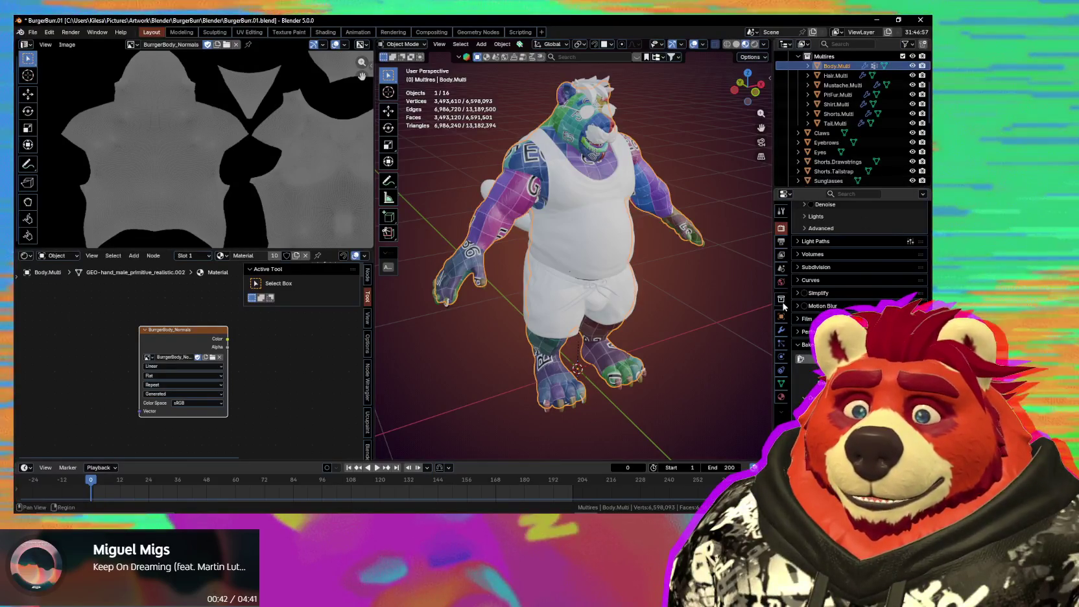
left_click(780, 330)
left_click_drag(878, 261, 850, 261)
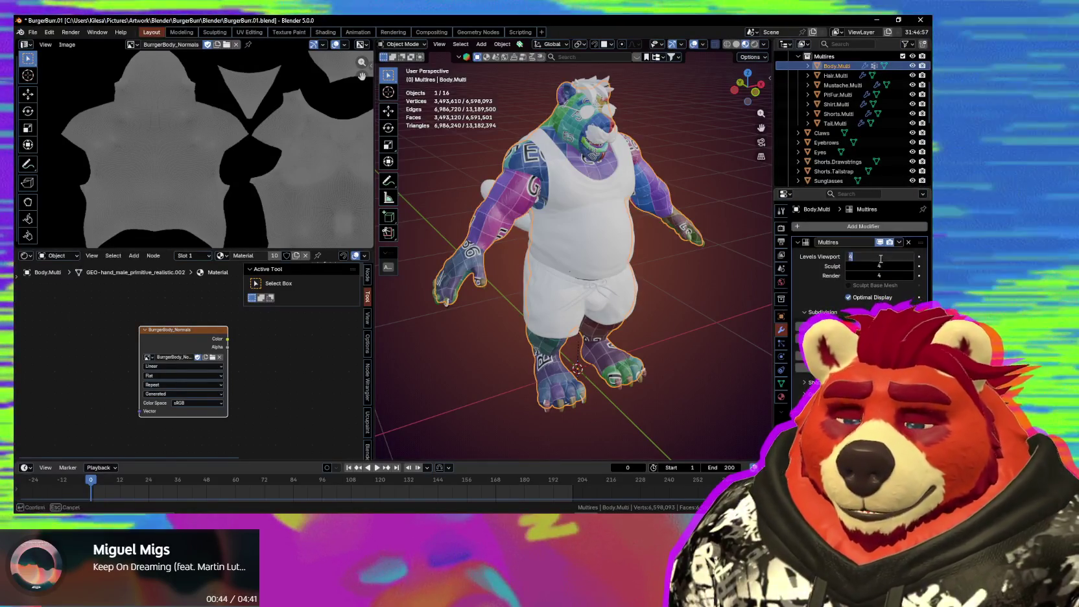
Step: Bake the multires normals into BurgerBody_Normals and pan over the resulting normal map
left_click(781, 228)
scroll(856, 273, "down", 5)
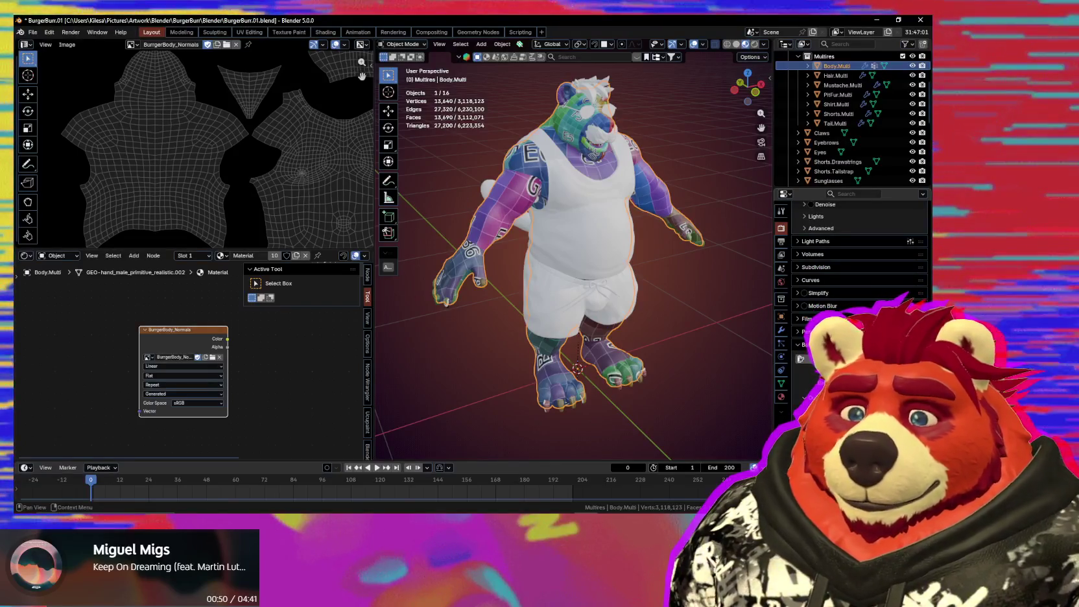
left_click(856, 359)
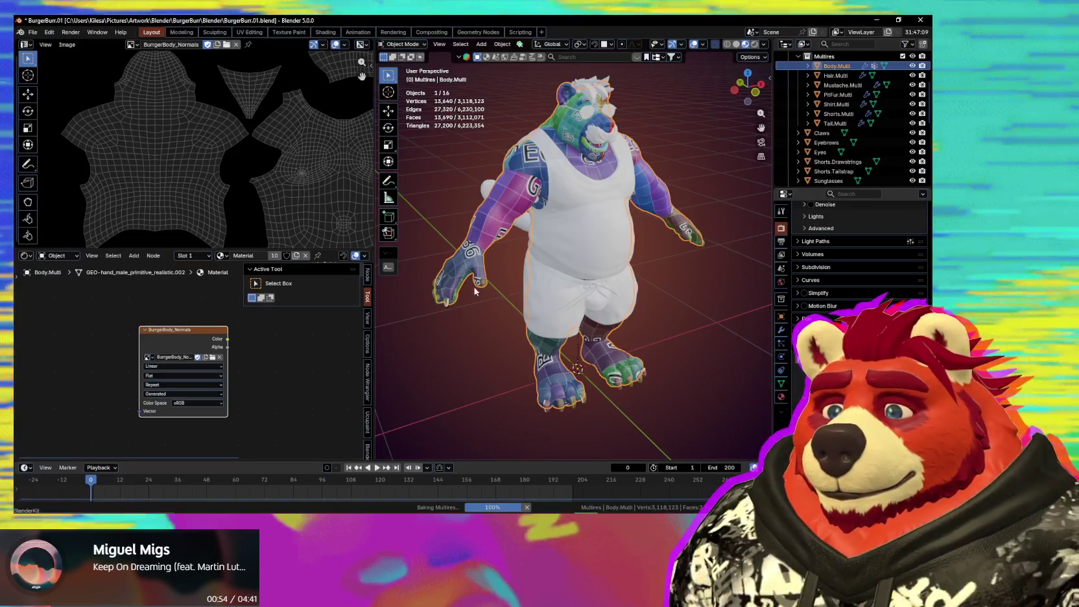
scroll(194, 188, "up", 2)
scroll(199, 163, "up", 2)
mouse_move(198, 160)
middle_mouse_down()
mouse_move(204, 198)
mouse_move(181, 116)
mouse_move(34, 165)
middle_mouse_up()
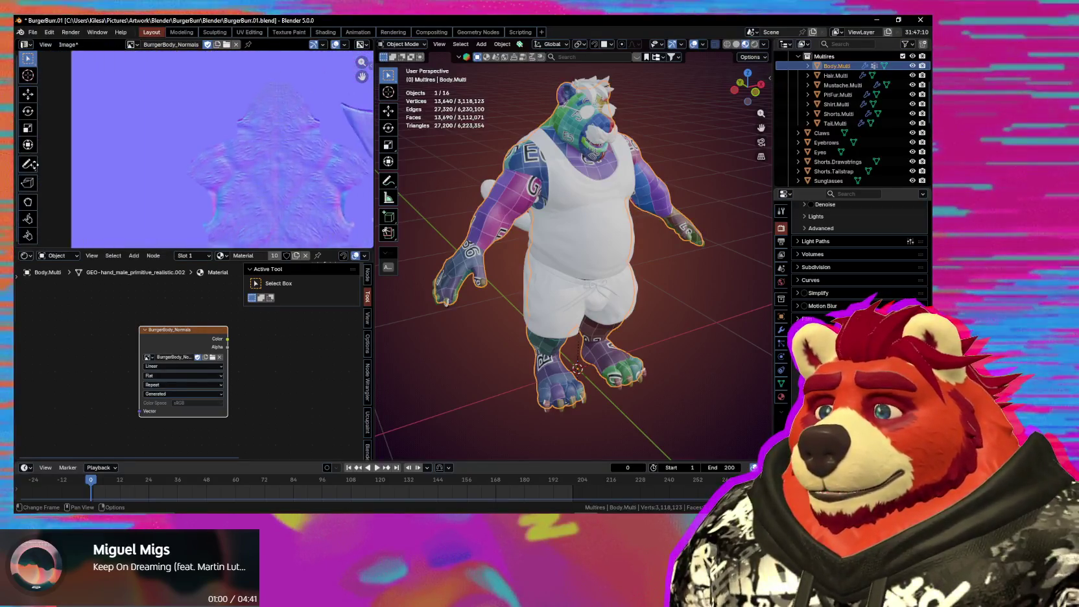
middle_click_drag(298, 175, 162, 175)
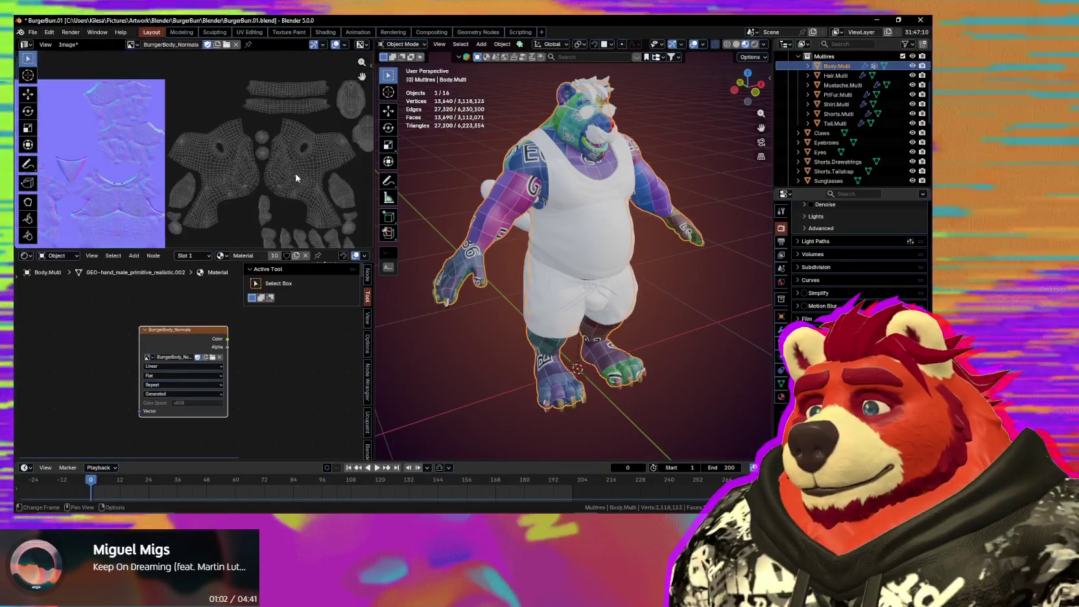
scroll(283, 182, "down", 3)
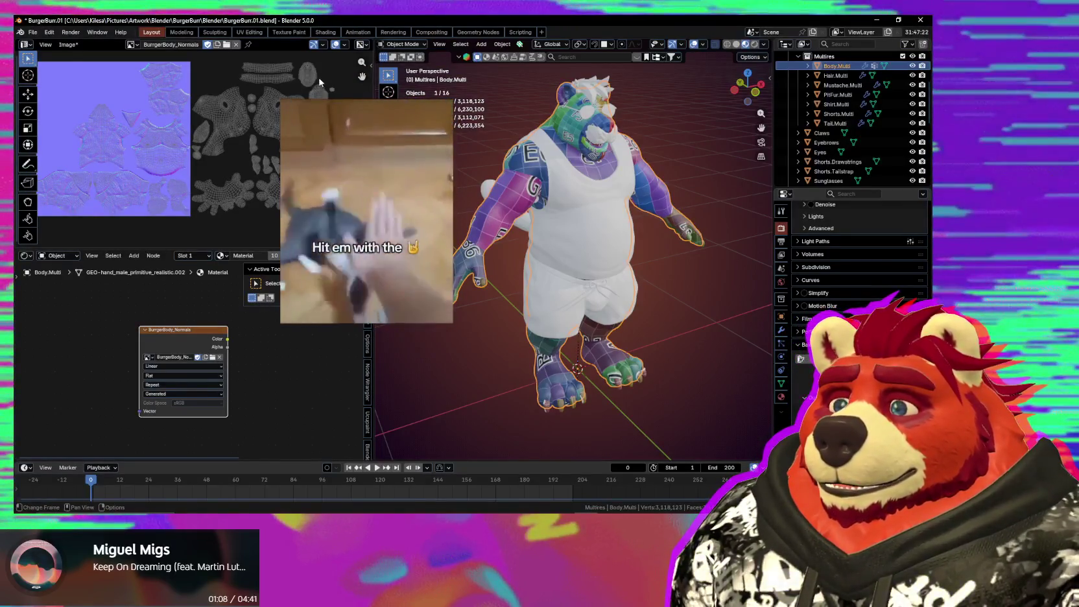
Step: Review the image's properties in the side panel, then unlink the image from the Image Editor
key("n")
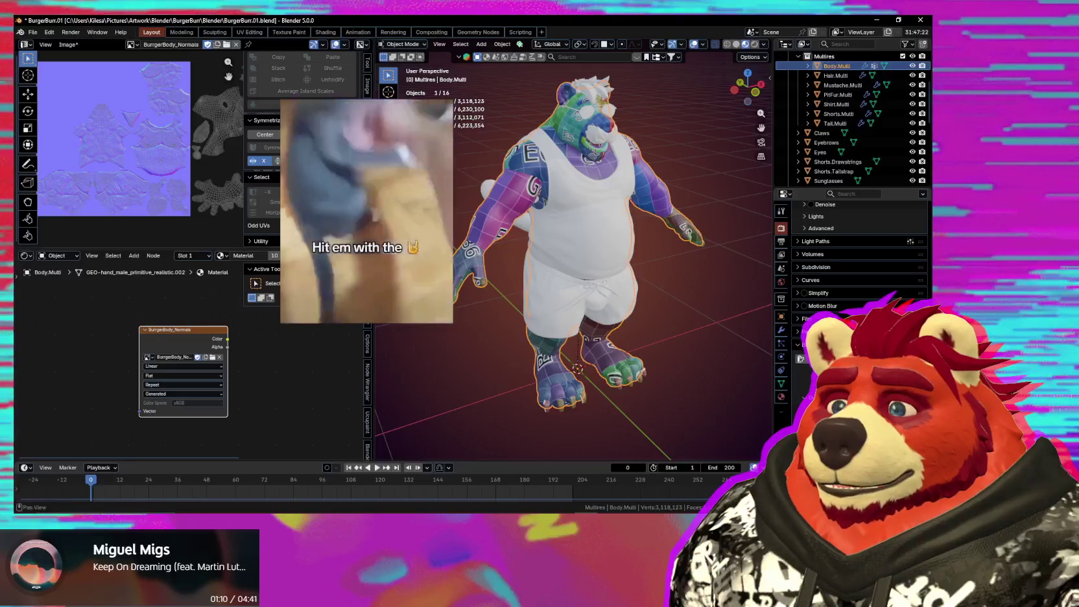
key("ctrl+Tab")
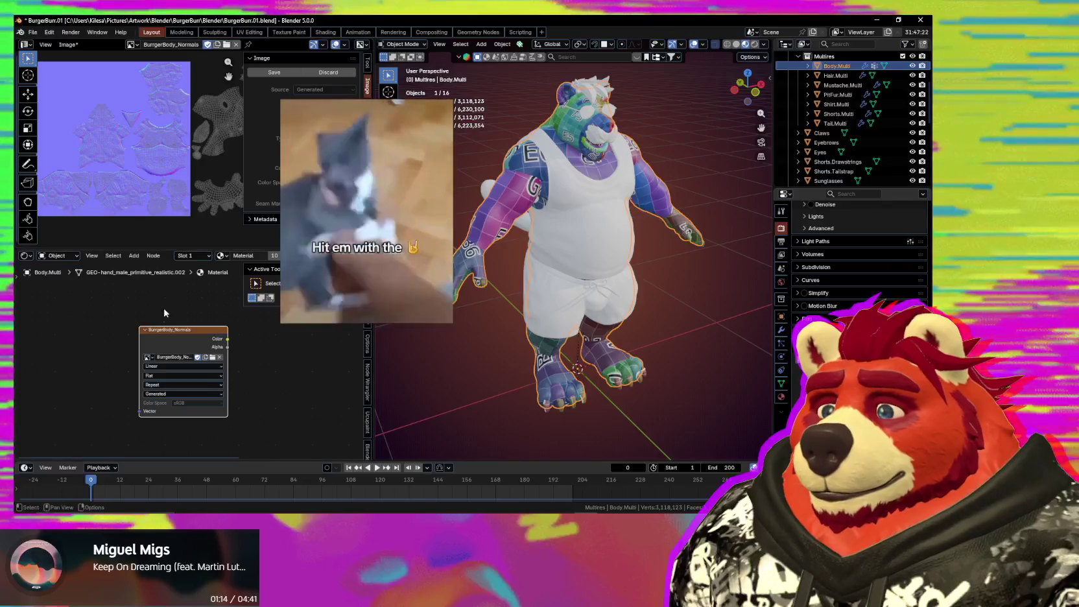
key("n")
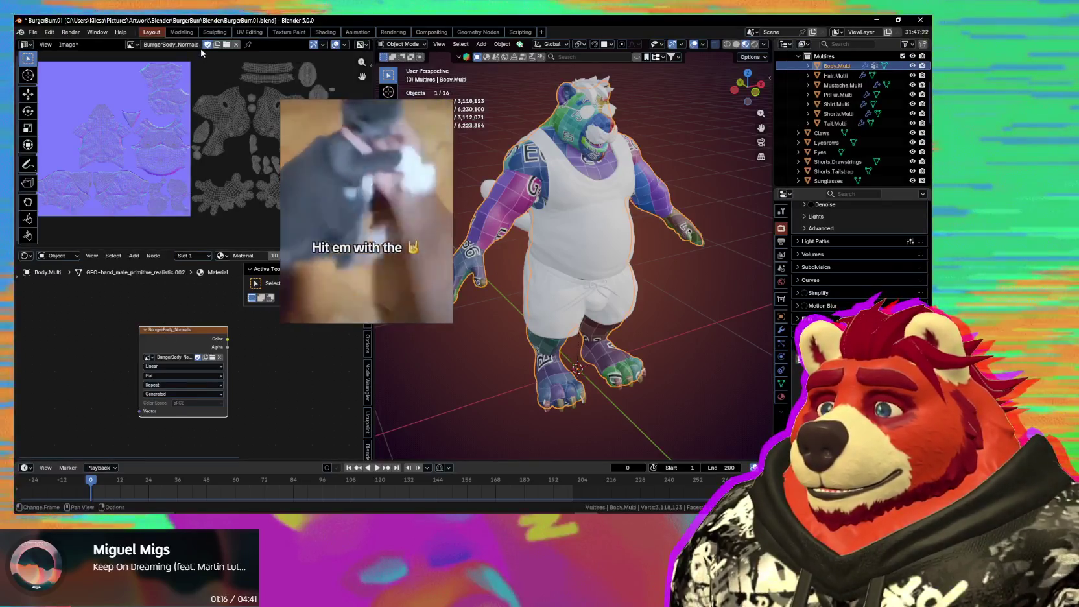
left_click(237, 46)
Step: Reselect and unlink BurgerBody_Normals in the Image Editor, leaving it empty, and save the file
left_click(152, 45)
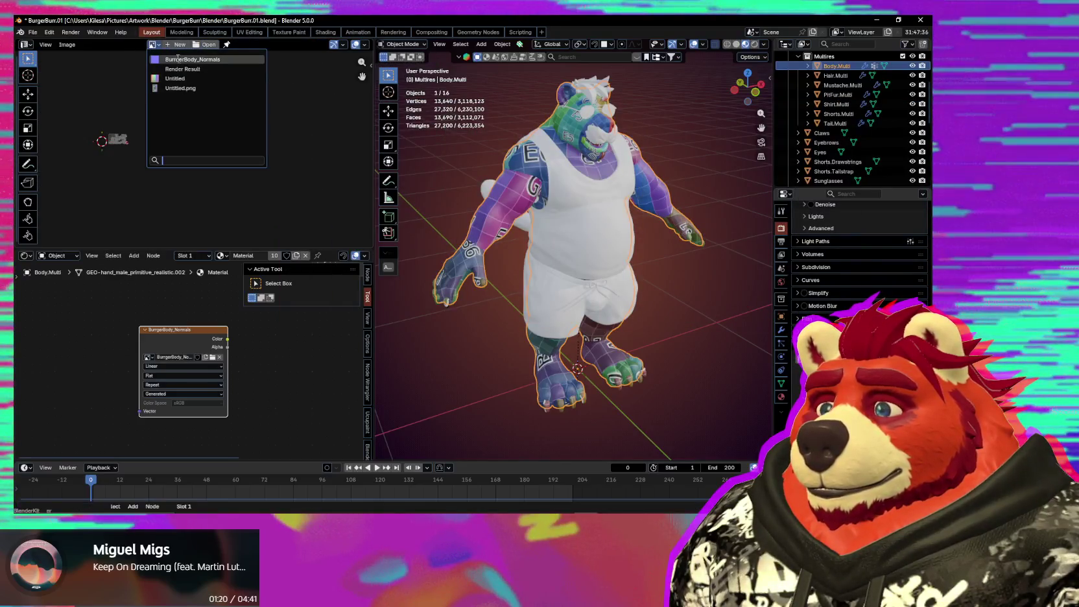
left_click(178, 59)
left_click(237, 45)
left_click(151, 45)
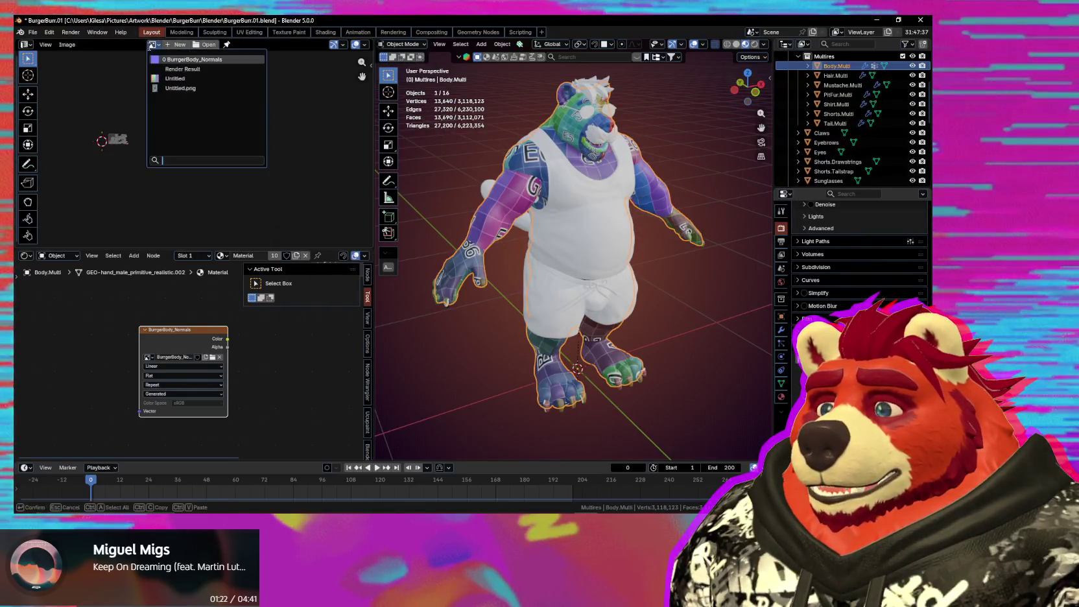
left_click(151, 45)
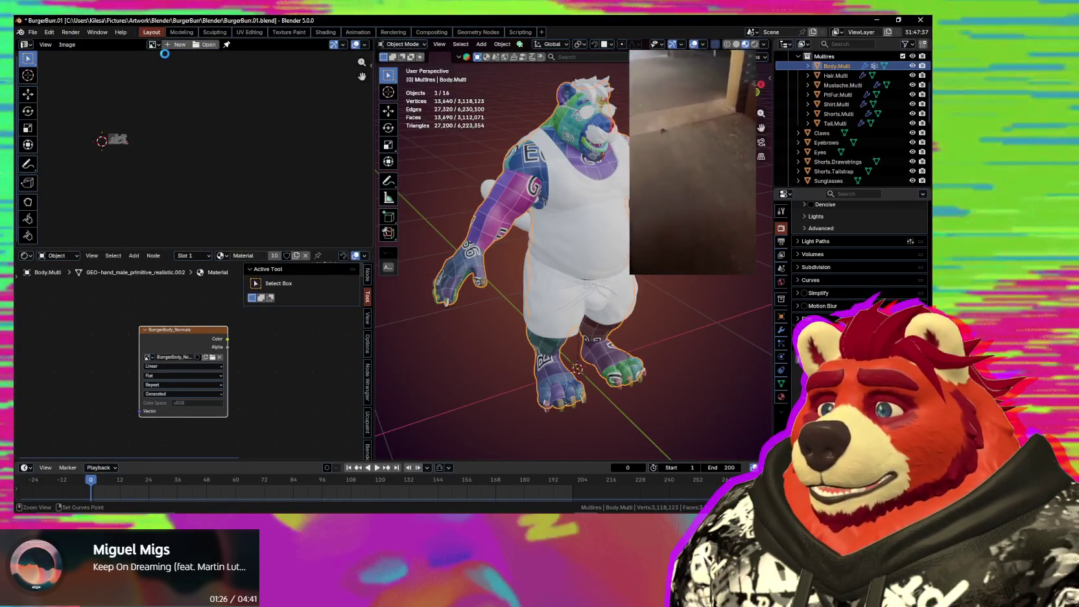
left_click(153, 46)
left_click(154, 46)
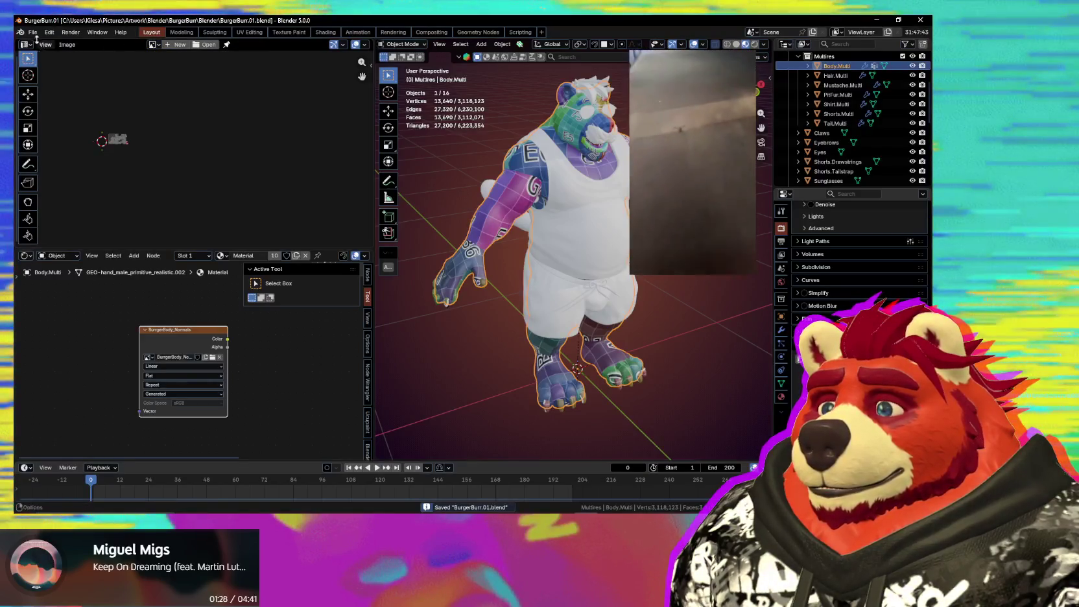
Step: Delete the old BurgerBody_Normals image through Clean Up > Manage Unused Data
left_click(32, 32)
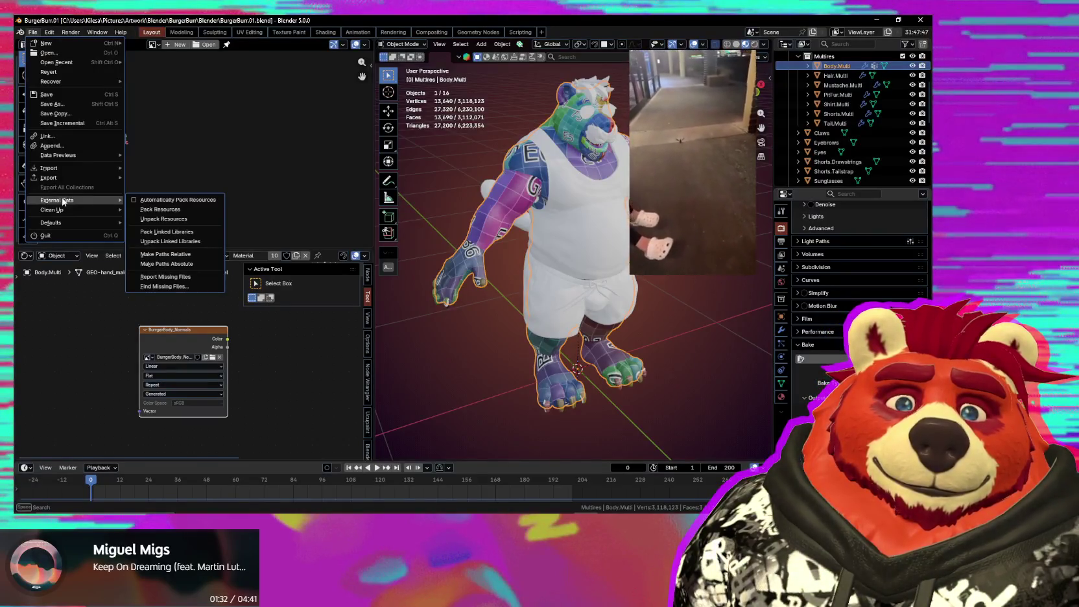
mouse_move(52, 208)
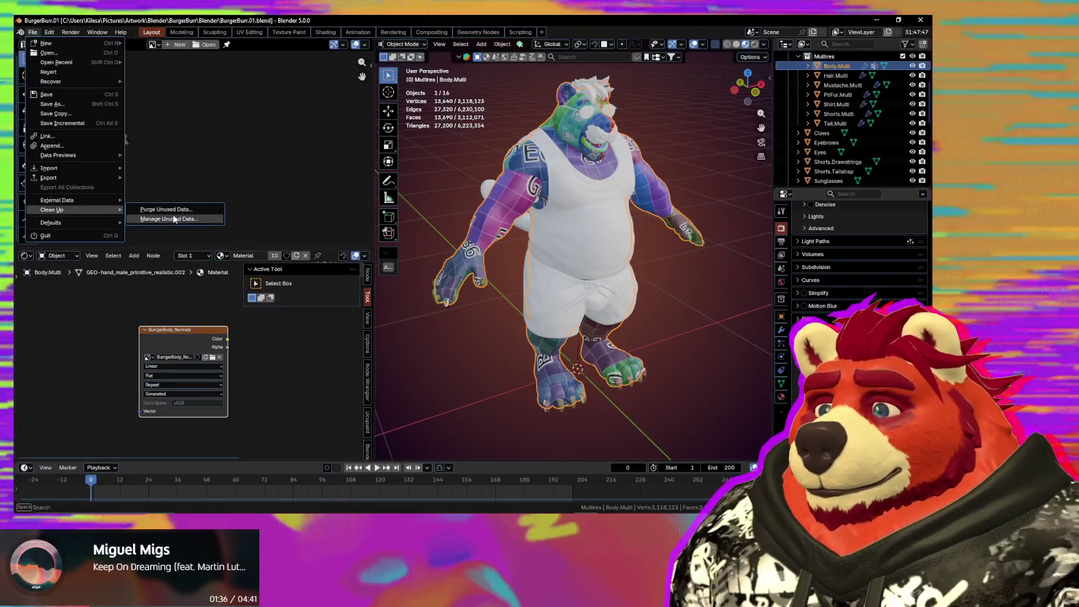
left_click(174, 220)
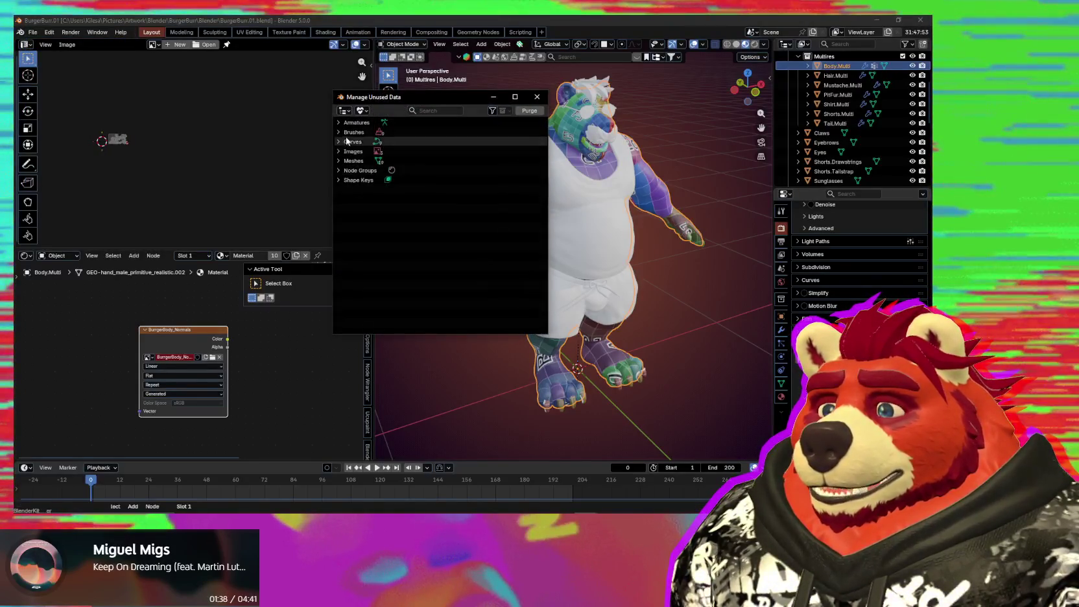
left_click(392, 161)
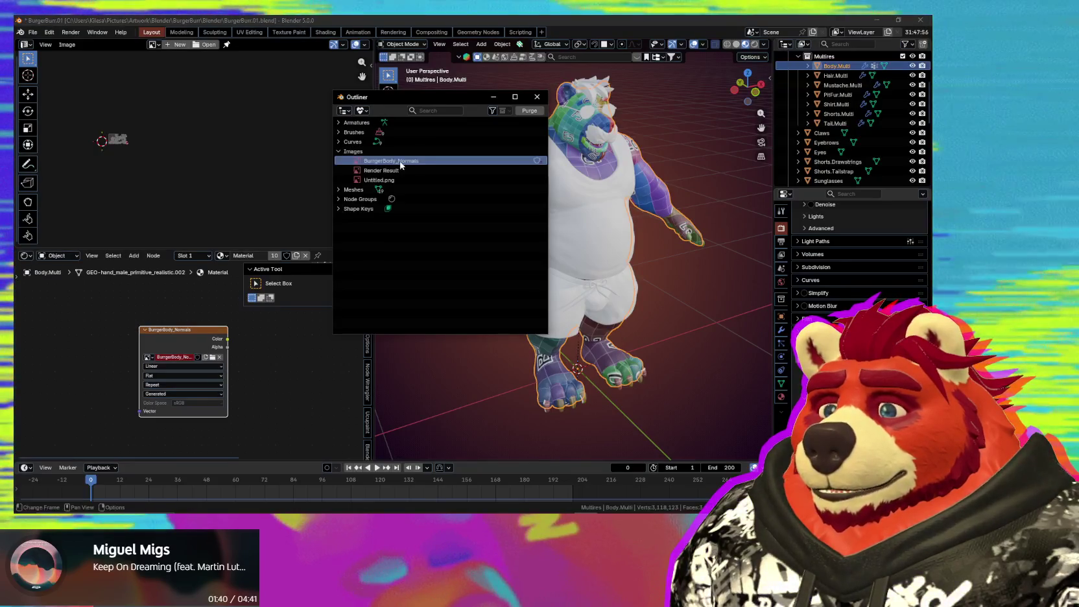
left_click(527, 111)
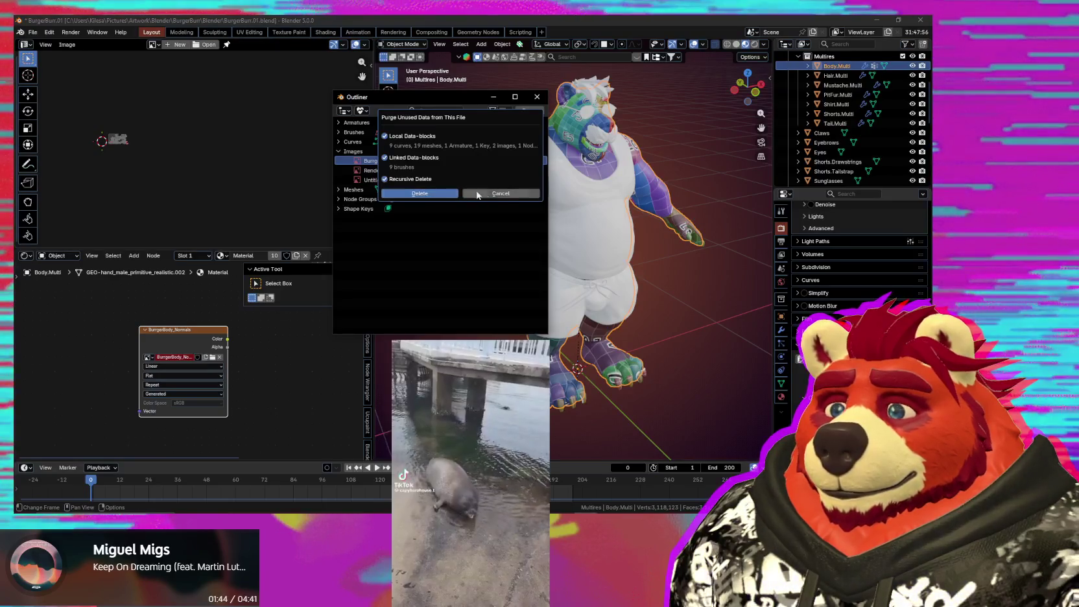
left_click(445, 196)
right_click(407, 160)
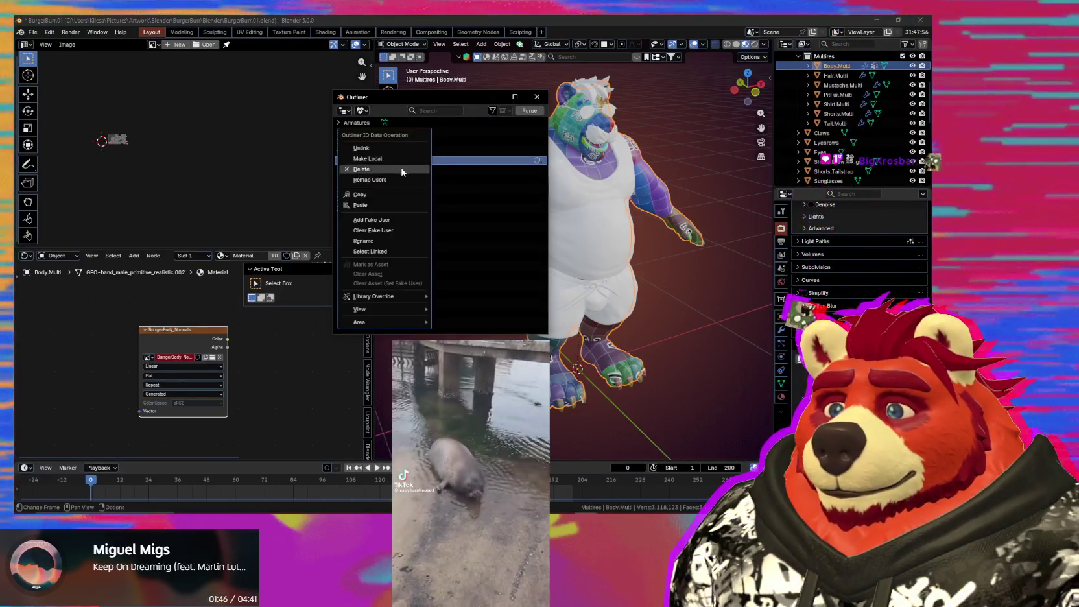
left_click(402, 168)
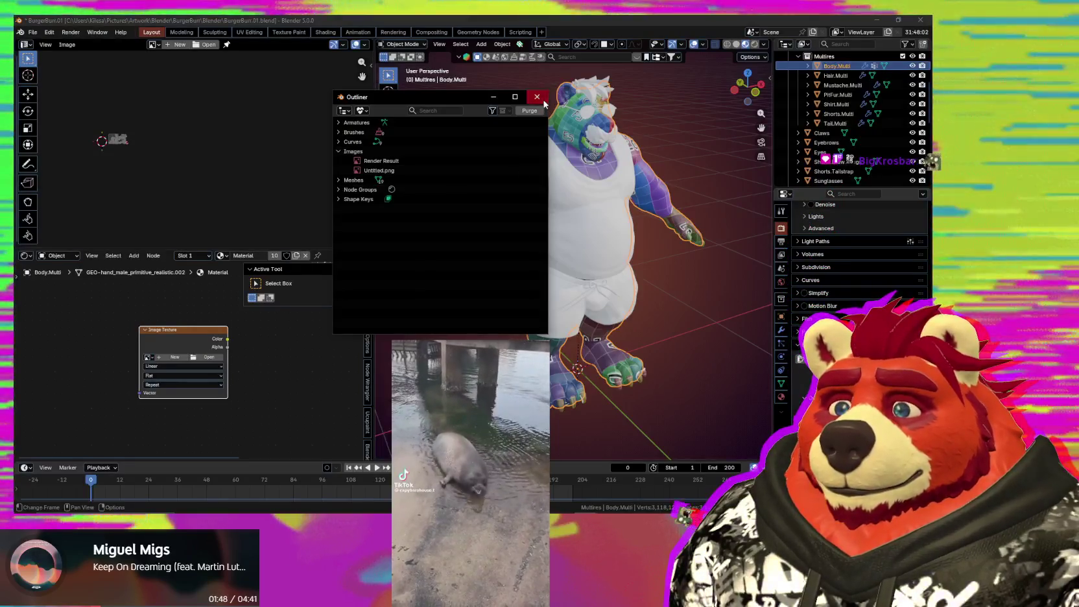
left_click(537, 97)
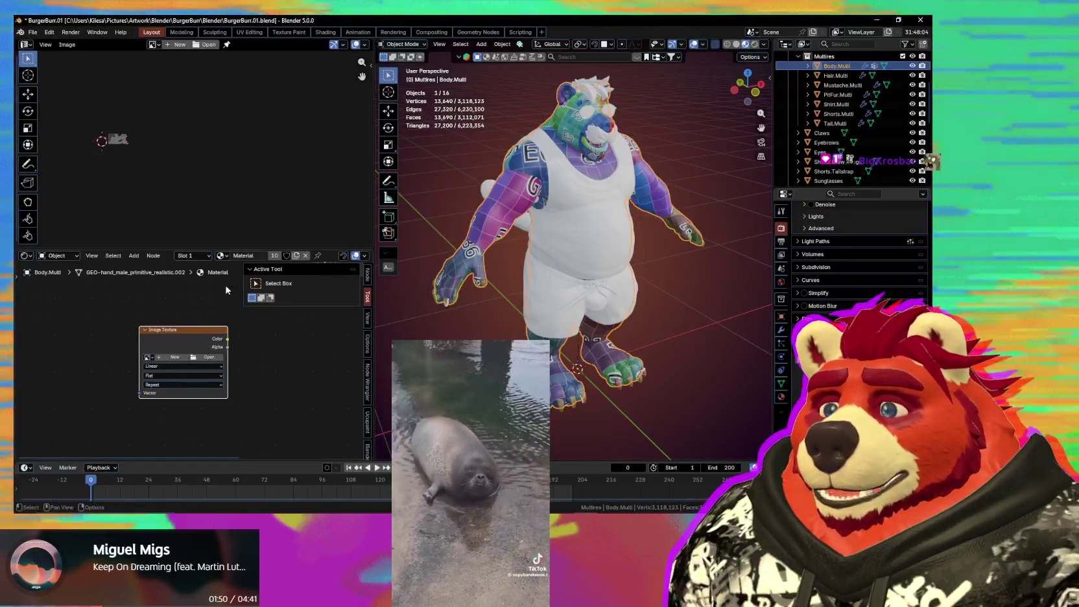
Step: Create a new tiled 4096×4096 image named BurgerBody_Normals on the Image Texture node and display it
middle_click_drag(101, 175, 189, 184)
scroll(207, 204, "up", 5)
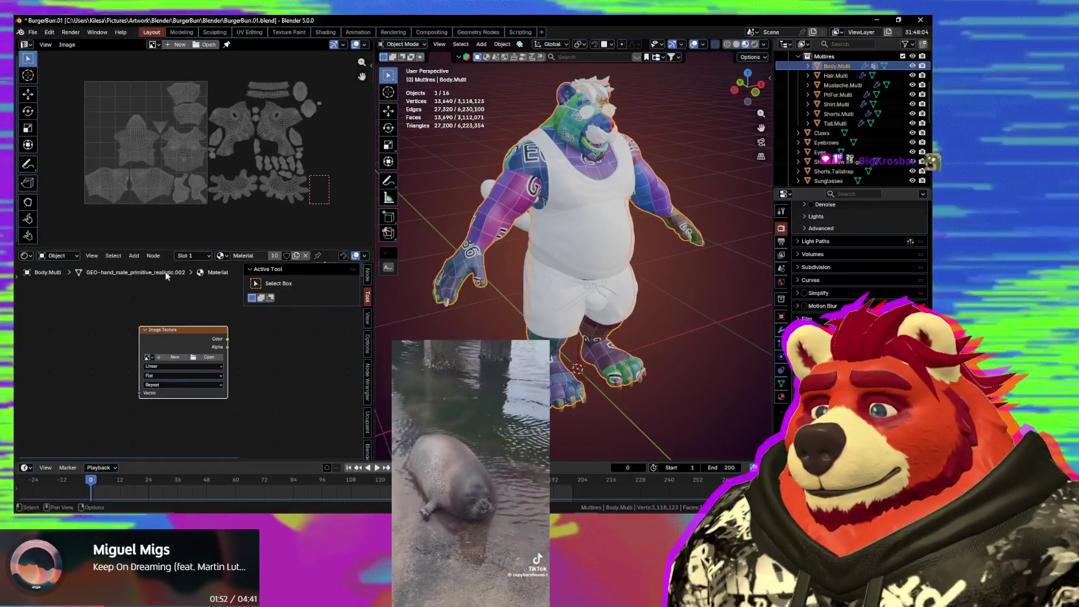
left_click(174, 357)
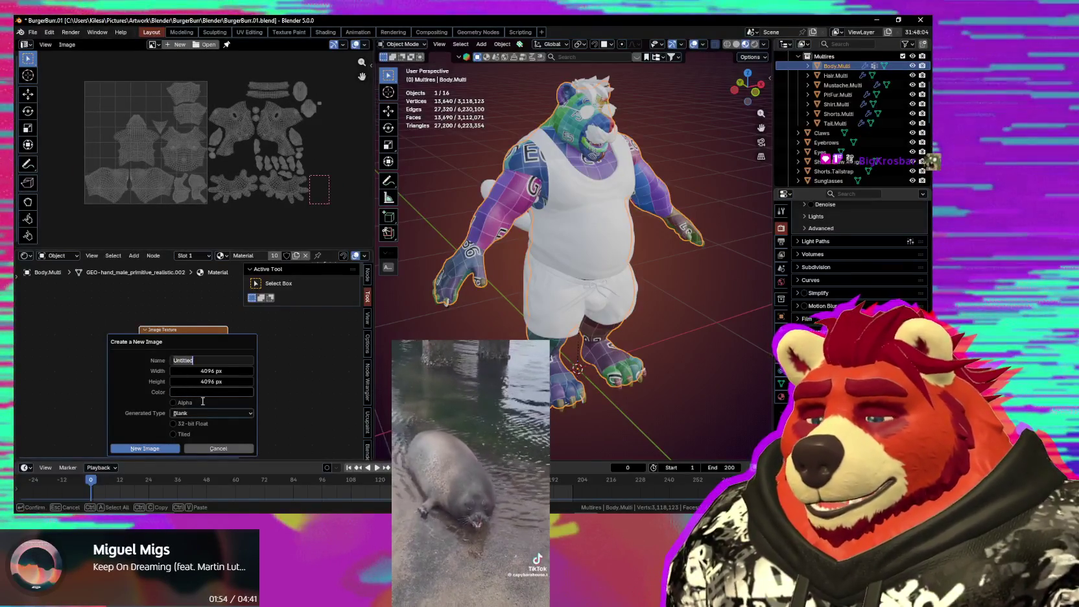
type("Burr")
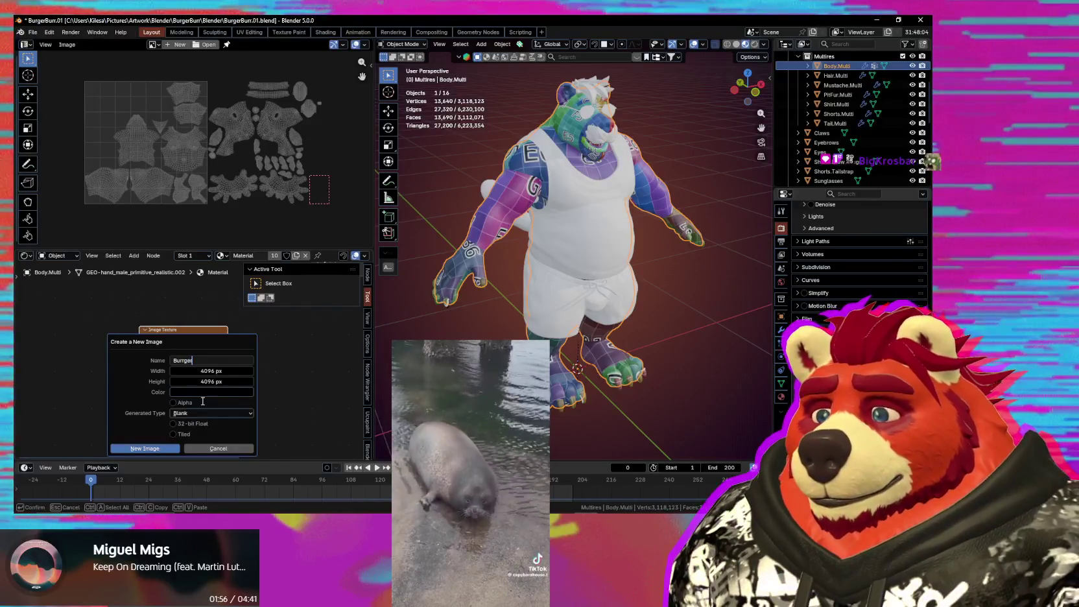
type("gerBody")
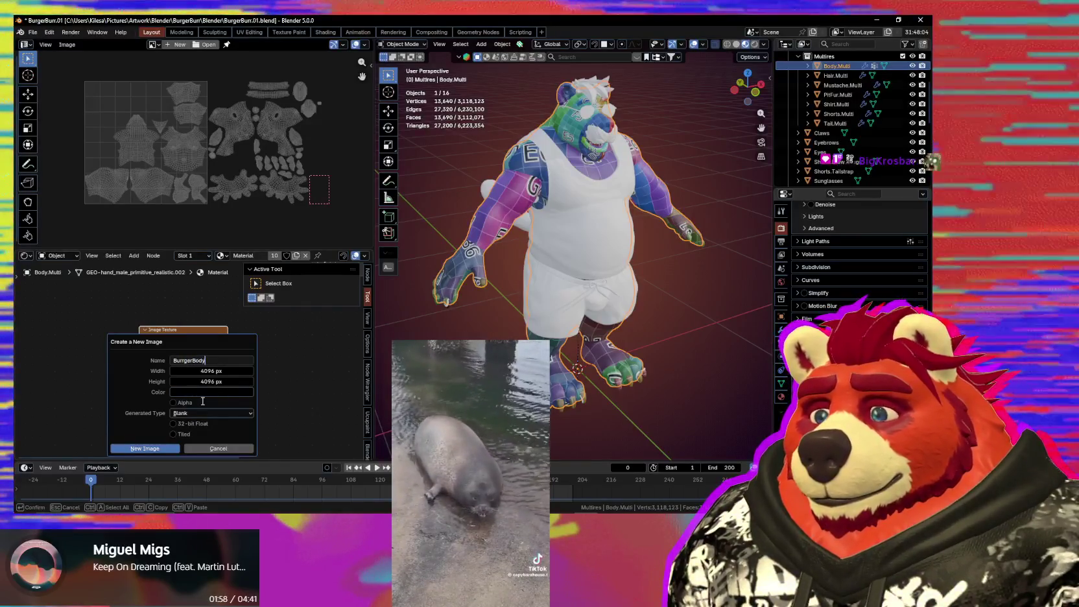
type("_Normals")
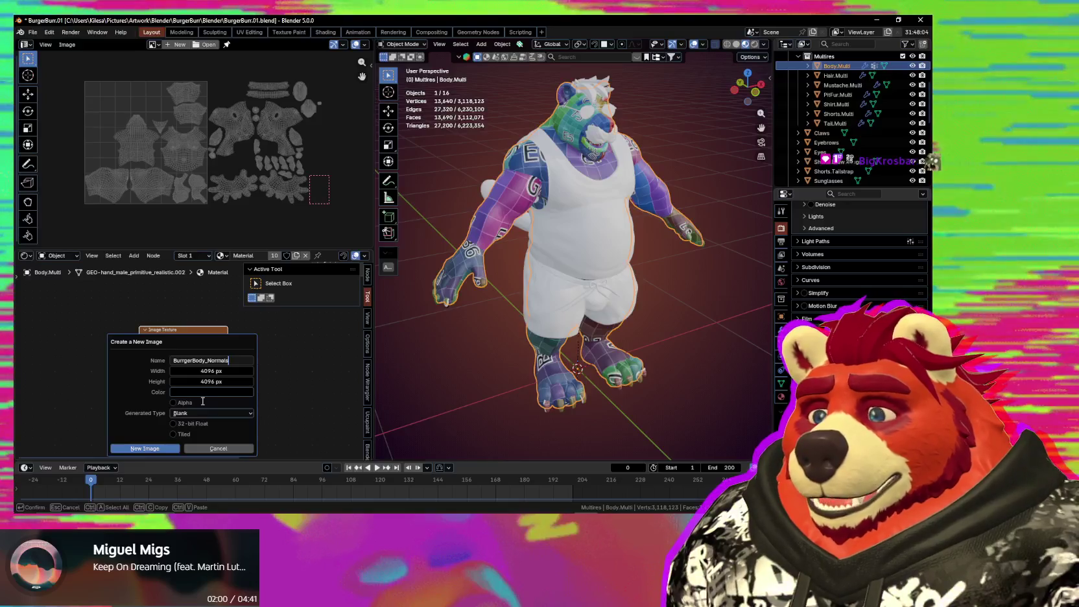
left_click(144, 447)
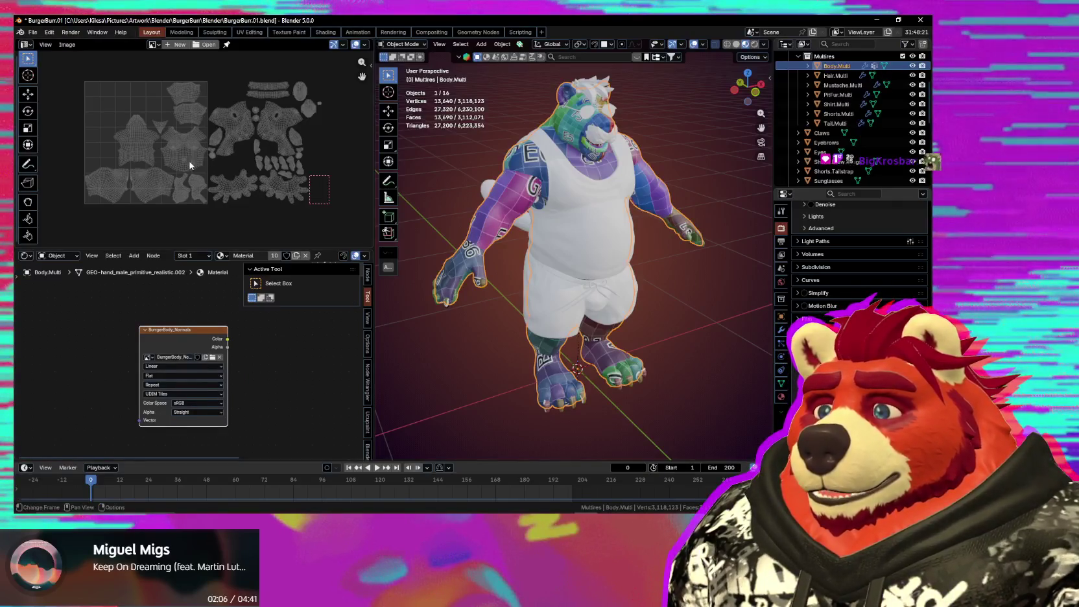
left_click(180, 344)
scroll(279, 176, "down", 3)
Step: Add UDIM tile 1002 with a 4096 px fill and an empty label from the side panel
scroll(259, 173, "down", 2)
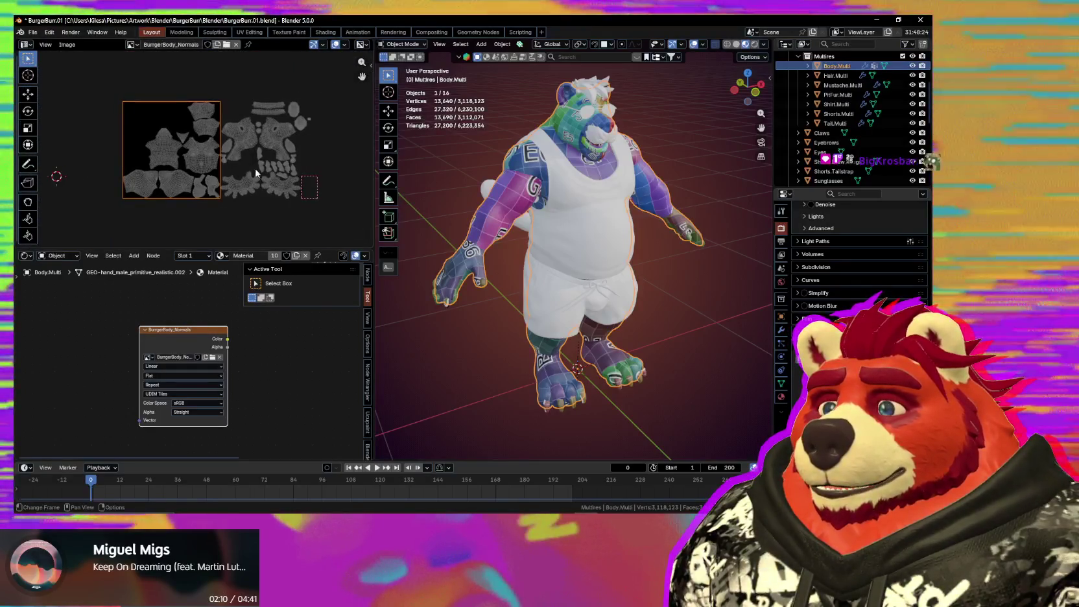
key("n")
middle_click_drag(198, 167, 157, 153)
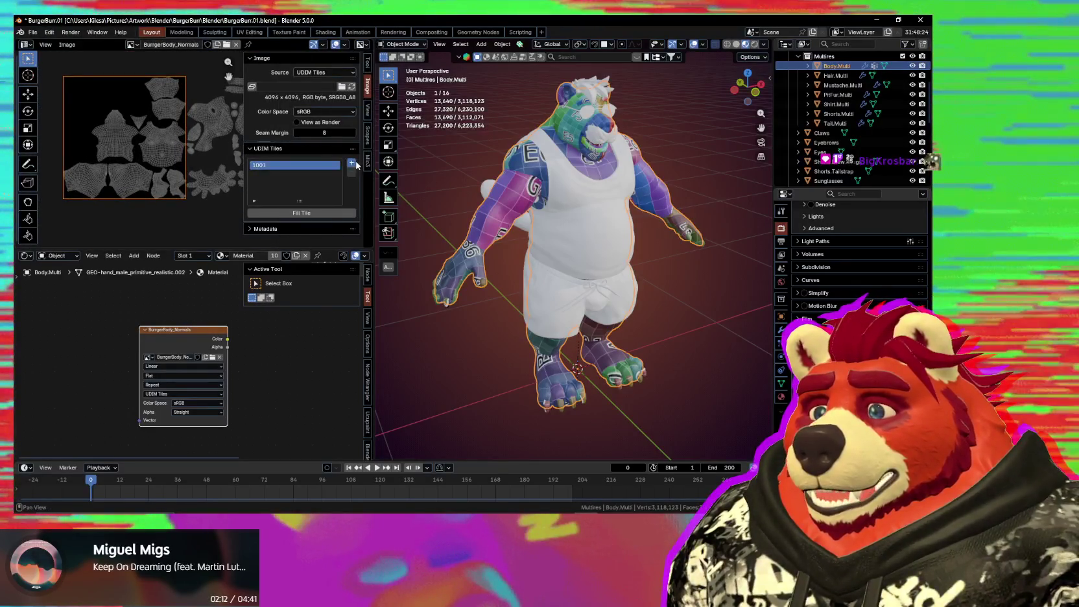
left_click(355, 164)
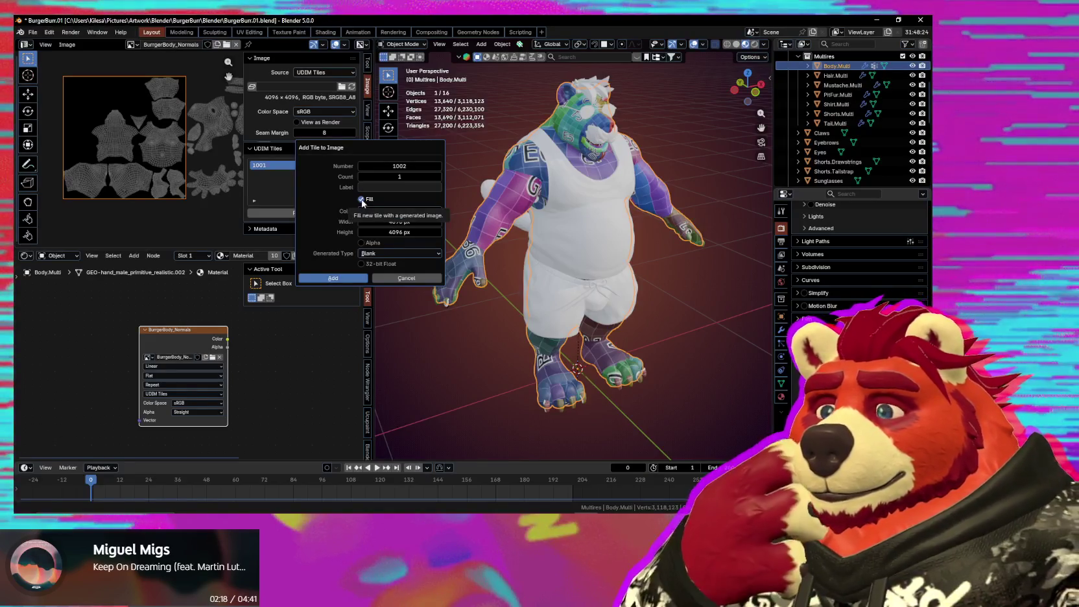
left_click(370, 187)
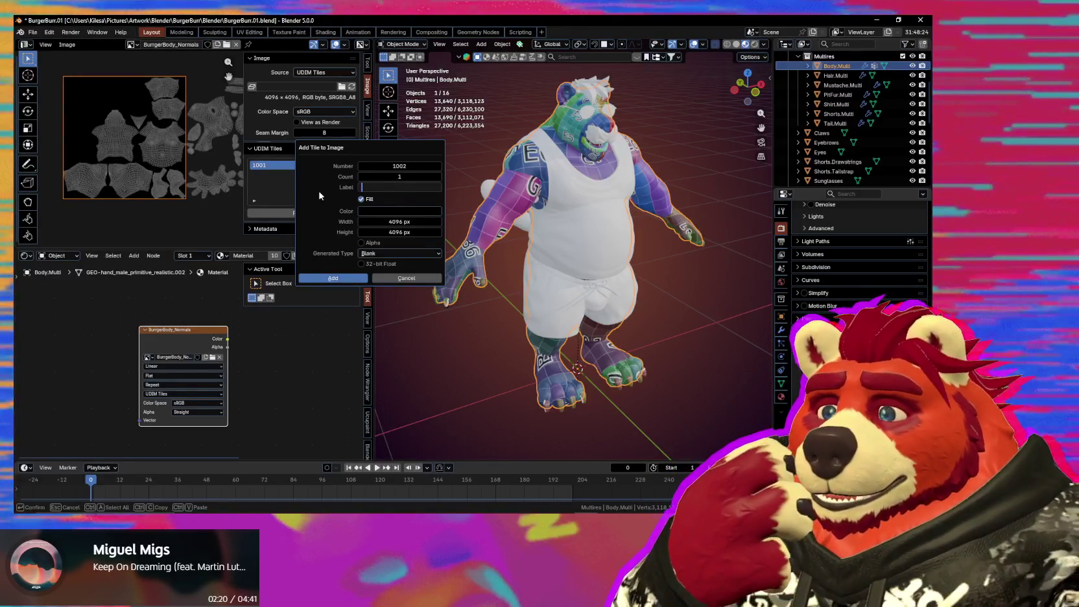
key("Return")
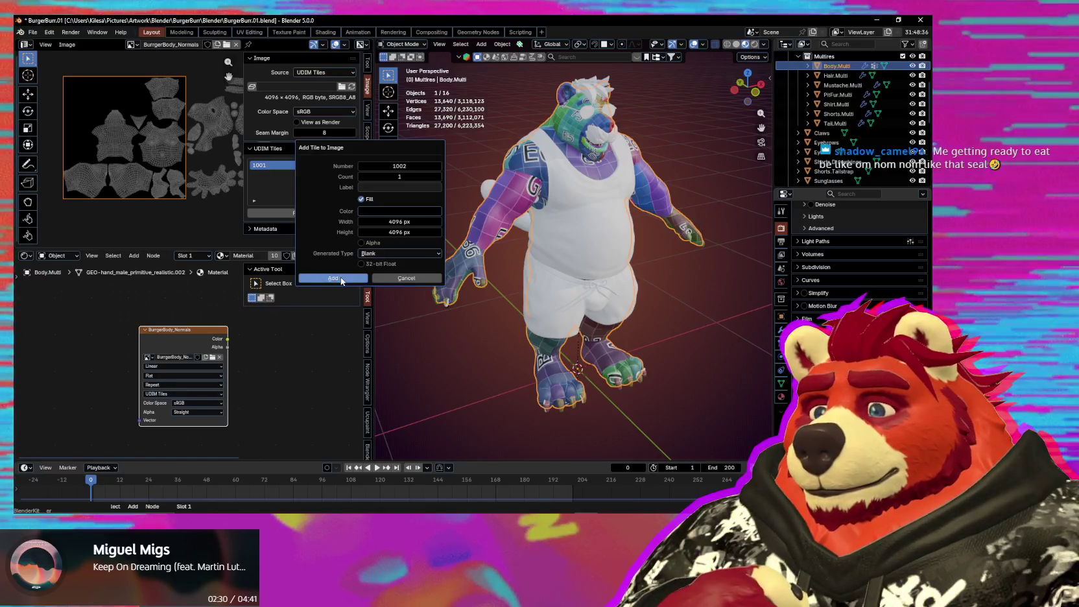
left_click(341, 278)
Step: Recentre tile 1001 in view and bake the multires normals into the tiled image
scroll(142, 194, "down", 1)
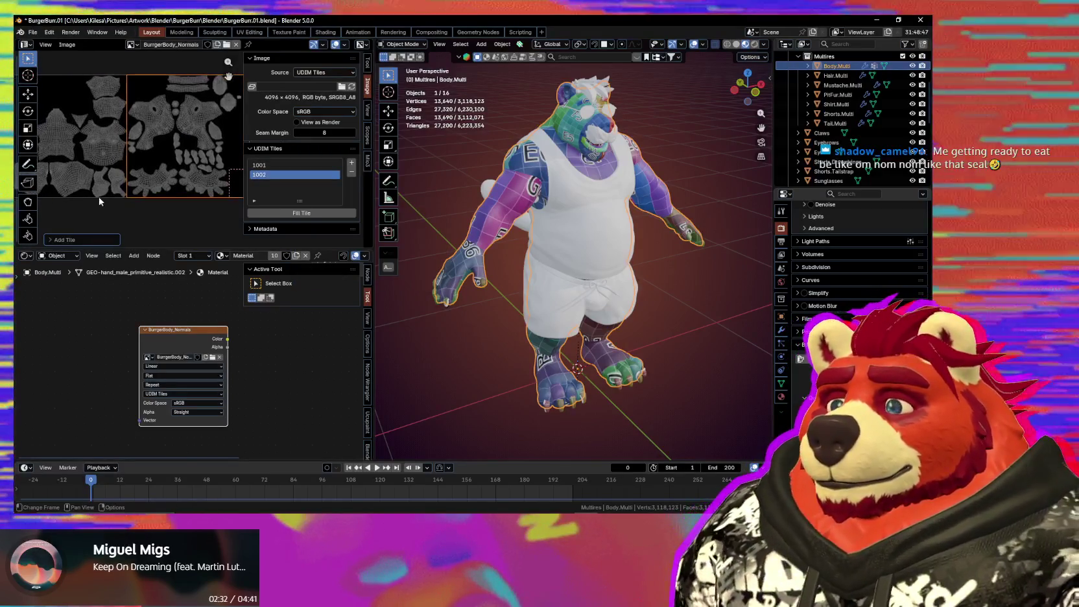
middle_click_drag(142, 194, 299, 171)
scroll(194, 194, "up", 1)
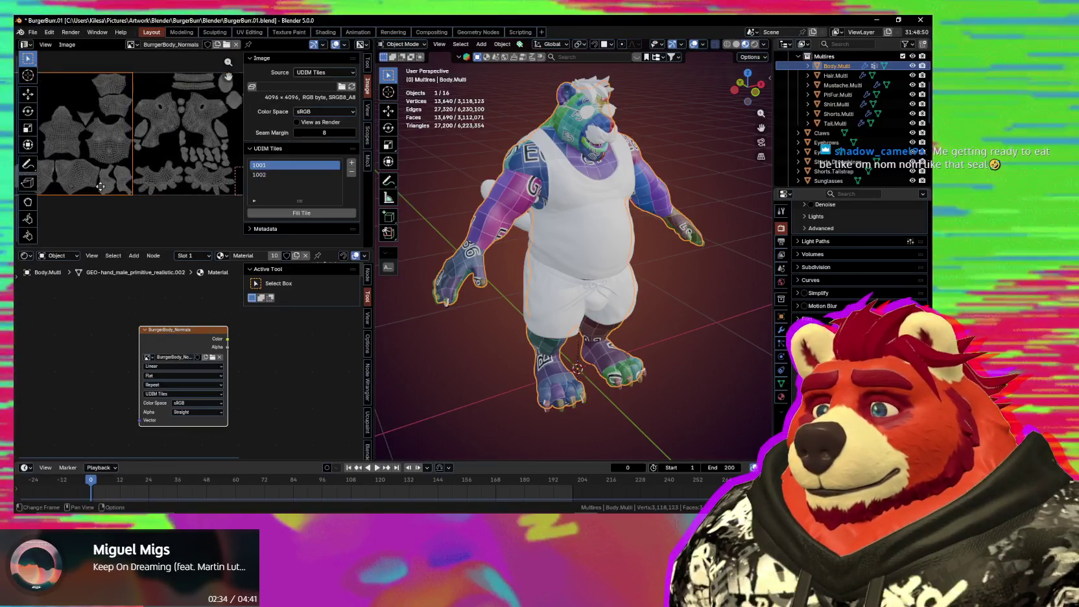
scroll(138, 223, "down", 2)
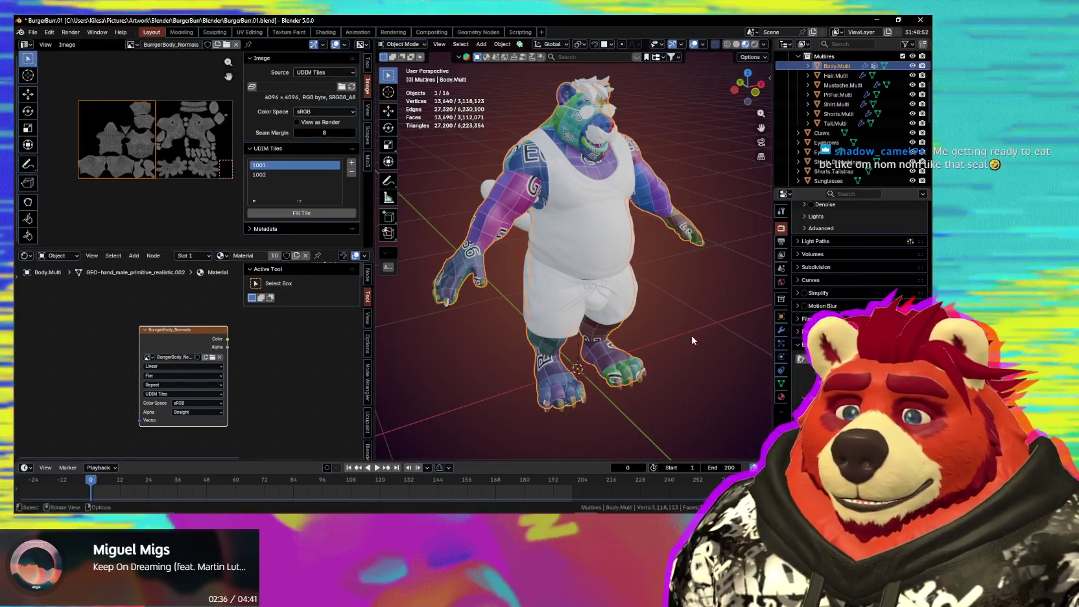
left_click(843, 359)
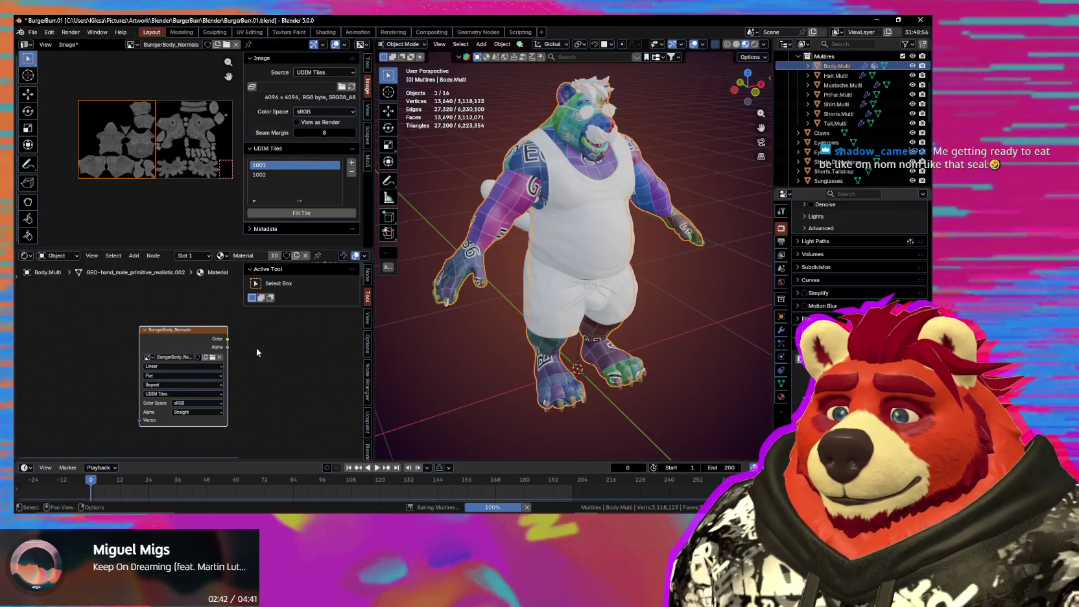
Step: Hide the image side panel and fit the whole baked normal map in view
scroll(217, 186, "up", 3)
key("n")
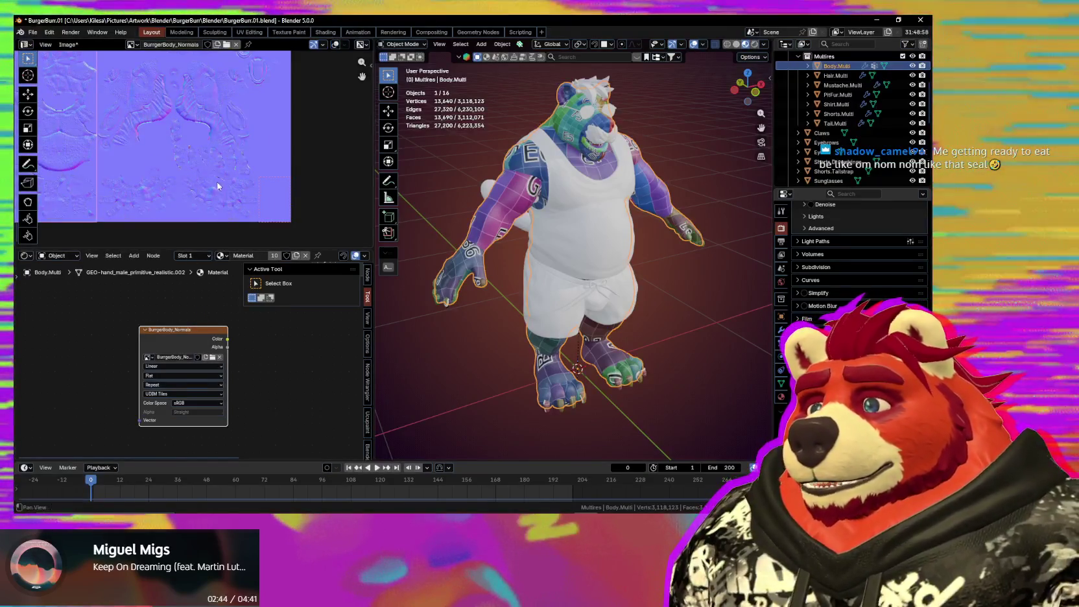
middle_click_drag(217, 186, 265, 190)
scroll(231, 200, "up", 2)
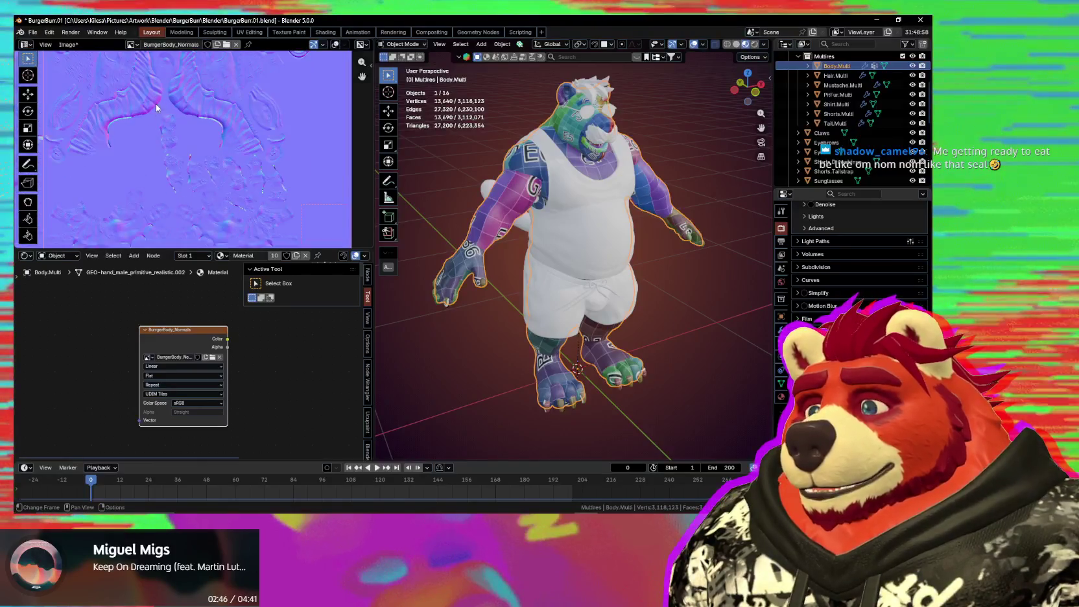
scroll(195, 195, "down", 2)
scroll(207, 210, "down", 1)
middle_click_drag(207, 210, 256, 179)
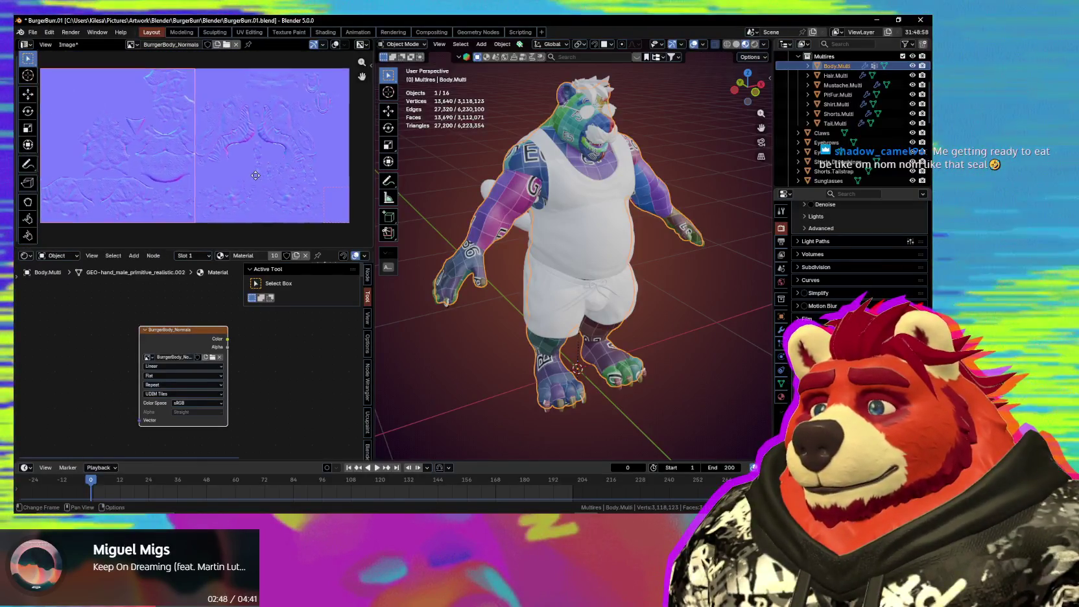
middle_click_drag(516, 301, 515, 293)
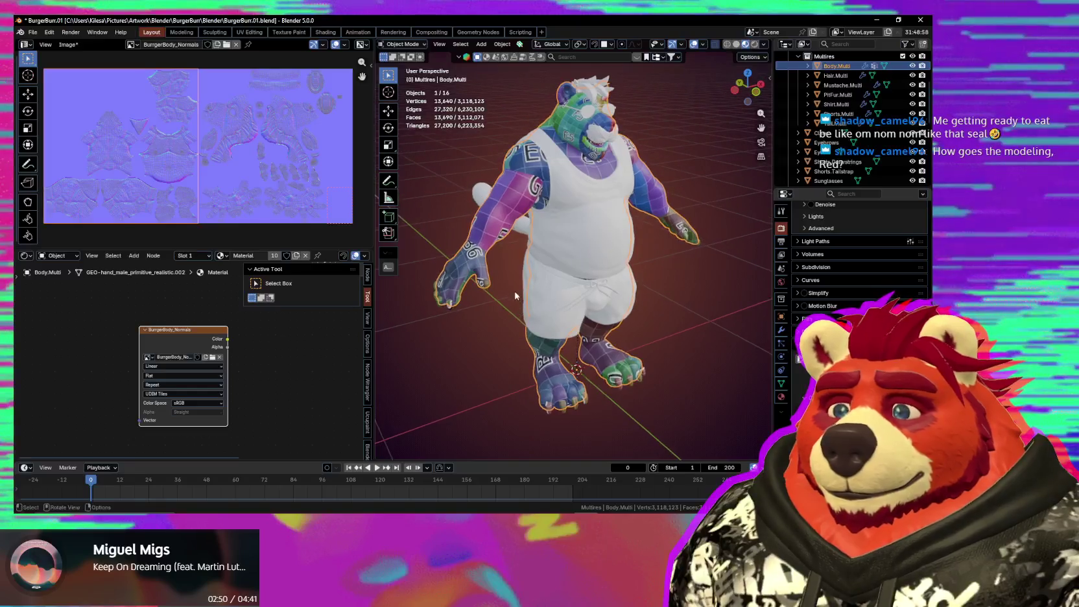
Step: Pack external resources into the blend file and save it
left_click(34, 32)
mouse_move(57, 200)
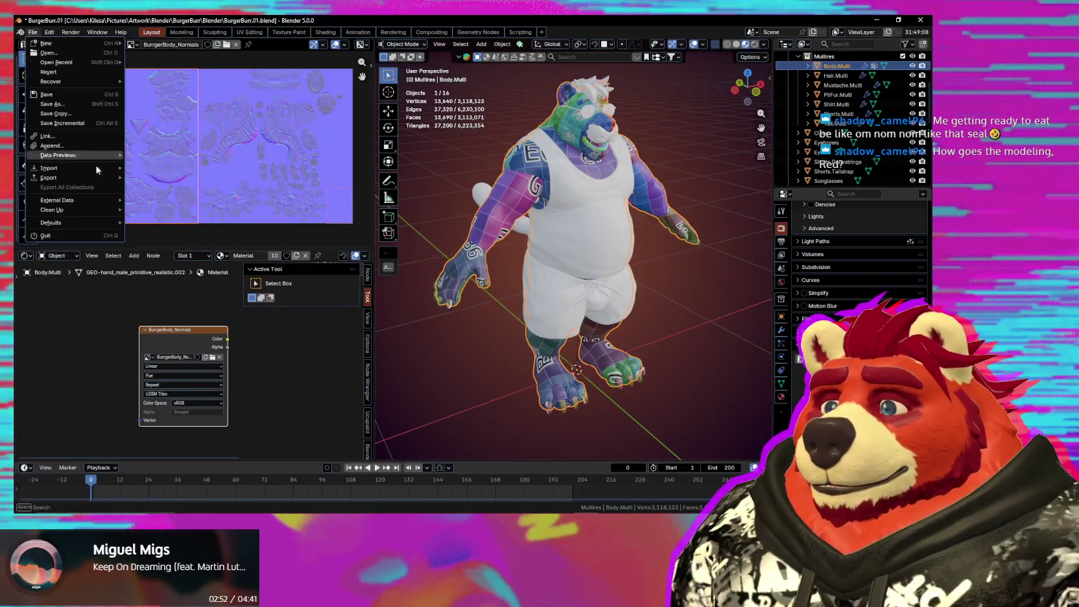
left_click(170, 203)
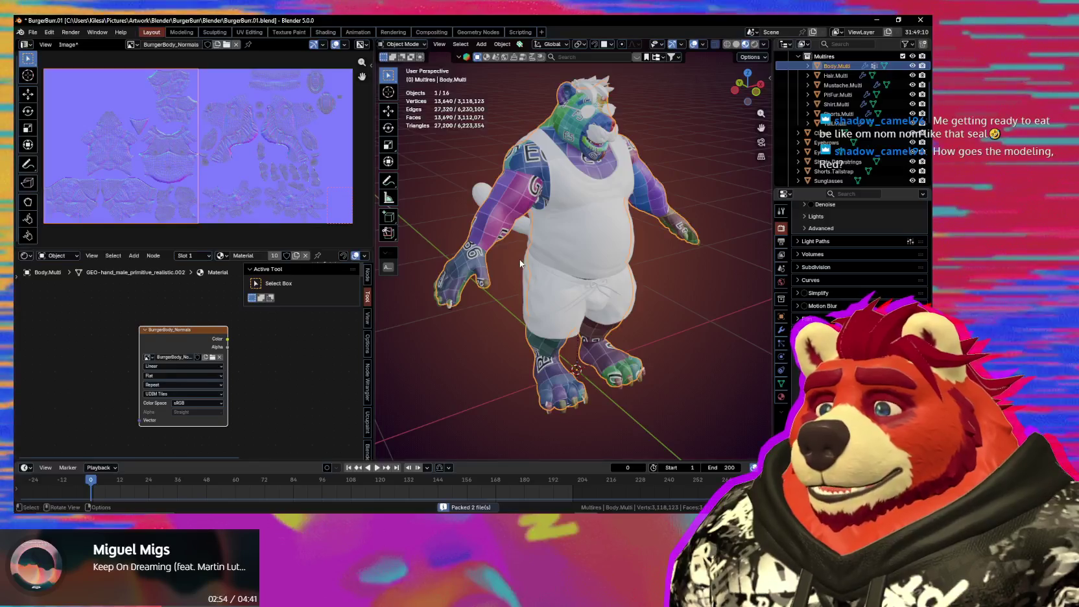
middle_click_drag(520, 260, 523, 259)
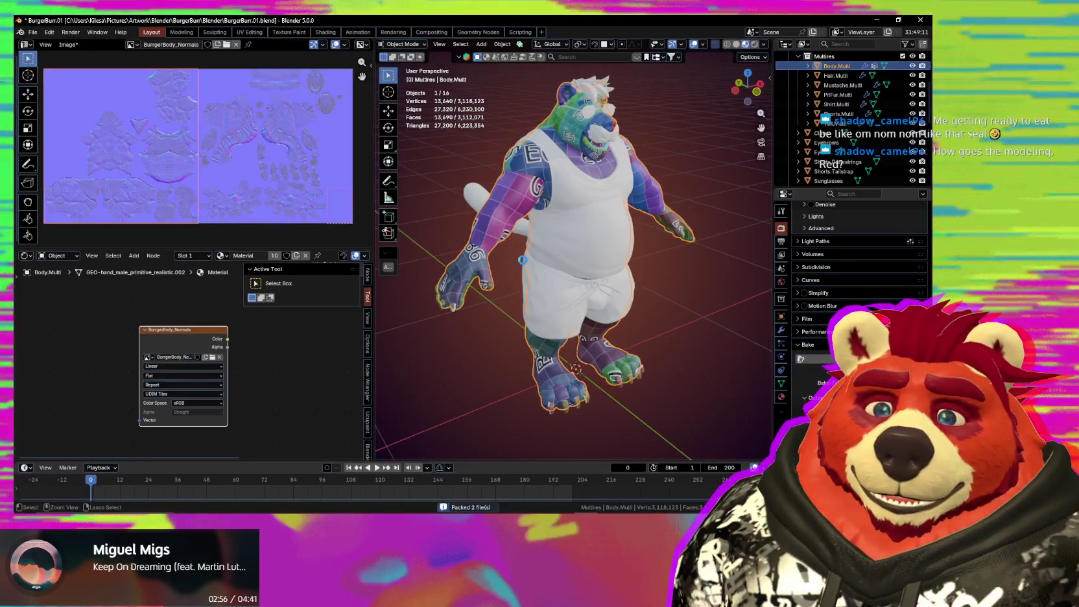
key("ctrl+s")
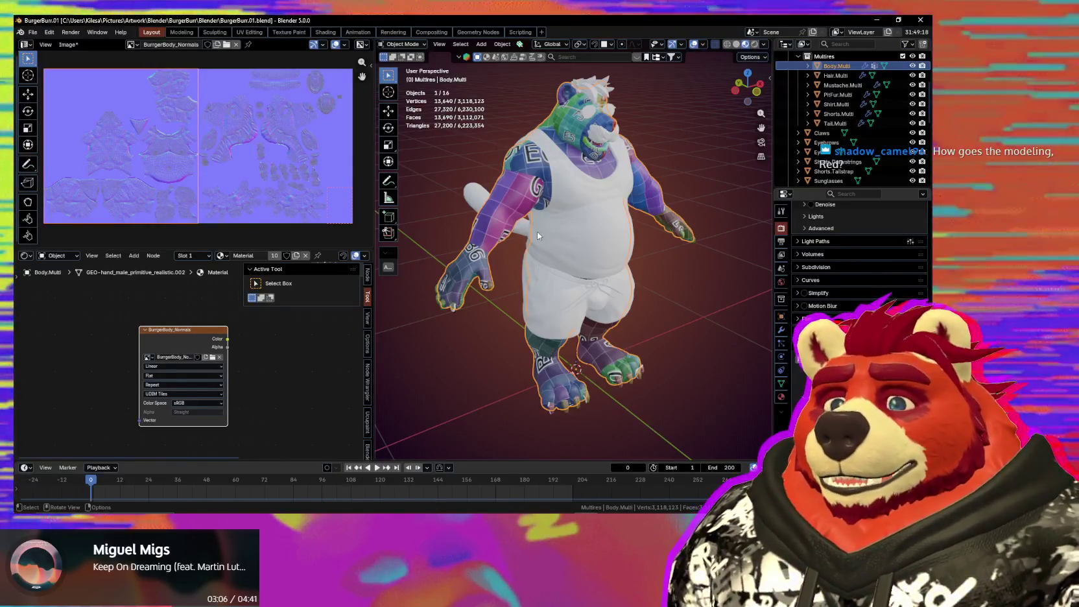
Step: Use the image texture node's context menu, then orbit around the character and select the mustache
middle_click_drag(572, 187, 537, 199)
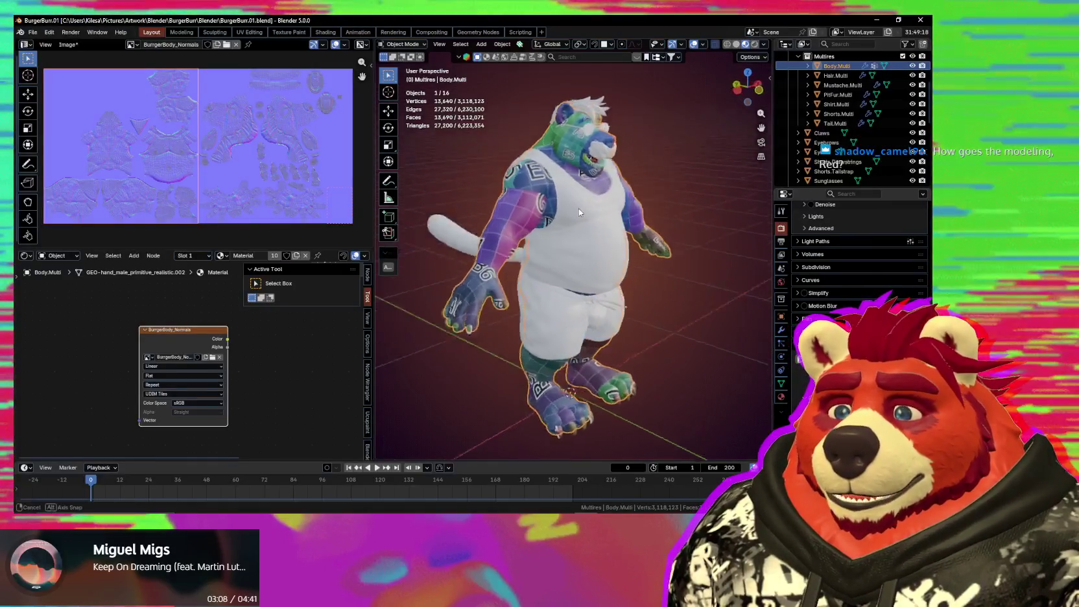
mouse_move(474, 256)
middle_mouse_down()
mouse_move(530, 249)
mouse_move(522, 229)
mouse_move(676, 246)
mouse_move(537, 237)
middle_mouse_up()
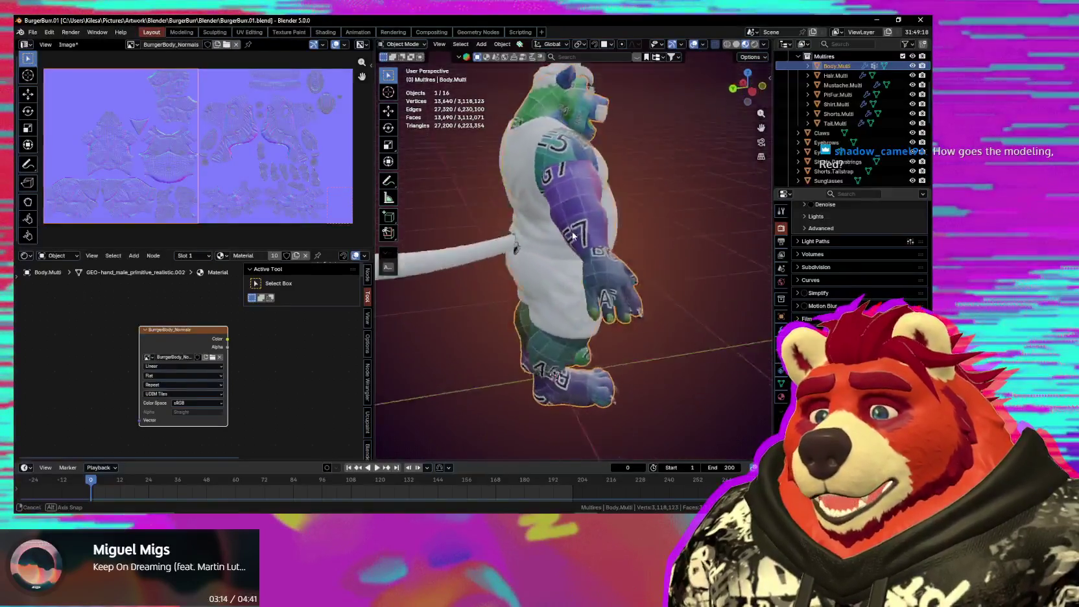
right_click(169, 324)
left_click(182, 331)
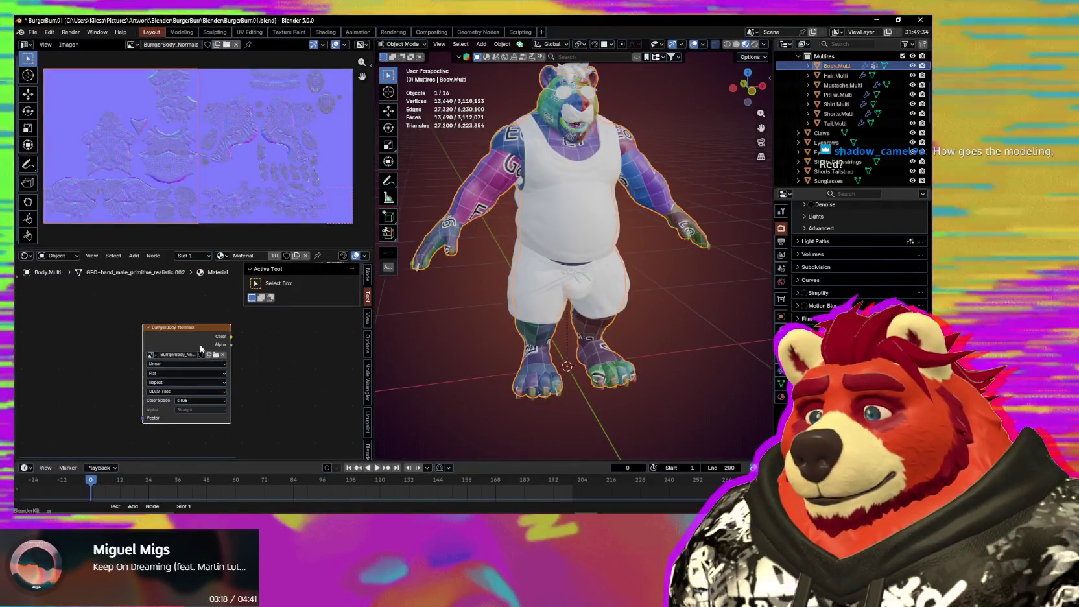
scroll(202, 301, "right", 2, "ctrl")
mouse_move(617, 314)
middle_mouse_down()
mouse_move(635, 352)
mouse_move(591, 317)
mouse_move(605, 342)
middle_mouse_up()
scroll(590, 317, "up", 3)
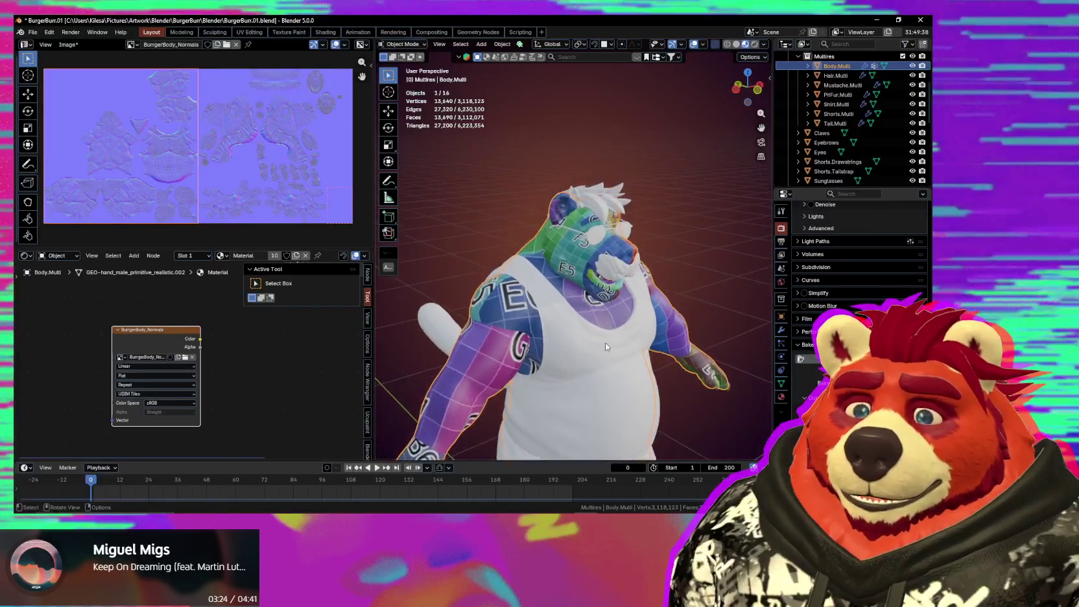
scroll(605, 342, "up", 3)
left_click(650, 292)
Step: Add an Image Texture node to the mustache material and check its Multires settings
middle_click_drag(650, 292, 740, 314)
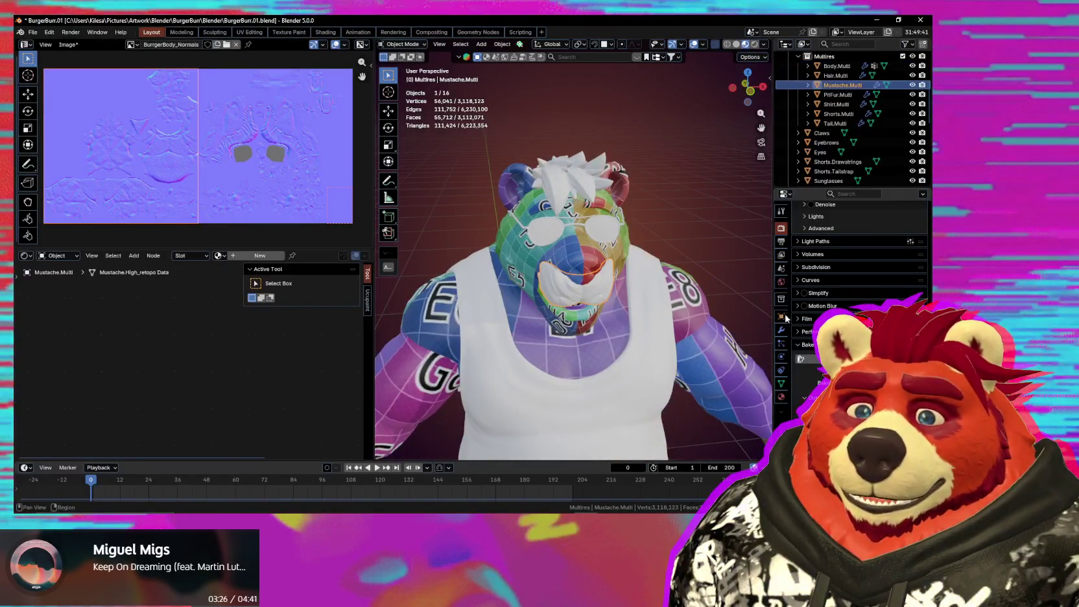
key("shift+a")
left_click(266, 360)
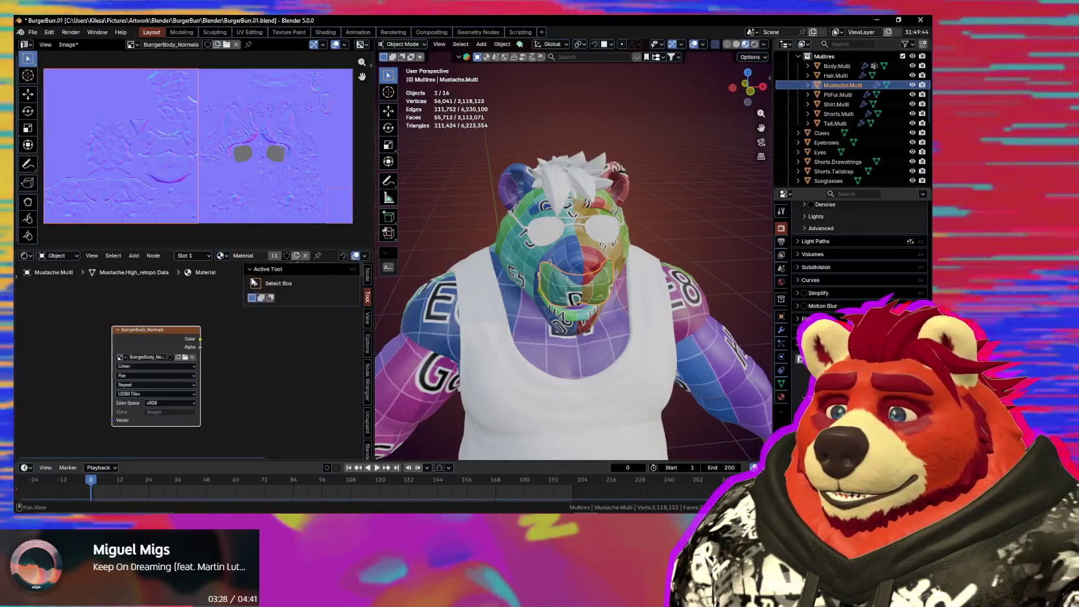
left_click(283, 374)
scroll(260, 343, "down", 2)
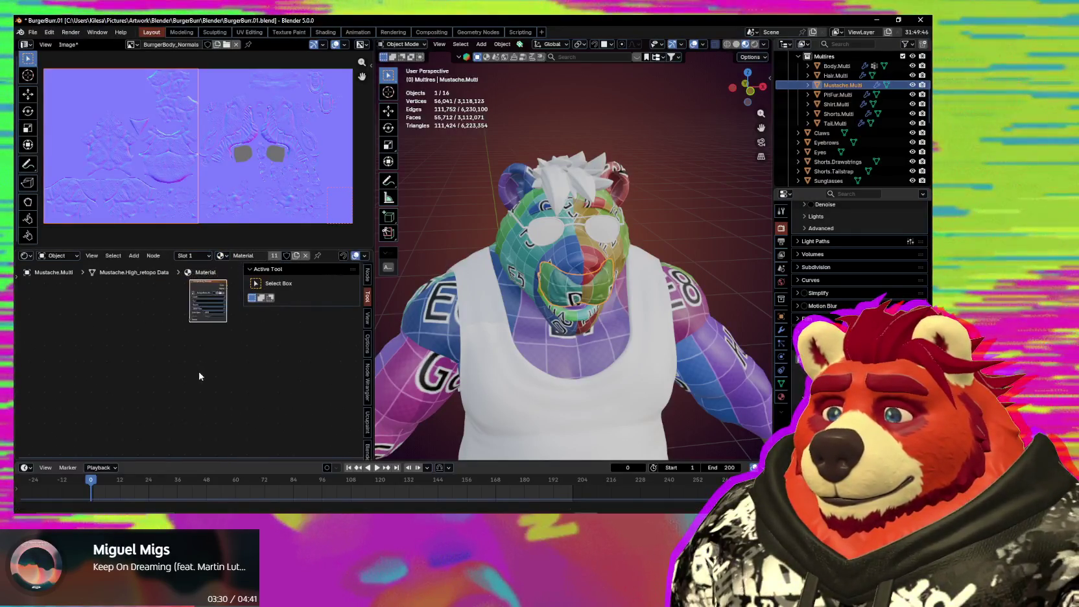
scroll(198, 379, "down", 2)
scroll(174, 424, "up", 2)
scroll(195, 389, "up", 2)
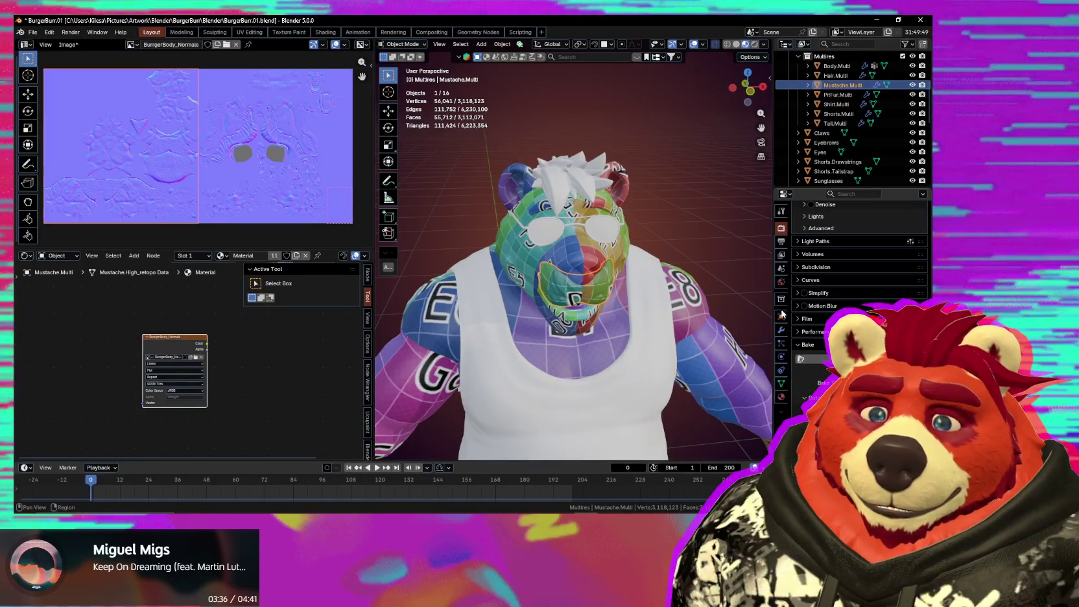
left_click(782, 330)
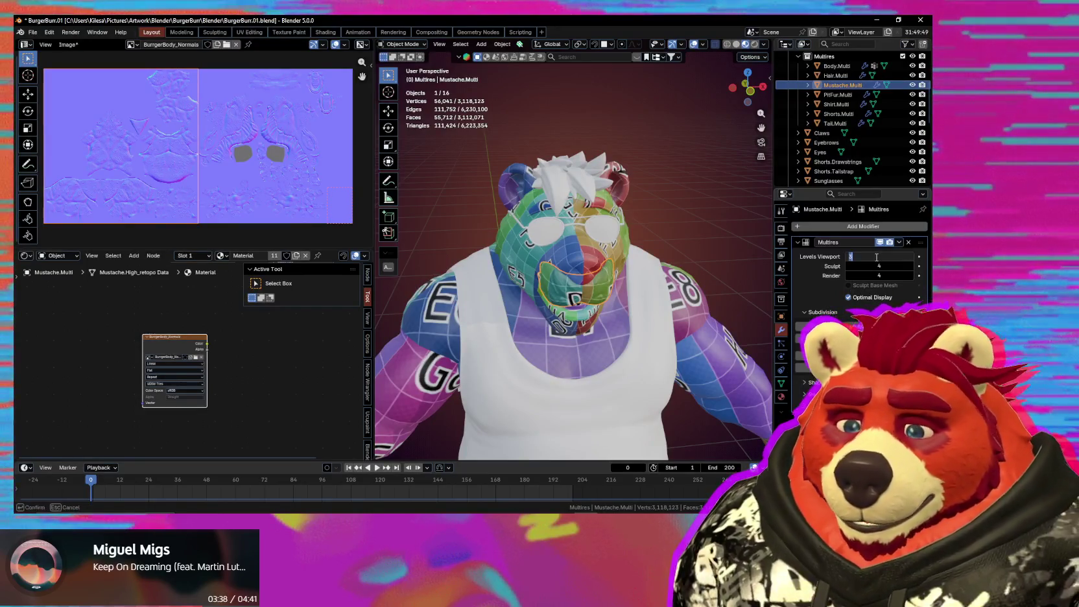
left_click(781, 228)
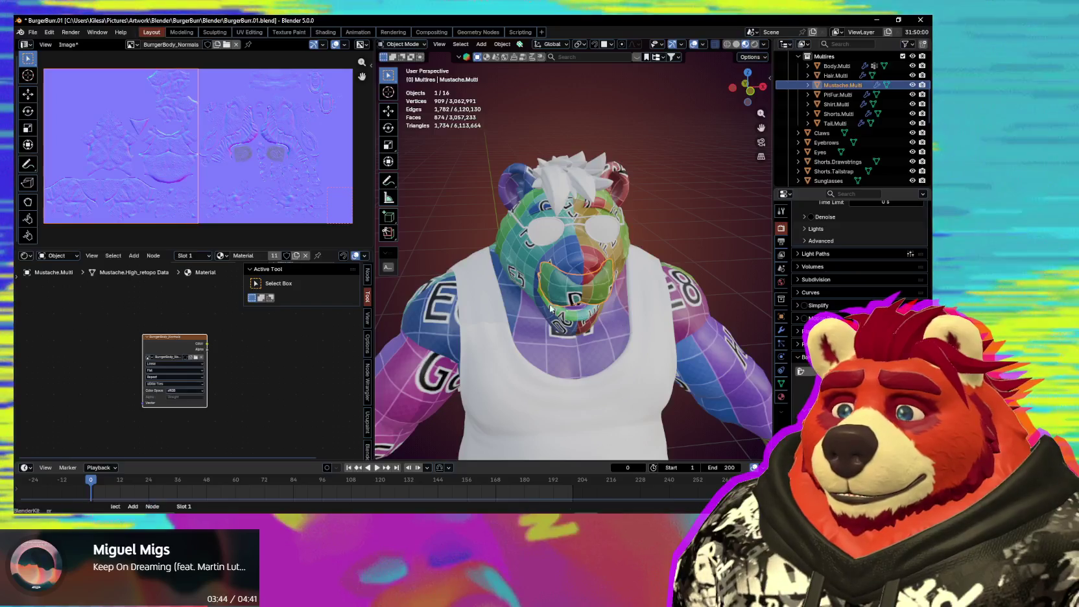
middle_click_drag(618, 261, 529, 268)
Step: Set the hair's Multires viewport level to 0, assign it the shared Material, then select the tail
left_click(577, 190)
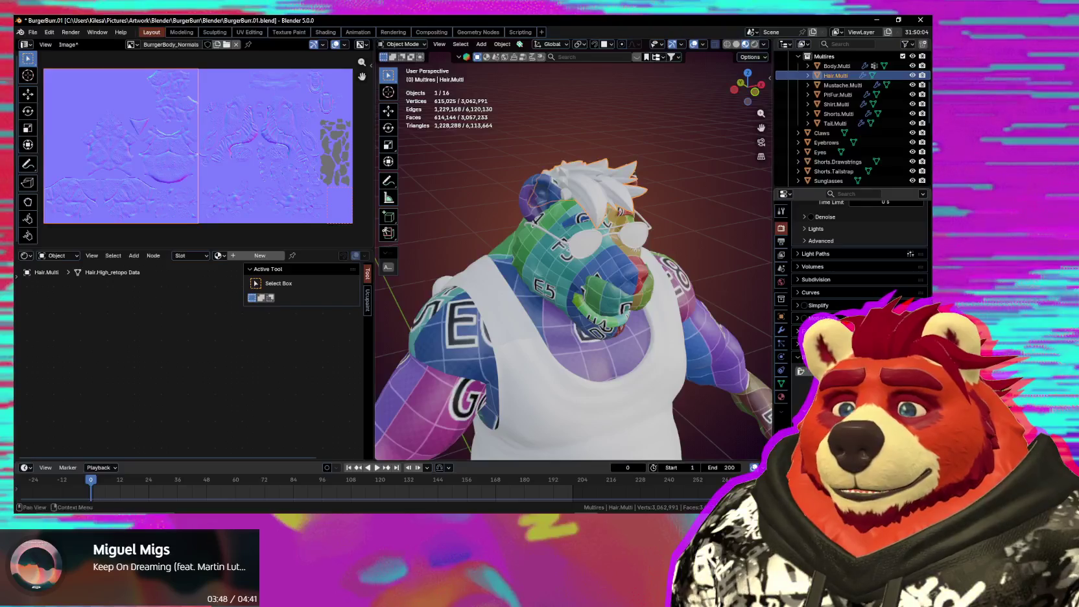
left_click(781, 330)
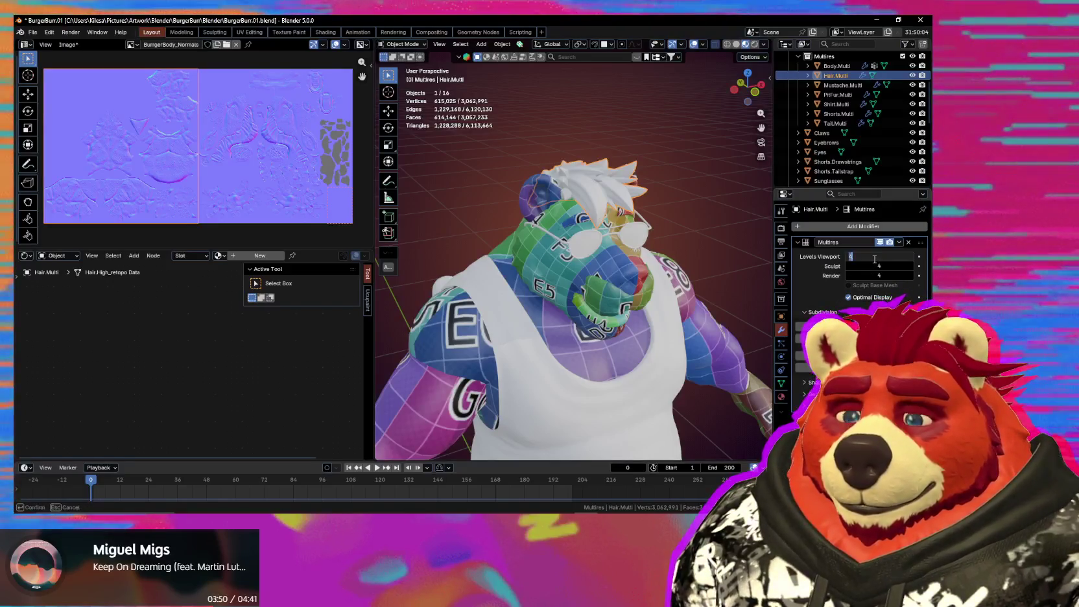
key("Return")
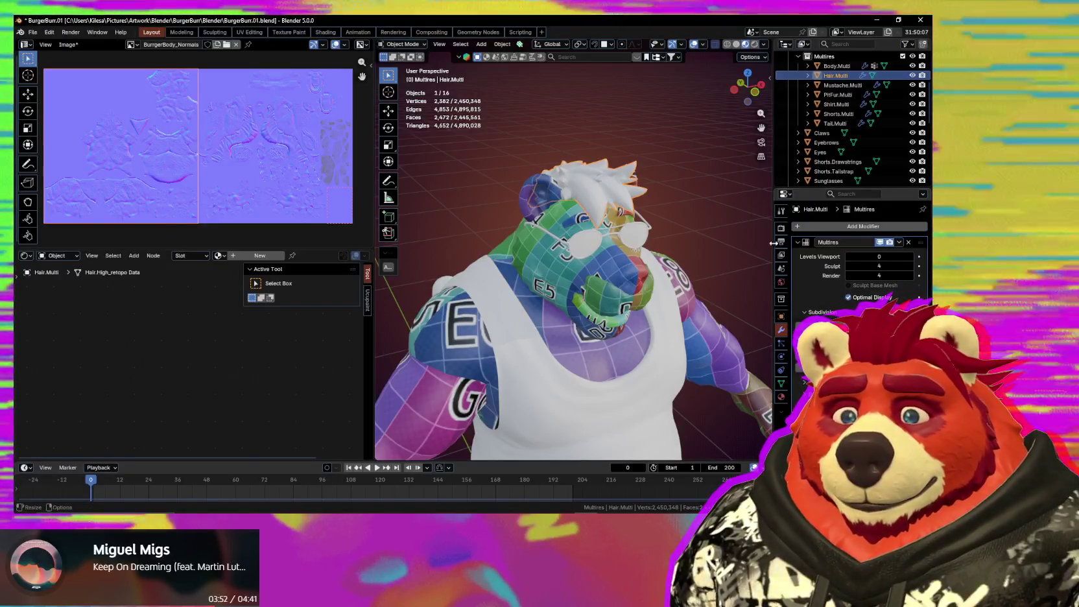
left_click(782, 229)
scroll(859, 260, "down", 3)
scroll(859, 259, "down", 3)
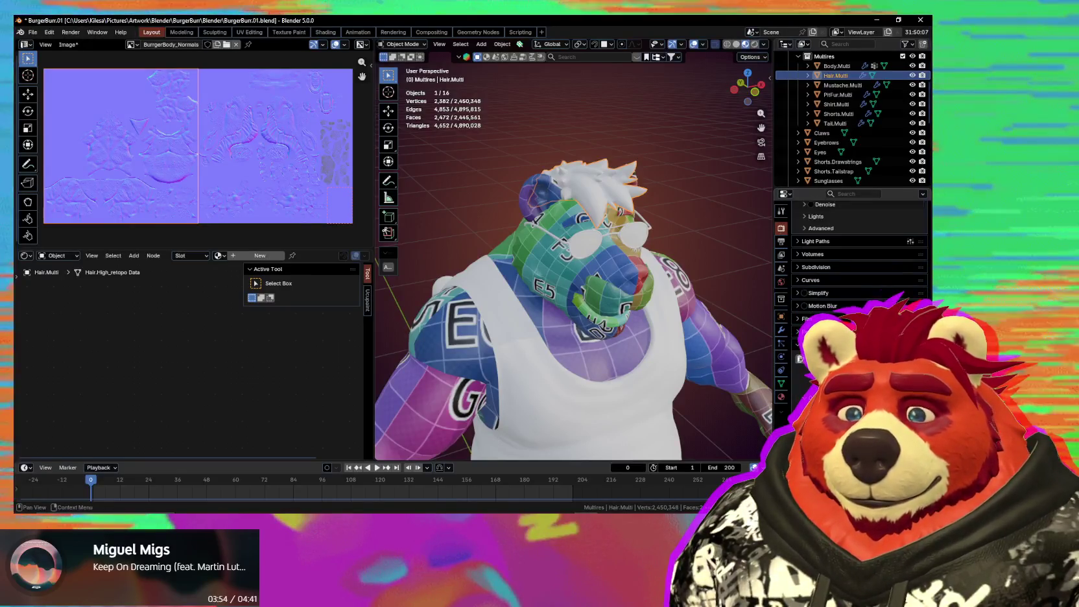
left_click(219, 255)
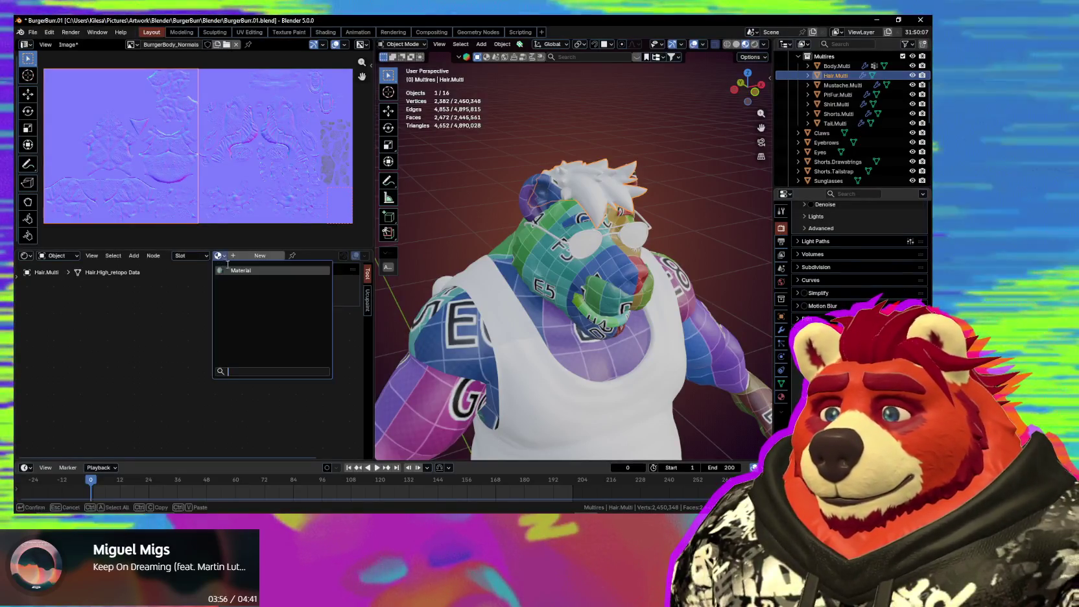
left_click(252, 280)
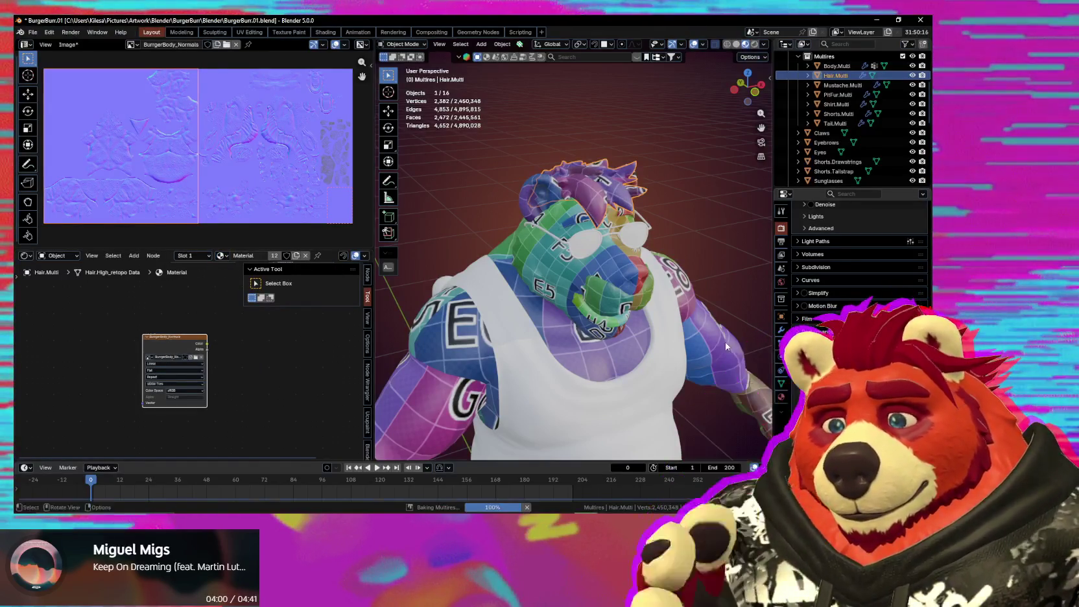
middle_click_drag(599, 284, 470, 375)
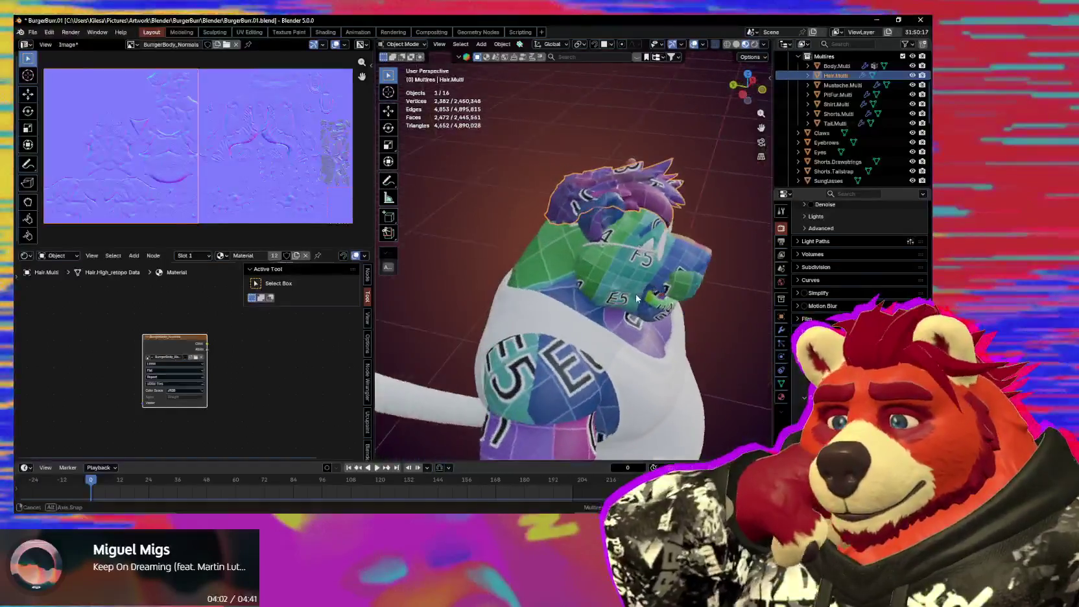
left_click(461, 377)
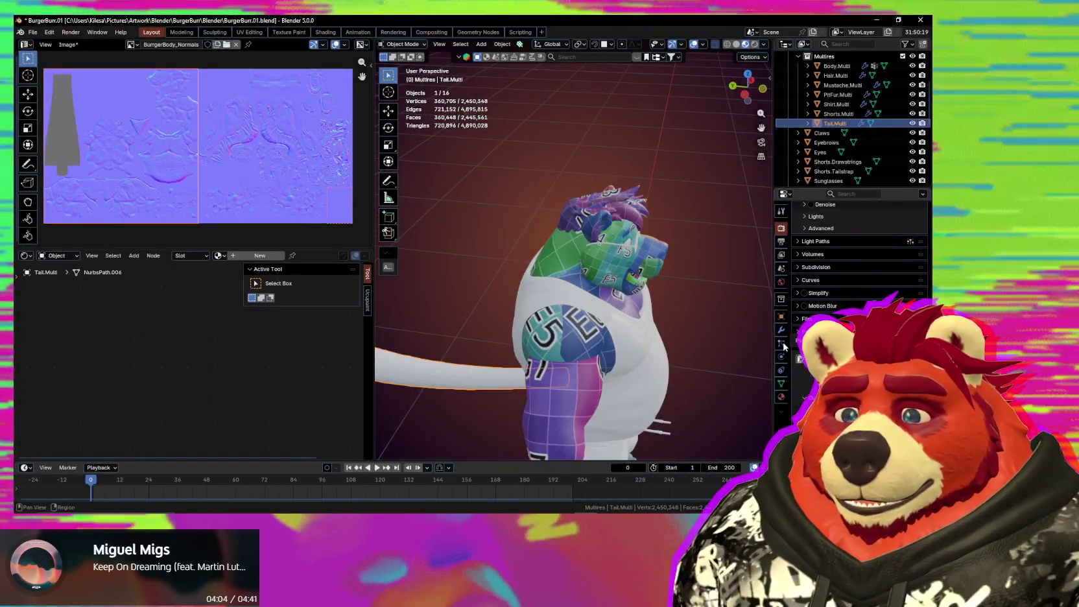
Step: Assign the shared Material to Tail.Multi, set its Multires viewport level to 0, and reach the Bake panel
left_click(781, 396)
left_click(799, 267)
left_click(792, 313)
left_click(781, 330)
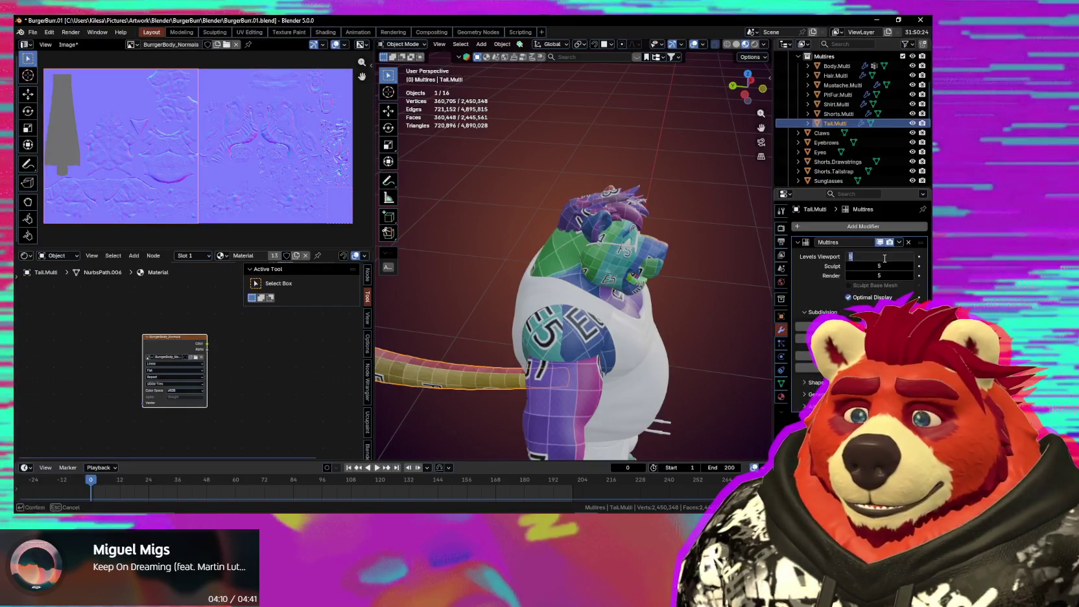
key("Return")
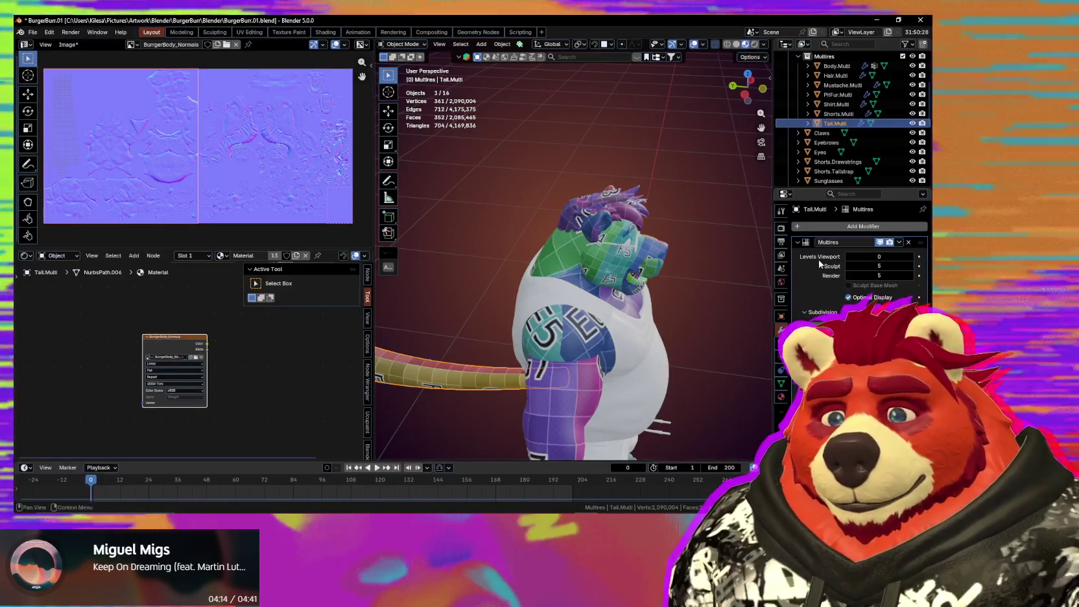
left_click(781, 228)
scroll(850, 273, "down", 2)
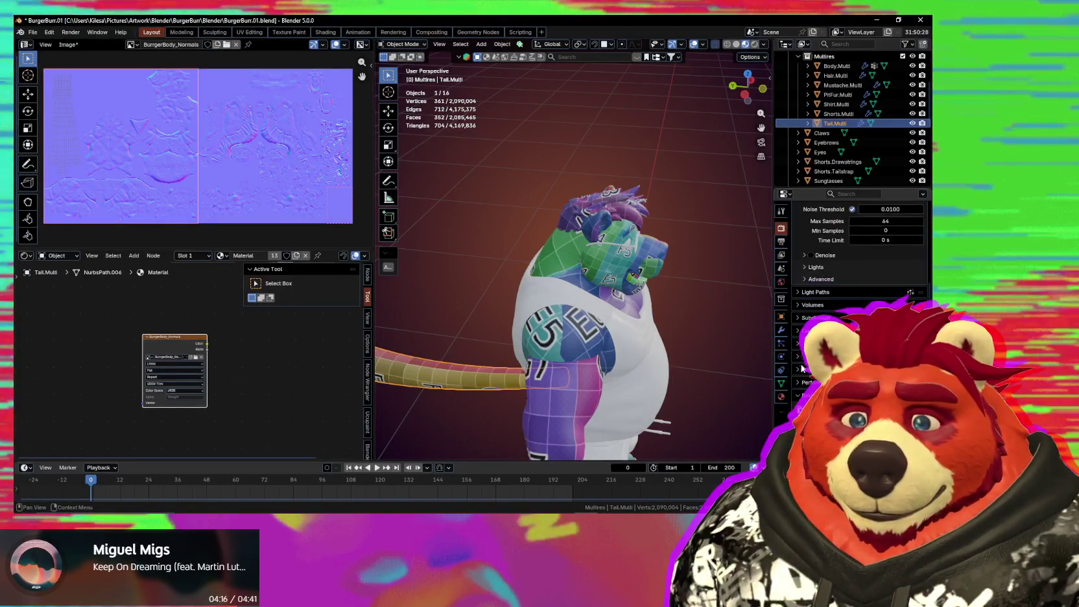
scroll(849, 272, "down", 3)
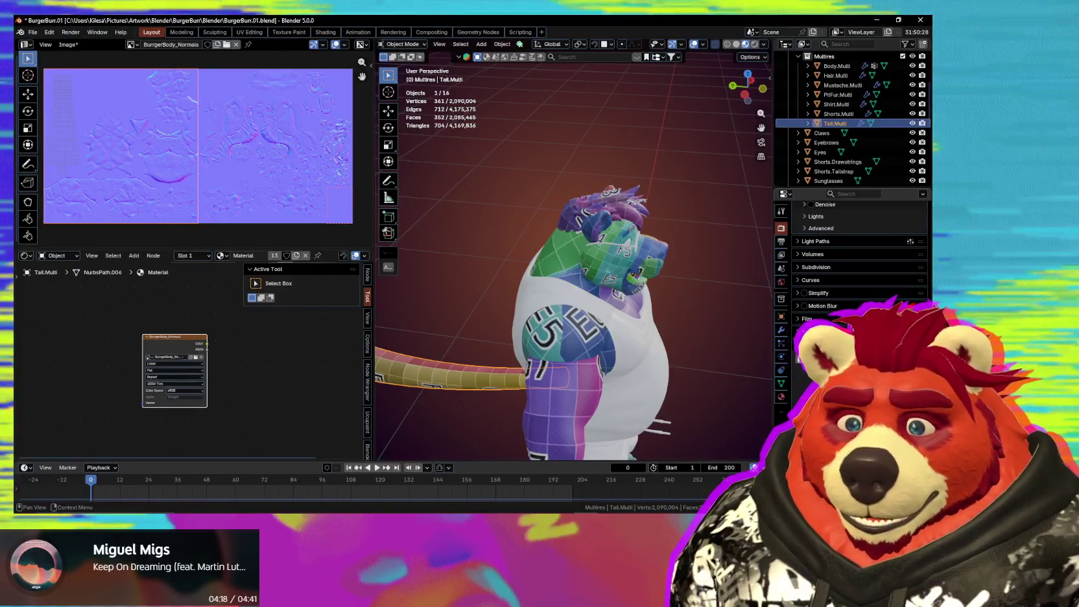
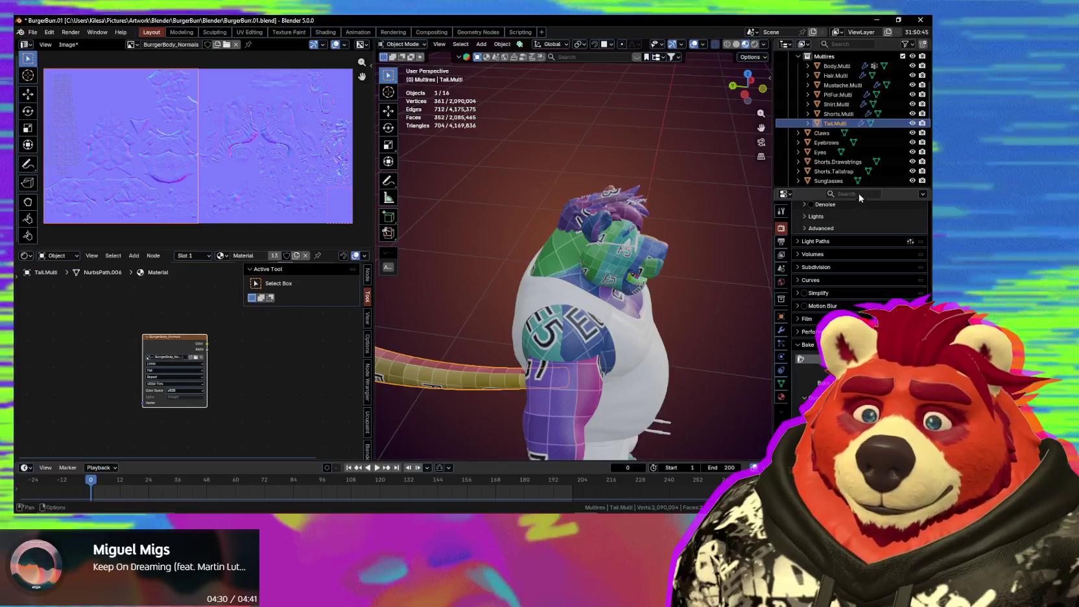
Step: Assign the existing shared 'Material' to PitFur.Multi
scroll(863, 167, "down", 2)
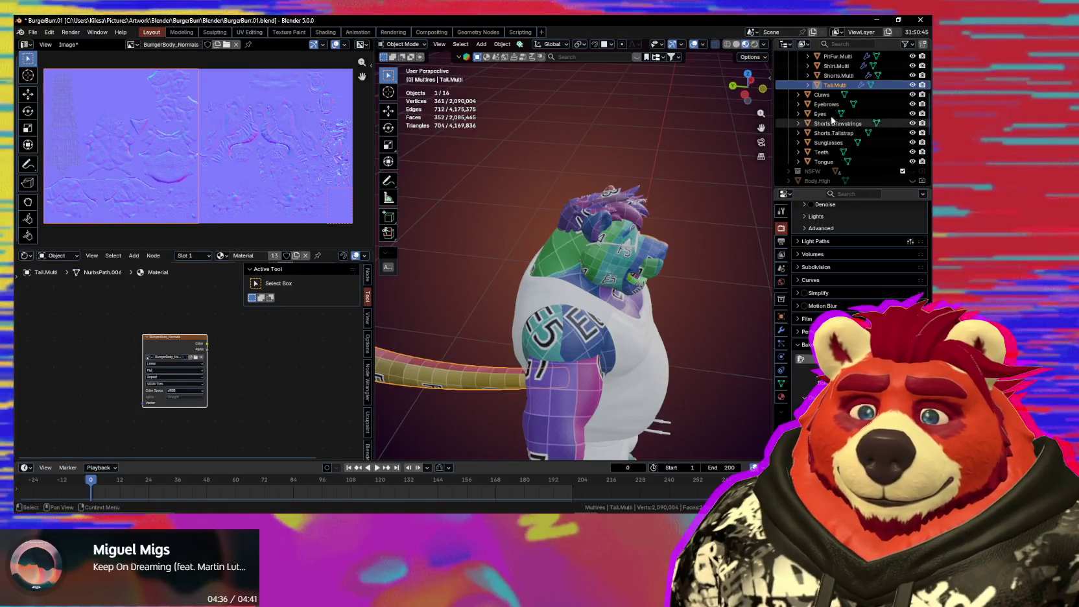
scroll(833, 110, "up", 3)
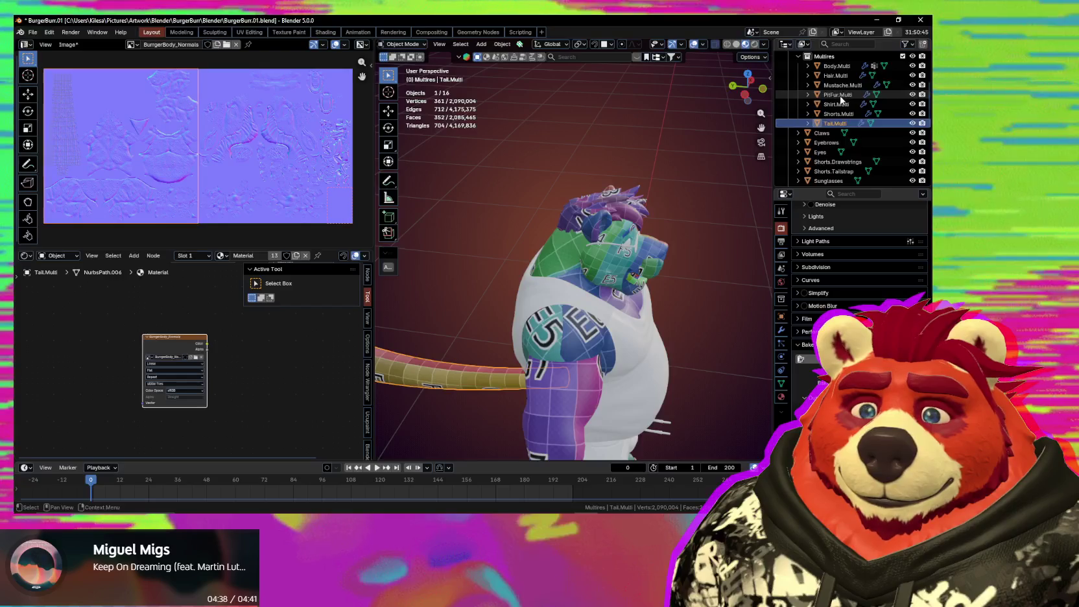
left_click(838, 95)
middle_click_drag(607, 267, 519, 269)
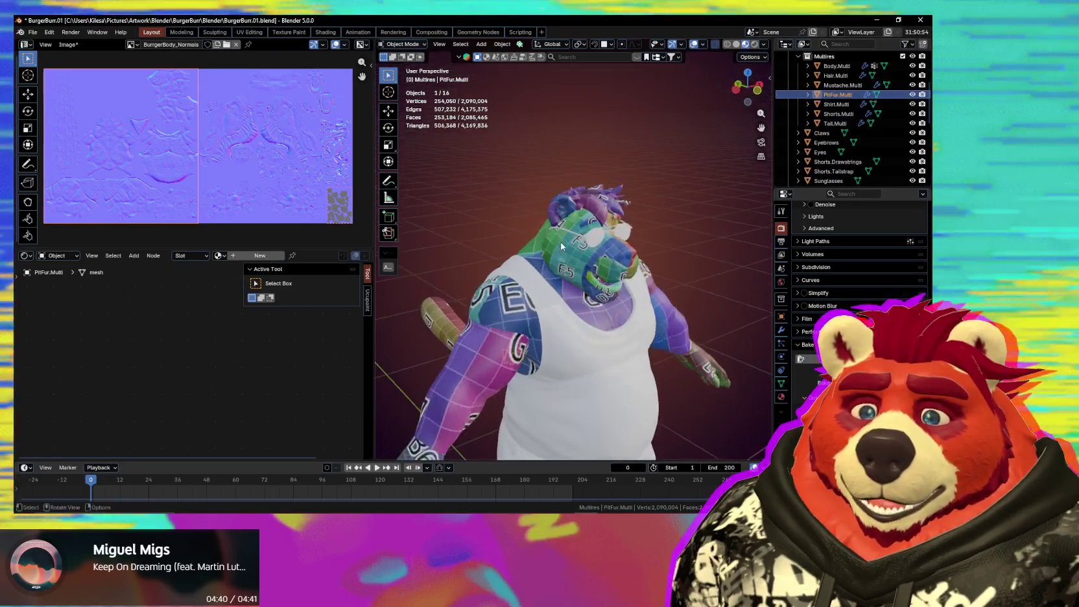
left_click(218, 255)
left_click(247, 271)
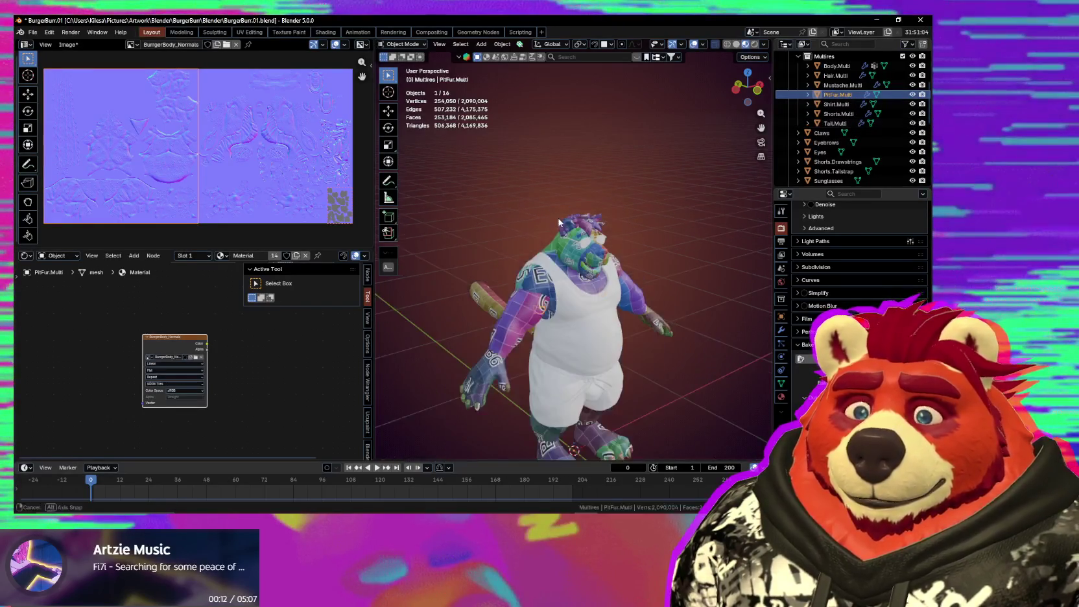
Step: Select Body.Multi and delete the extra image node from its material
middle_click_drag(545, 272, 580, 264)
left_click(580, 264)
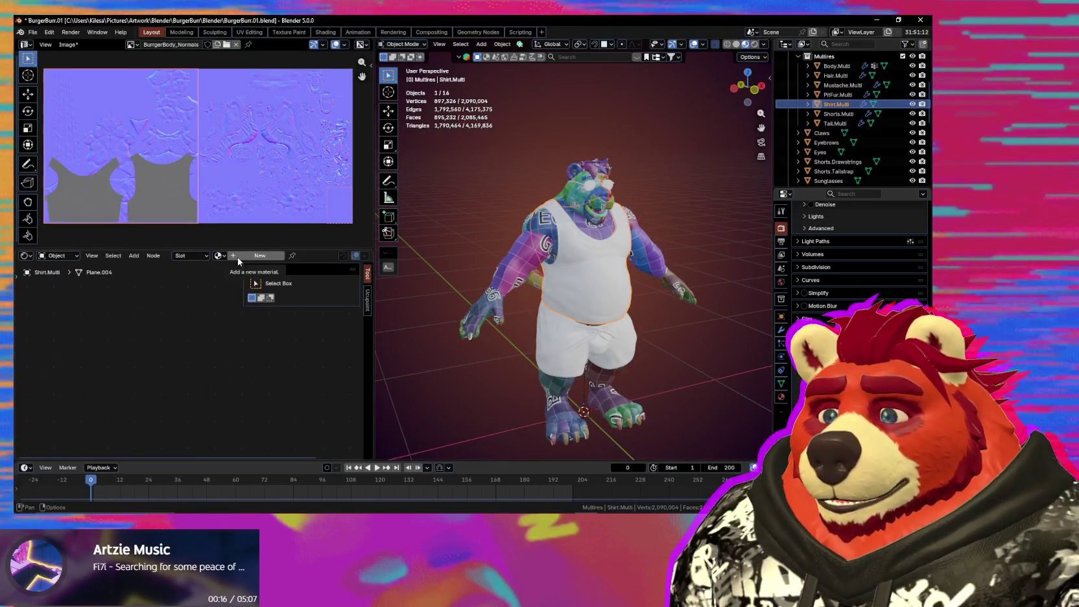
left_click(524, 238)
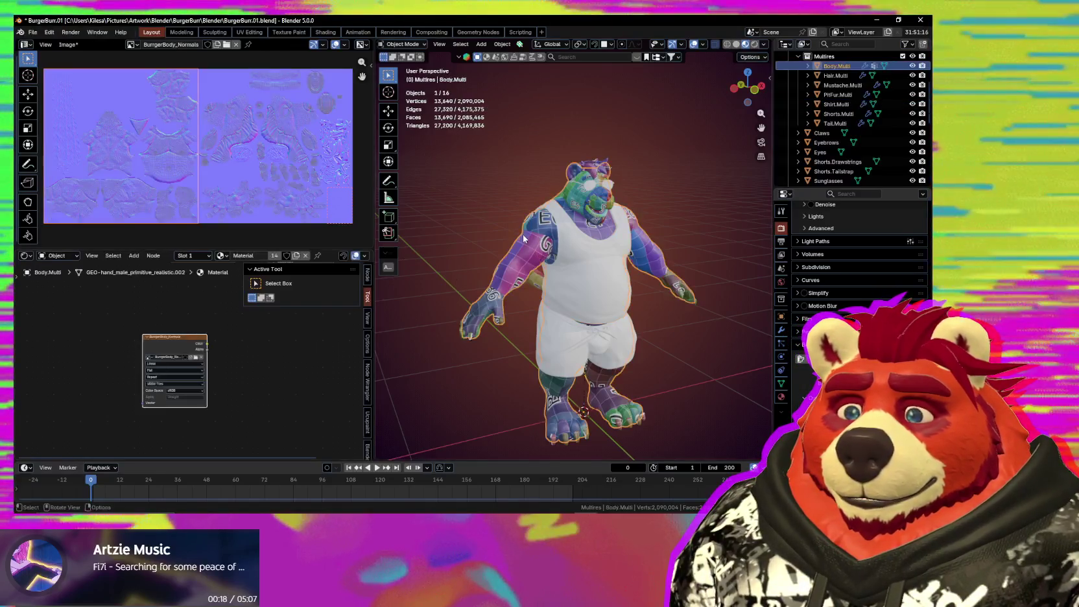
scroll(262, 381, "down", 1)
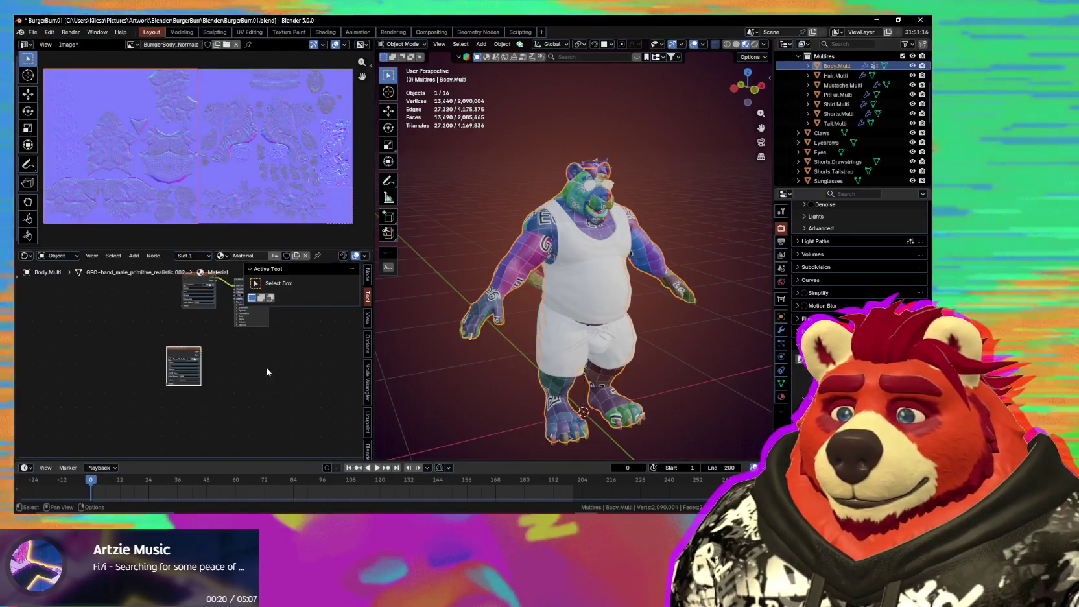
scroll(157, 332, "down", 2)
key("x")
scroll(180, 357, "up", 1)
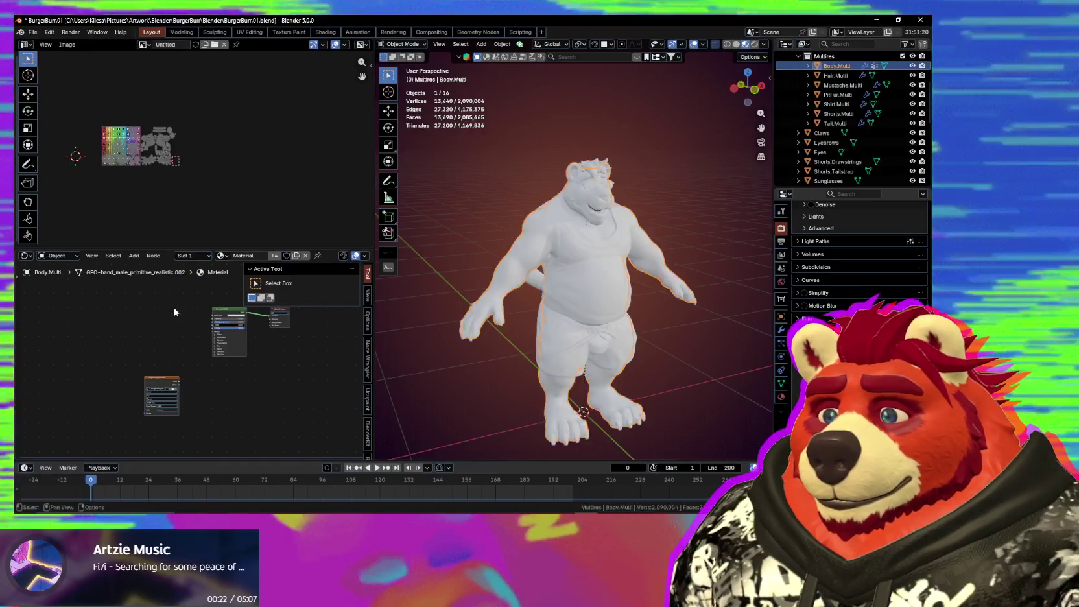
Step: Add a Non-Color Image Texture node and link its color into the Normal Map node
left_click_drag(144, 377, 137, 337)
key("q")
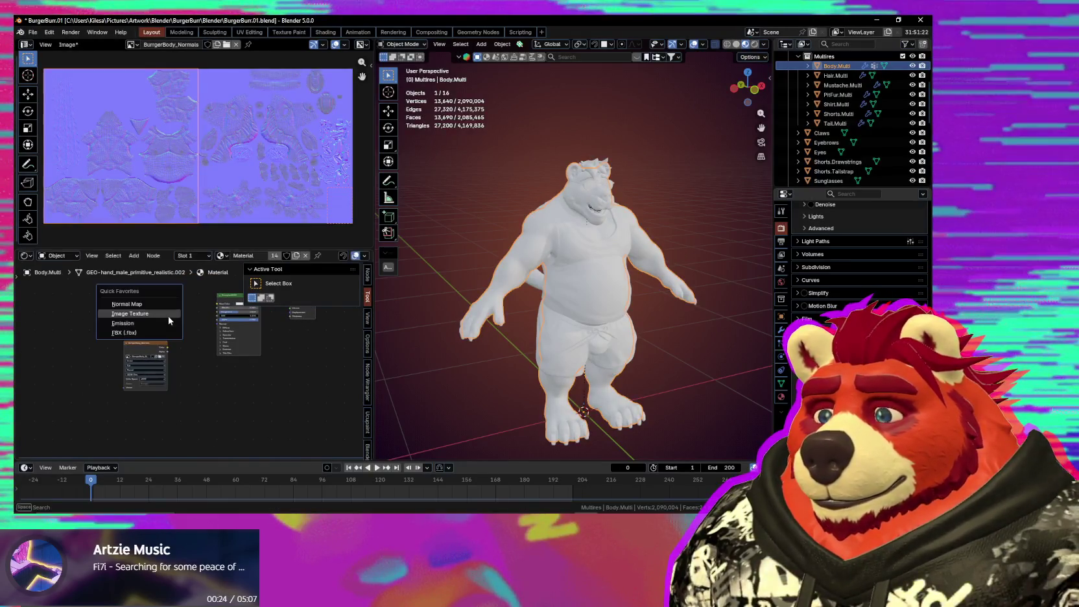
left_click(160, 315)
scroll(177, 343, "up", 2)
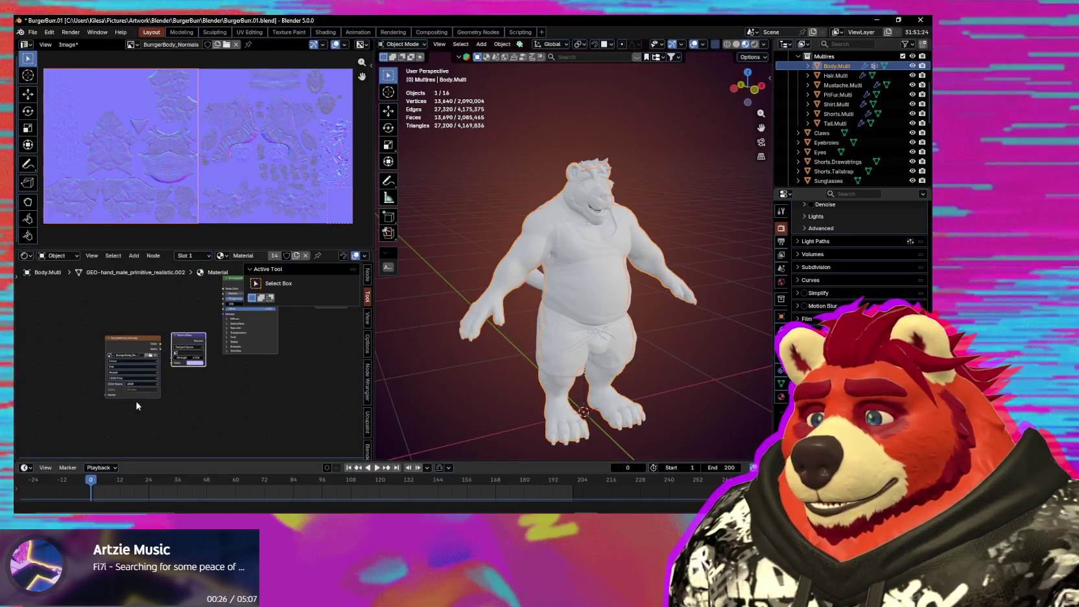
left_click(138, 383)
left_click(181, 415)
scroll(192, 359, "up", 1)
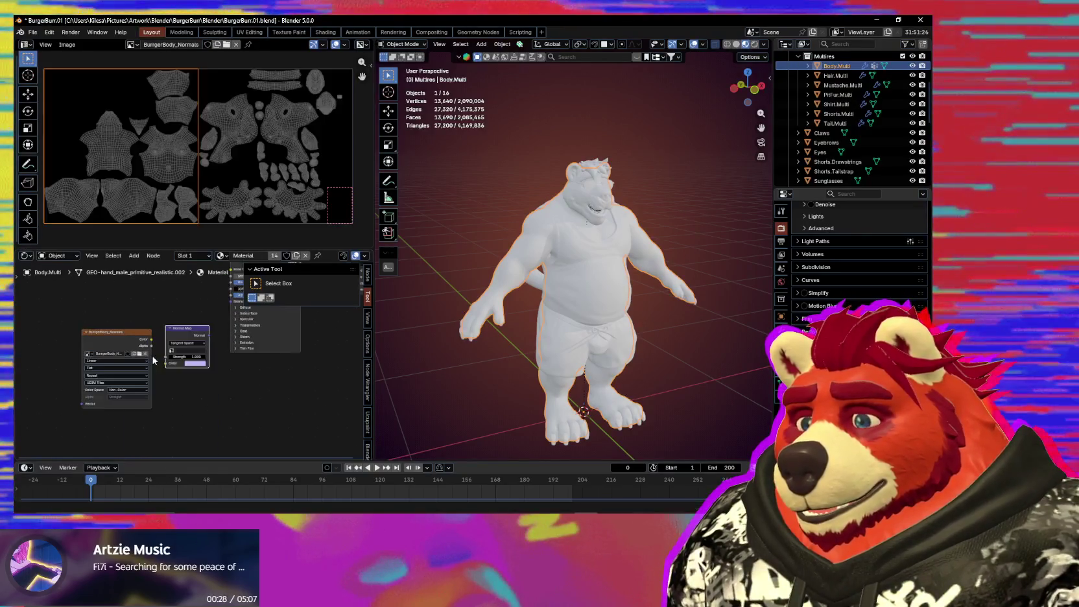
mouse_move(150, 340)
left_mouse_down()
mouse_move(167, 368)
mouse_move(190, 340)
left_mouse_up()
key("Home")
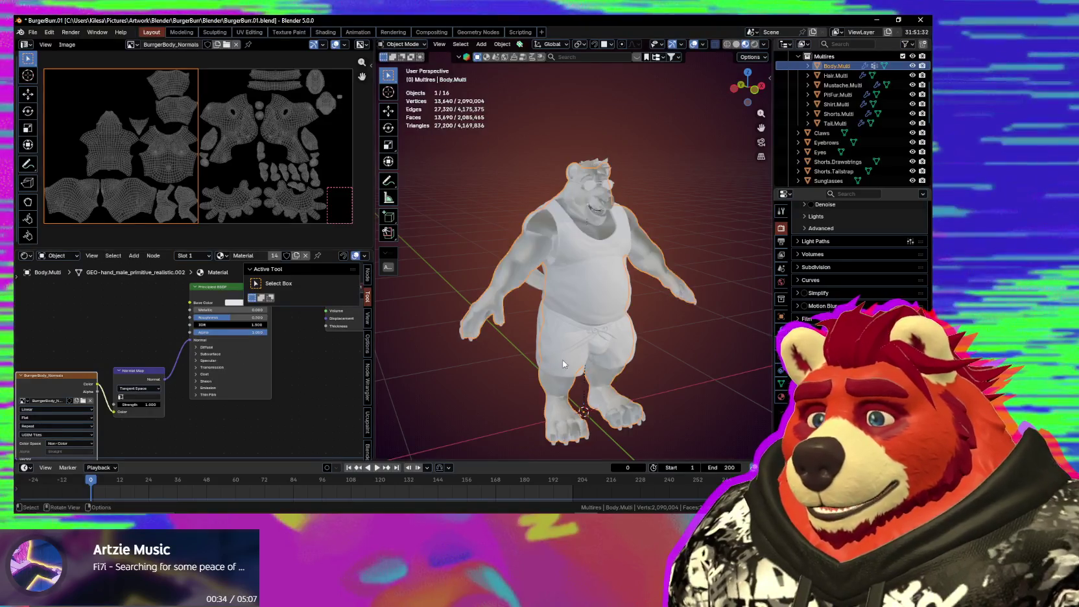
scroll(563, 365, "up", 3)
key("Home")
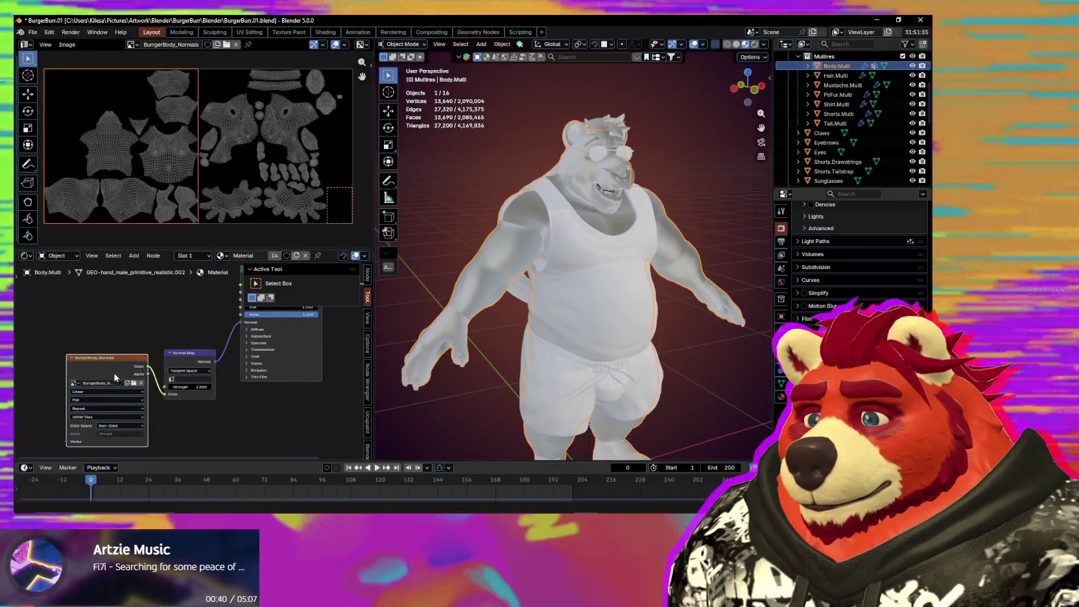
Step: Set the Normal Map node to UVMap and orbit the character to inspect the shading
left_click_drag(173, 335, 170, 340)
left_click(175, 361)
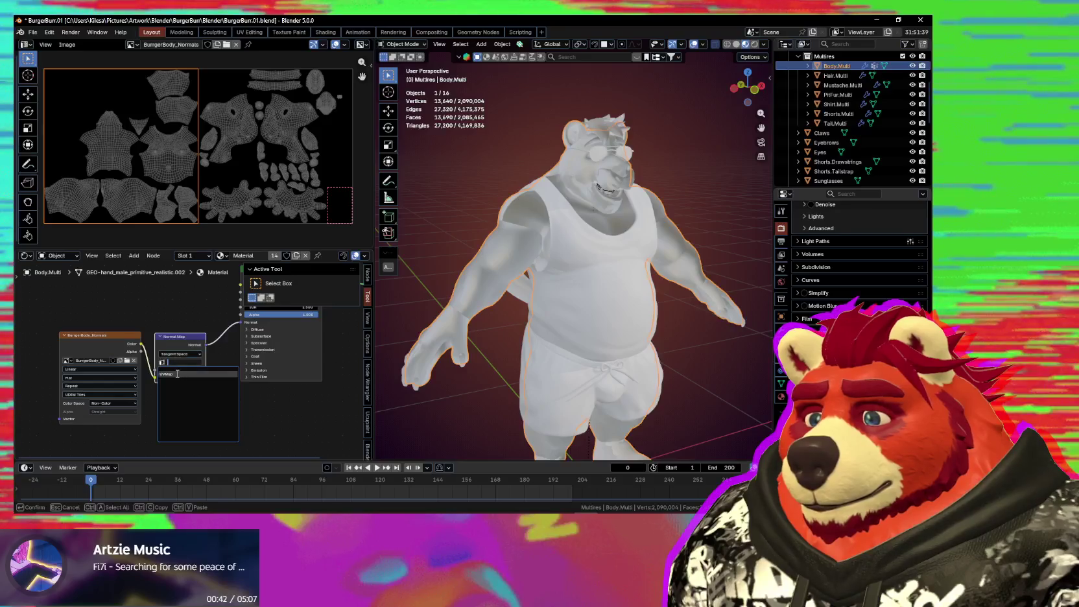
left_click(182, 376)
middle_click_drag(447, 358, 510, 356)
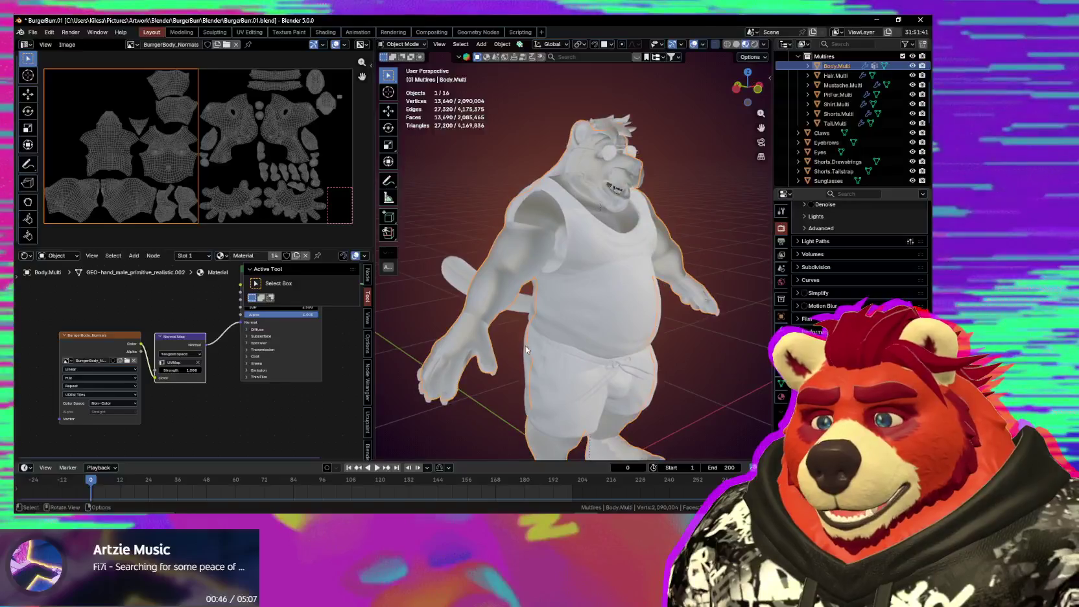
middle_click_drag(510, 356, 149, 352)
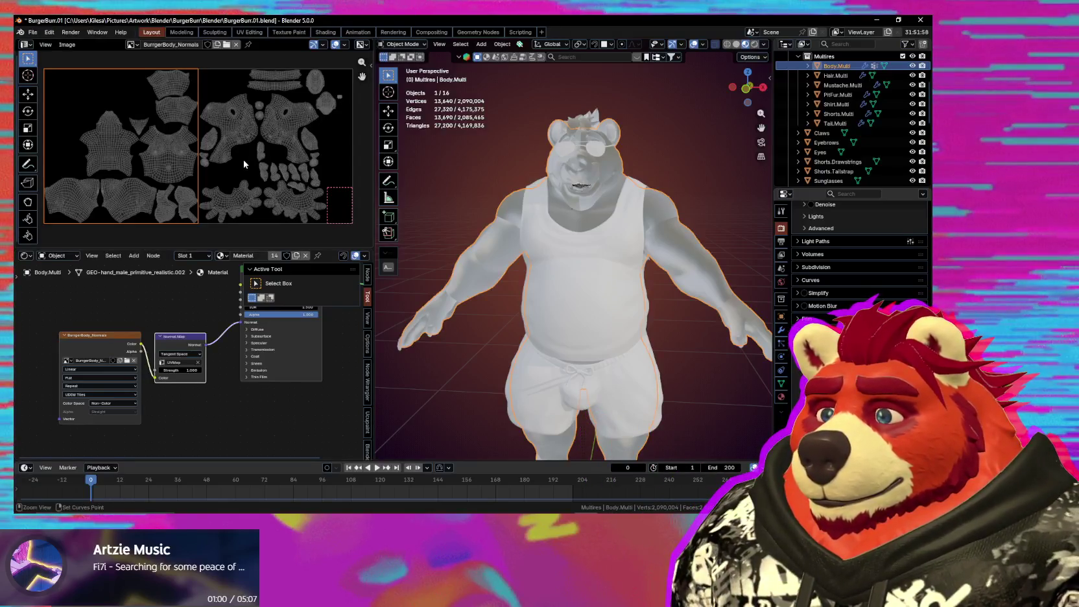
Step: Undo the Normal Map setup back to the bare body normals image node
key("ctrl+z")
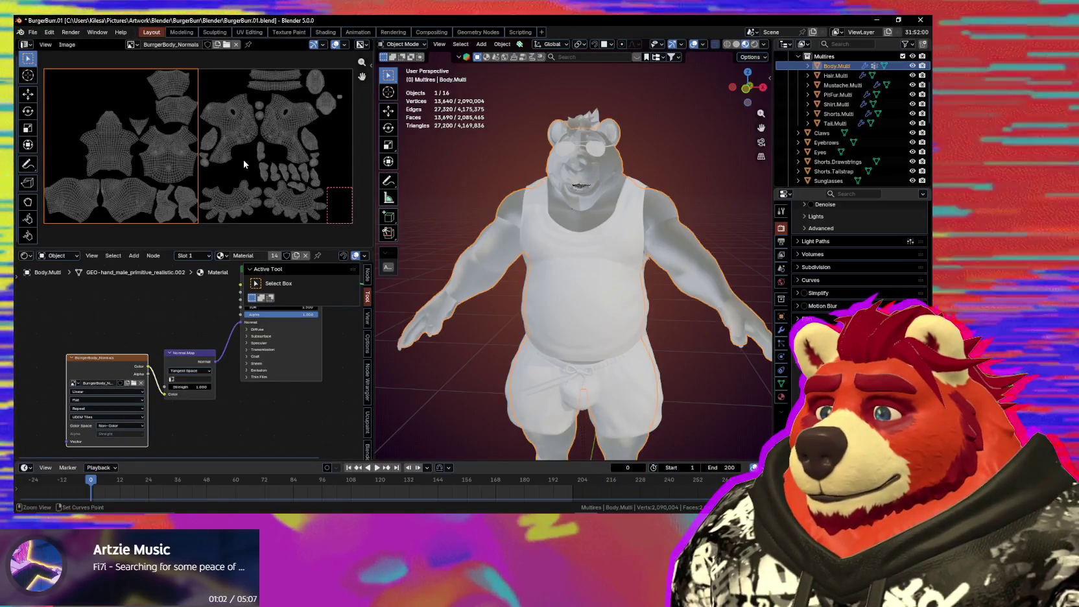
key("ctrl+z")
key("ctrl+z")
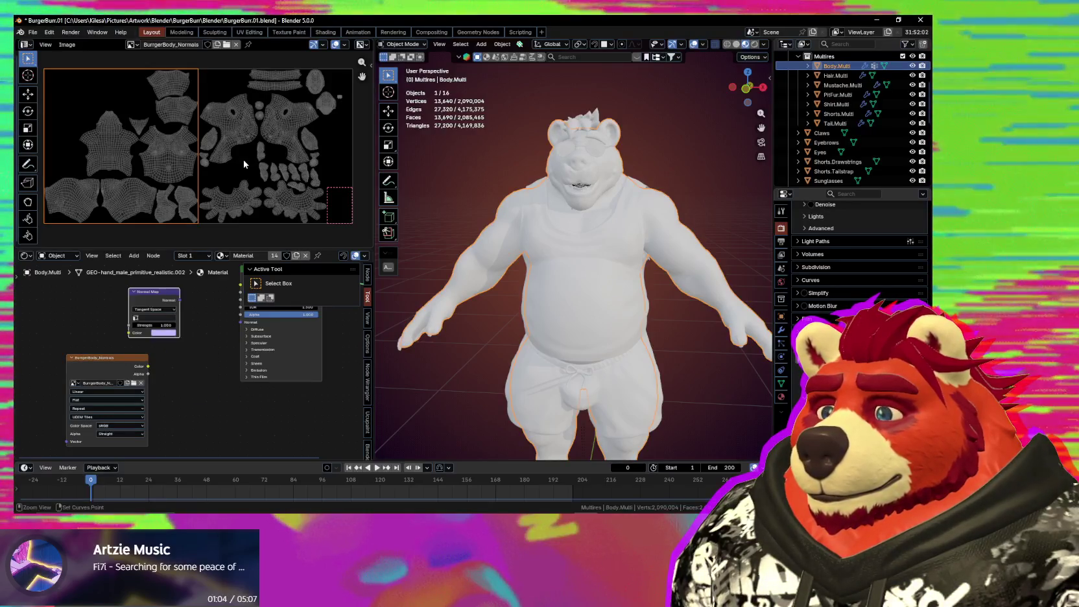
key("ctrl+z")
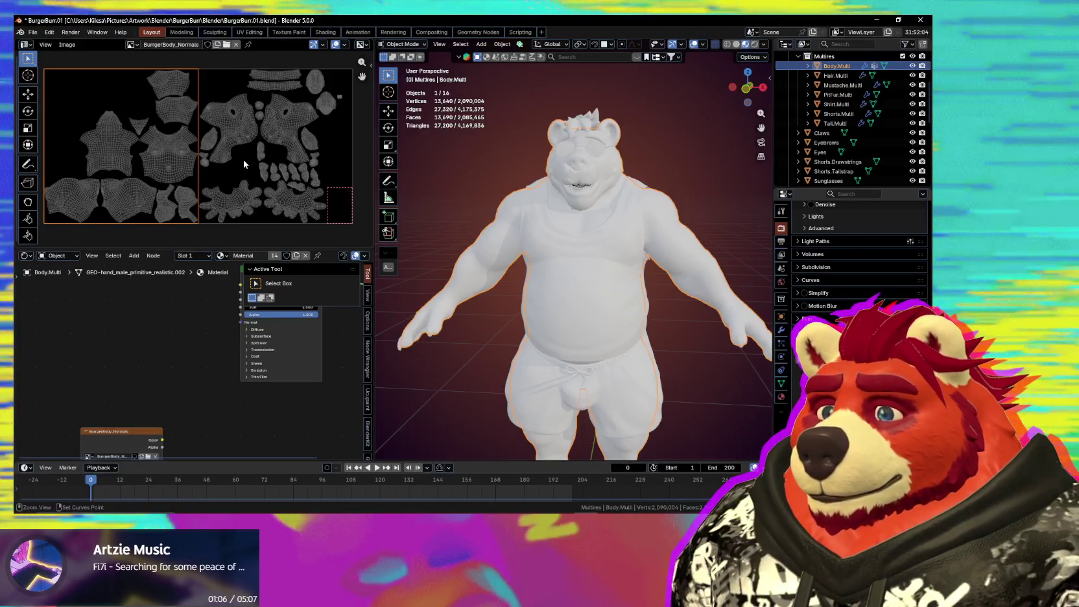
key("ctrl+z")
key("ctrl+z")
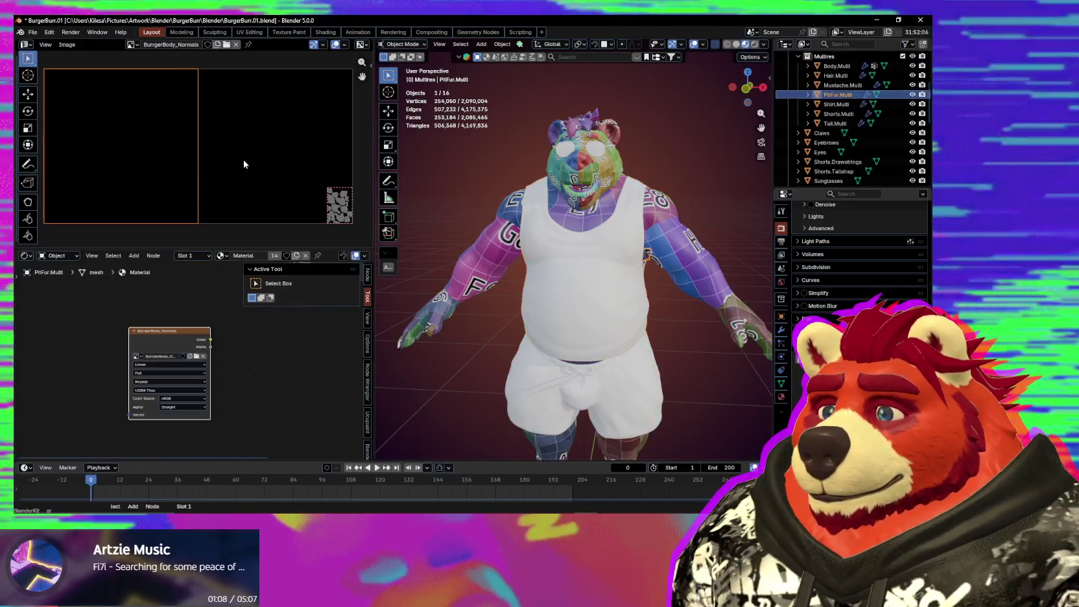
key("ctrl+z")
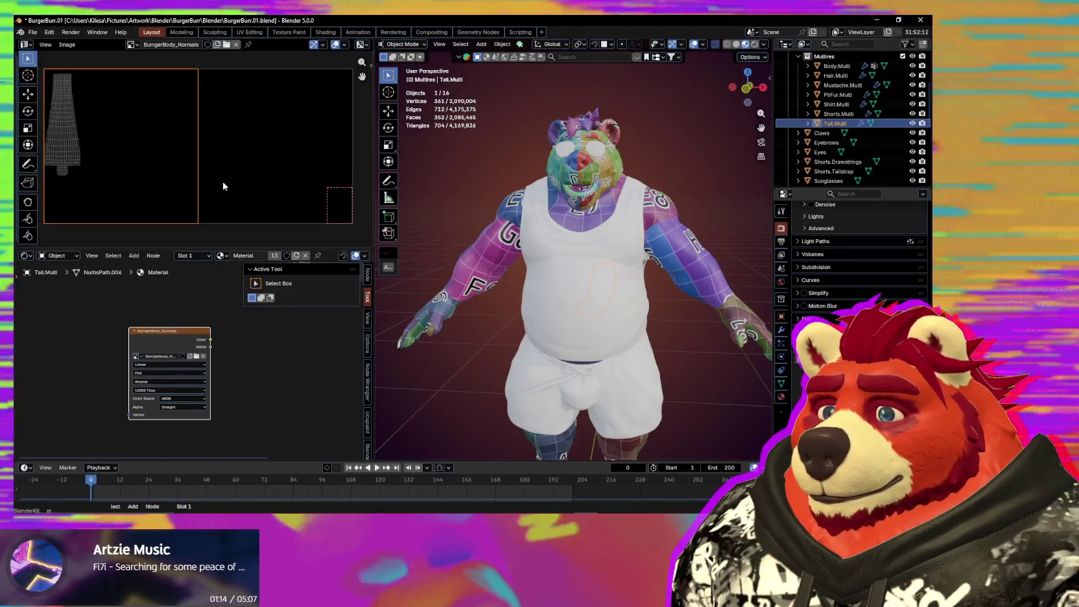
Step: Redo the last undo, select Body.Multi and bake its multires detail to the normal map
key("ctrl+shift+z")
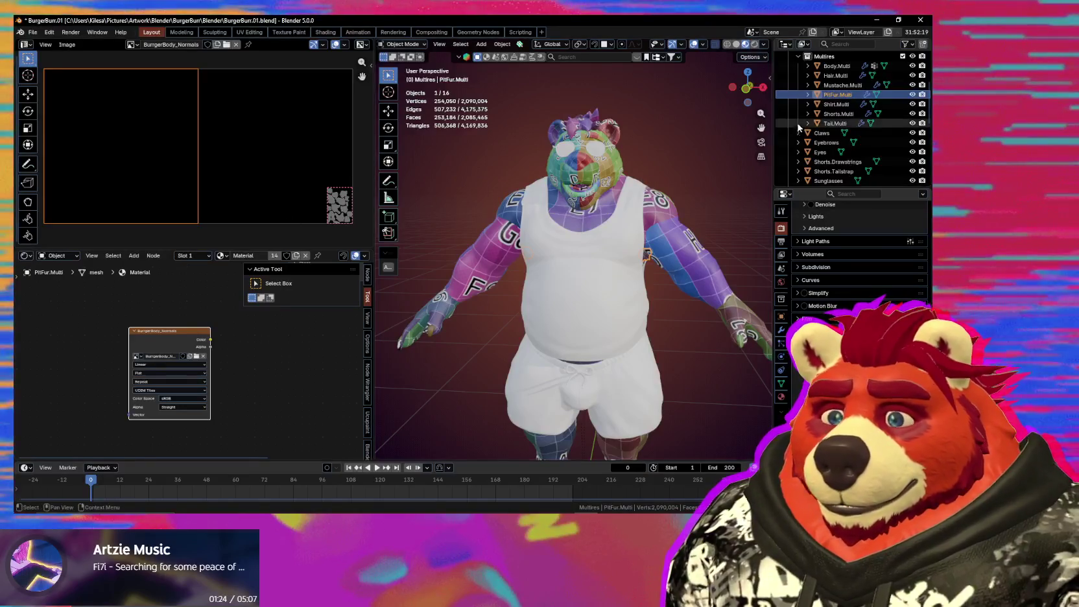
left_click(837, 66)
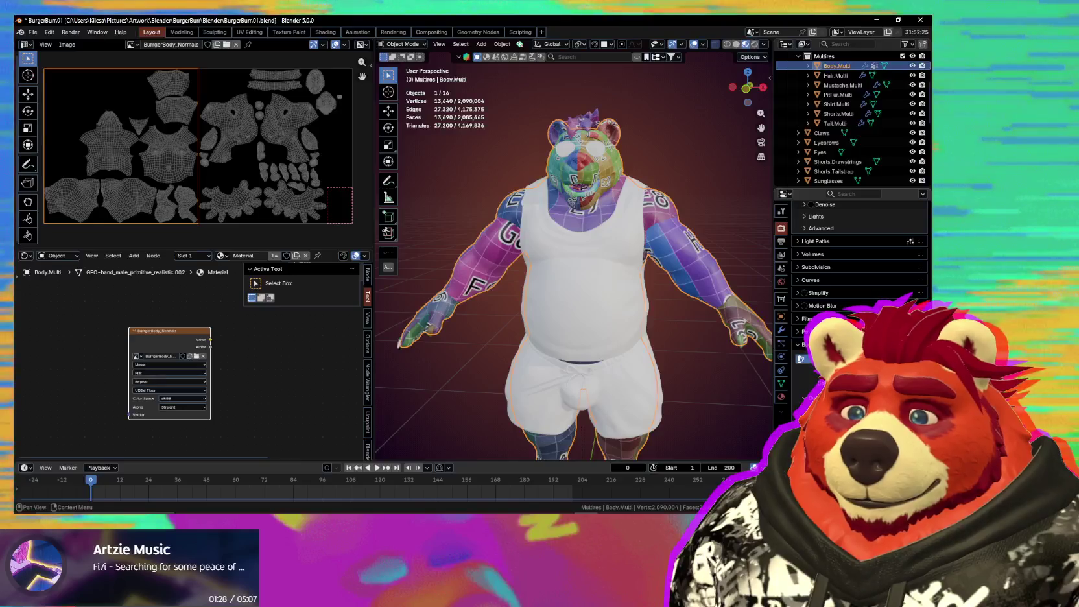
left_click(849, 358)
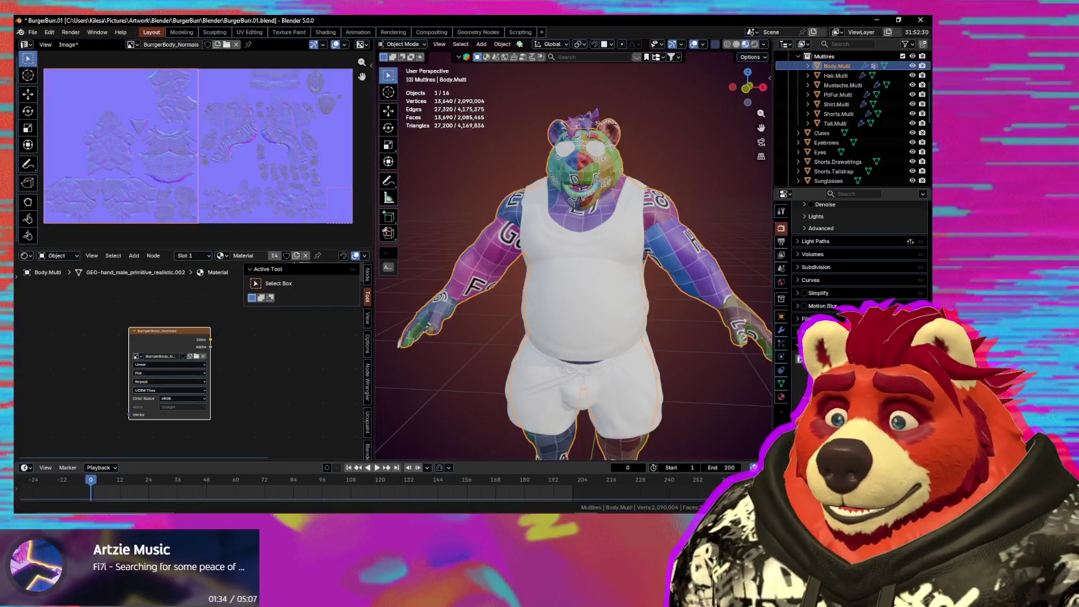
Step: Check the File > External Data options, then zoom the baked normal map to inspect it
left_click(34, 32)
mouse_move(57, 200)
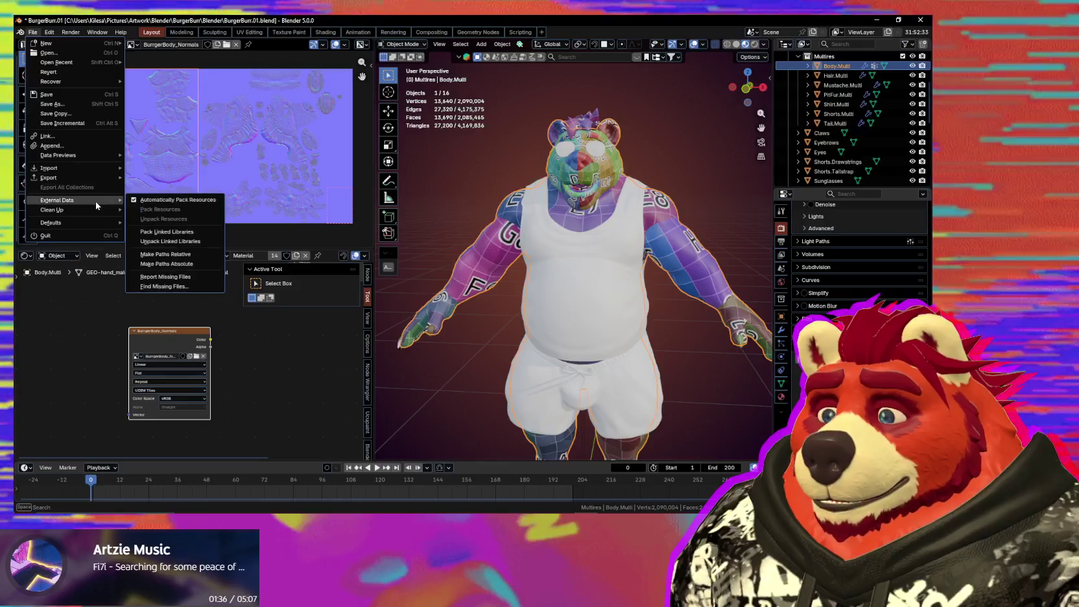
left_click(276, 355)
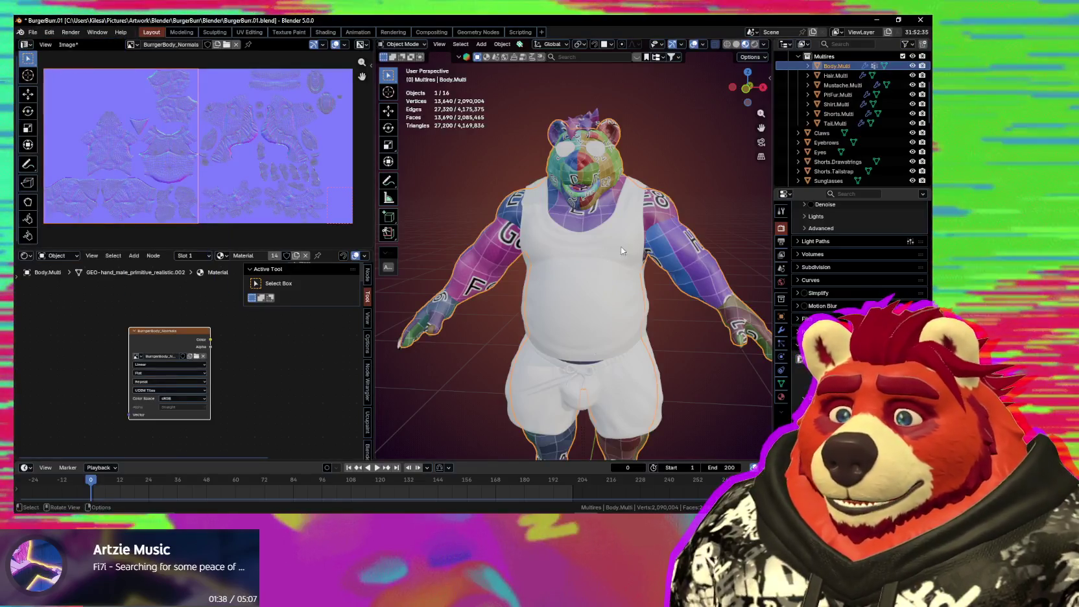
scroll(206, 161, "up", 3)
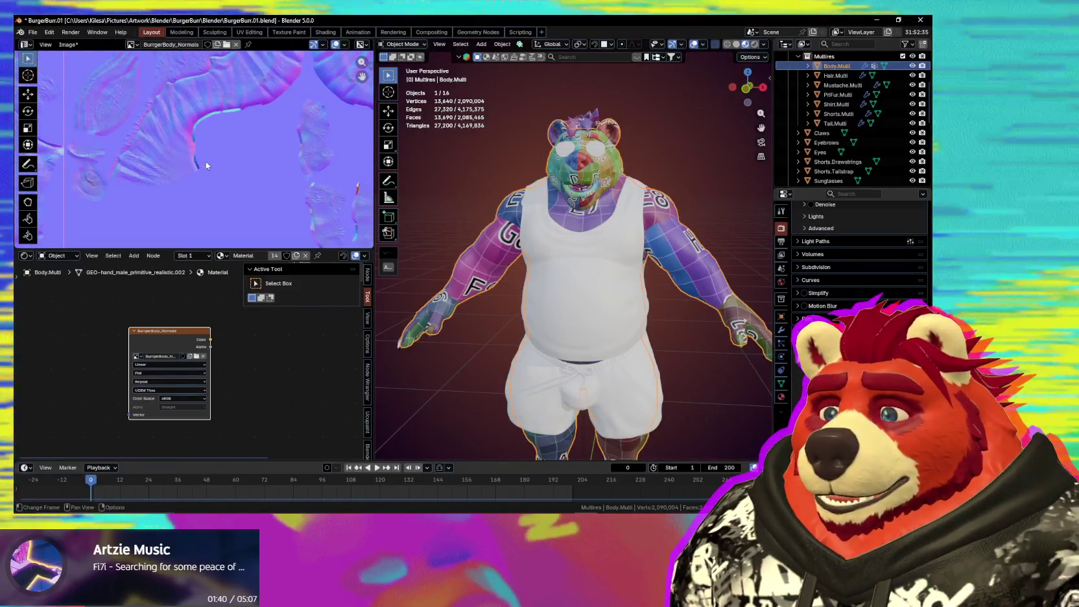
scroll(197, 178, "down", 4)
scroll(230, 153, "up", 2)
scroll(222, 130, "down", 2)
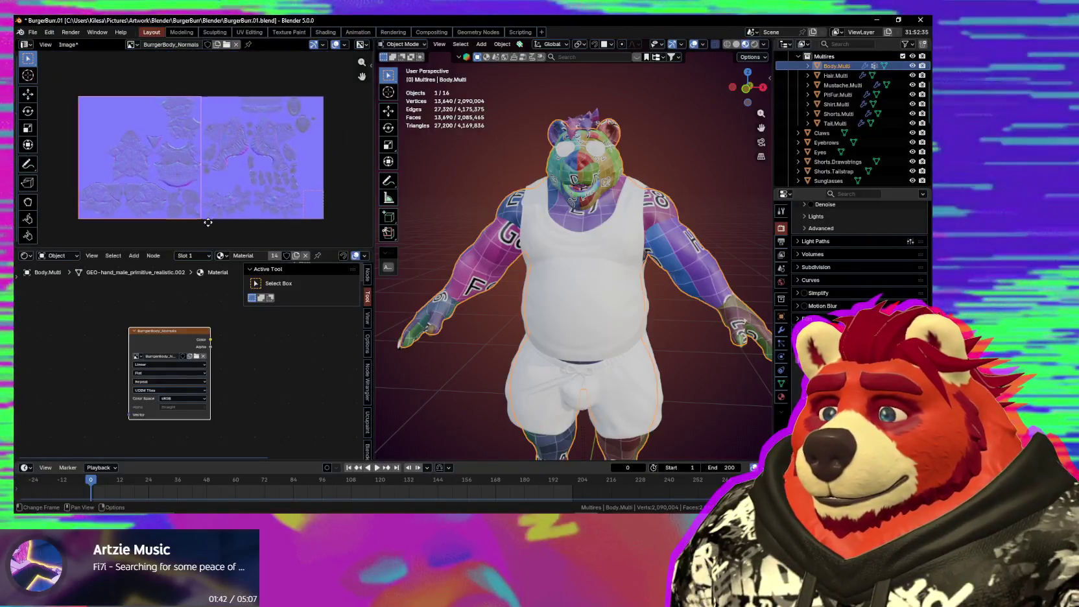
scroll(208, 223, "up", 3)
scroll(209, 224, "down", 2)
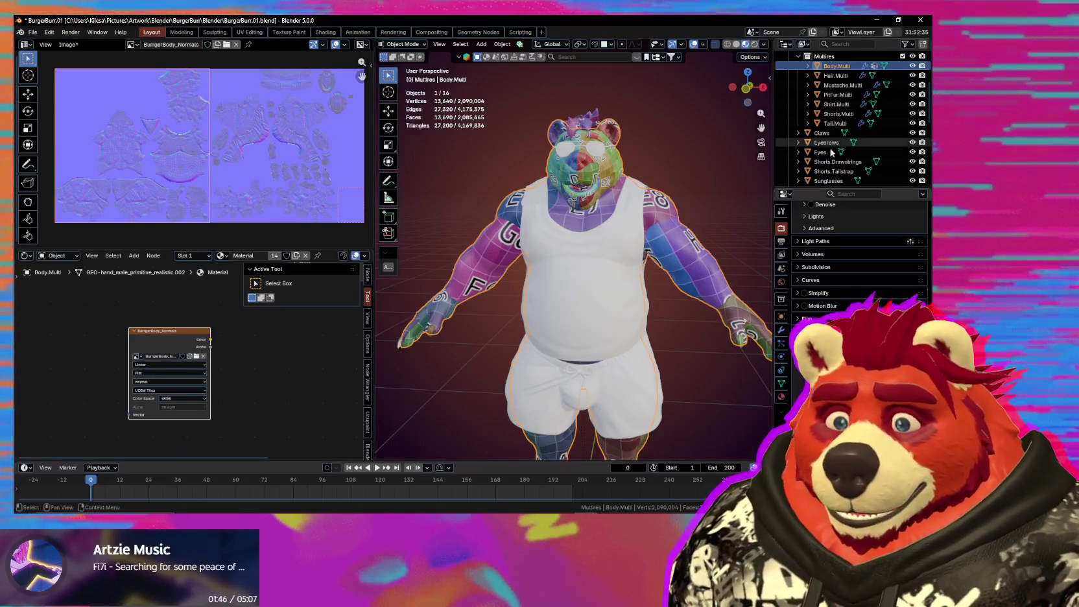
Step: Bake multires detail for Hair.Multi, Mustache.Multi, PitFur.Multi and Tail.Multi into the normal map
left_click(836, 76)
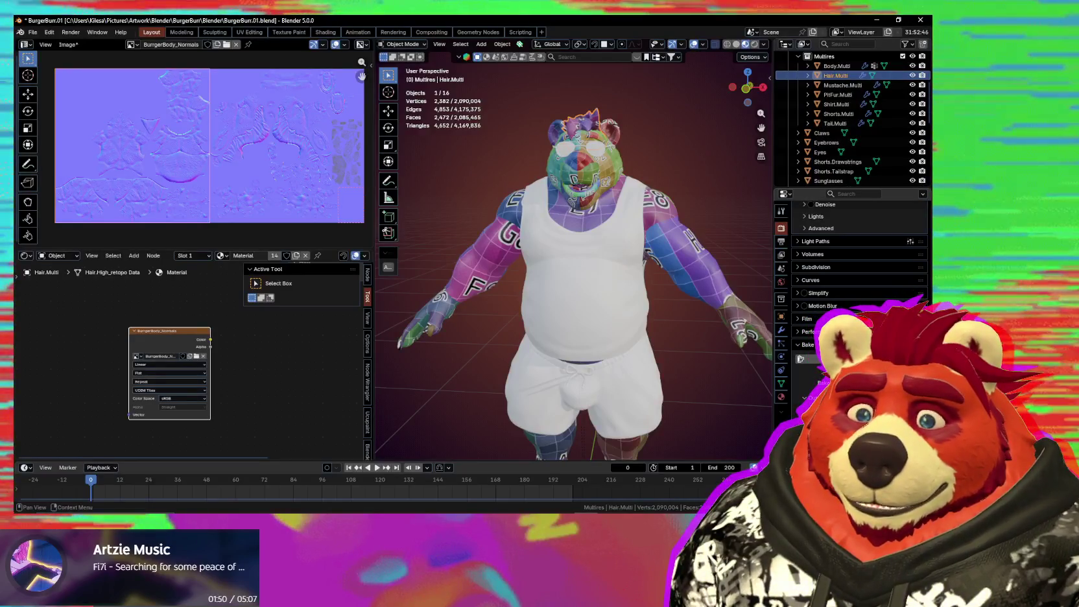
left_click(863, 358)
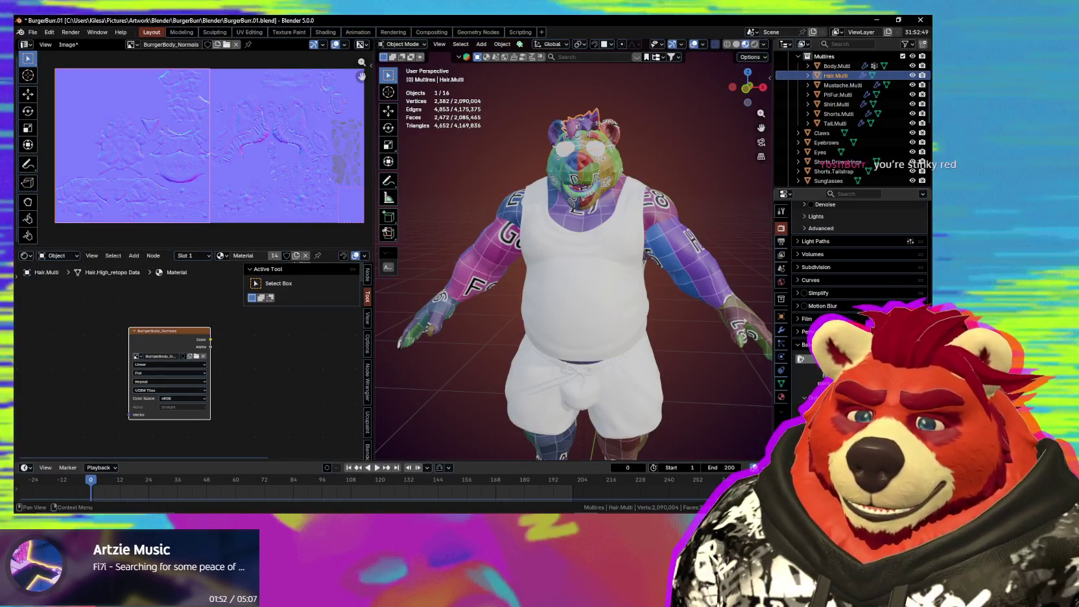
left_click(844, 86)
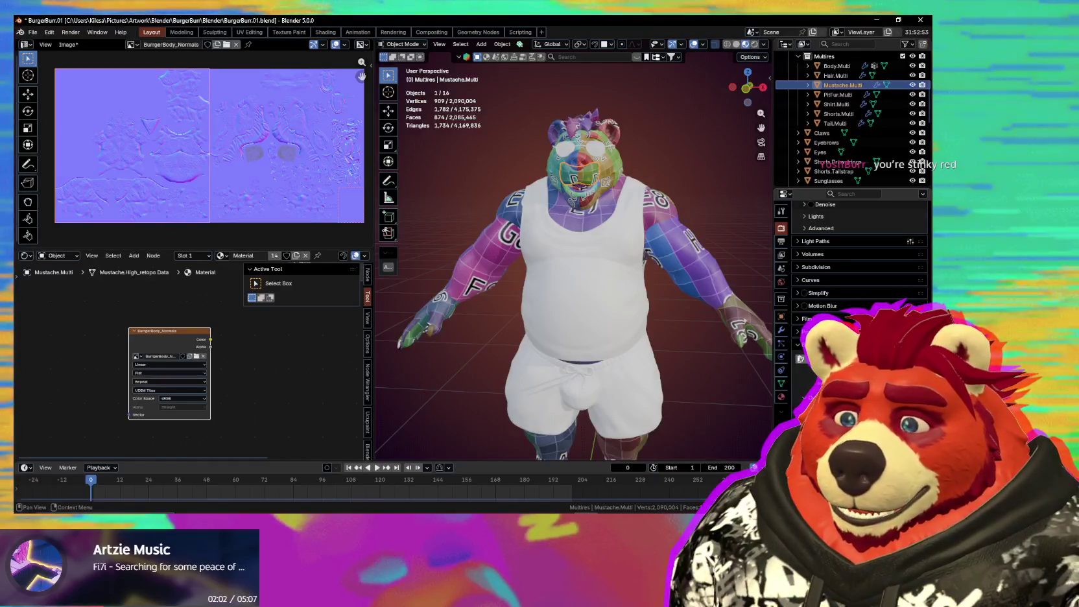
left_click(856, 369)
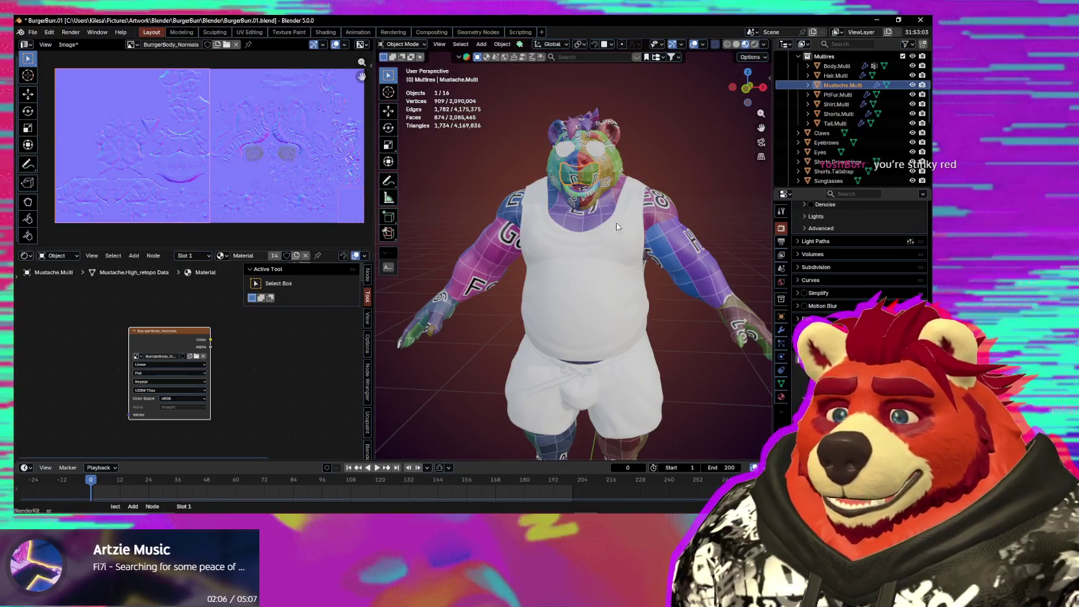
left_click(838, 94)
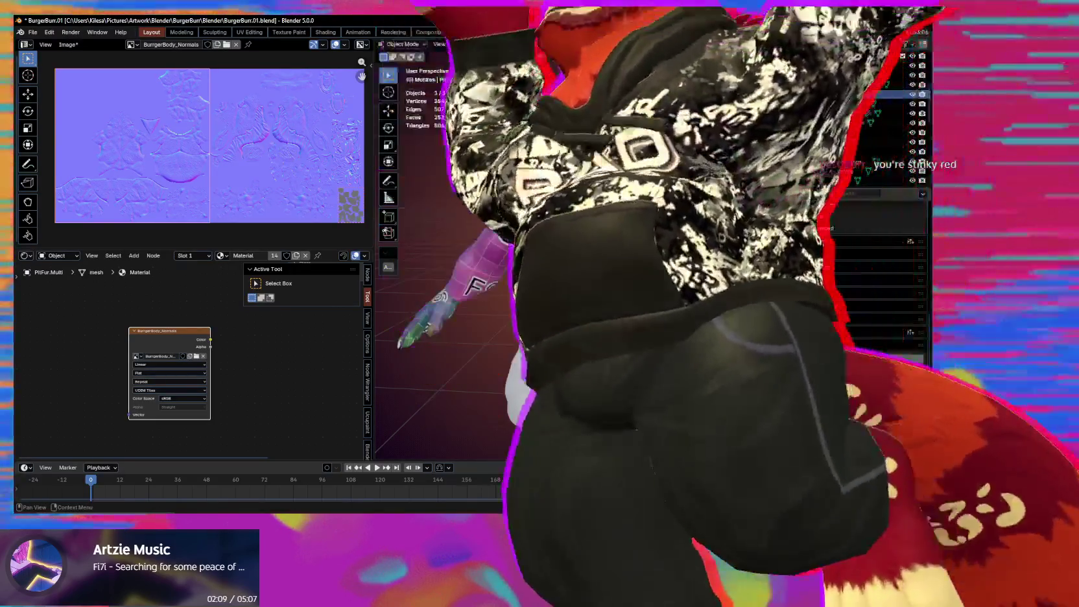
left_click(830, 360)
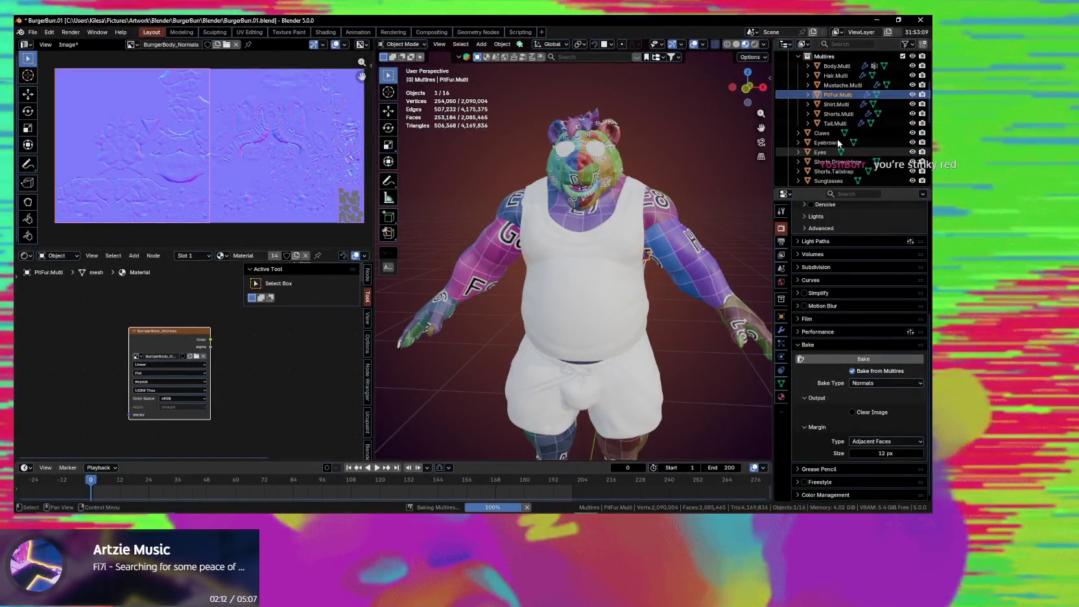
left_click(835, 123)
left_click(830, 360)
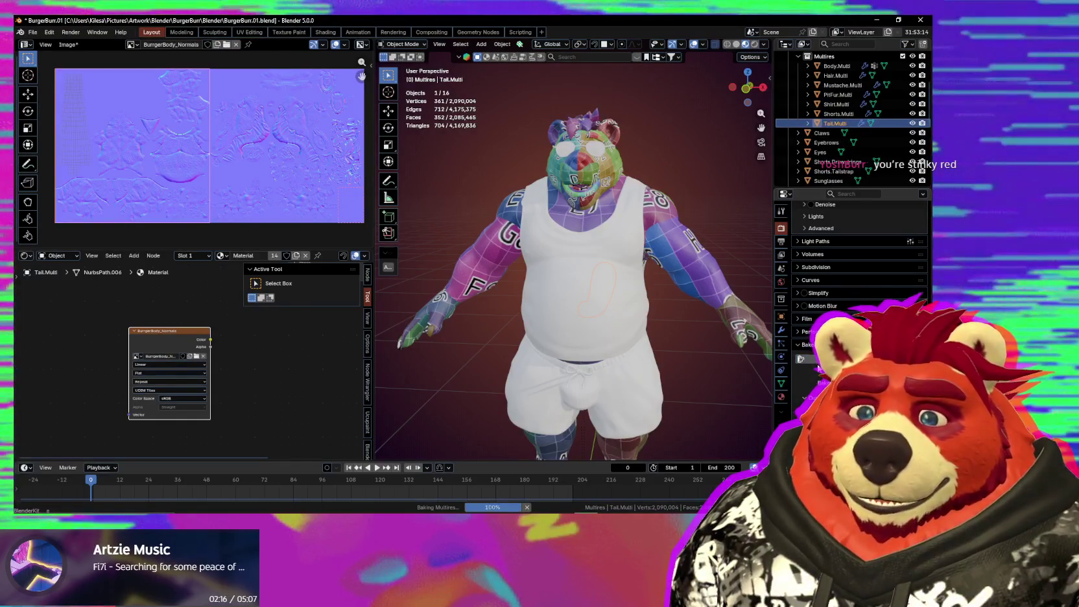
Step: Zoom and pan the Image Editor to check the baked normal map detail
scroll(830, 170, "down", 2)
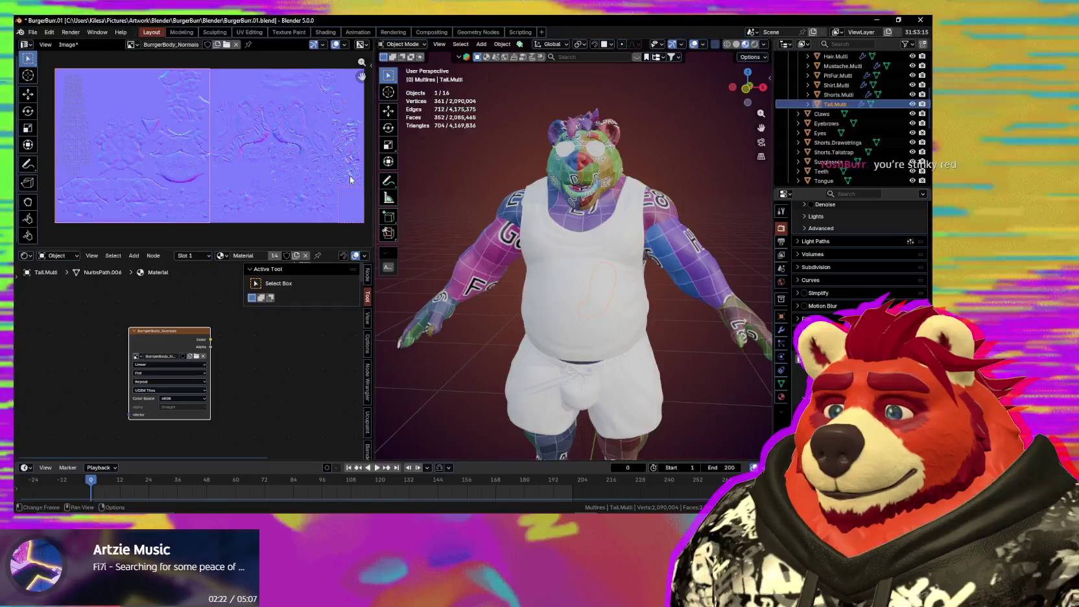
scroll(350, 180, "up", 3)
middle_click_drag(259, 169, 215, 143)
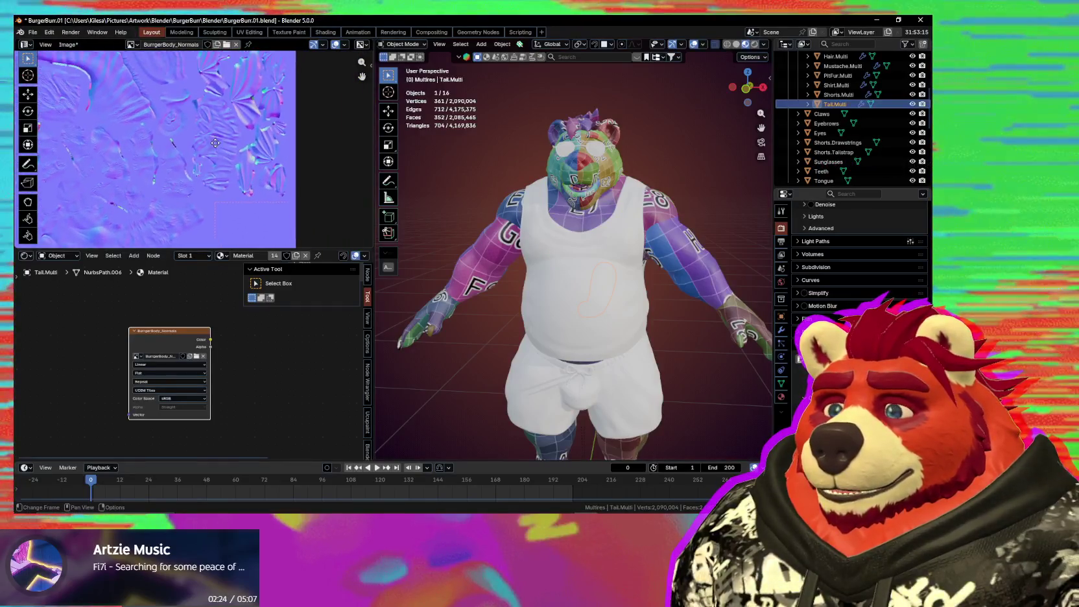
scroll(214, 183, "up", 2)
scroll(236, 149, "up", 2)
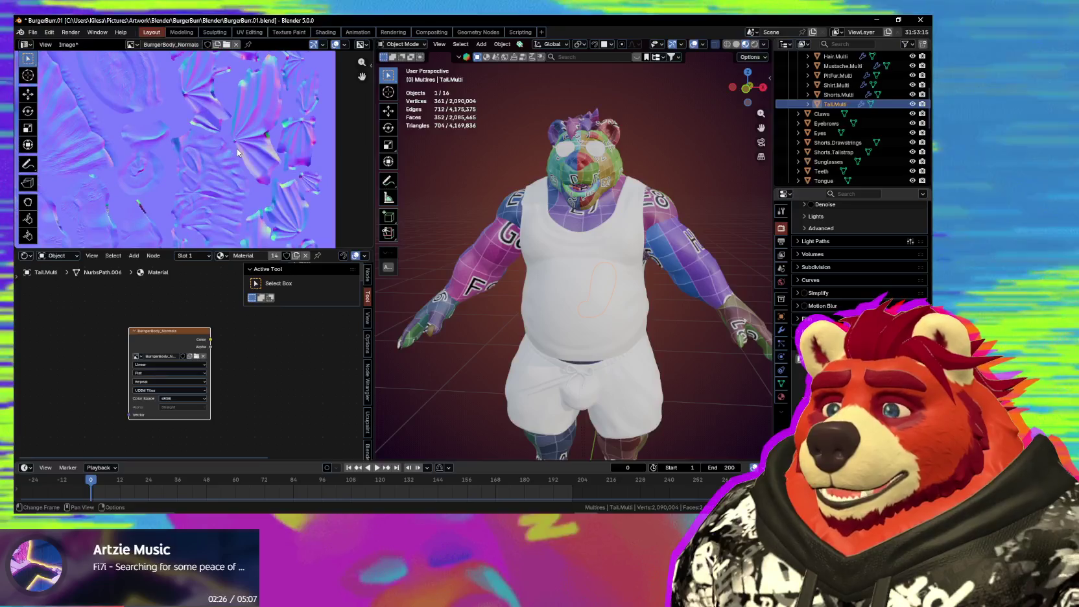
scroll(238, 156, "down", 2)
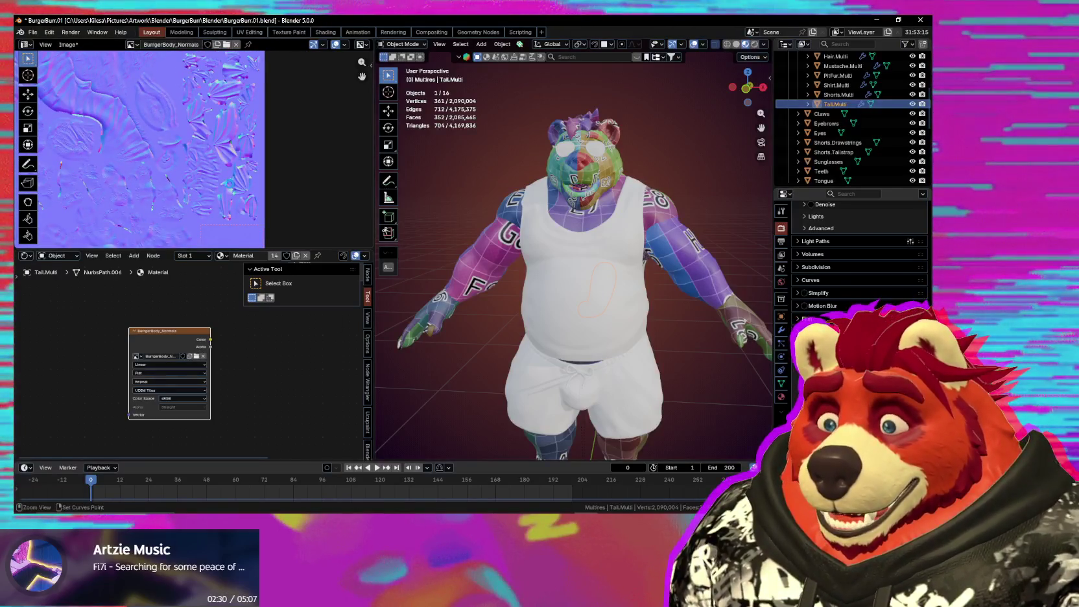
Step: Save the blend file with Ctrl+S and save the baked BurgerBody_Normals image
key("ctrl+s")
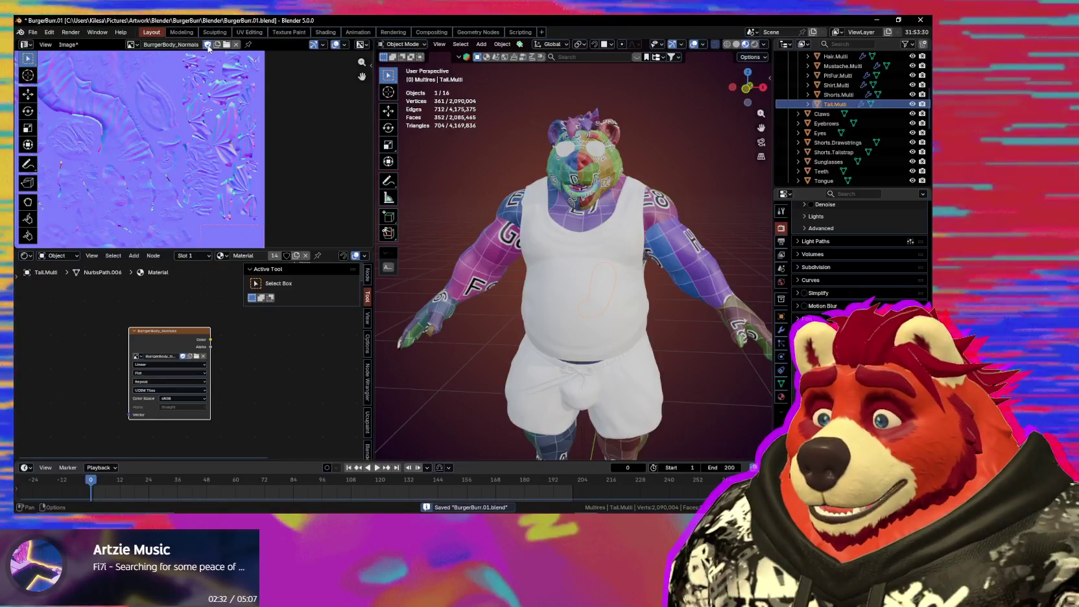
left_click(68, 44)
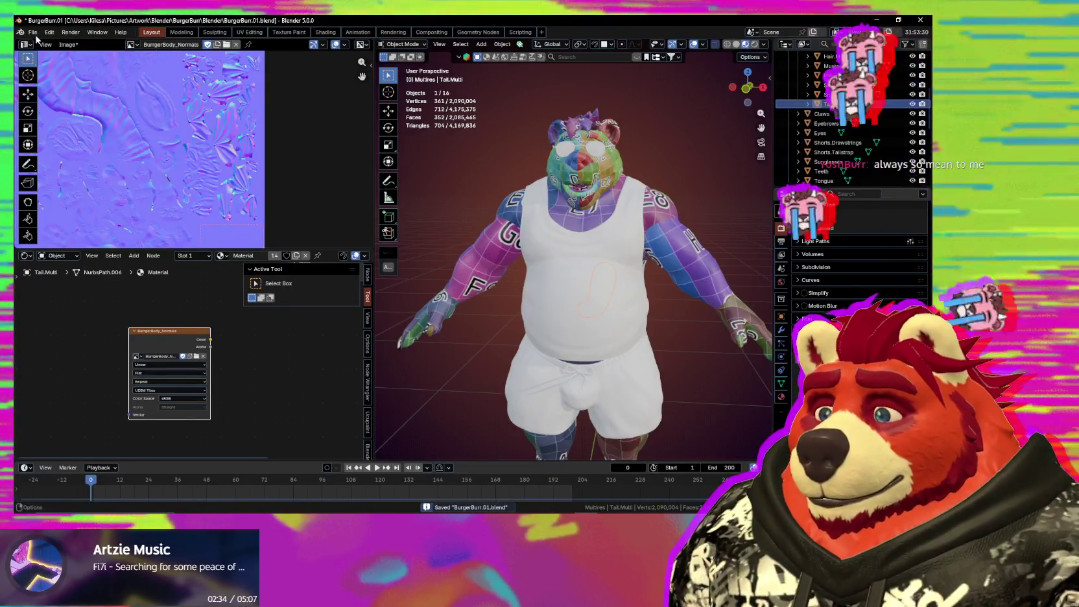
left_click(33, 32)
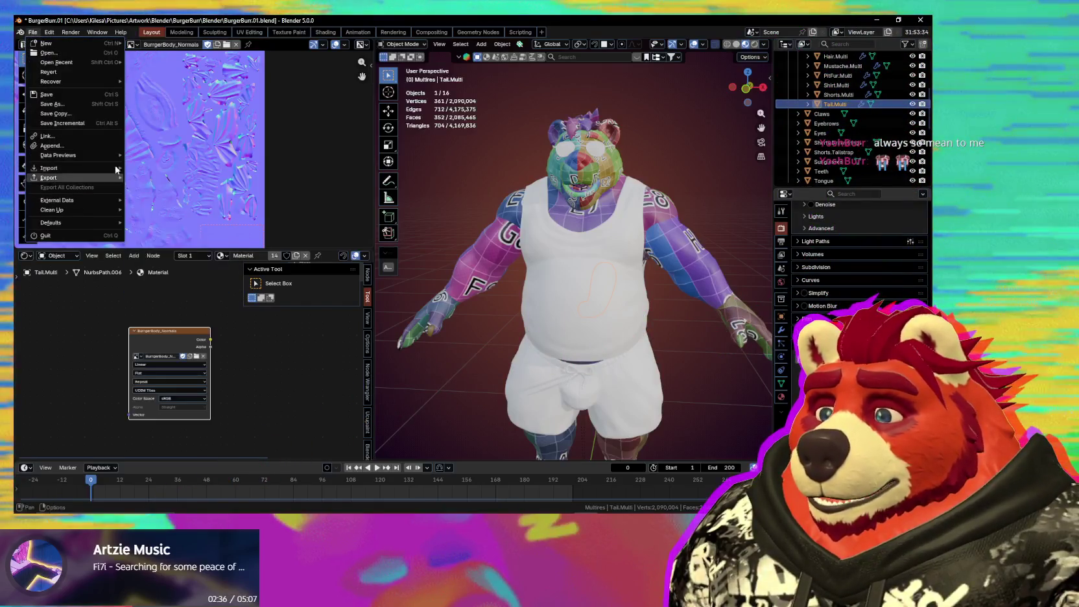
left_click(69, 44)
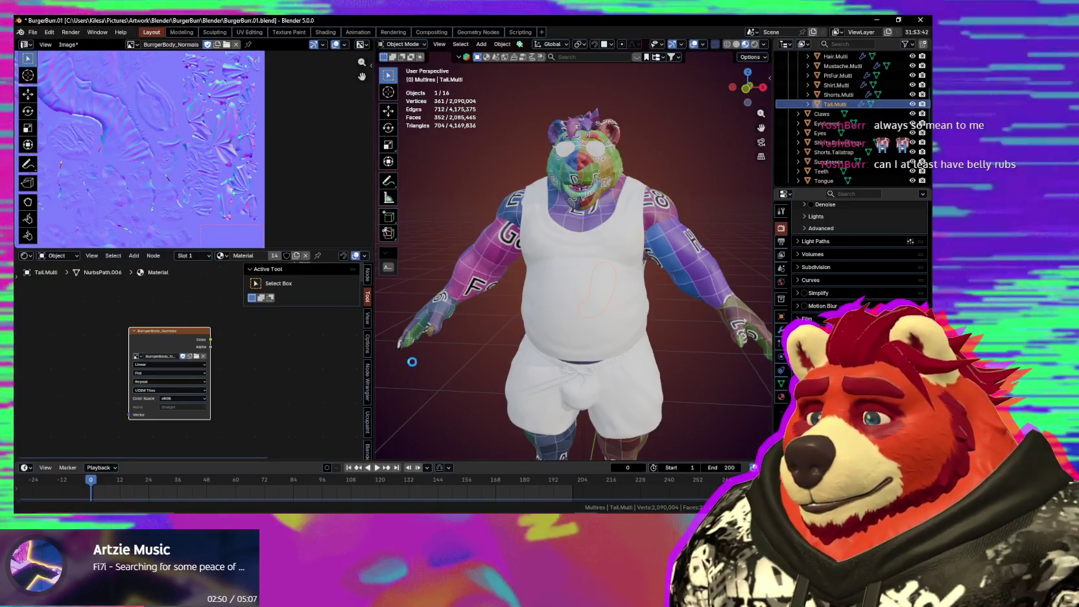
scroll(249, 168, "down", 2)
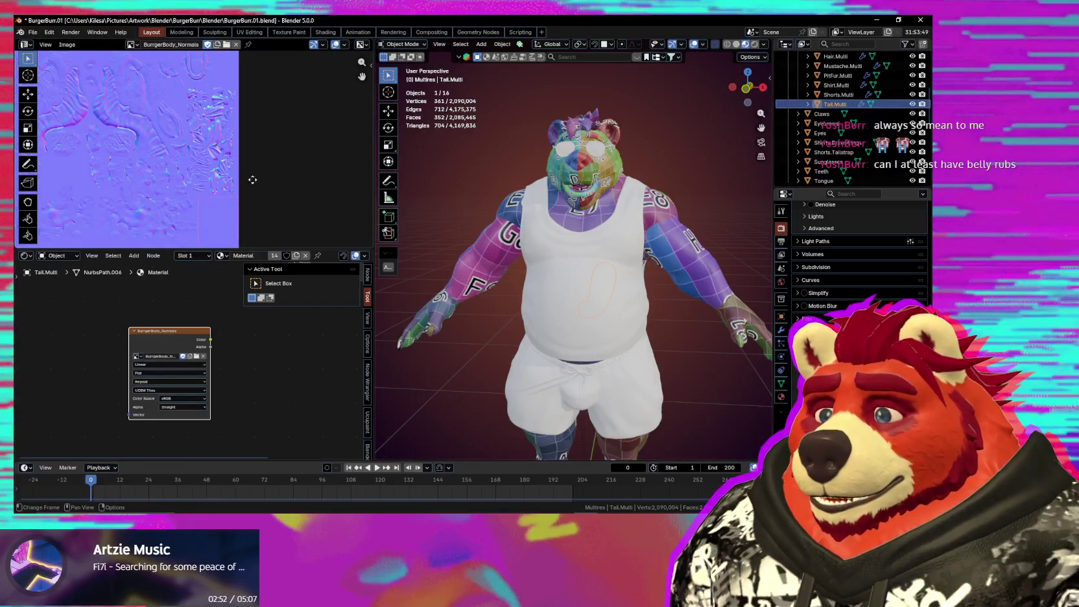
Step: Set the BurgerBody_Normals image node's color space to Non-Color
scroll(254, 179, "down", 2)
scroll(260, 188, "down", 1)
scroll(266, 200, "down", 1)
middle_click_drag(266, 199, 274, 210)
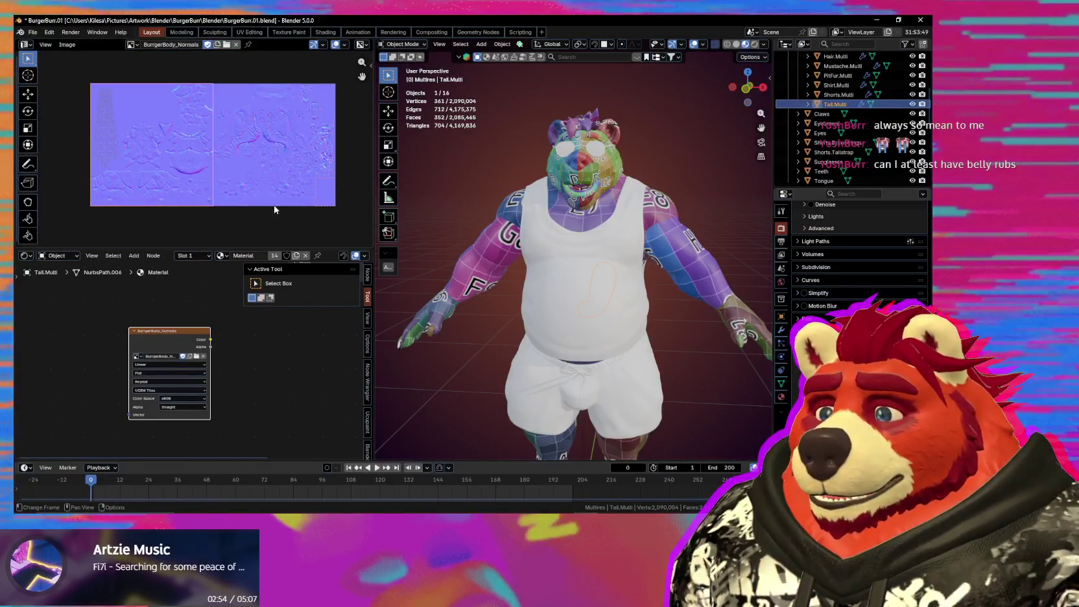
left_click(183, 399)
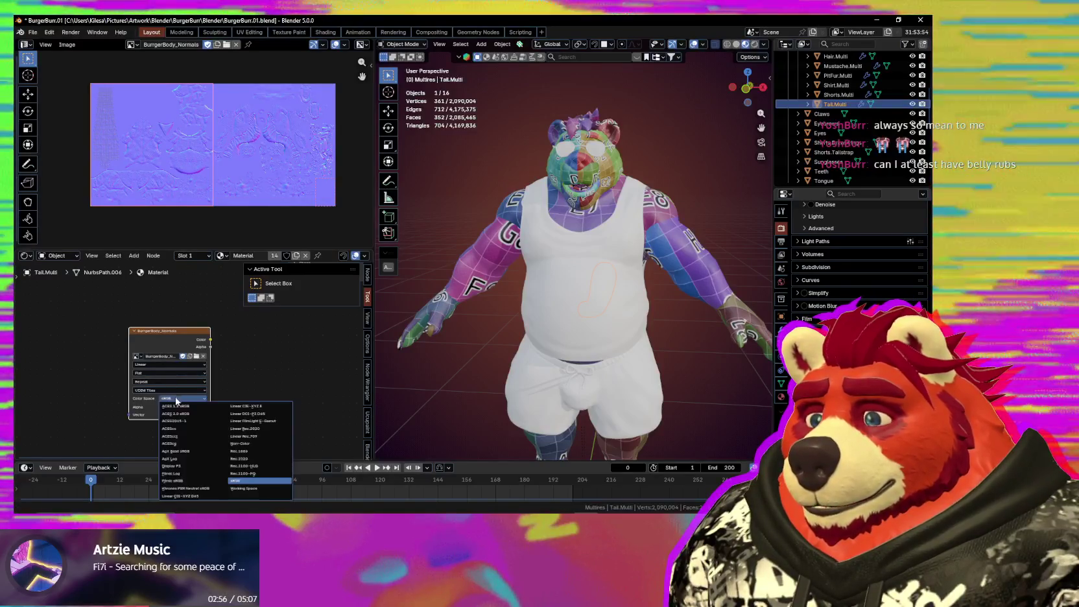
left_click(251, 445)
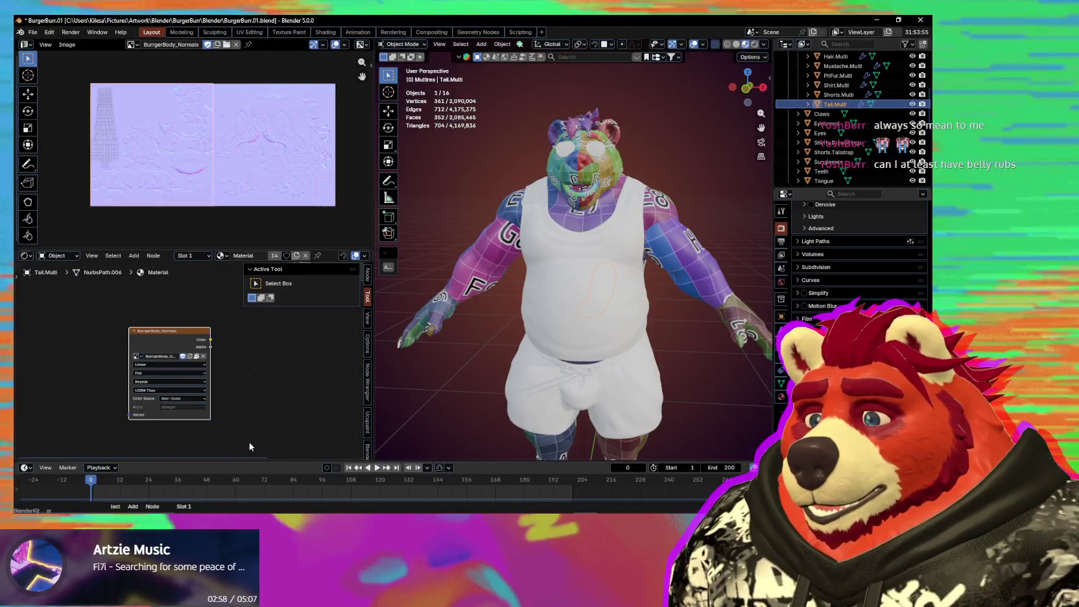
Step: Add a Normal Map node, feeding the texture color in and its output to the shader Normal
mouse_move(264, 346)
middle_mouse_down()
mouse_move(155, 379)
mouse_move(251, 367)
middle_mouse_up()
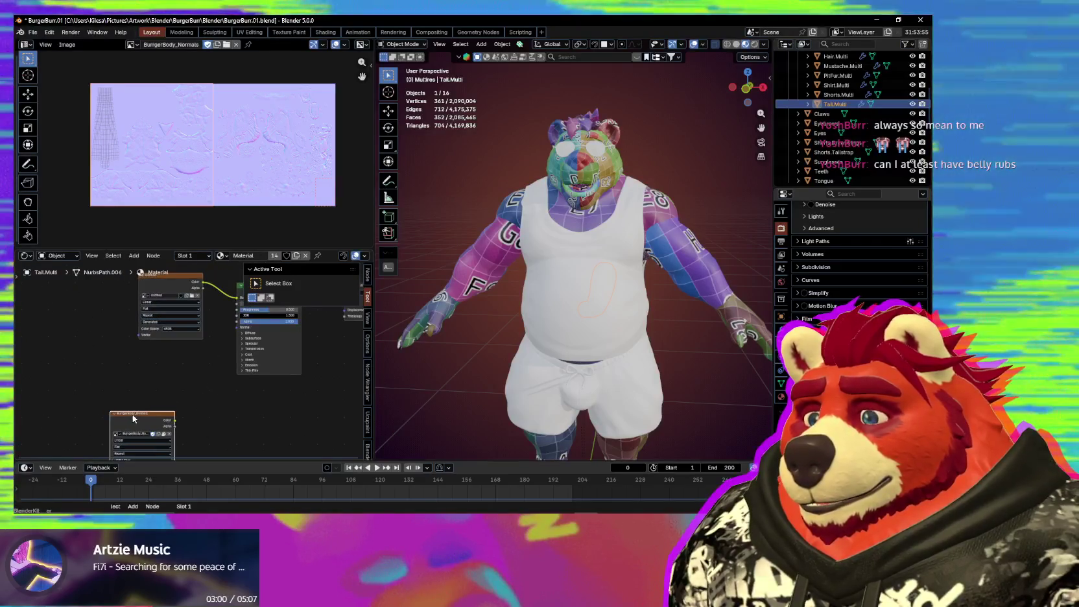
key("q")
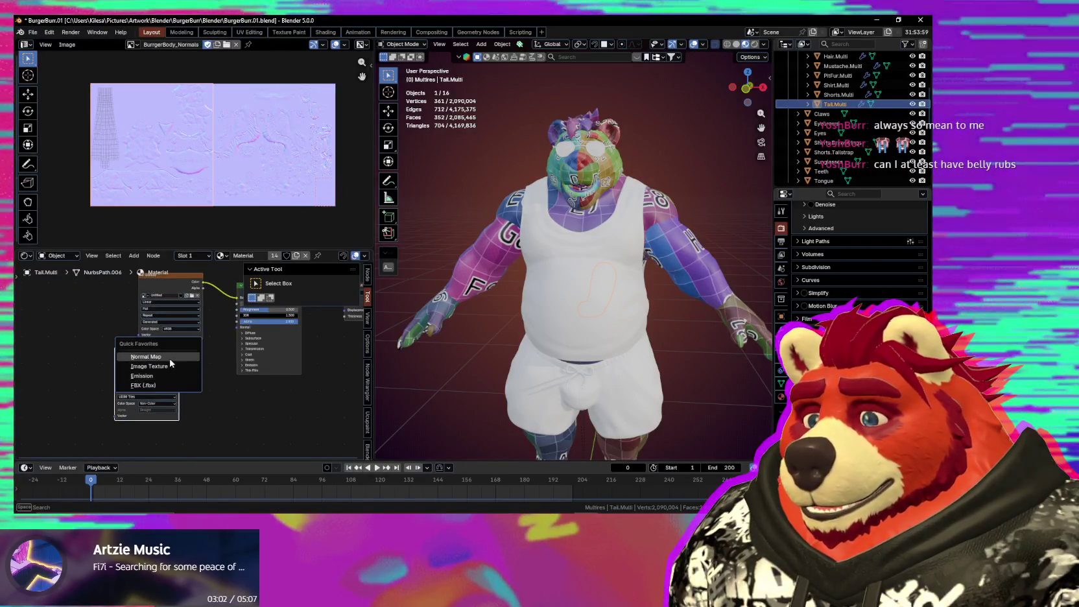
left_click(170, 358)
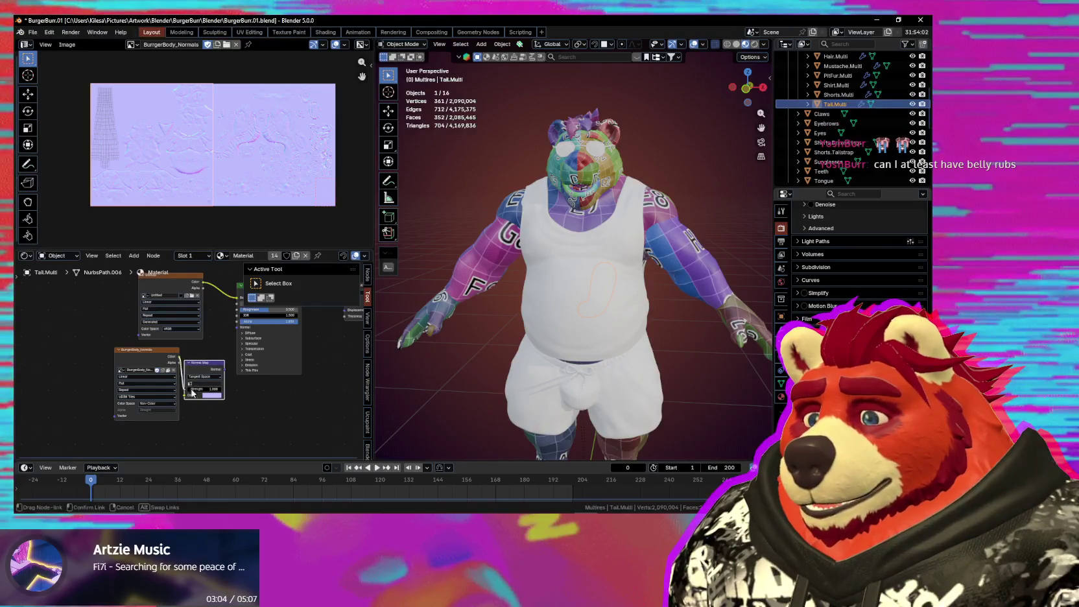
left_click_drag(189, 399, 189, 398)
key("Home")
left_click_drag(205, 359, 200, 353)
Step: Delete the unused Untitled image node and orbit toward the torso and head
left_click(133, 302)
key("x")
mouse_move(389, 334)
middle_mouse_down()
mouse_move(623, 322)
mouse_move(537, 311)
mouse_move(475, 271)
middle_mouse_up()
scroll(543, 317, "up", 5)
scroll(538, 339, "up", 4)
middle_click_drag(450, 260, 456, 270)
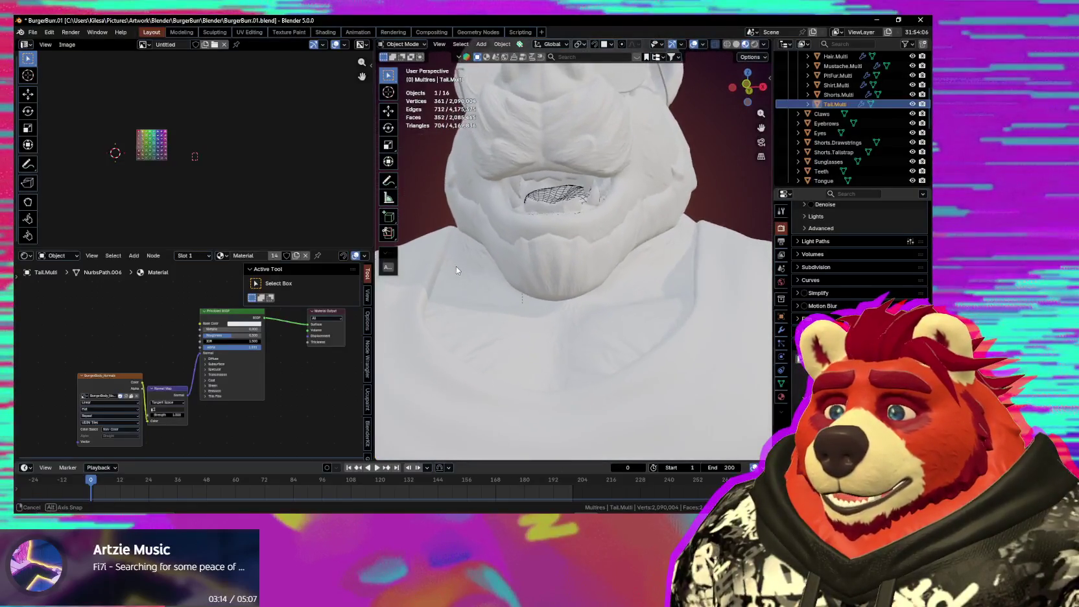
Step: Inspect the normal-mapped mouth and teeth up close, then snap to a front view
mouse_move(531, 247)
middle_mouse_down("shift")
mouse_move(553, 301)
mouse_move(555, 288)
mouse_move(580, 287)
mouse_move(542, 283)
mouse_move(579, 305)
mouse_move(568, 354)
mouse_move(545, 347)
mouse_move(635, 356)
mouse_move(645, 397)
mouse_move(766, 369)
mouse_move(528, 339)
mouse_move(449, 370)
middle_mouse_up("shift")
scroll(555, 288, "up", 5)
scroll(571, 303, "down", 5)
mouse_move(542, 322)
middle_mouse_down()
mouse_move(626, 323)
mouse_move(618, 331)
middle_mouse_up()
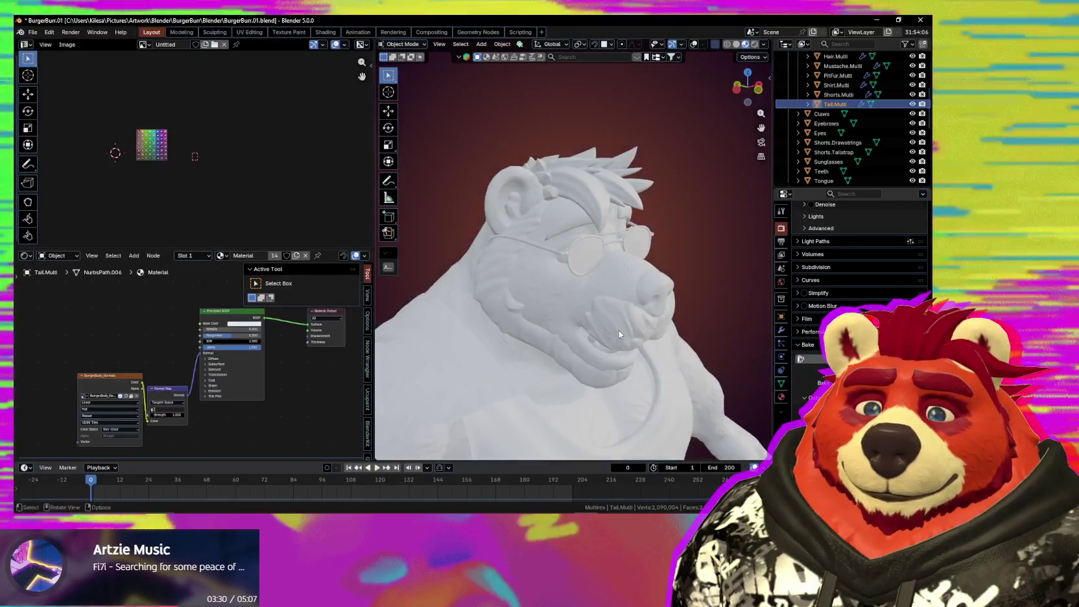
key("KP_1")
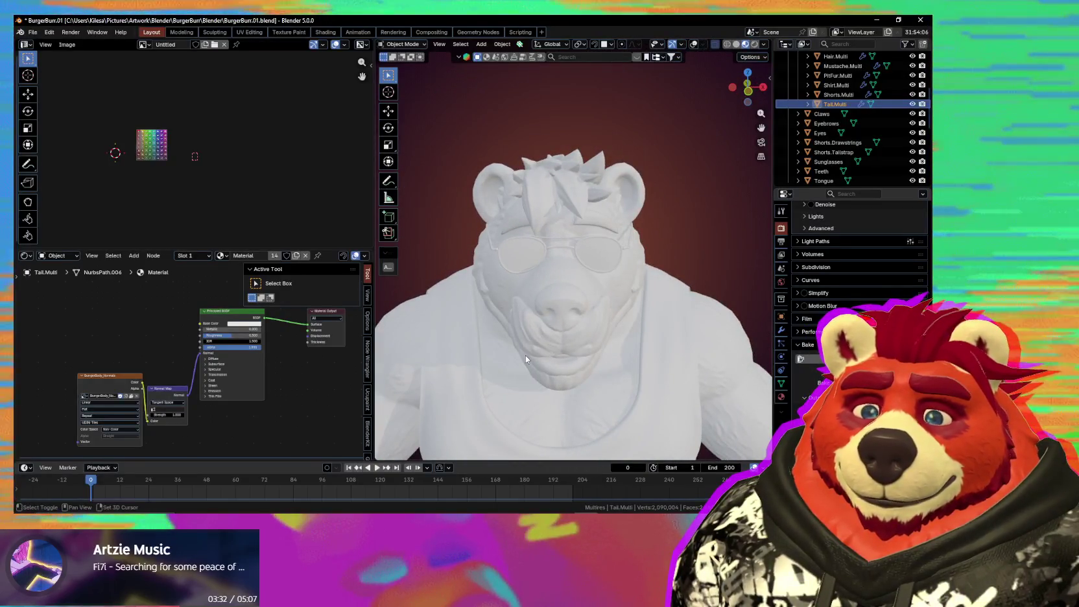
Step: Orbit to check the torso and shorts, then a close side view of ear and glasses
middle_click_drag(525, 355, 551, 257, "shift")
scroll(539, 322, "down", 2)
mouse_move(538, 322)
middle_mouse_down()
mouse_move(574, 301)
mouse_move(580, 215)
mouse_move(588, 267)
mouse_move(529, 303)
mouse_move(545, 331)
mouse_move(572, 232)
mouse_move(710, 290)
mouse_move(629, 280)
mouse_move(653, 315)
mouse_move(545, 305)
mouse_move(547, 319)
mouse_move(607, 300)
mouse_move(601, 424)
mouse_move(557, 343)
mouse_move(532, 389)
mouse_move(587, 378)
mouse_move(552, 304)
mouse_move(611, 345)
mouse_move(565, 264)
middle_mouse_up()
scroll(668, 285, "up", 2)
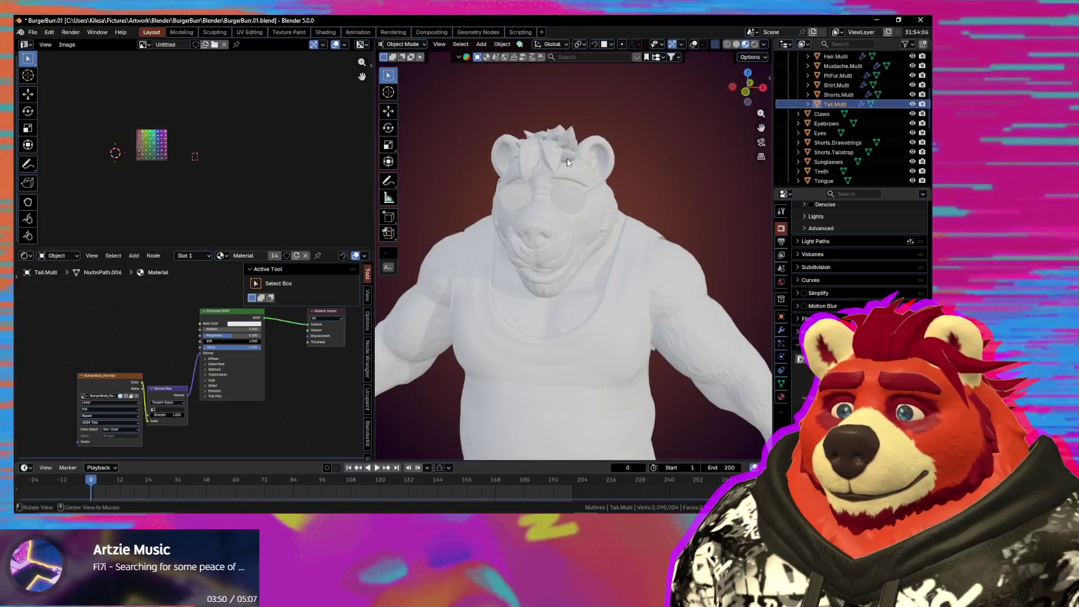
mouse_move(567, 158)
middle_mouse_down("shift")
mouse_move(493, 256)
mouse_move(706, 222)
mouse_move(561, 257)
mouse_move(596, 264)
mouse_move(565, 291)
mouse_move(603, 341)
mouse_move(526, 337)
mouse_move(596, 296)
mouse_move(616, 308)
mouse_move(588, 315)
mouse_move(593, 292)
middle_mouse_up("shift")
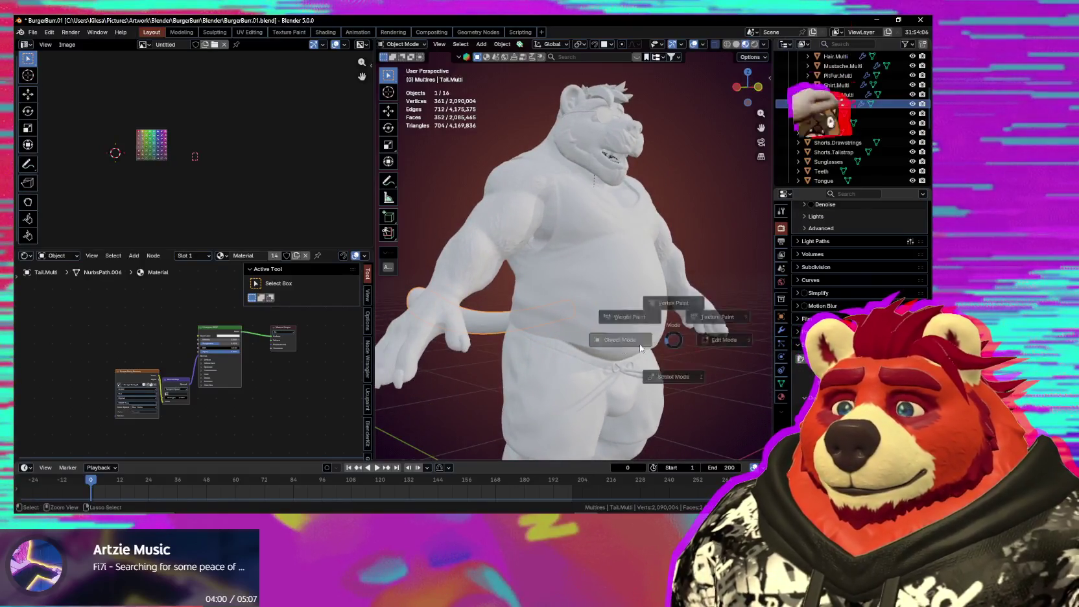
Step: Rename the body object's material to 'Body'
left_click(593, 292)
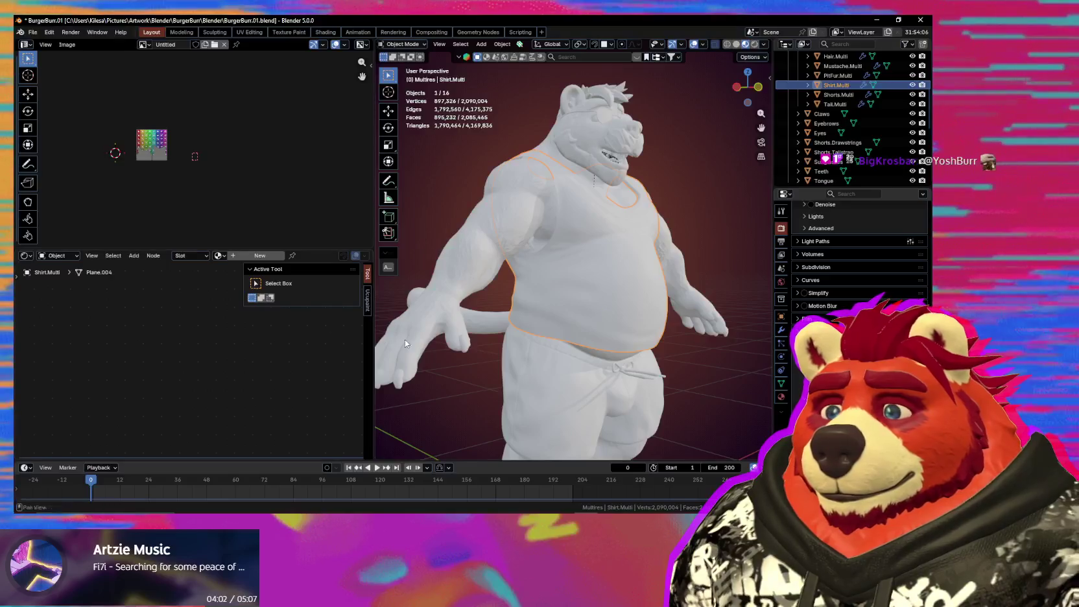
left_click(562, 375)
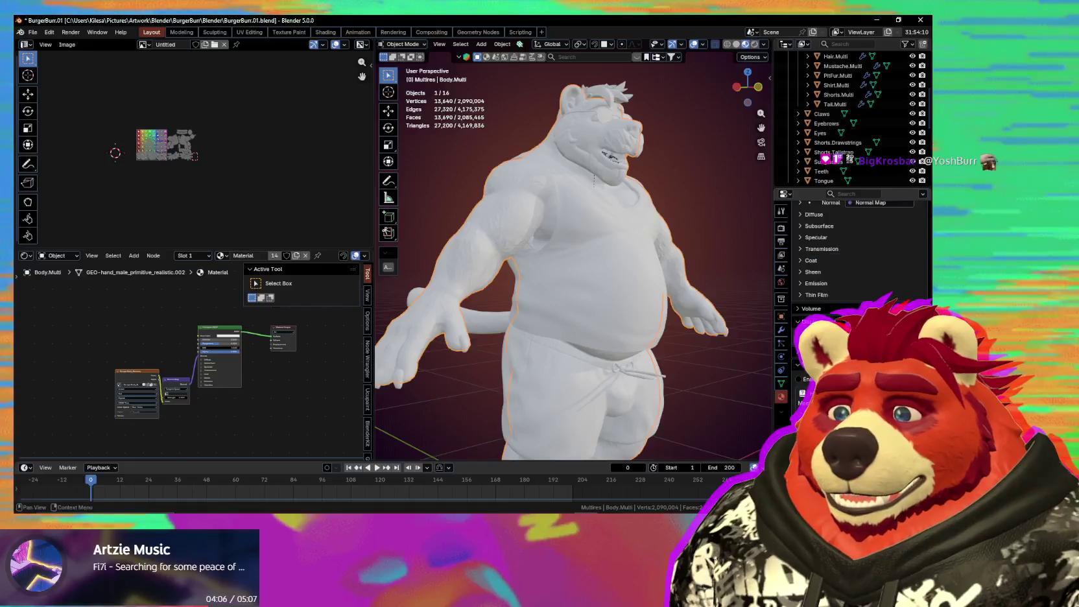
scroll(844, 267, "up", 5)
double_click(845, 267)
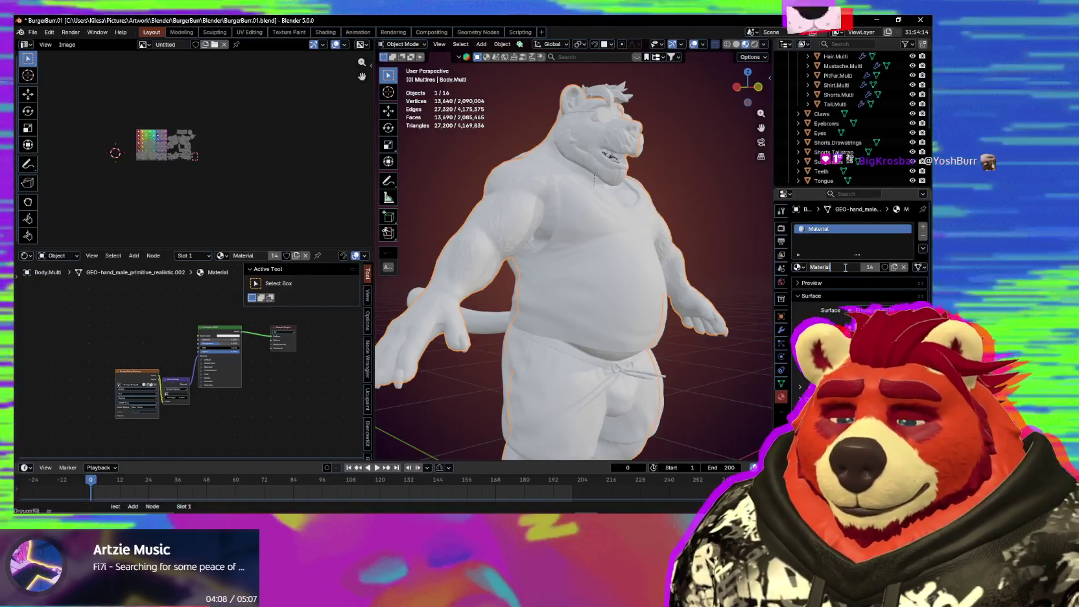
type("Body")
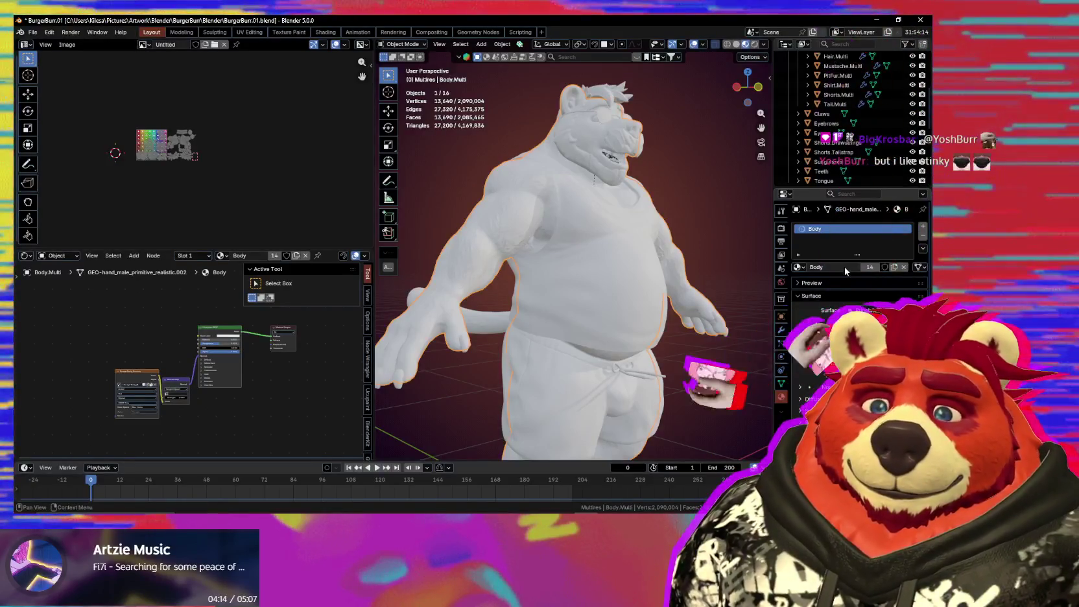
Step: Select the Eyes object and create a new material named 'Eyes'
middle_click_drag(625, 204, 506, 267)
scroll(520, 258, "up", 3)
scroll(533, 255, "up", 2)
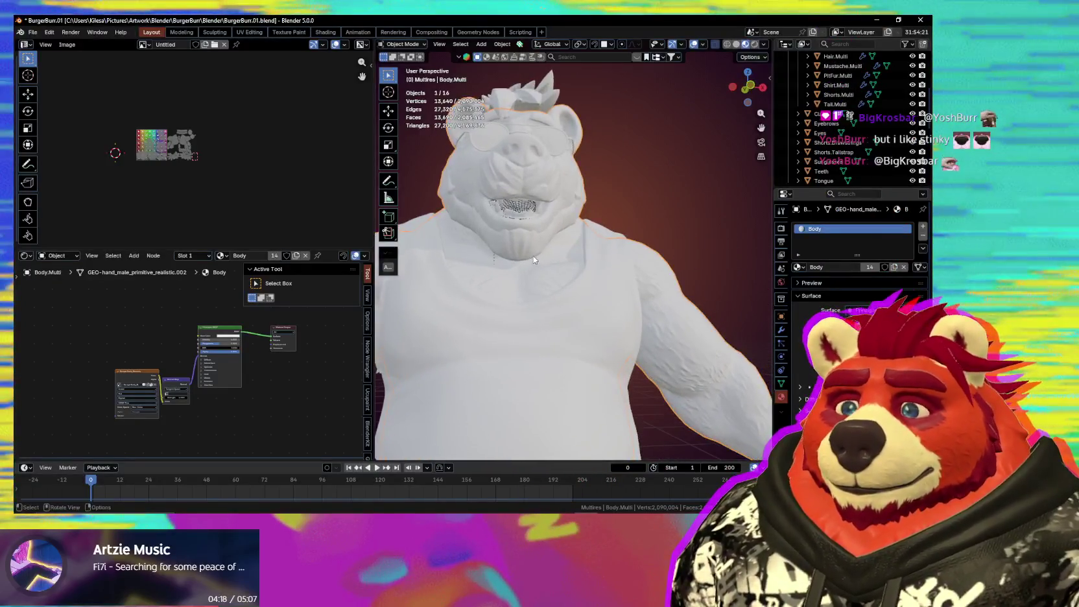
left_click(520, 207)
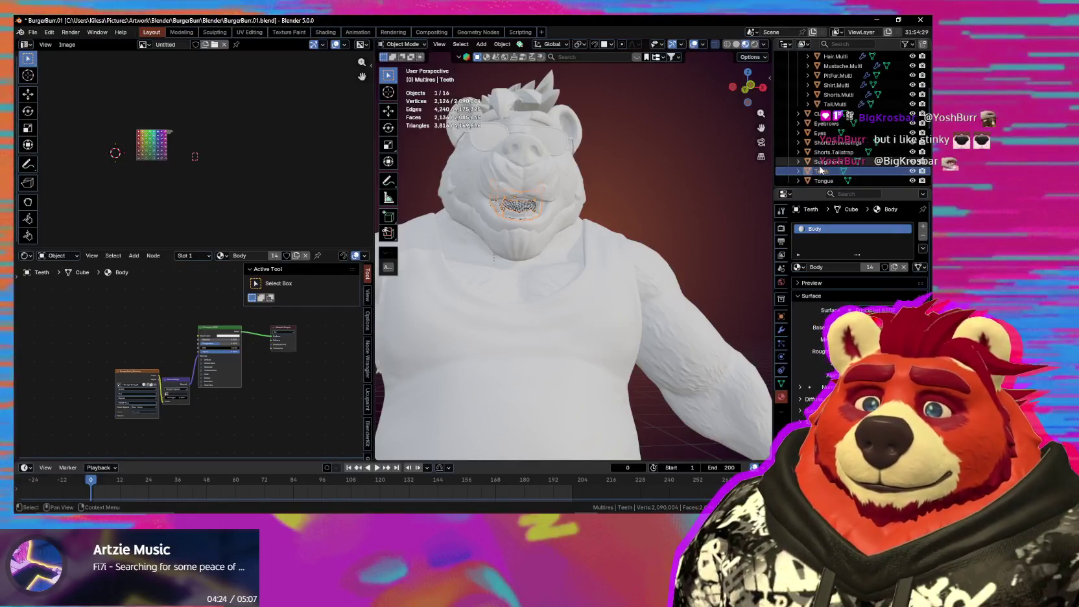
left_click(493, 148)
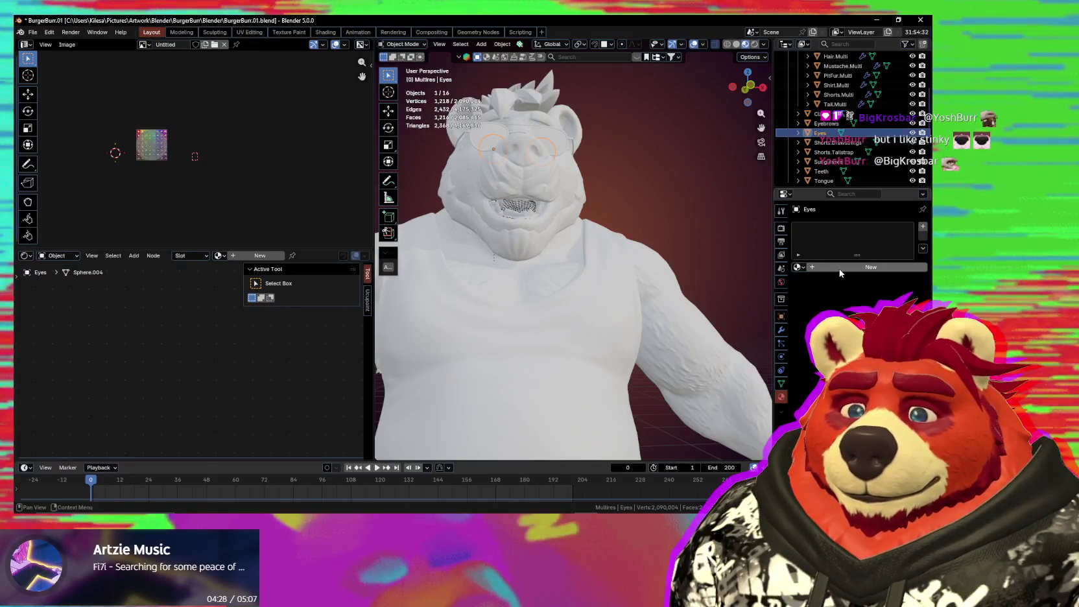
left_click(841, 269)
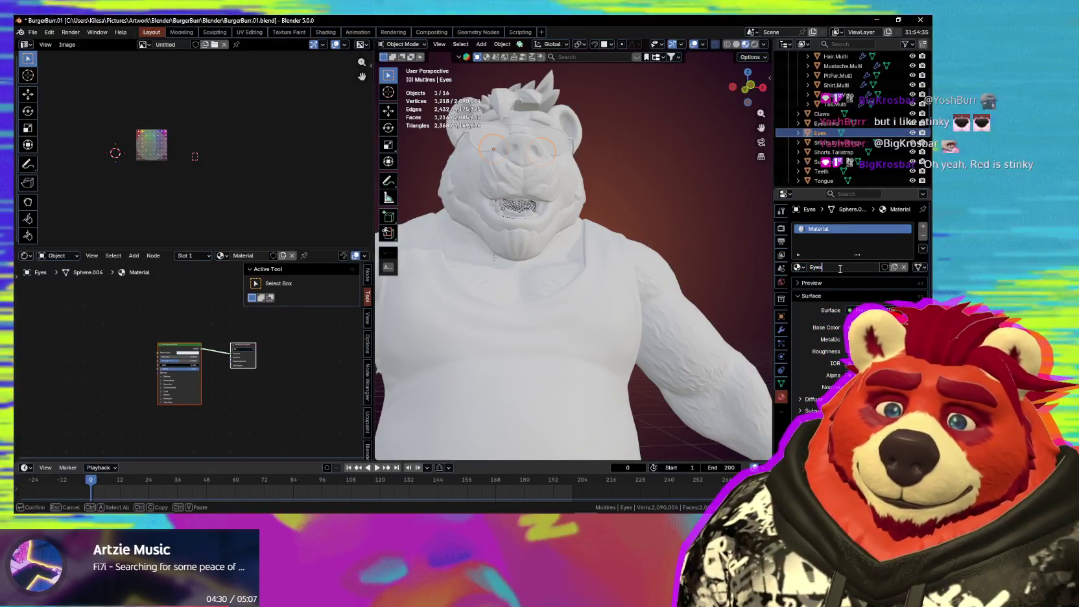
type("Eyes")
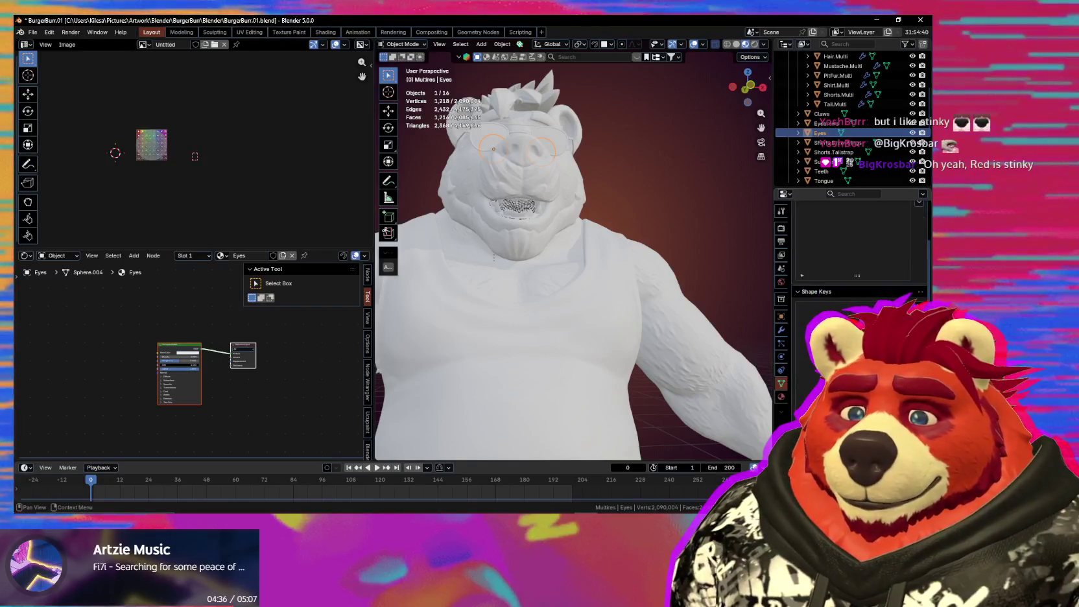
scroll(801, 399, "down", 2)
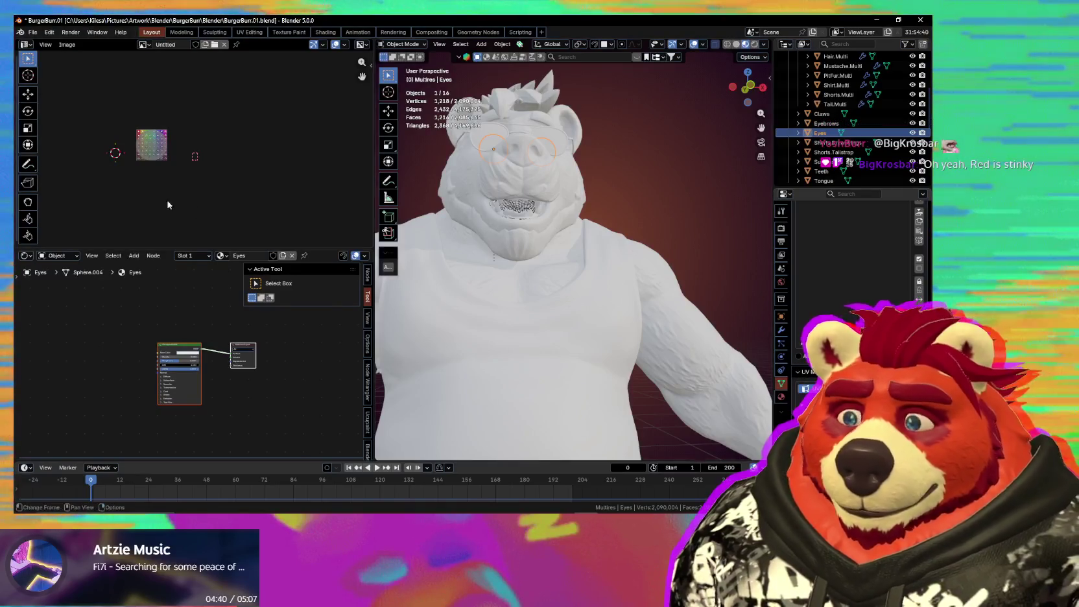
Step: Make UVMap the active UV map on the Eyes mesh
middle_click_drag(140, 162, 236, 149)
scroll(237, 148, "up", 1)
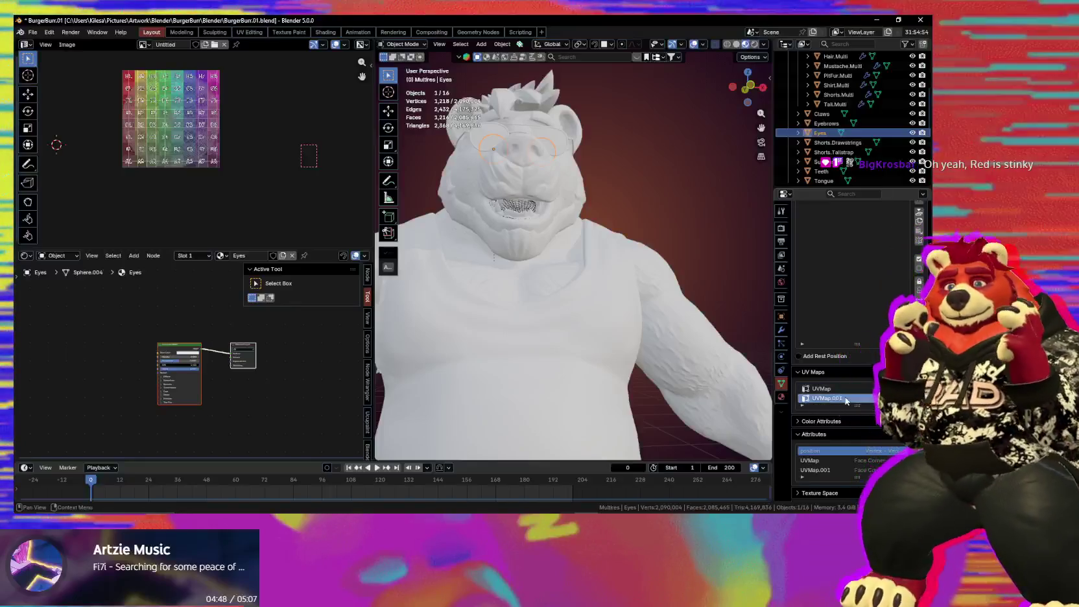
left_click(839, 390)
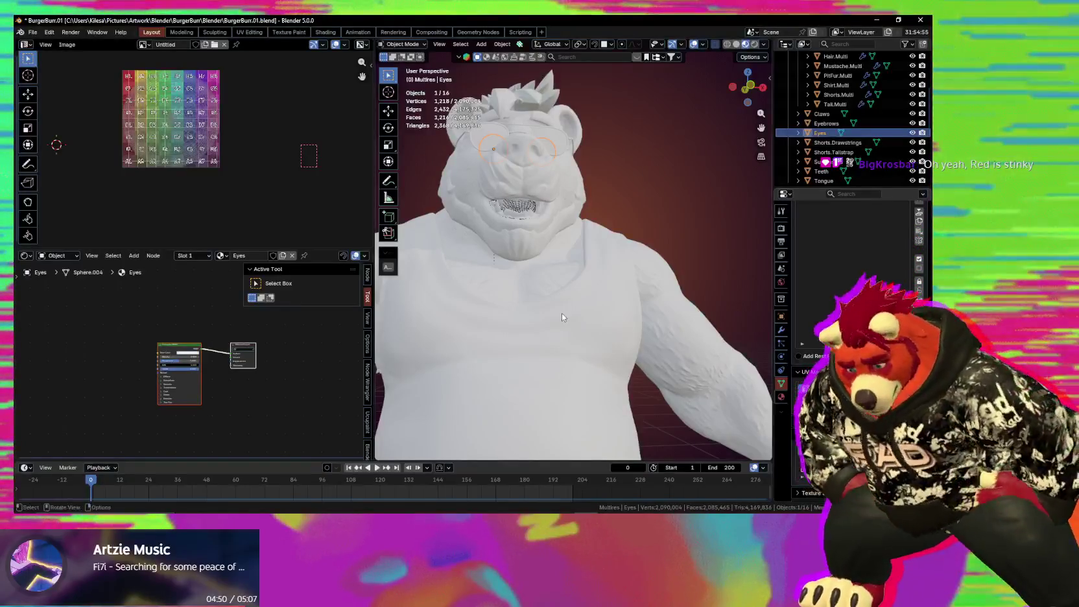
Step: Enter Edit Mode on the eyes, select all geometry, and frame the face
middle_click_drag(566, 240, 582, 251)
key("Tab")
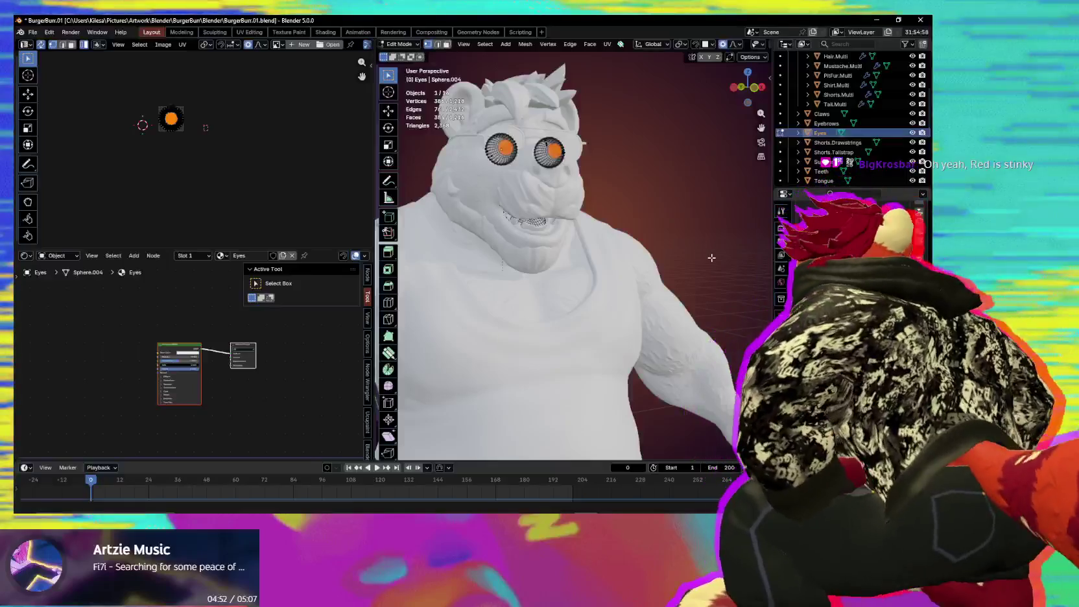
key("a")
middle_click_drag(712, 258, 687, 247)
scroll(687, 247, "up", 2)
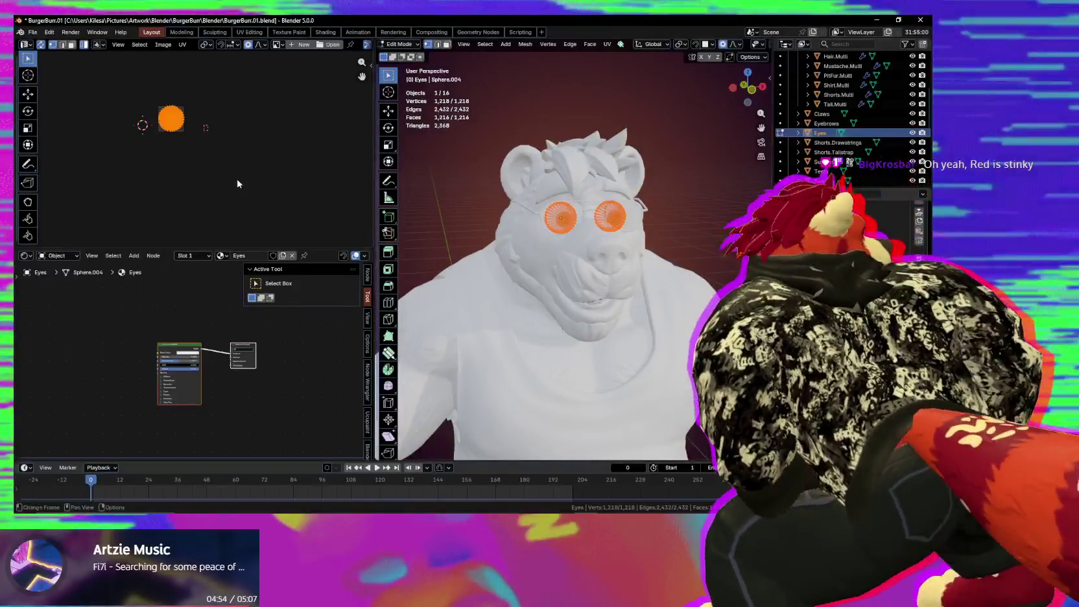
scroll(240, 175, "up", 6)
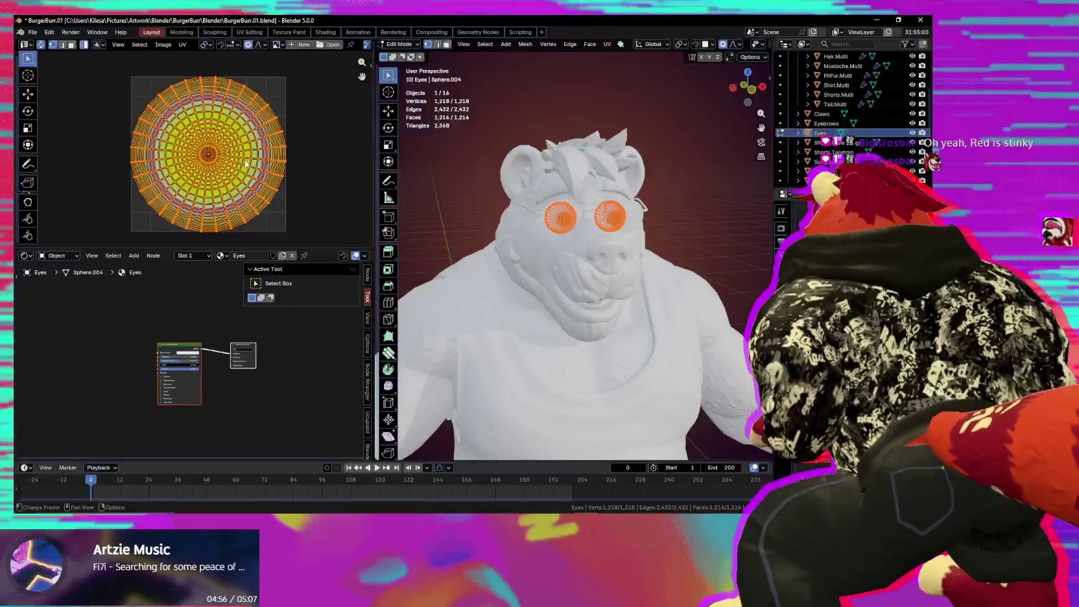
scroll(246, 163, "down", 3)
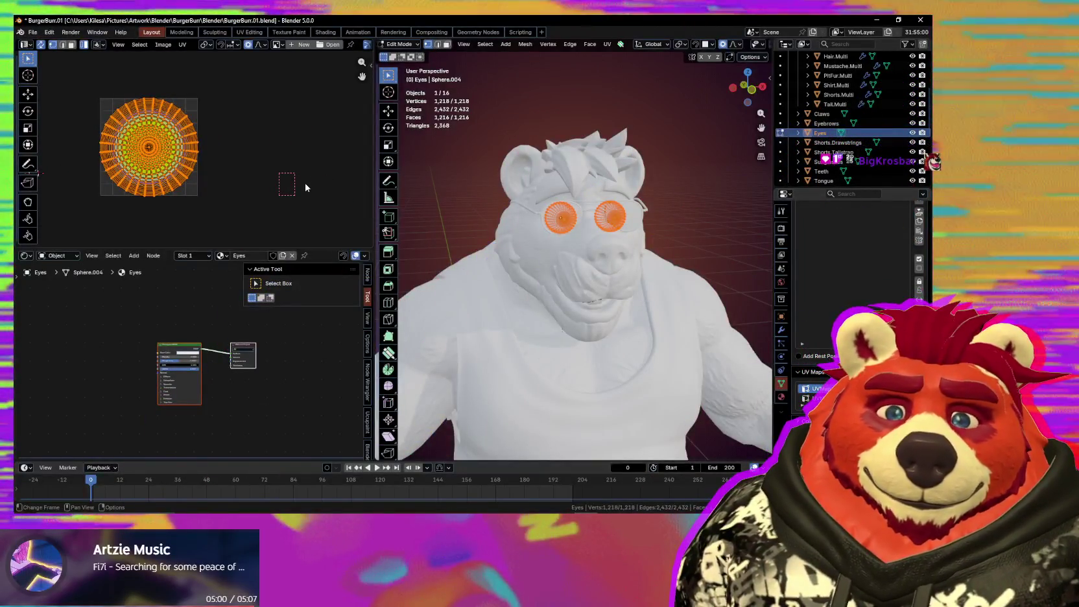
scroll(308, 187, "up", 2)
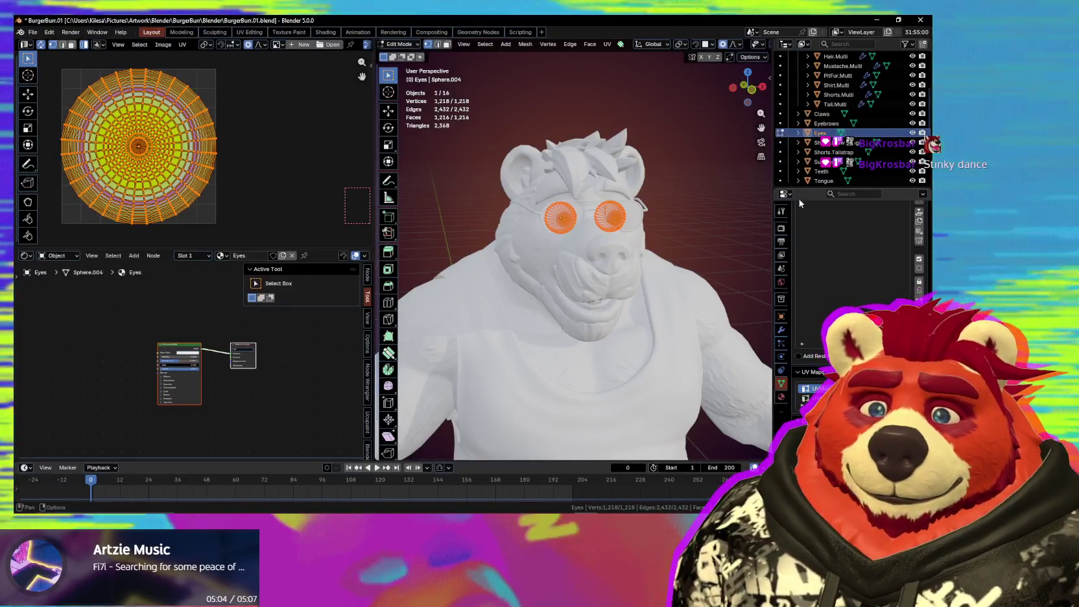
scroll(862, 169, "up", 3)
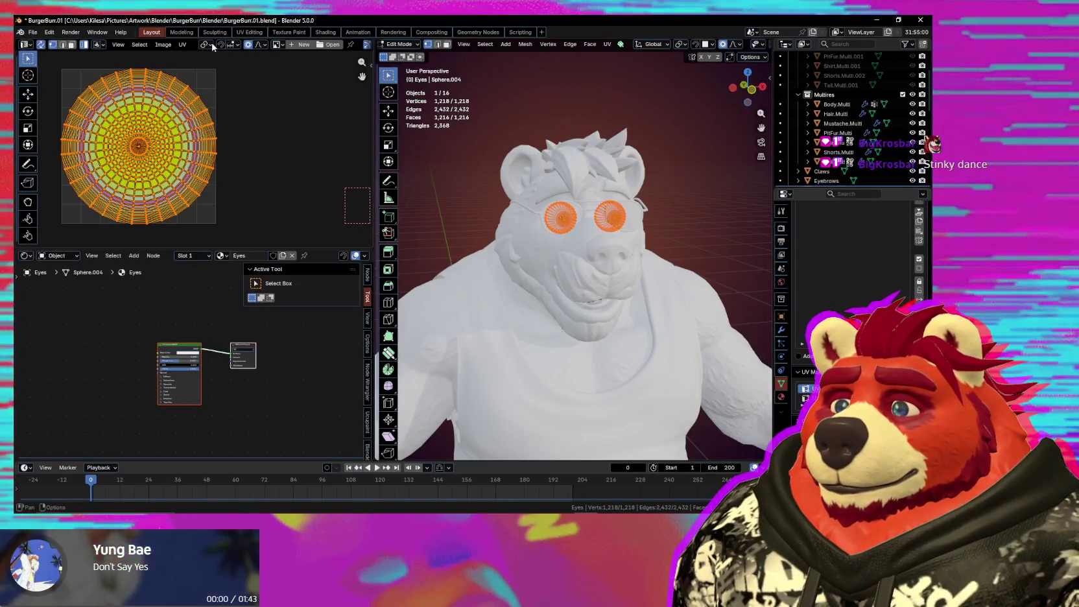
left_click(275, 44)
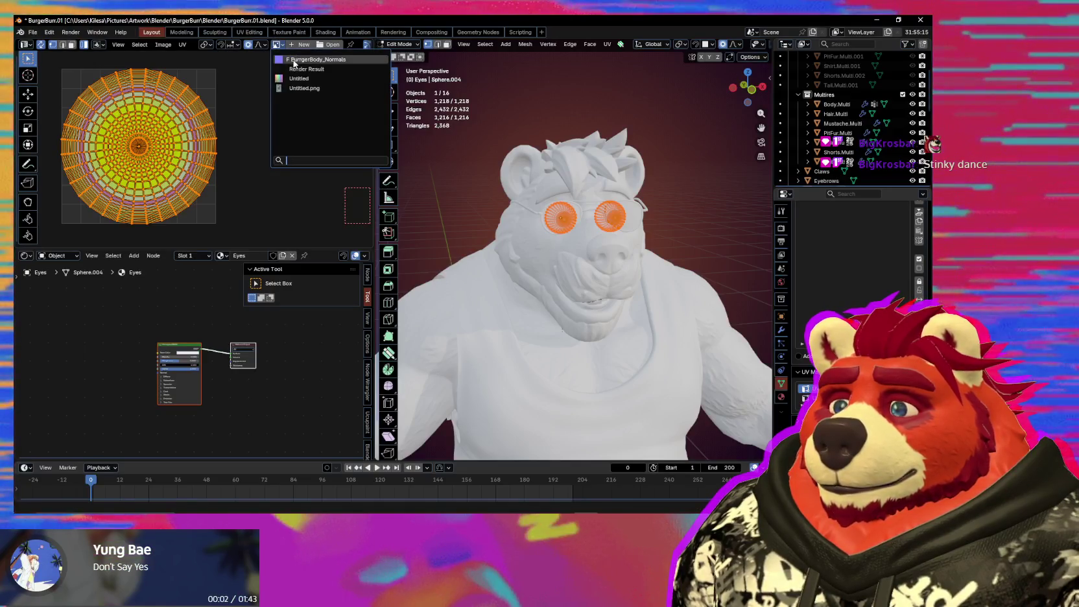
Step: Show BurgerBody_Normals in the UV editor and scale the eye UV island down
left_click(294, 59)
scroll(223, 101, "down", 3)
scroll(207, 120, "down", 4)
scroll(247, 151, "up", 2)
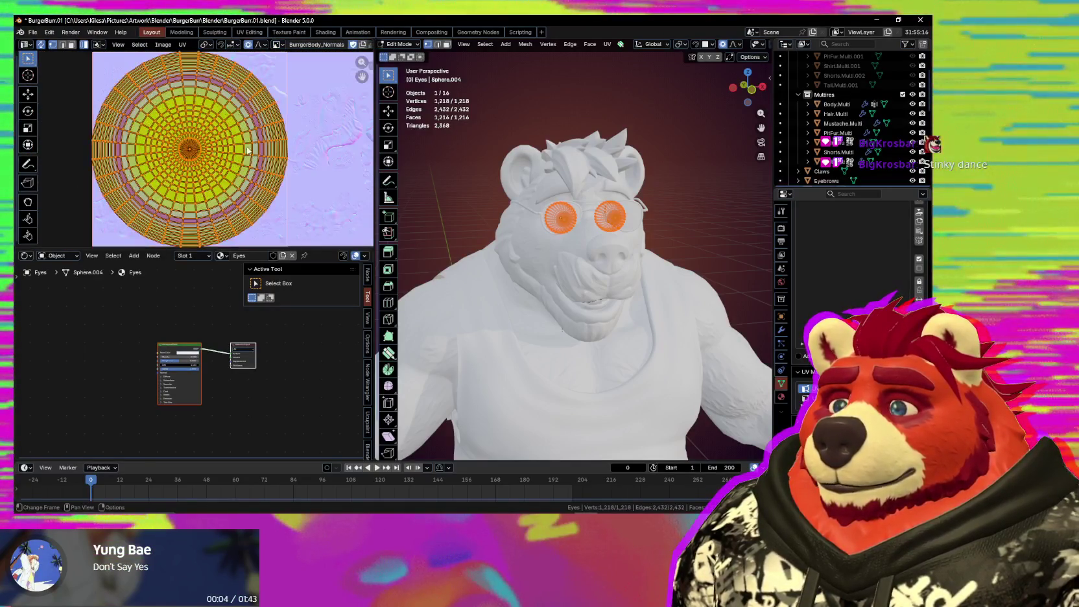
key("s")
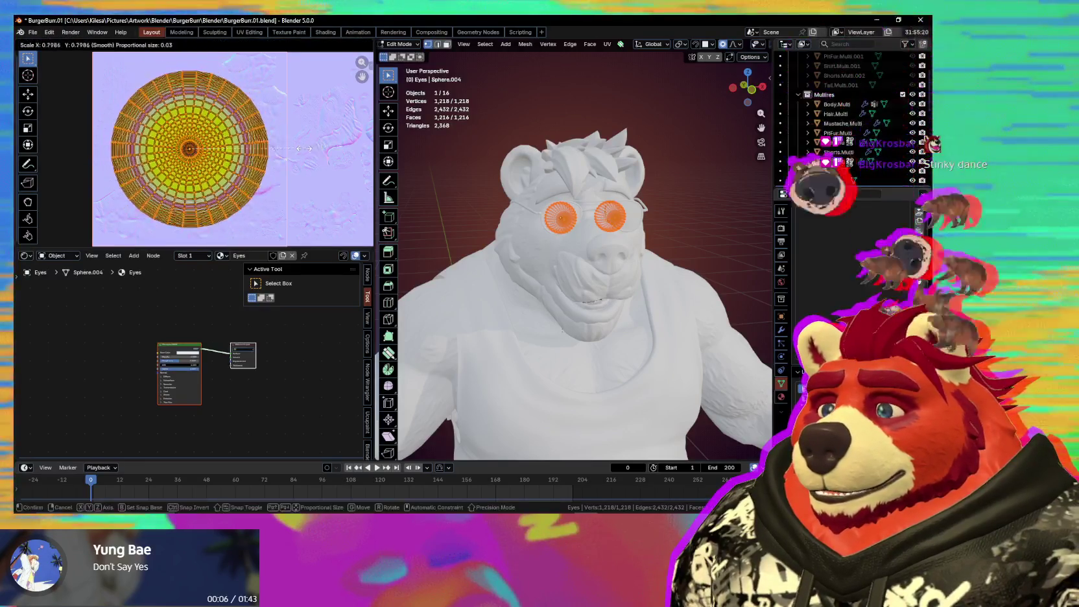
left_click(230, 163)
Step: Move the eye UV islands apart so one eye no longer overlaps the other
key("g")
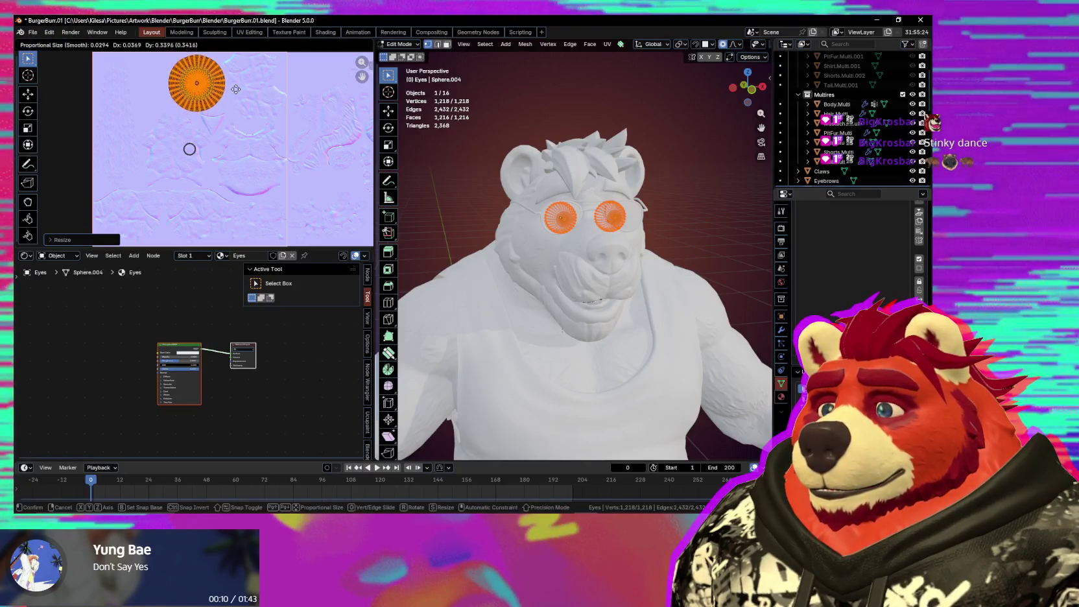
scroll(273, 130, "up", 1)
scroll(287, 172, "up", 1)
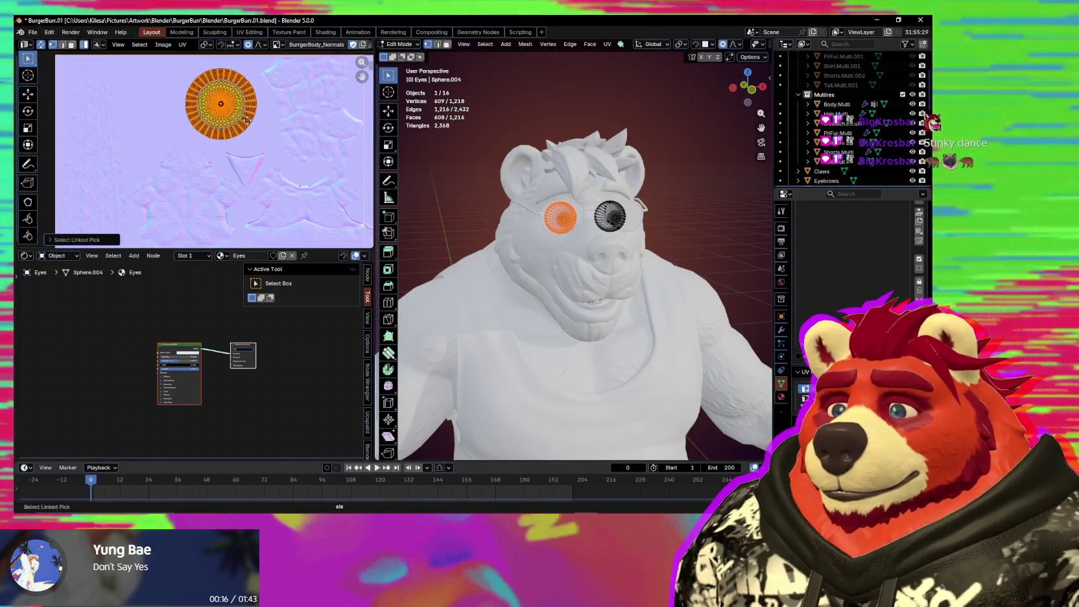
middle_click_drag(244, 117, 276, 137)
key("g")
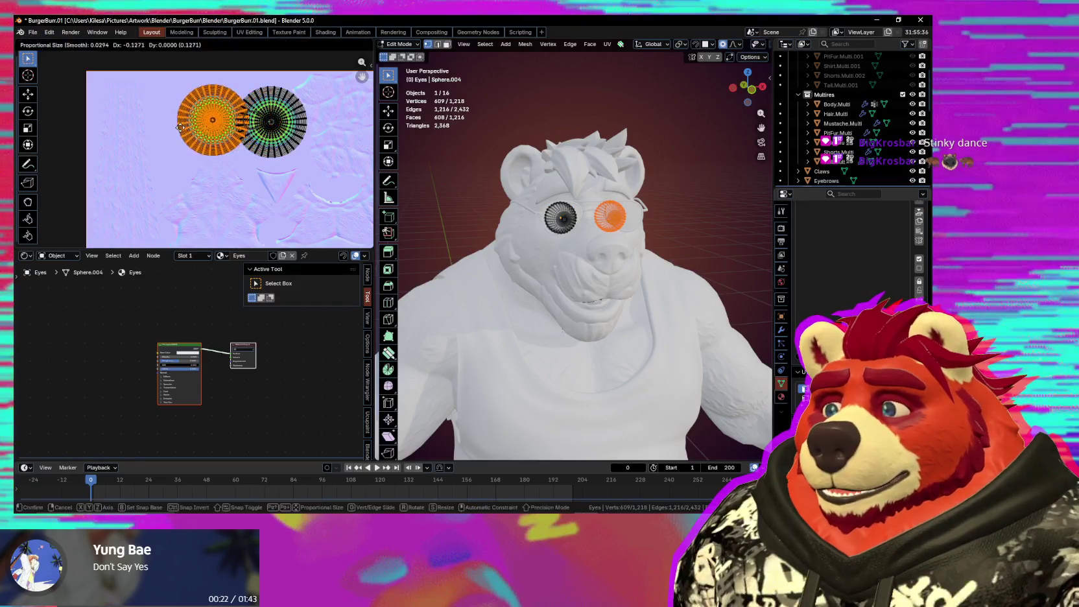
scroll(159, 130, "up", 3)
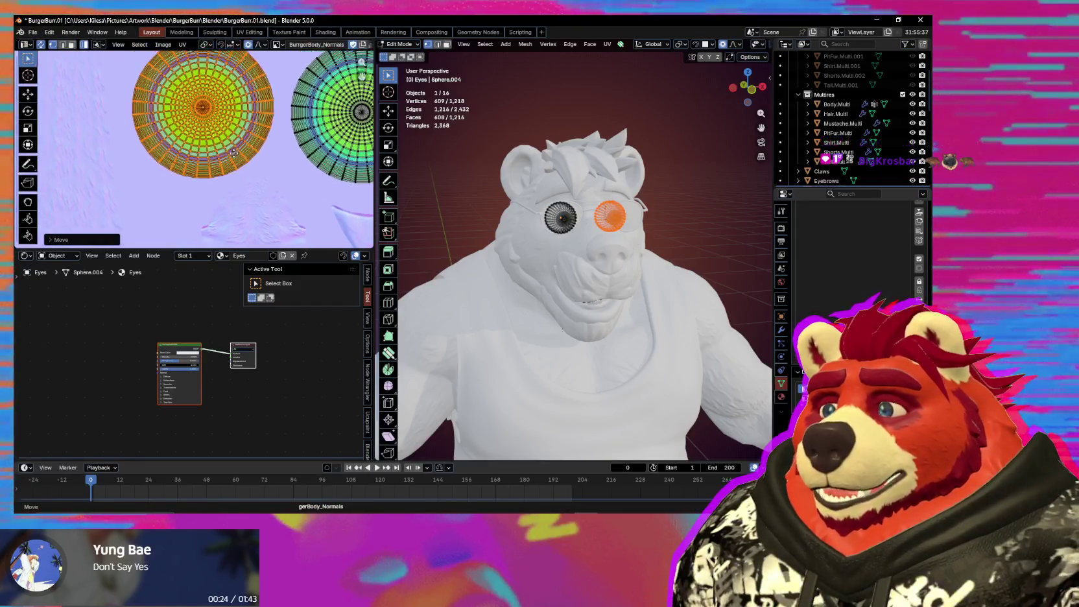
key("g")
left_click(223, 152)
Step: Swap the two eye islands into side-by-side positions and select the left island
middle_click_drag(224, 152, 179, 161)
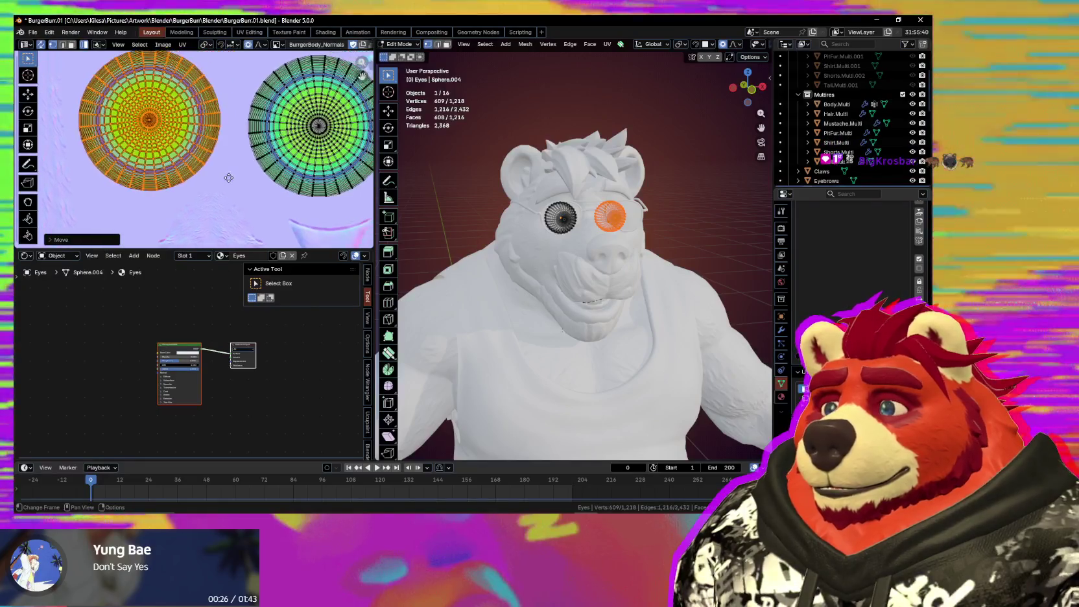
key("g")
middle_click_drag(265, 168, 280, 211)
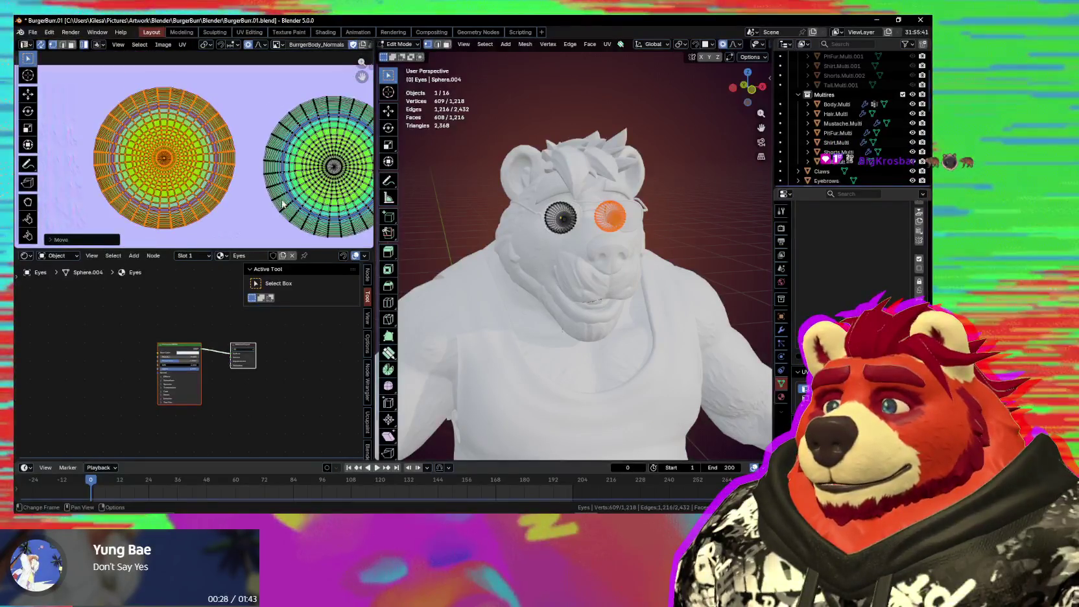
key("g")
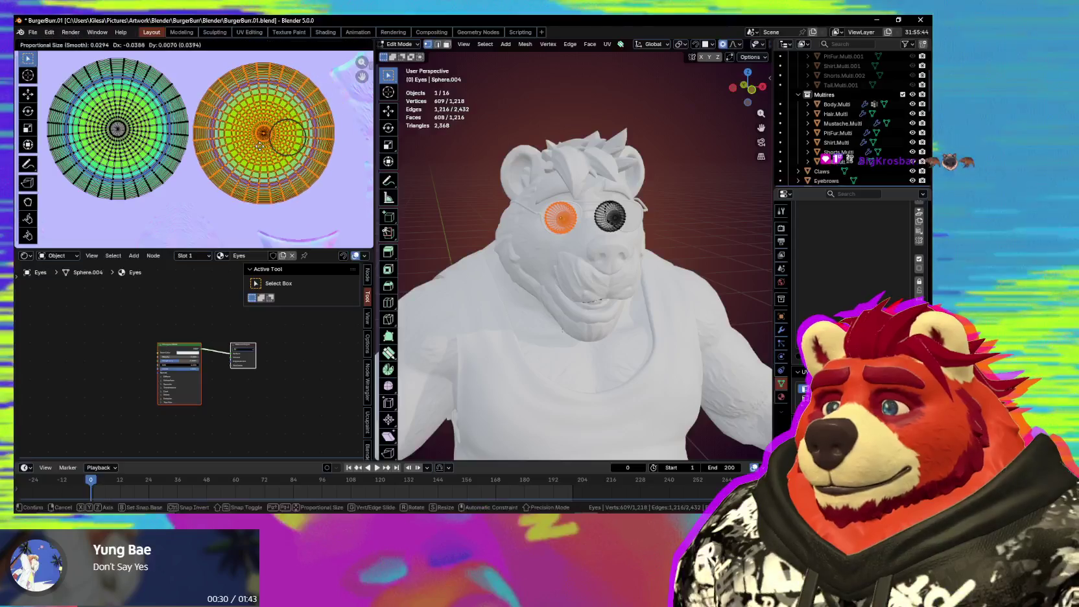
left_click(161, 136)
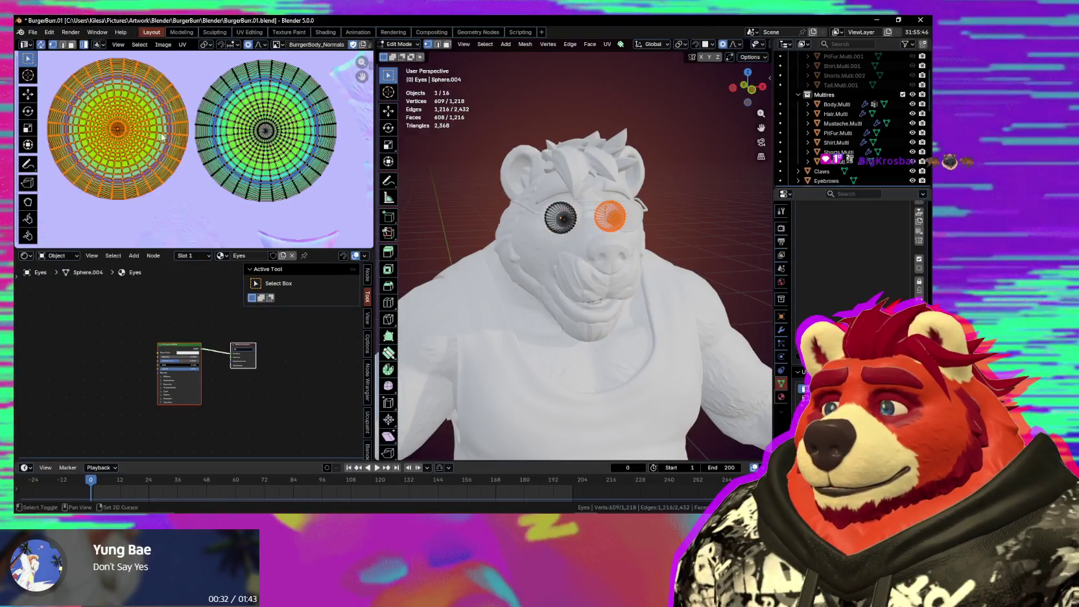
key("n")
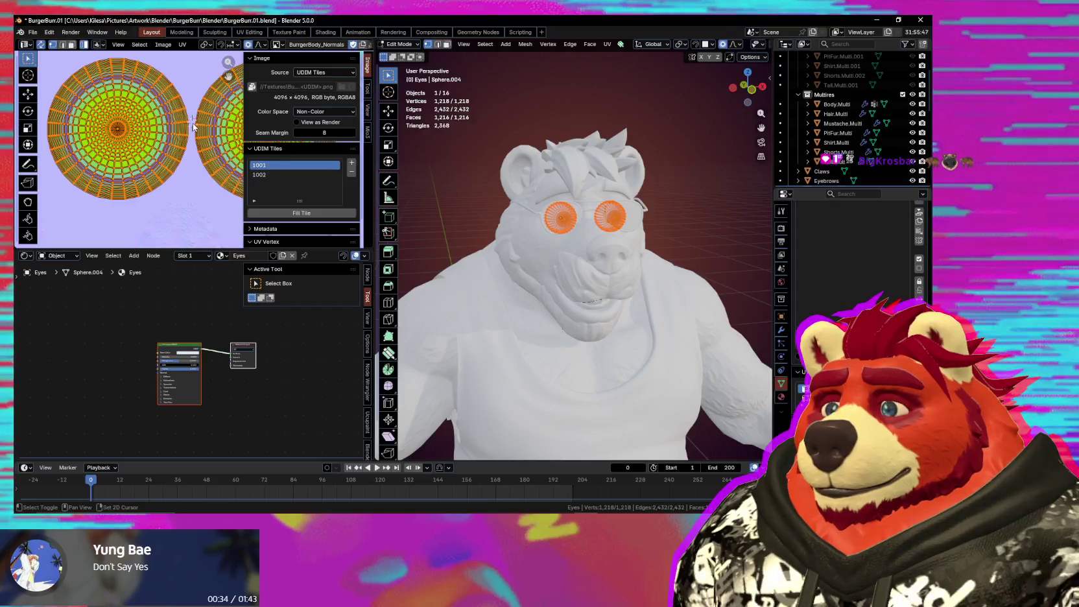
left_click(369, 97)
scroll(344, 132, "down", 2)
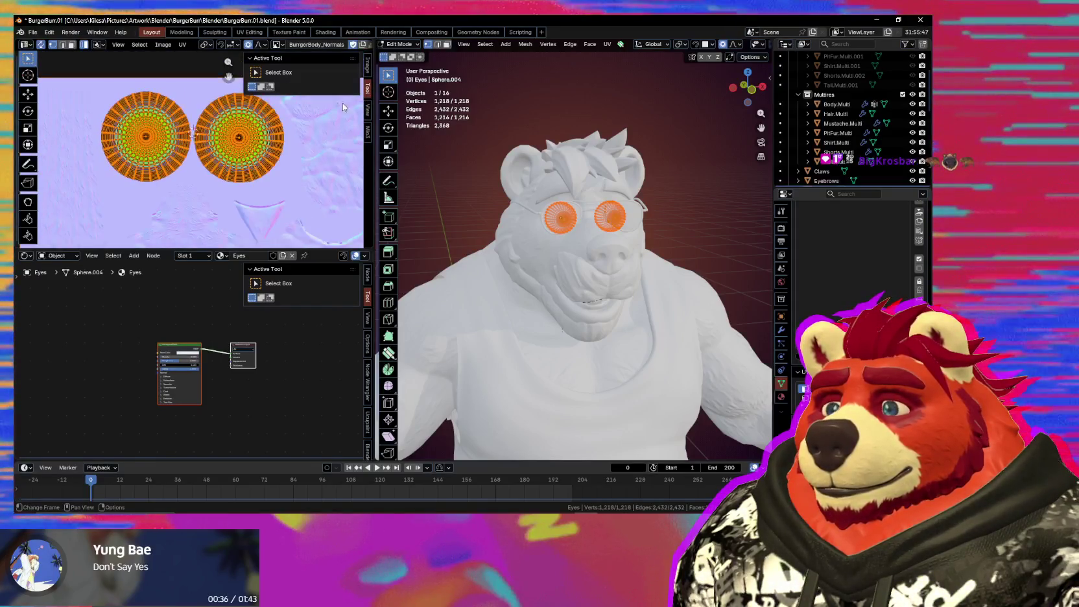
left_click(370, 133)
scroll(337, 162, "down", 3)
scroll(313, 186, "down", 5)
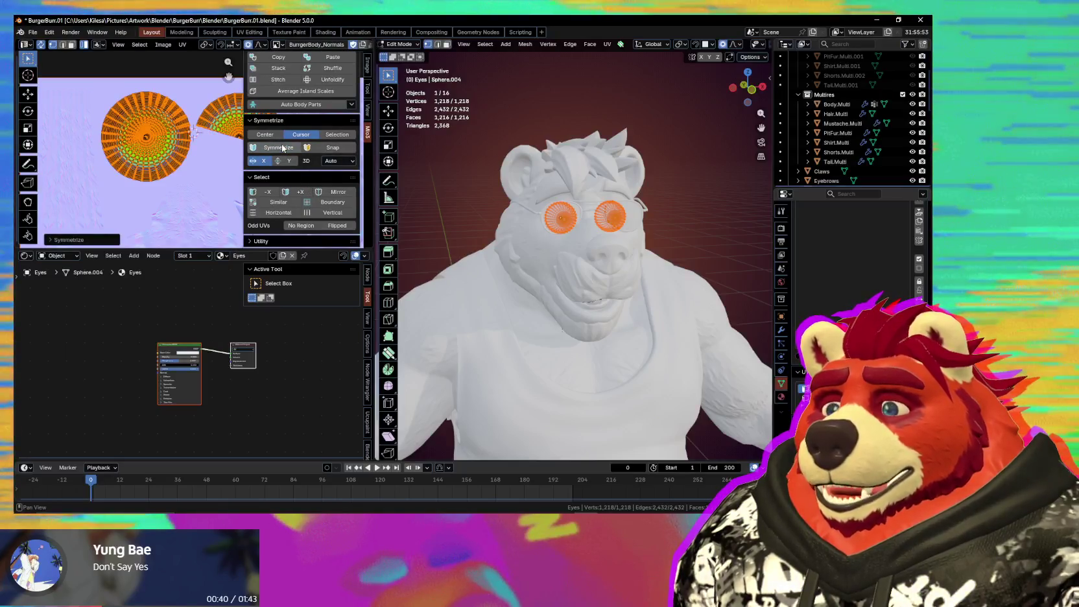
left_click(130, 133)
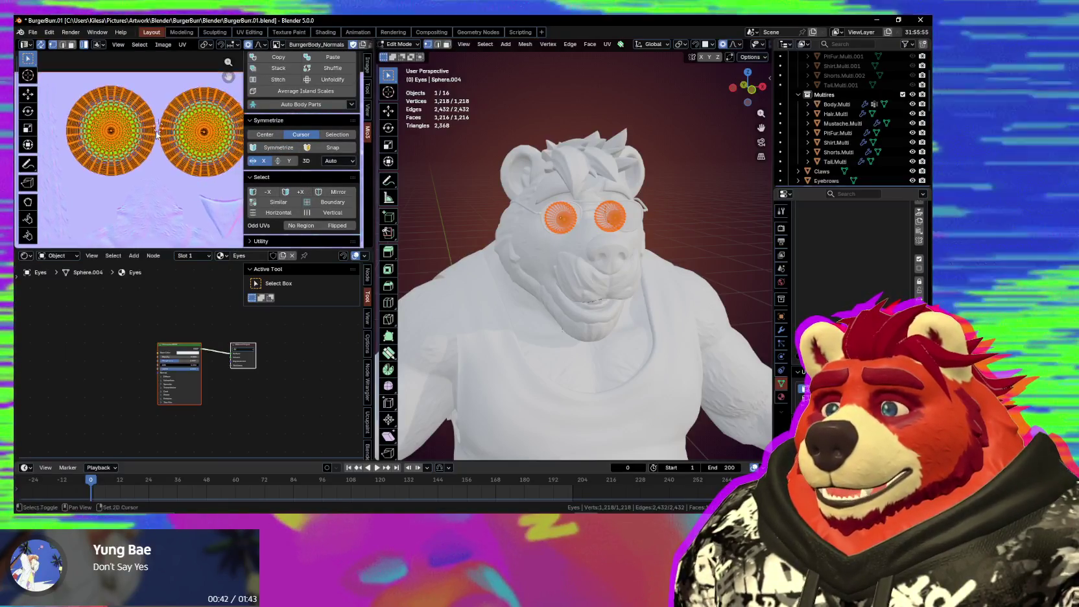
scroll(155, 136, "up", 1)
scroll(187, 147, "up", 1)
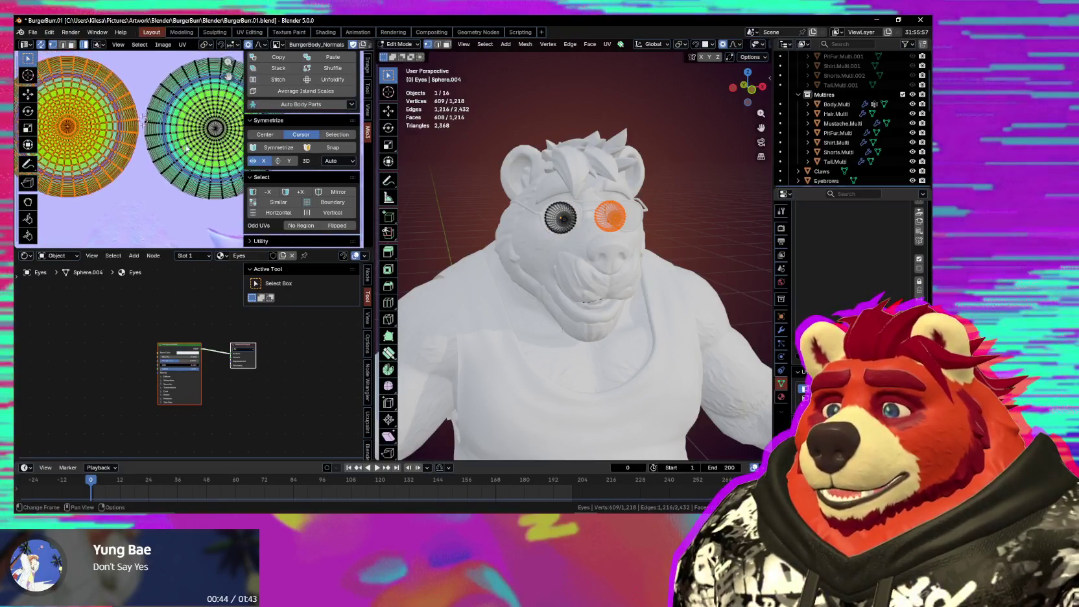
key("n")
scroll(104, 194, "up", 1)
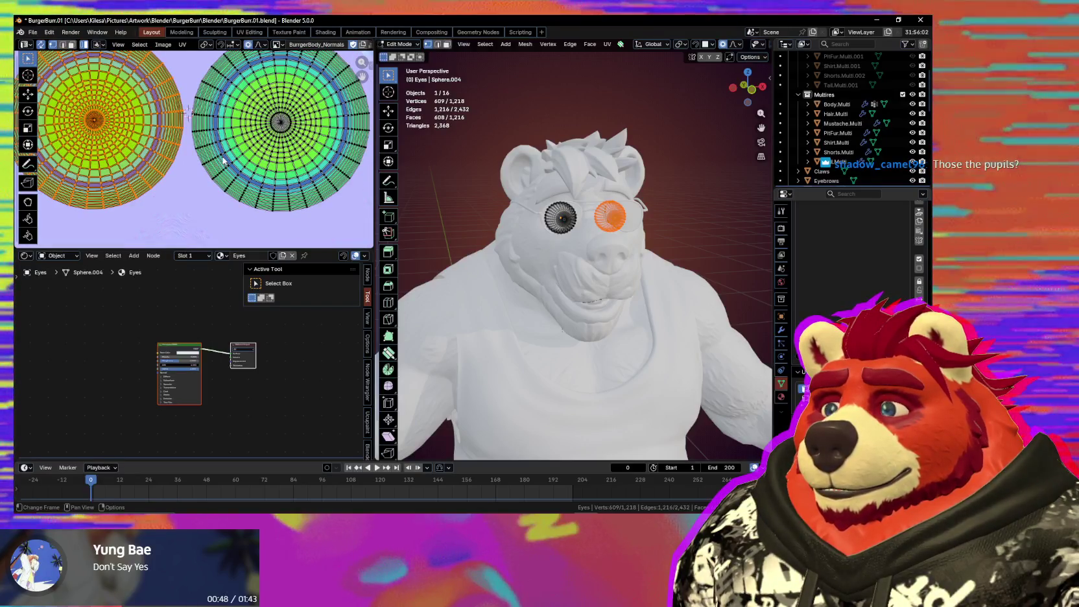
left_click(267, 157)
key("g")
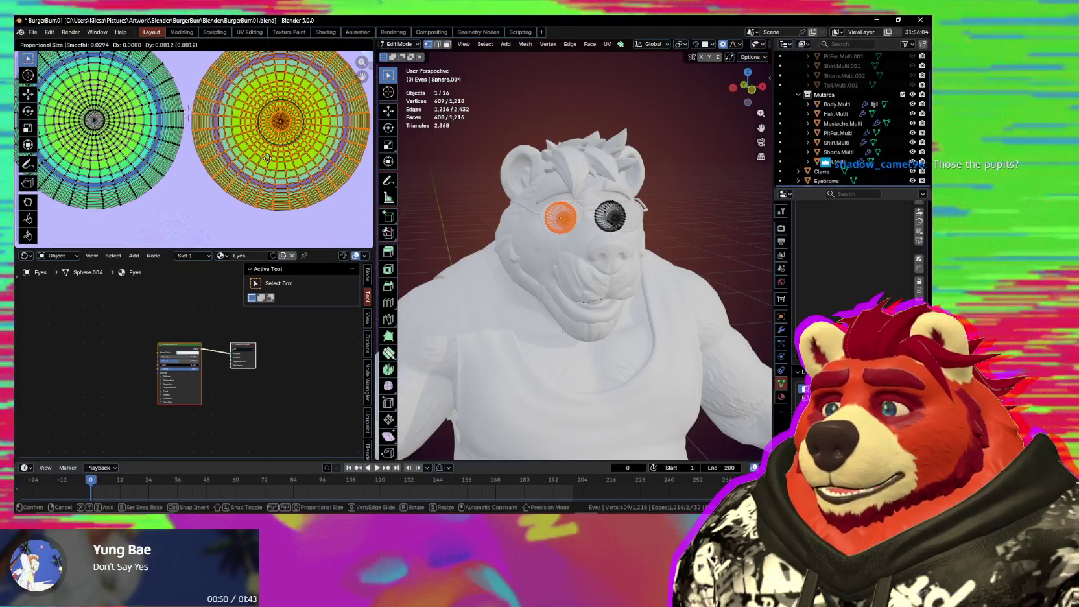
left_click(170, 183)
scroll(236, 209, "up", 2)
scroll(255, 190, "up", 2)
scroll(254, 190, "down", 1)
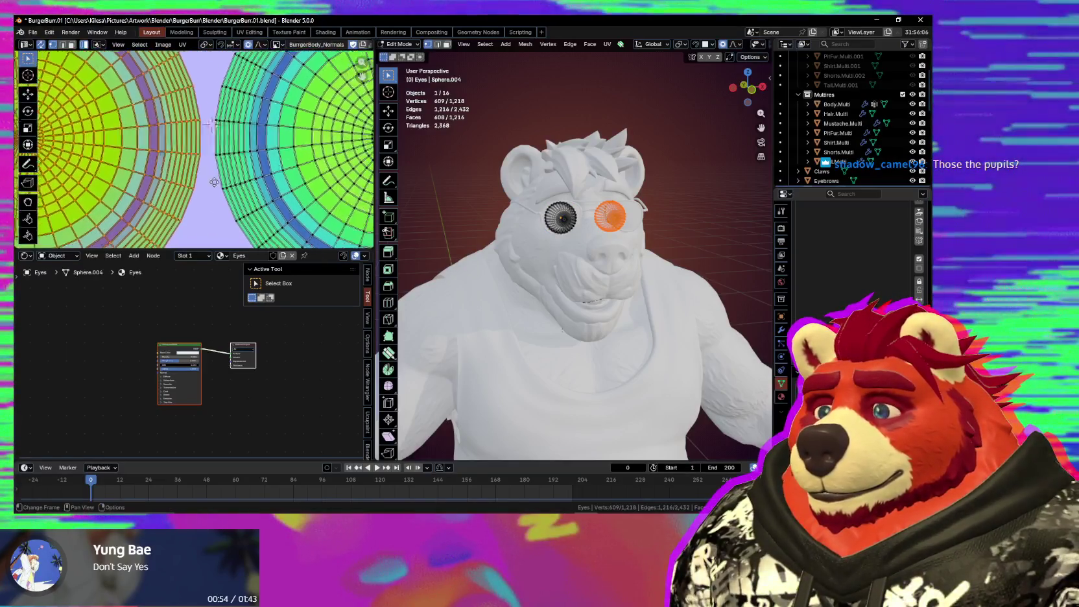
scroll(240, 188, "down", 3)
scroll(214, 185, "down", 2)
scroll(222, 182, "down", 1)
scroll(234, 185, "up", 2)
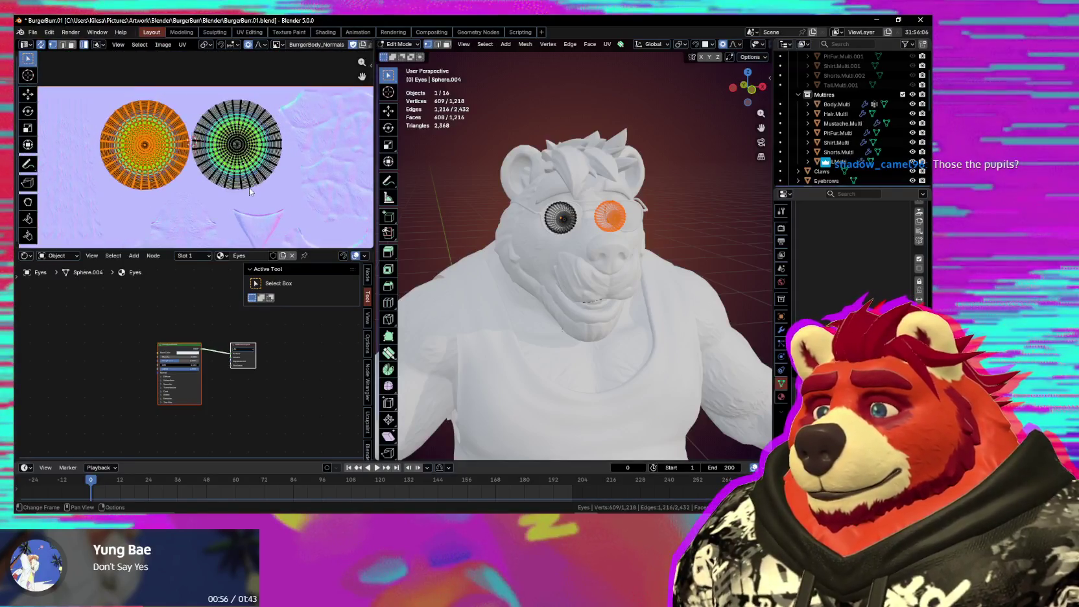
scroll(249, 187, "up", 1)
scroll(259, 184, "down", 1)
scroll(271, 182, "down", 2)
scroll(269, 171, "down", 3)
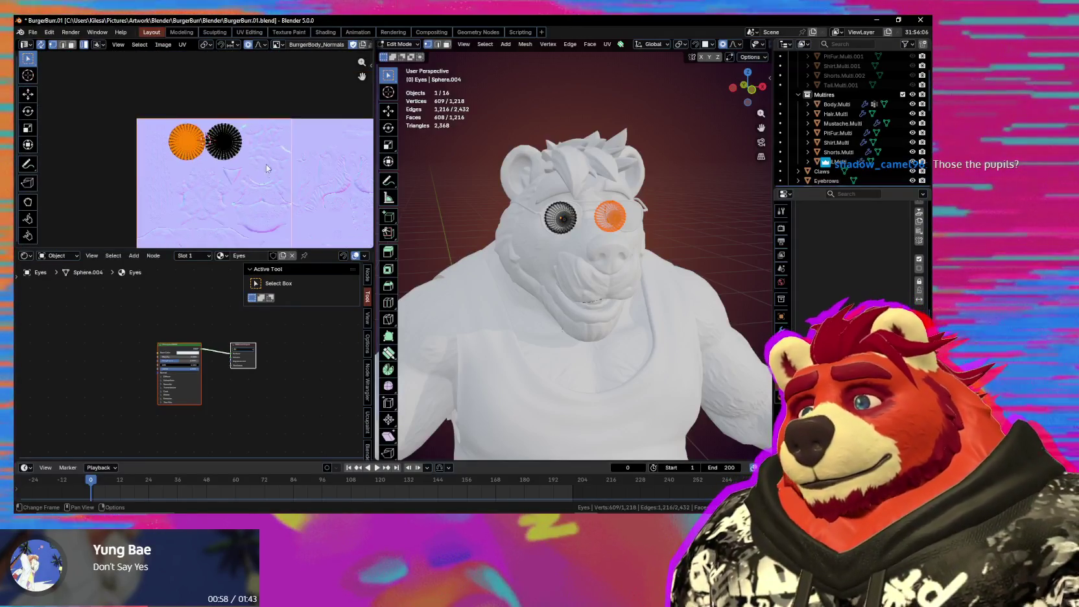
scroll(191, 147, "up", 2)
scroll(191, 147, "up", 2)
left_click(266, 162)
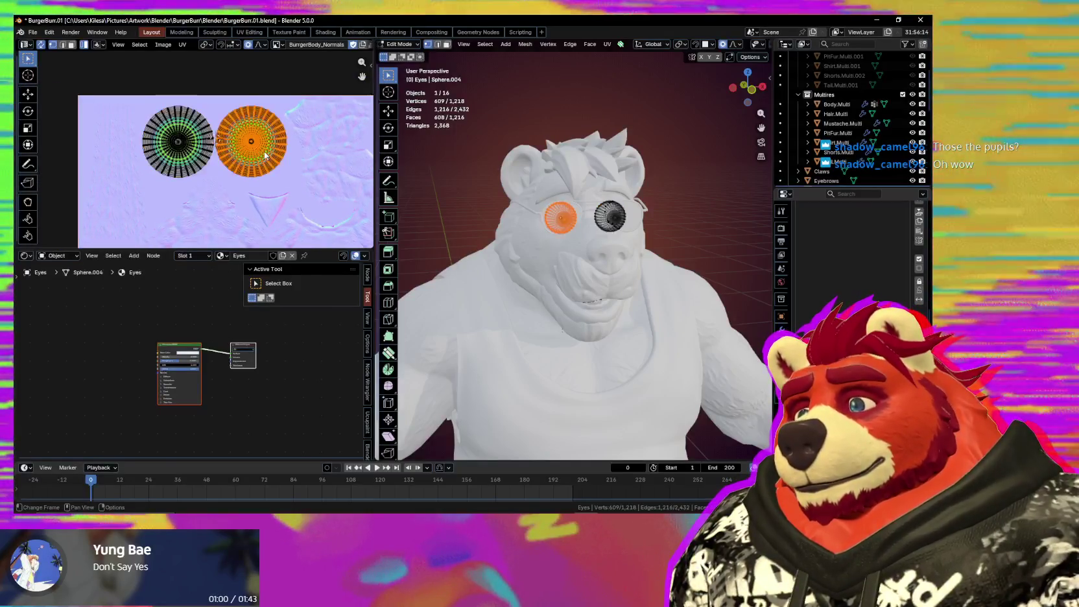
scroll(265, 161, "up", 1)
scroll(217, 161, "up", 1)
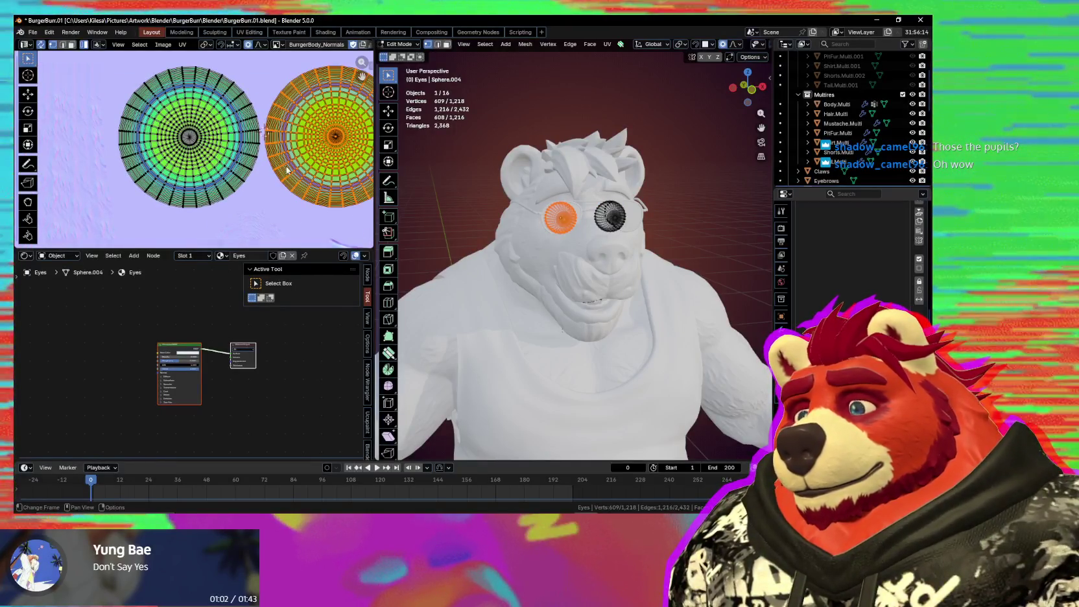
scroll(287, 170, "down", 2)
scroll(253, 175, "down", 1)
mouse_move(252, 175)
middle_mouse_down()
mouse_move(199, 168)
mouse_move(154, 114)
middle_mouse_up()
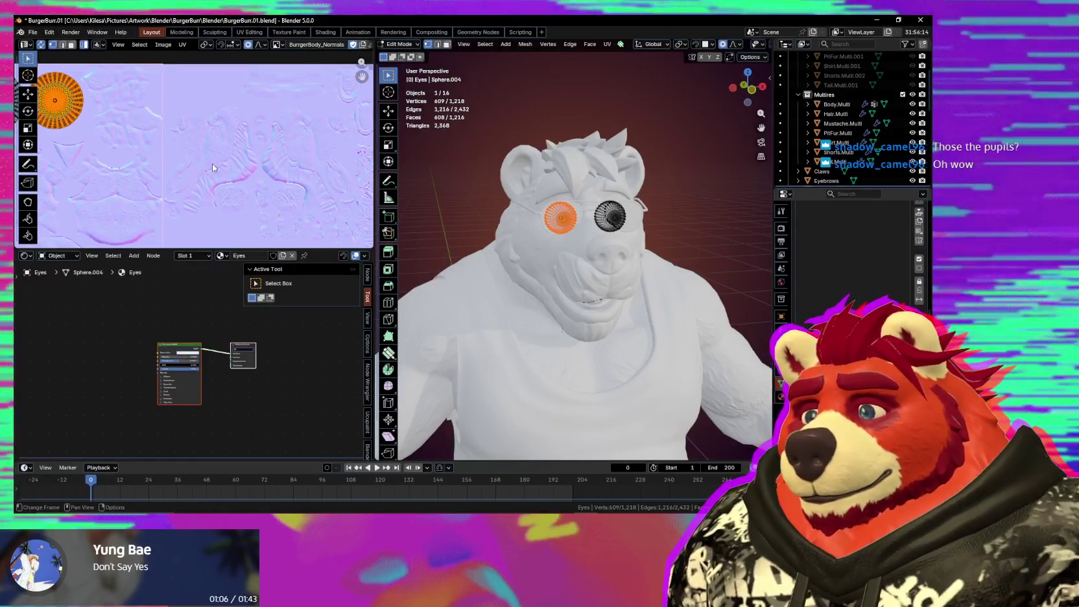
mouse_move(127, 164)
middle_mouse_down()
mouse_move(251, 172)
mouse_move(348, 205)
middle_mouse_up()
scroll(273, 175, "up", 2)
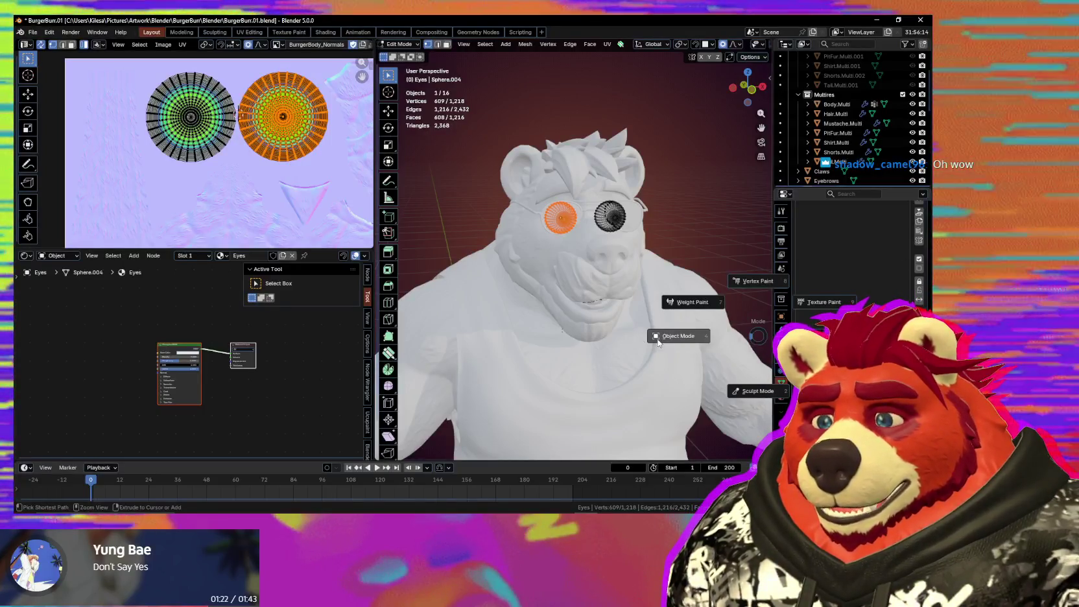
left_click(624, 324)
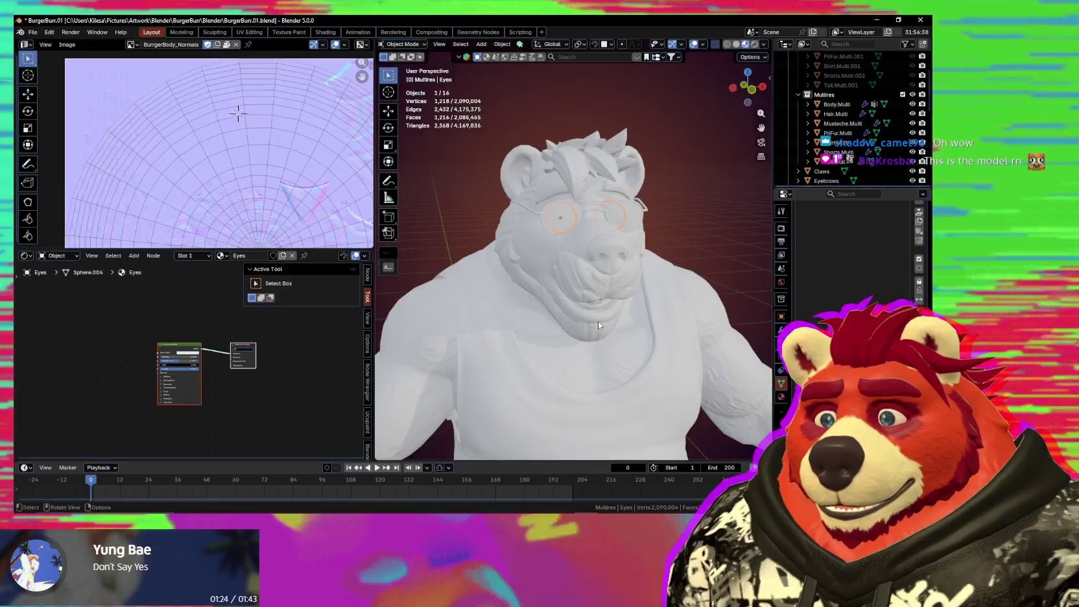
Step: Fit the whole body normal map in the Image Editor and orbit in on the bear's face and glasses
scroll(155, 104, "down", 4)
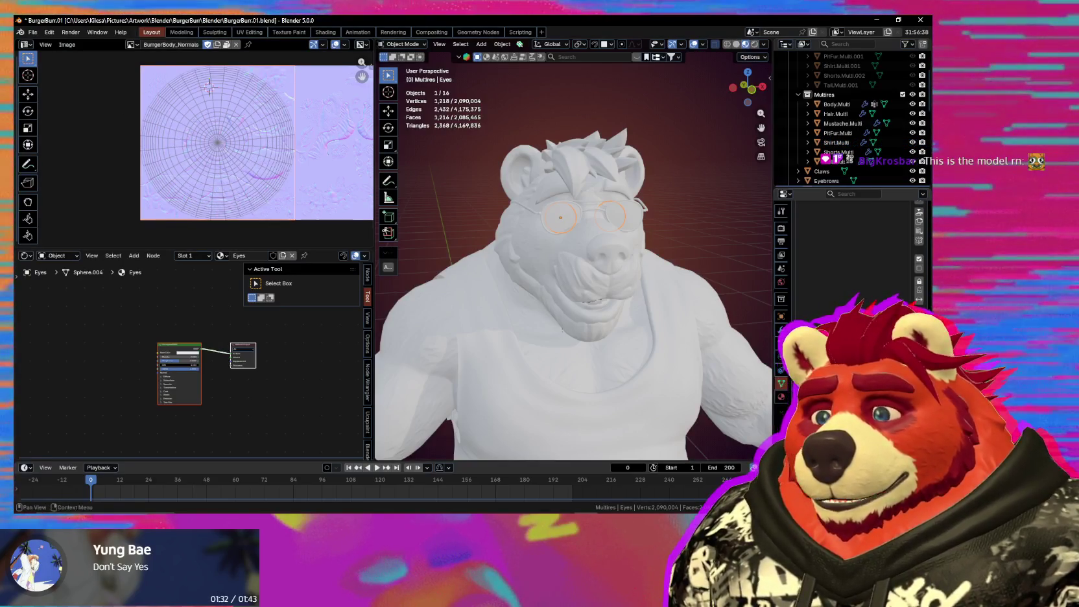
scroll(219, 171, "down", 5)
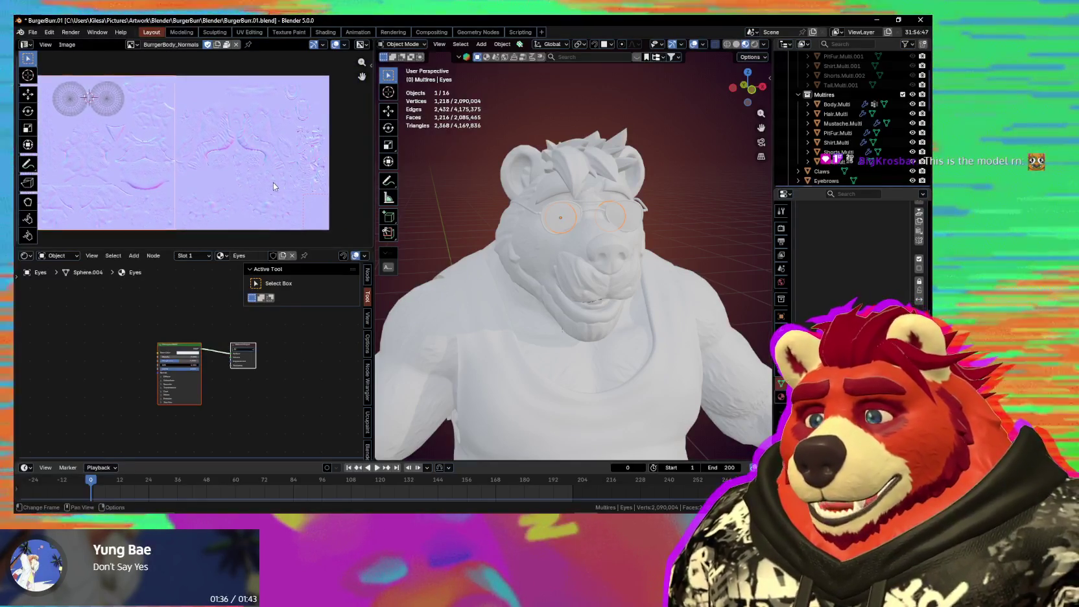
middle_click_drag(363, 178, 326, 197)
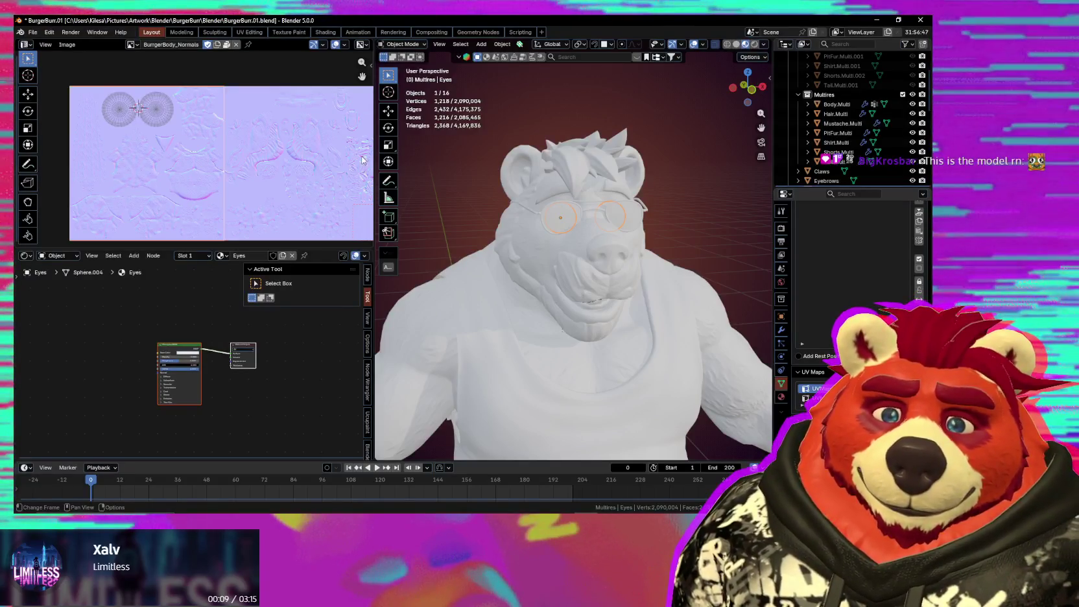
mouse_move(561, 223)
middle_mouse_down()
mouse_move(437, 221)
mouse_move(558, 221)
middle_mouse_up()
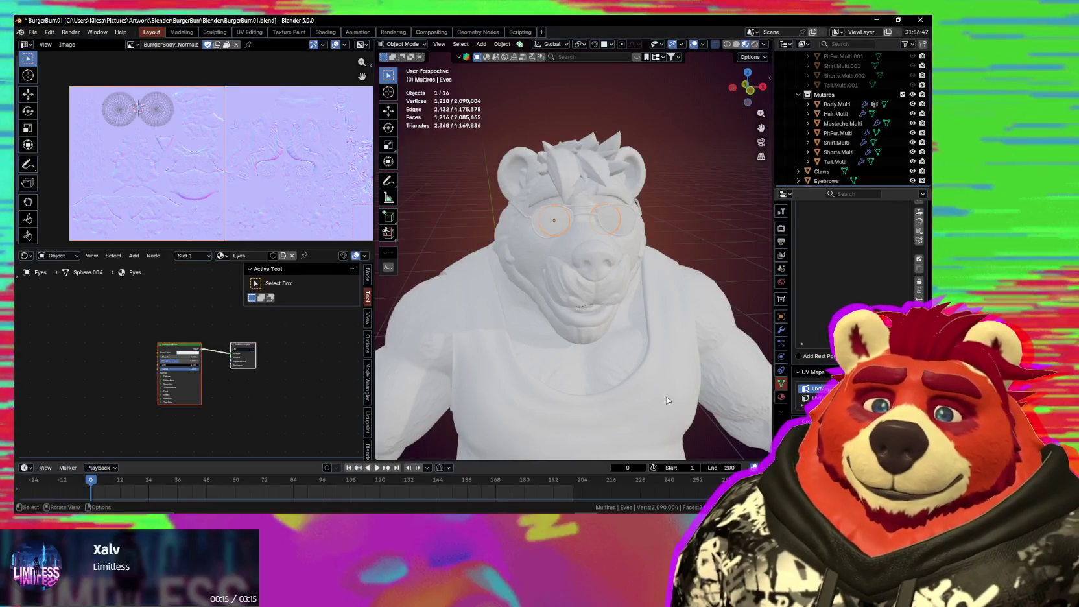
mouse_move(539, 297)
middle_mouse_down("ctrl")
mouse_move(609, 334)
mouse_move(495, 350)
mouse_move(489, 341)
mouse_move(695, 344)
mouse_move(481, 335)
mouse_move(535, 338)
mouse_move(516, 349)
mouse_move(677, 335)
mouse_move(612, 341)
mouse_move(583, 327)
mouse_move(589, 238)
mouse_move(628, 294)
middle_mouse_up("ctrl")
Step: Orbit to the front, make the shirt active and name its material Clothes
scroll(582, 298, "down", 5)
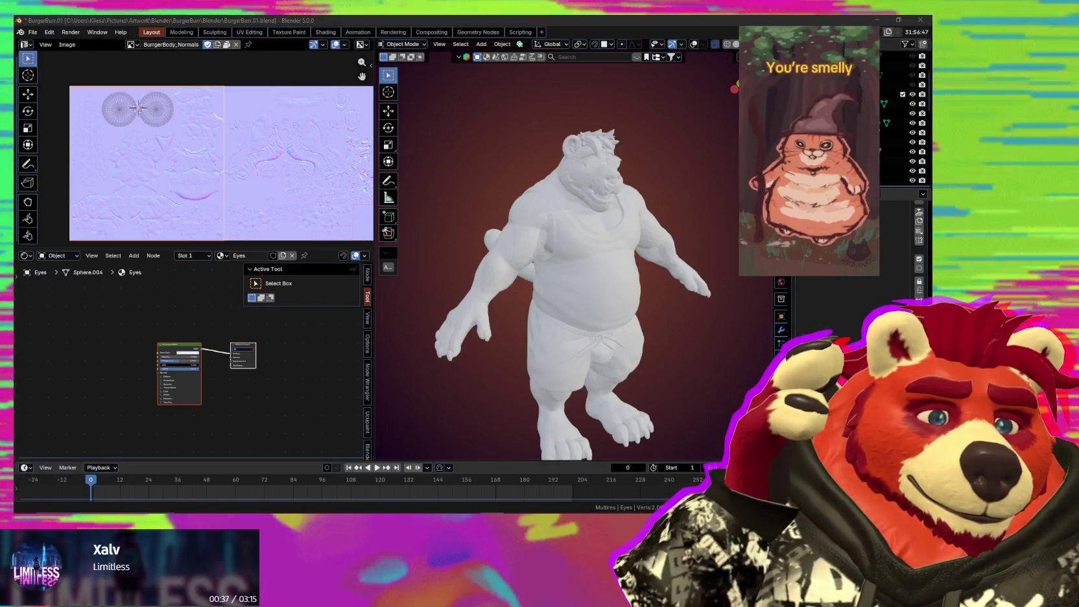
middle_click_drag(655, 326, 600, 312)
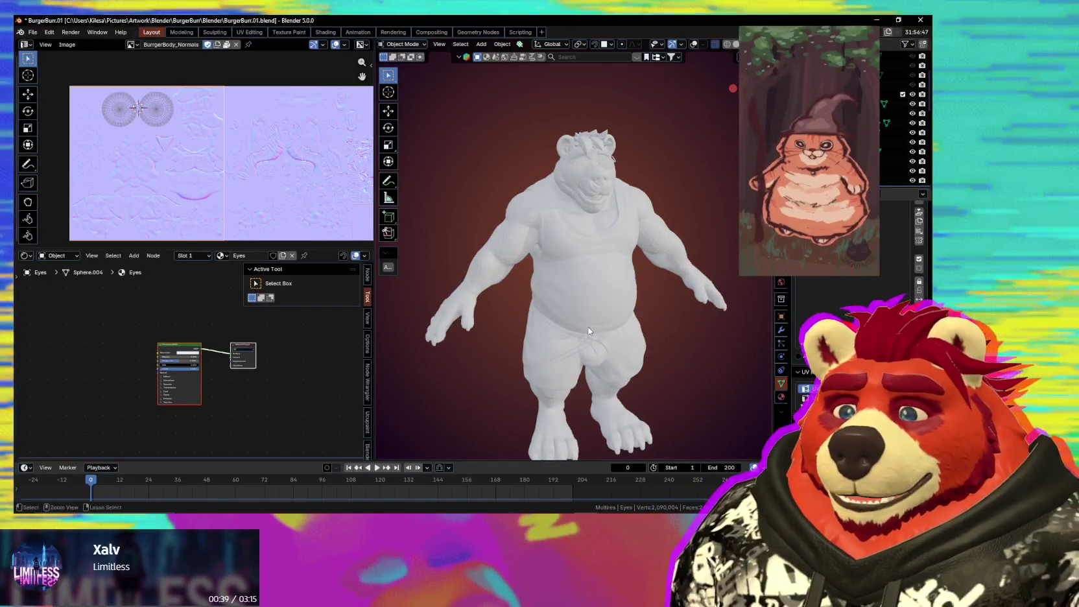
left_click(592, 315)
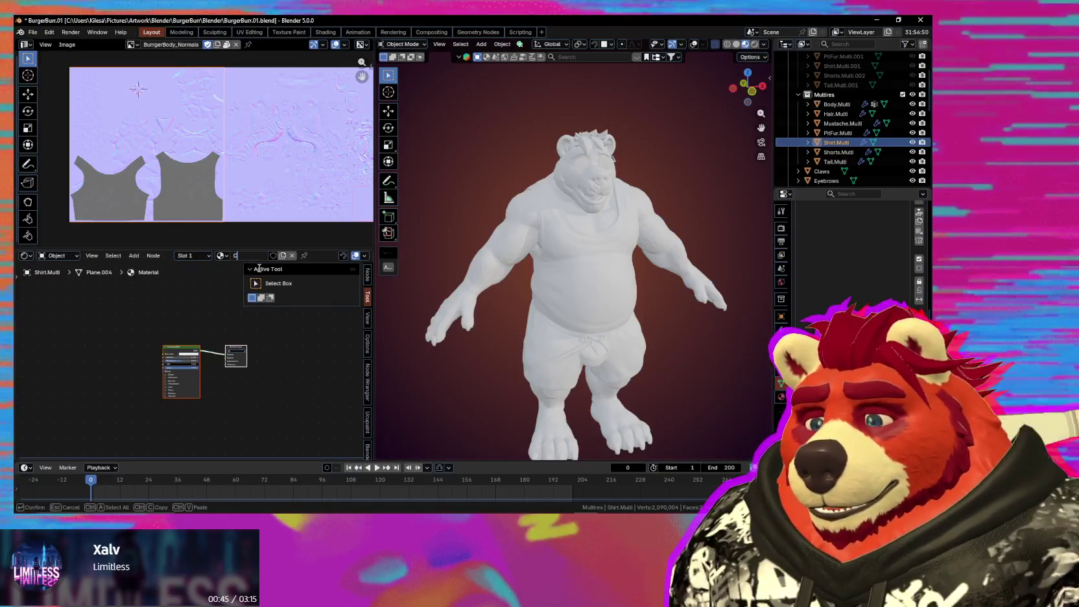
type("lothes")
key("Return")
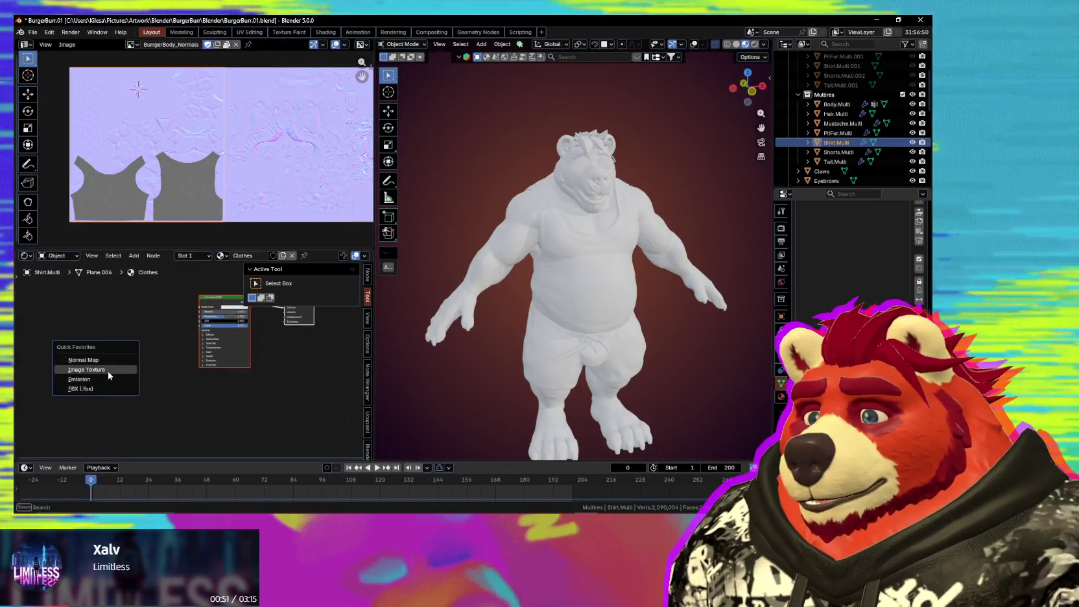
Step: Add an Image Texture holding a new 4096 px image BurgerClothes_Normals, then edit the shirt's multires viewport level
left_click(111, 369)
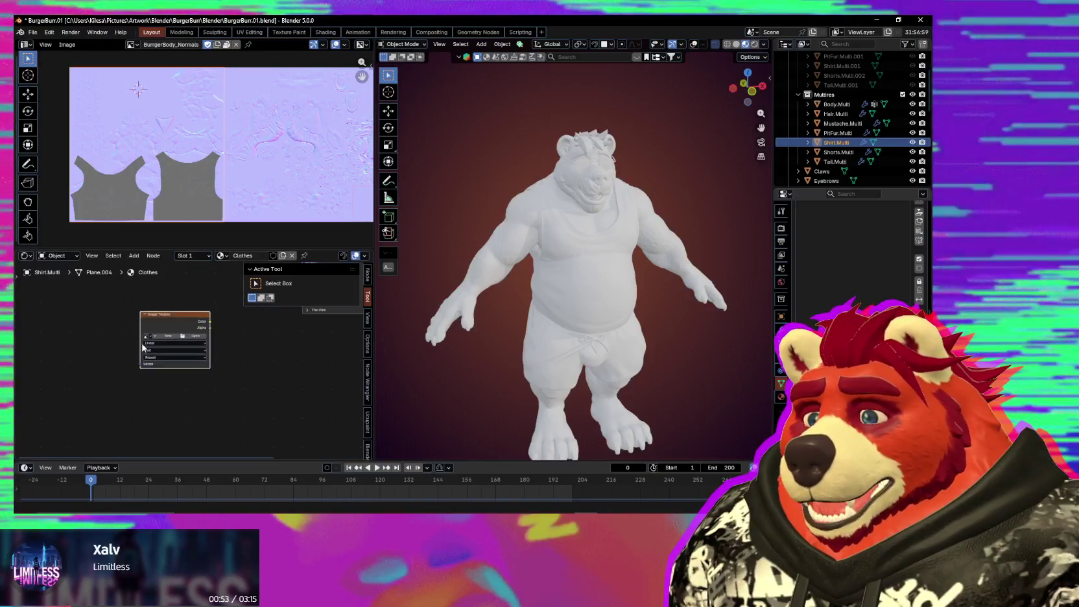
left_click(155, 331)
type("Bur")
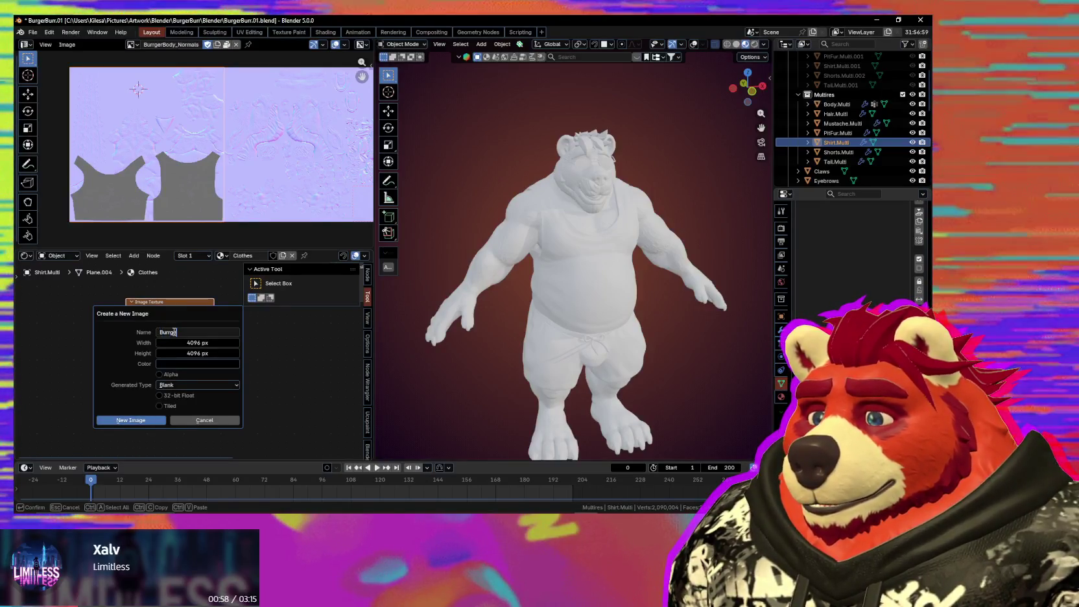
type("gerClothes_")
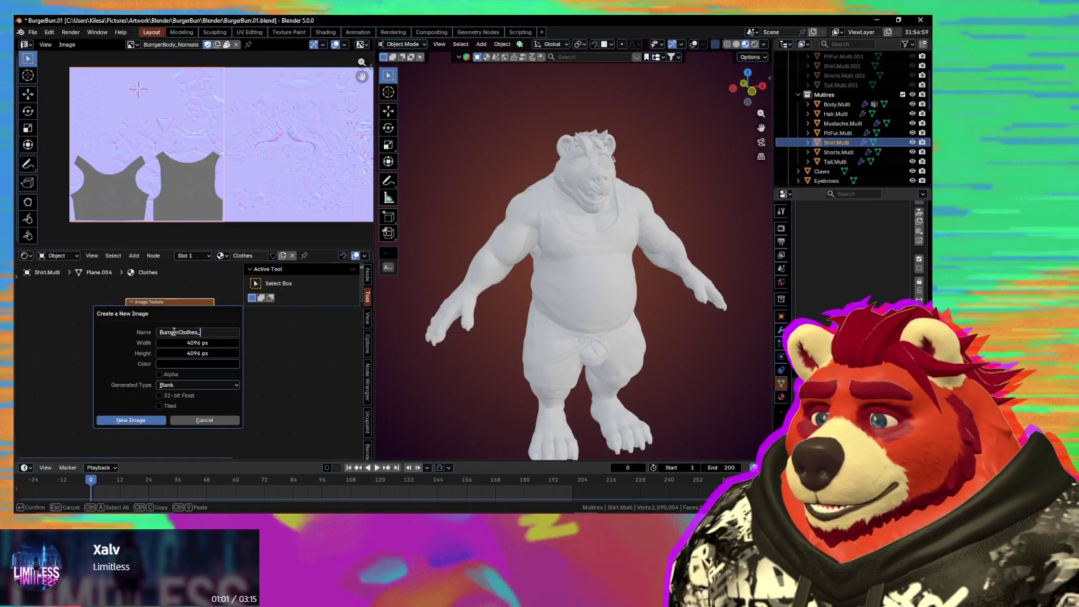
type("Normals")
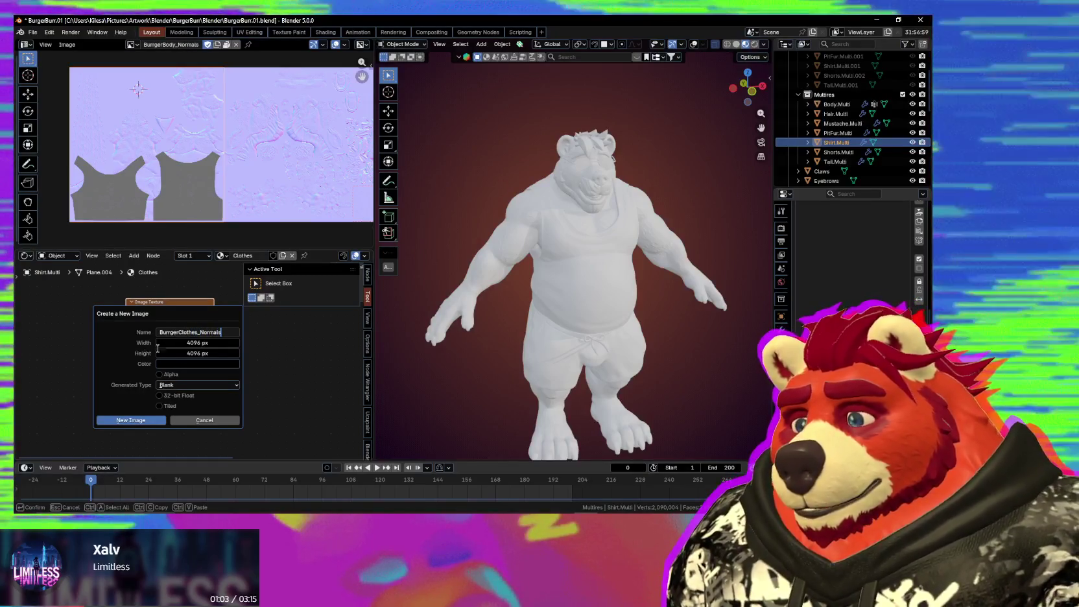
left_click(134, 420)
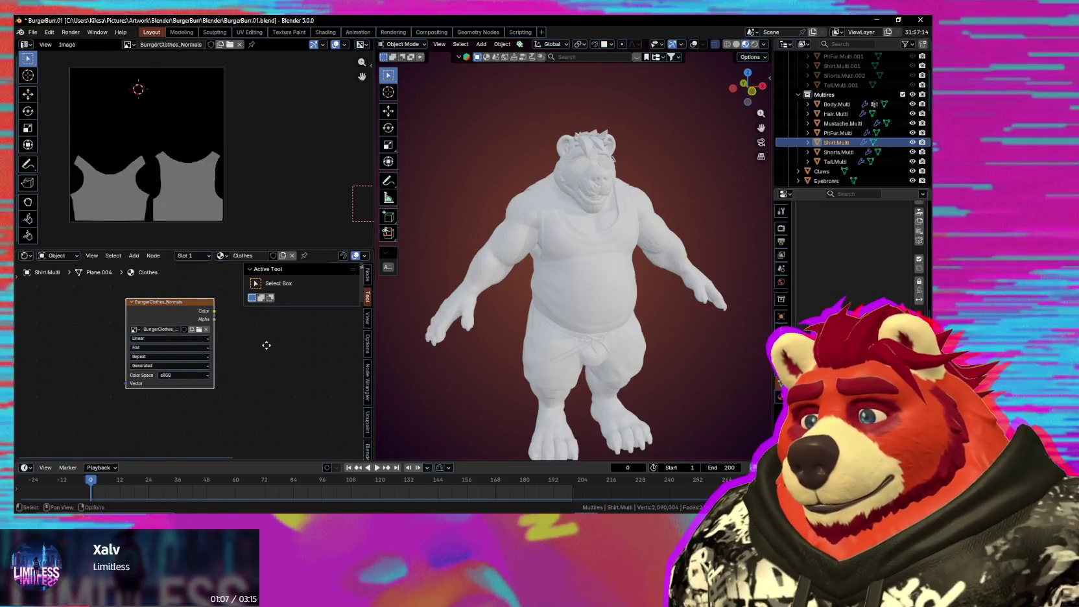
left_click(781, 332)
left_click(898, 257)
type("0")
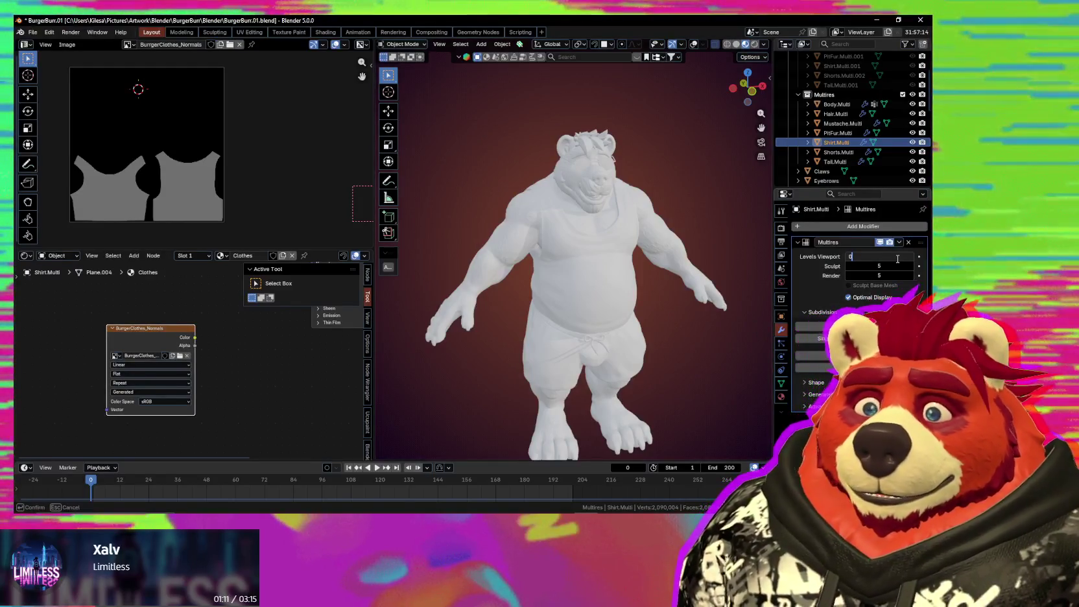
Step: Set the shirt's multires viewport level to 0, then set the shorts' viewport level to 0
key("Return")
left_click(839, 152)
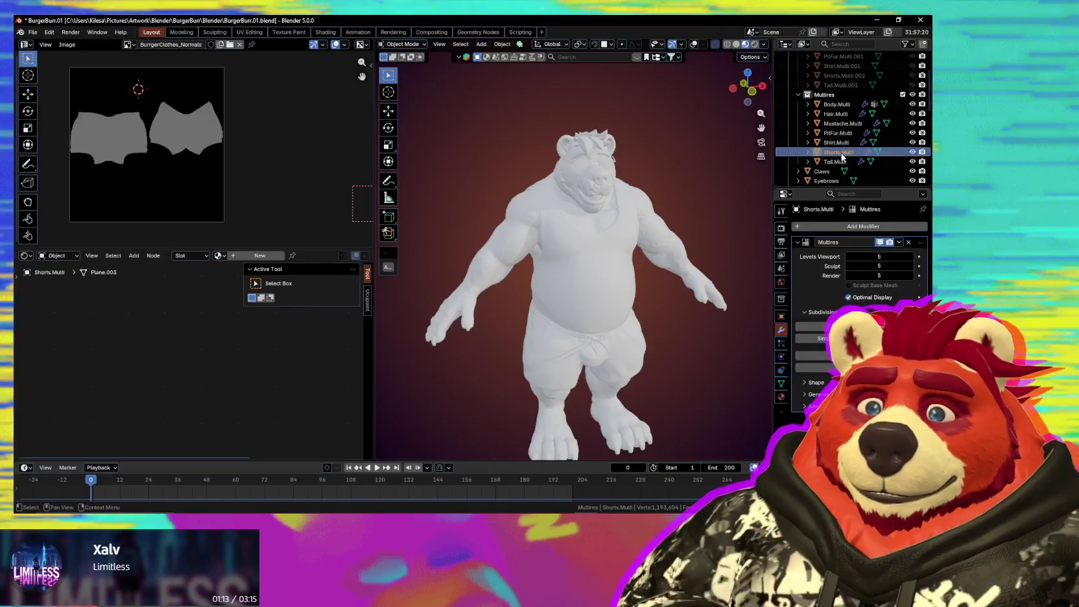
left_click(883, 256)
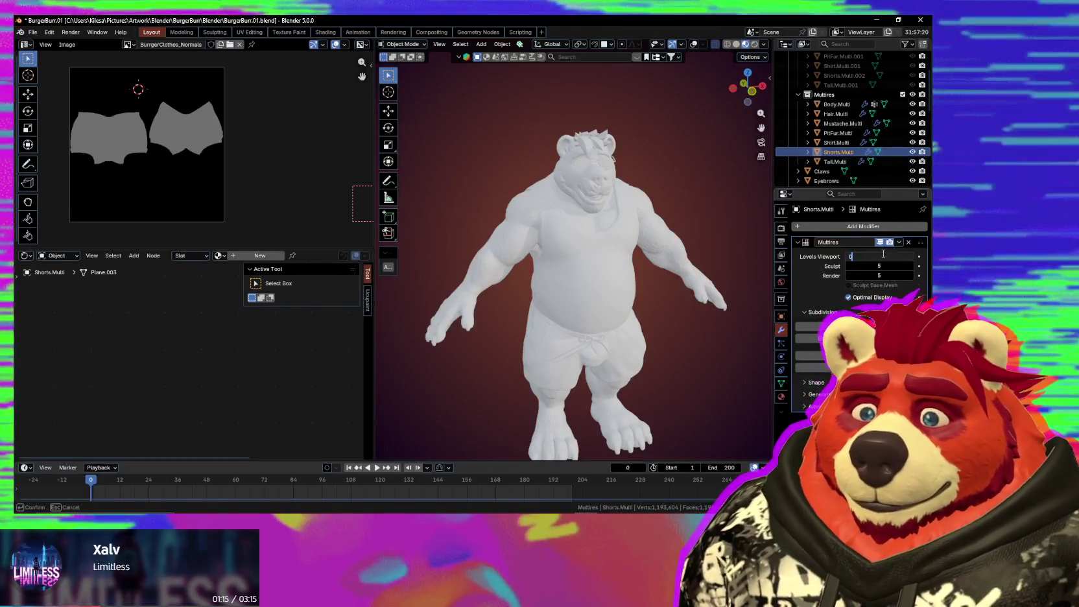
type("0")
key("Return")
mouse_move(651, 274)
middle_mouse_down()
mouse_move(613, 298)
mouse_move(558, 363)
mouse_move(698, 329)
middle_mouse_up()
scroll(608, 318, "up", 3)
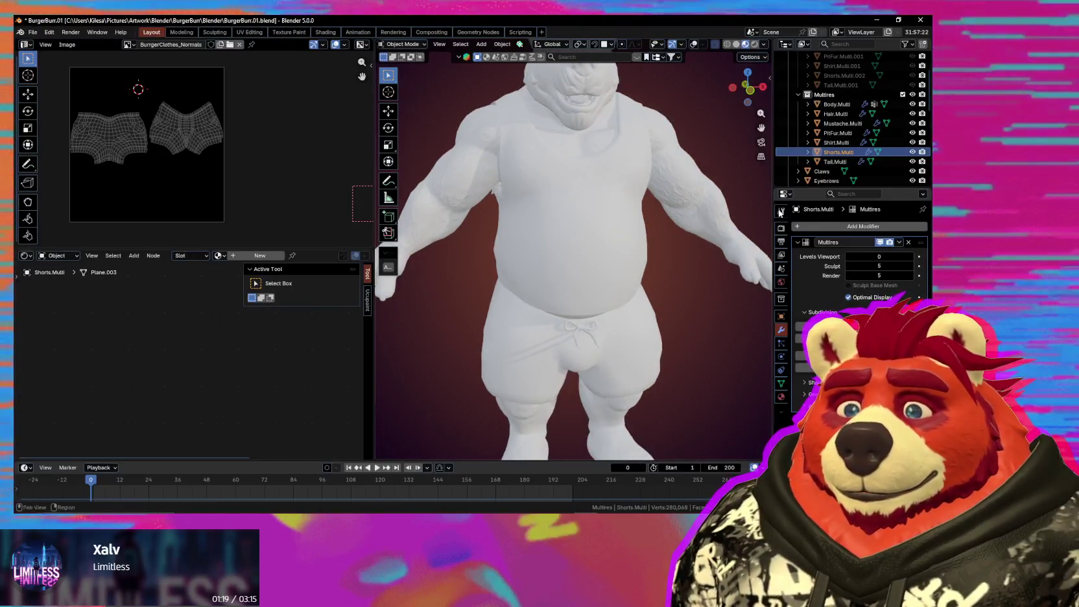
Step: Restore the shirt's viewport level to 5, keep the shorts at level 0 and zoom in on them
left_click(838, 143)
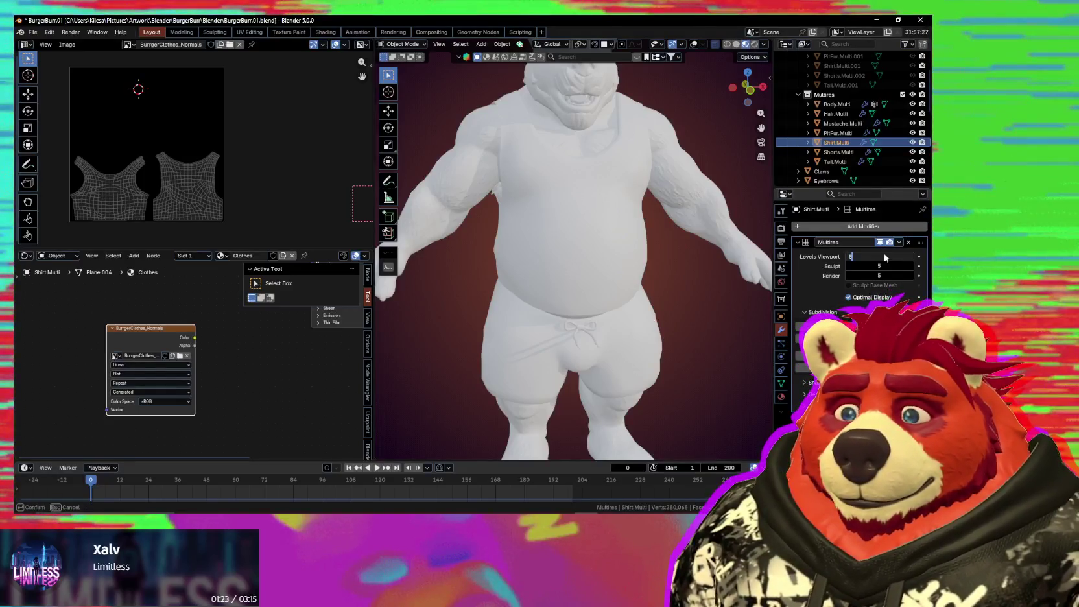
key("Return")
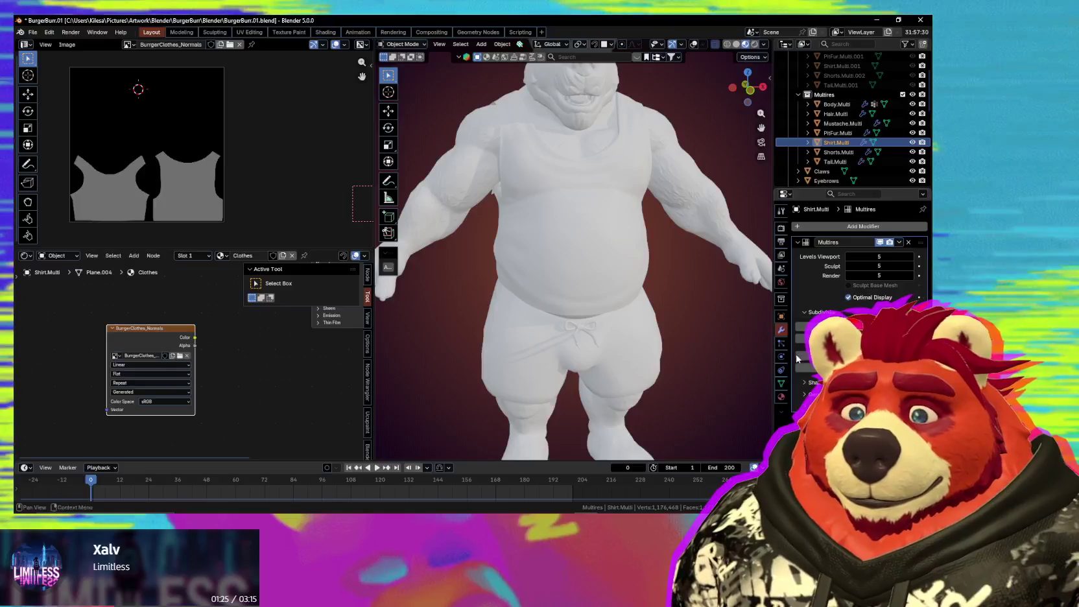
left_click(804, 382)
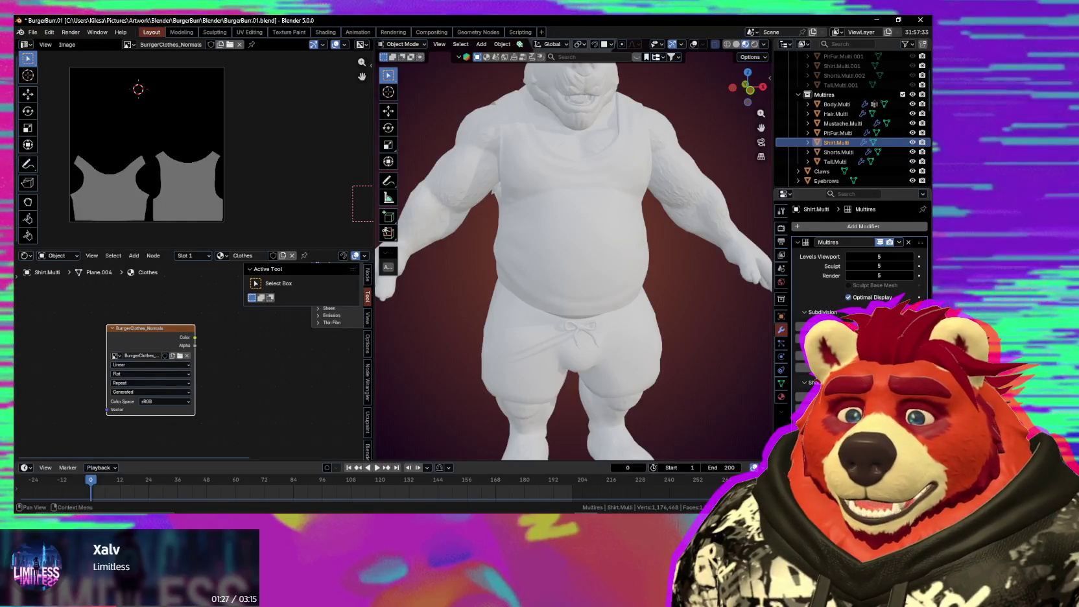
middle_click_drag(682, 358, 658, 337)
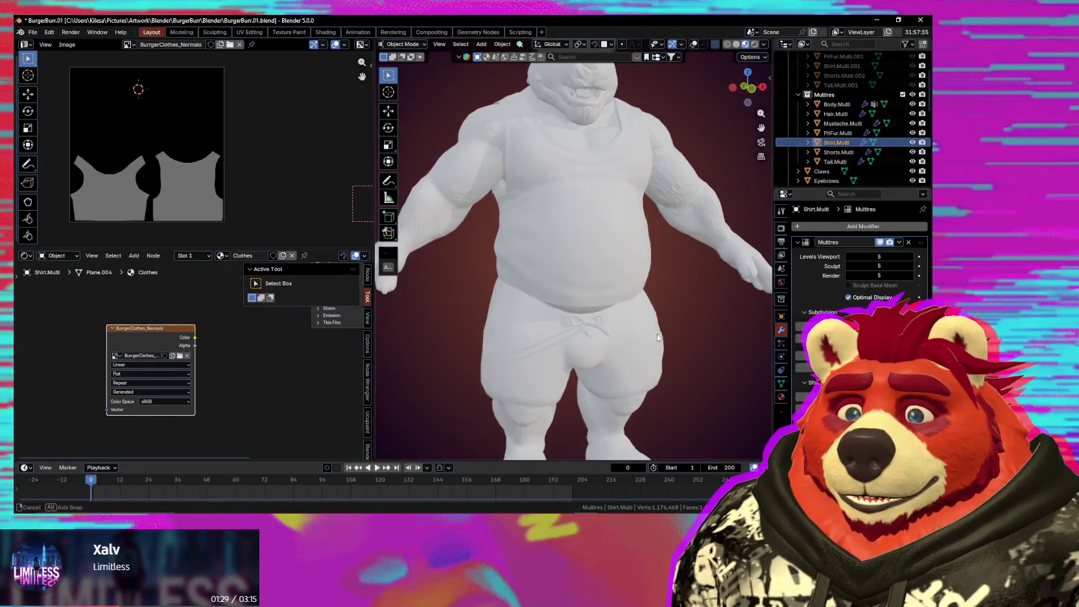
left_click(840, 152)
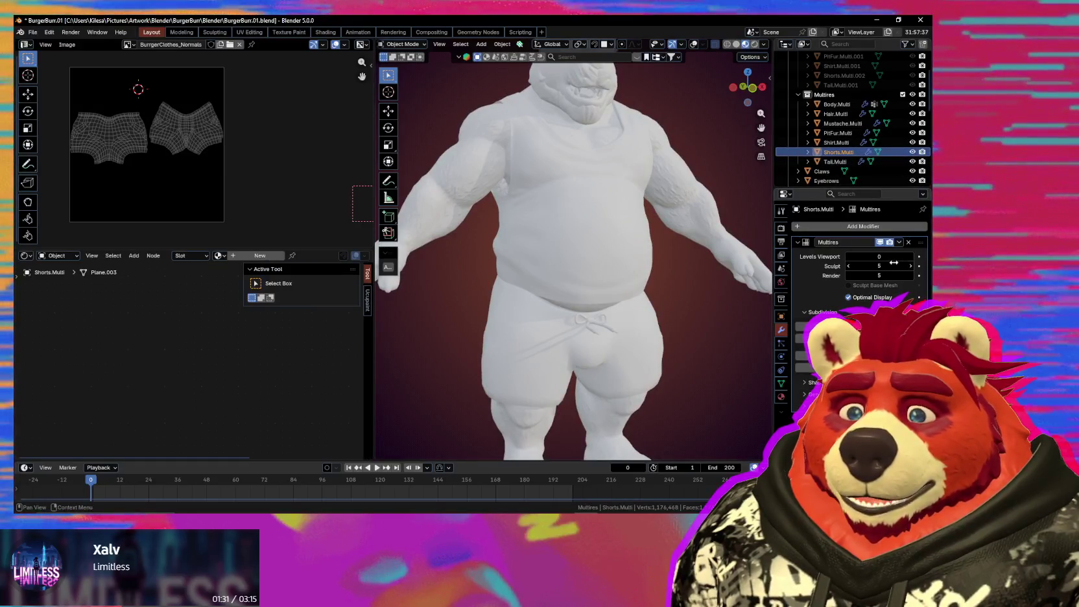
key("Return")
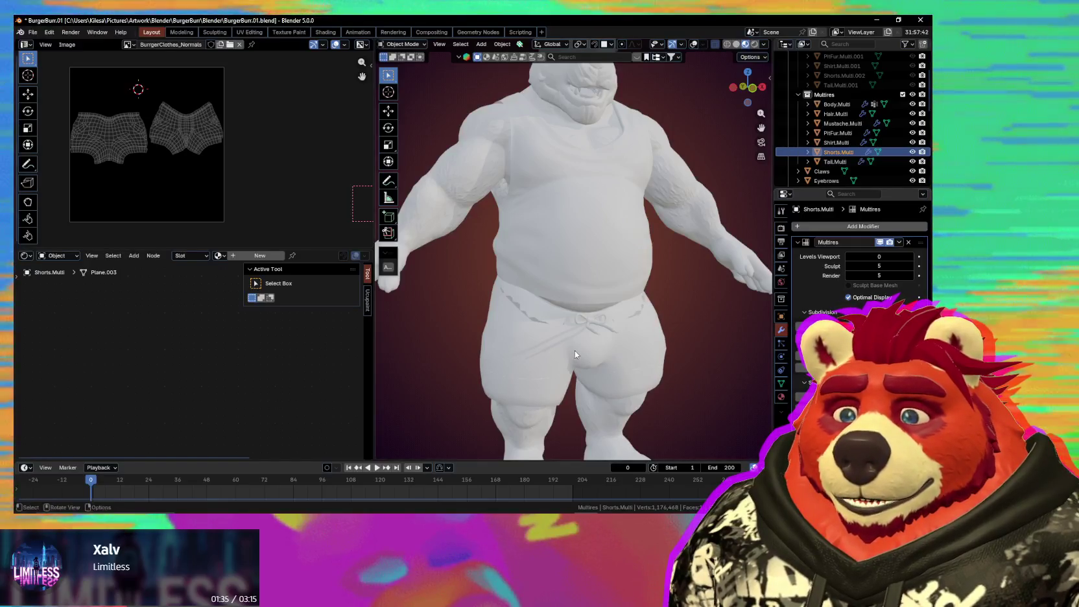
middle_click_drag(575, 350, 570, 321)
scroll(567, 289, "up", 2)
scroll(566, 288, "up", 3)
scroll(546, 302, "up", 3)
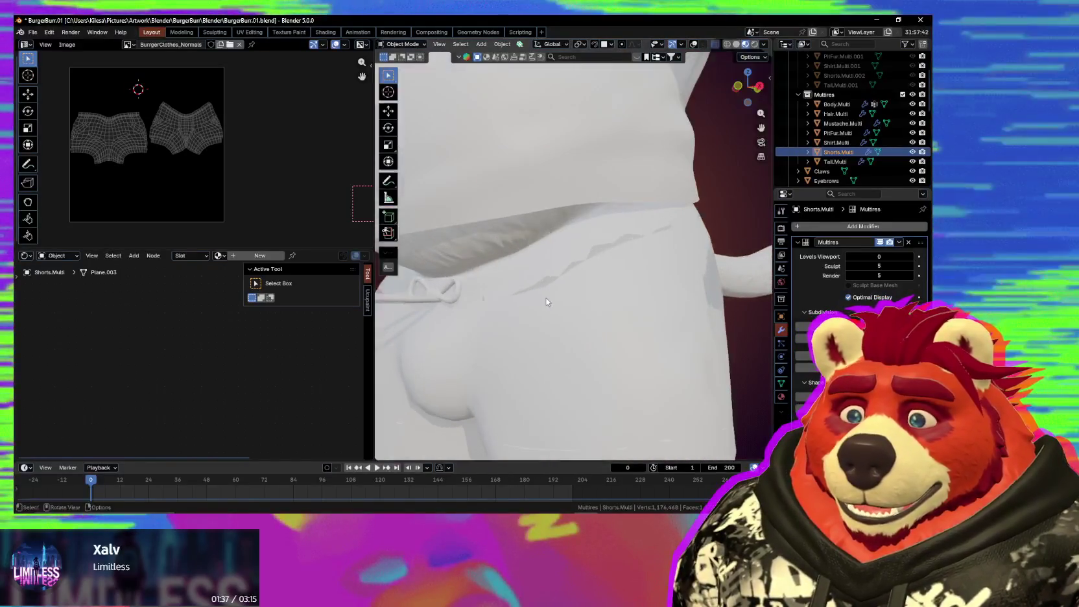
Step: Enter Edit Mode on the shorts and select an edge loop on the base mesh
key("Tab")
mouse_move(647, 316)
middle_mouse_down()
mouse_move(681, 307)
mouse_move(621, 254)
mouse_move(576, 281)
mouse_move(562, 229)
middle_mouse_up()
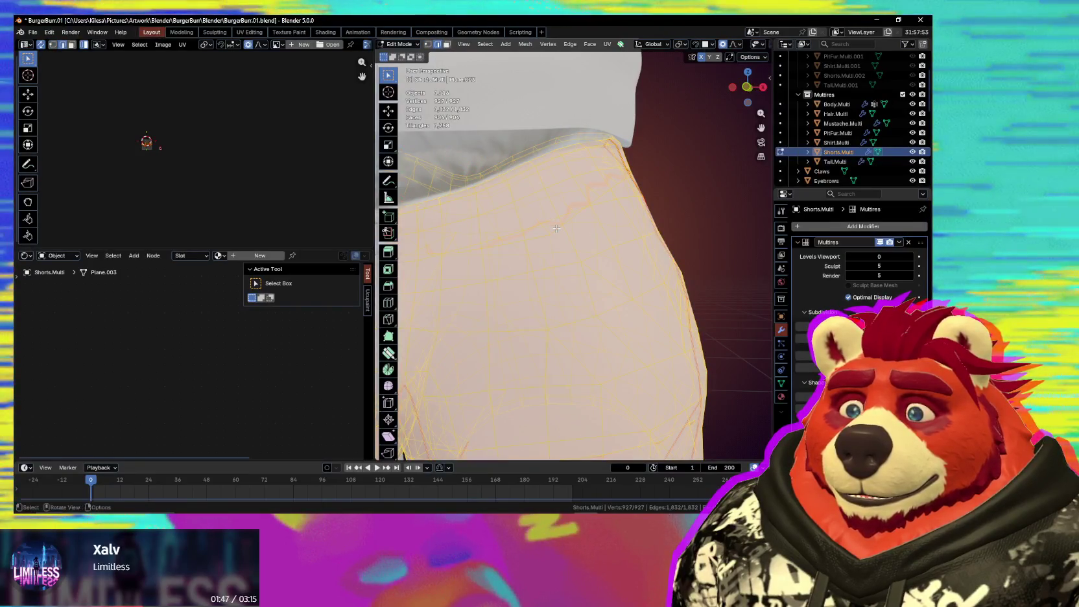
middle_click_drag(556, 228, 732, 240)
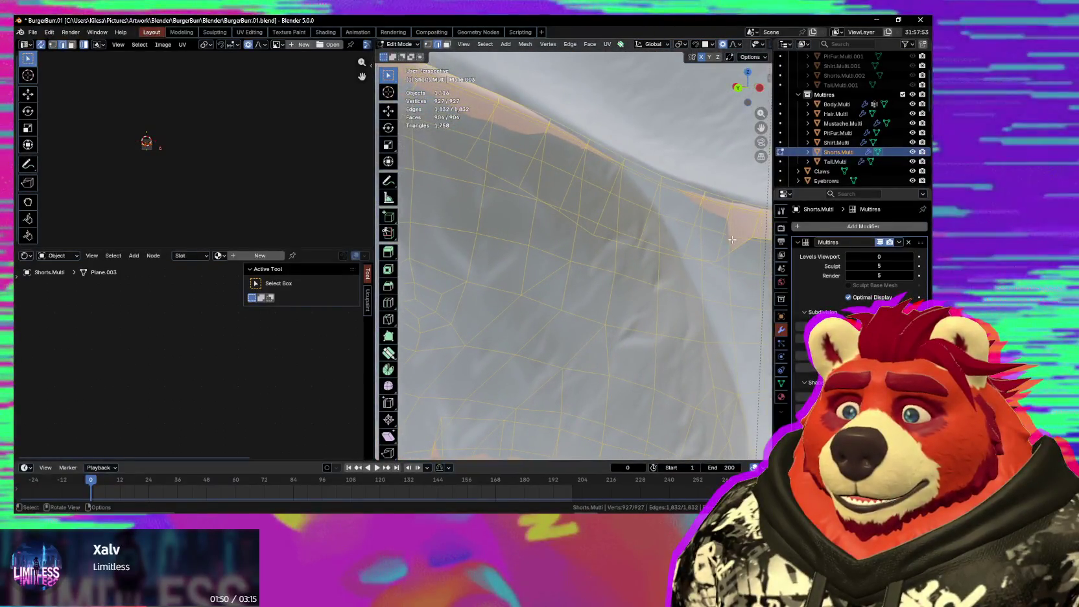
left_click(585, 231)
mouse_move(627, 250)
middle_mouse_down()
mouse_move(692, 254)
mouse_move(643, 270)
mouse_move(611, 254)
middle_mouse_up()
key("n")
key("n")
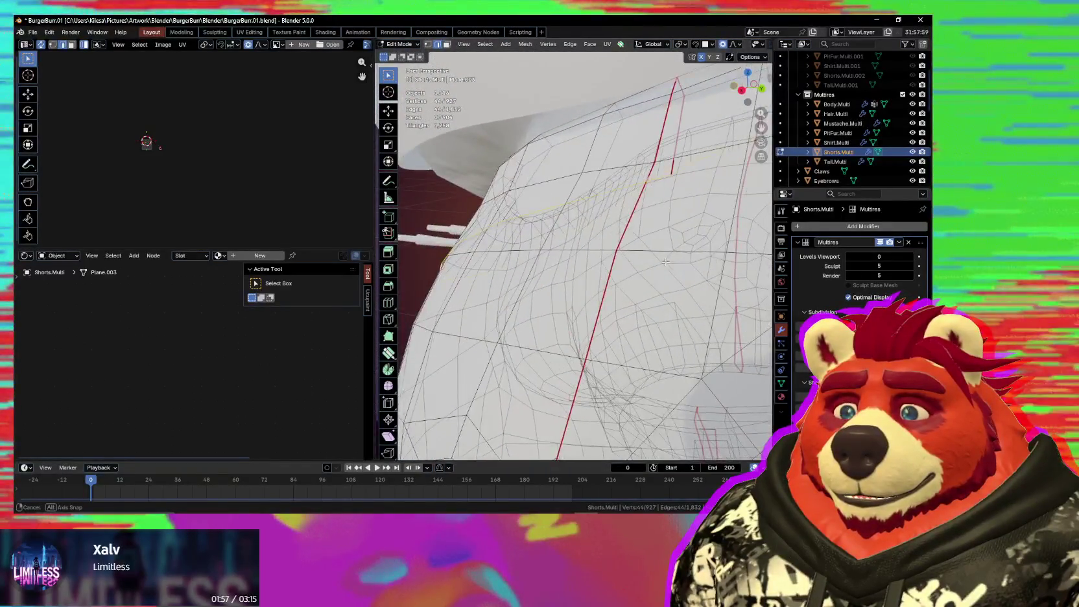
key("g")
left_click(610, 254)
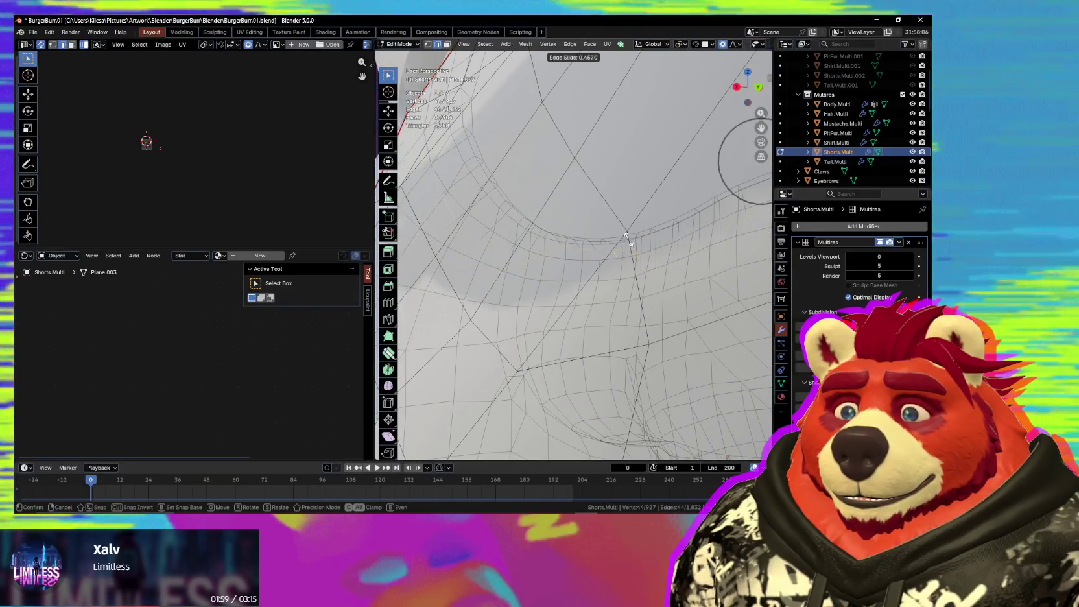
Step: Delete the selected edge loop, reducing the shorts' base mesh from 927 to 883 vertices
middle_click_drag(627, 242, 660, 266)
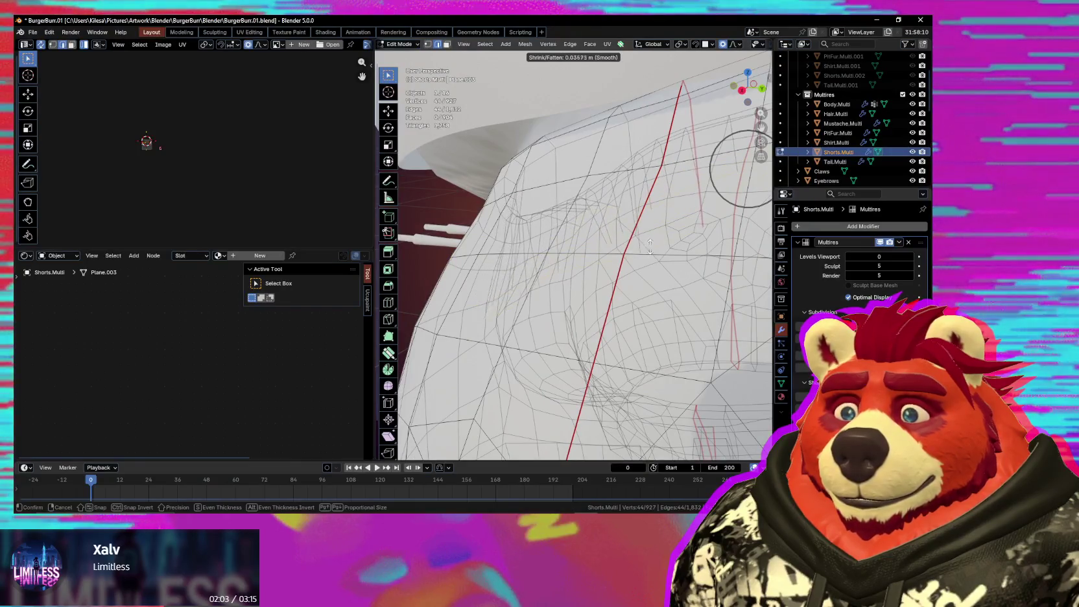
mouse_move(654, 252)
middle_mouse_down()
mouse_move(618, 278)
mouse_move(682, 277)
mouse_move(755, 247)
middle_mouse_up()
key("x")
left_click(609, 262)
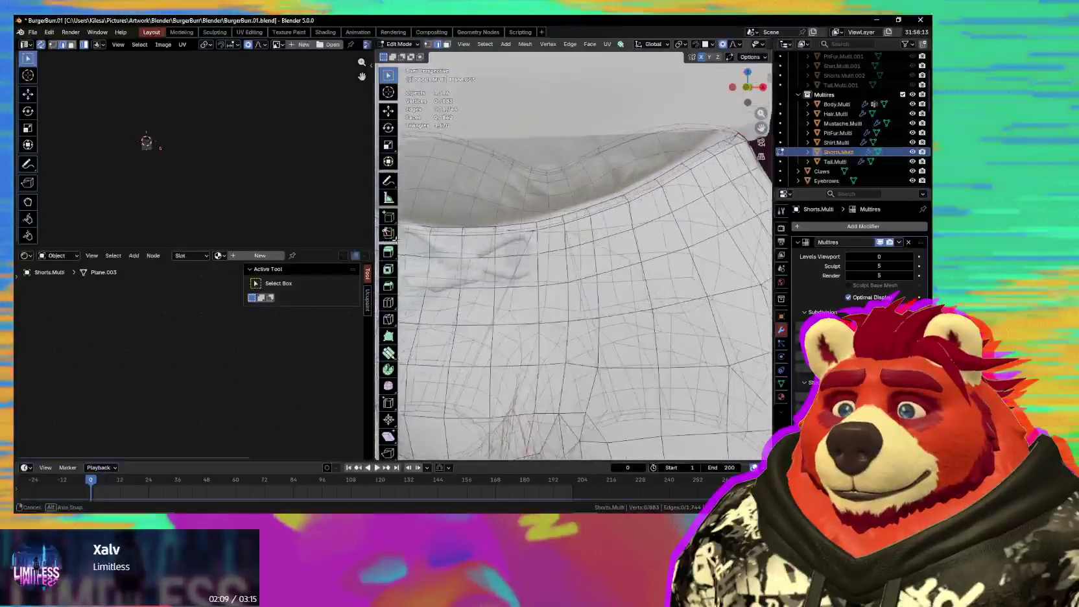
scroll(518, 221, "down", 3)
scroll(518, 221, "down", 2)
mouse_move(518, 222)
middle_mouse_down()
mouse_move(717, 284)
mouse_move(349, 266)
middle_mouse_up()
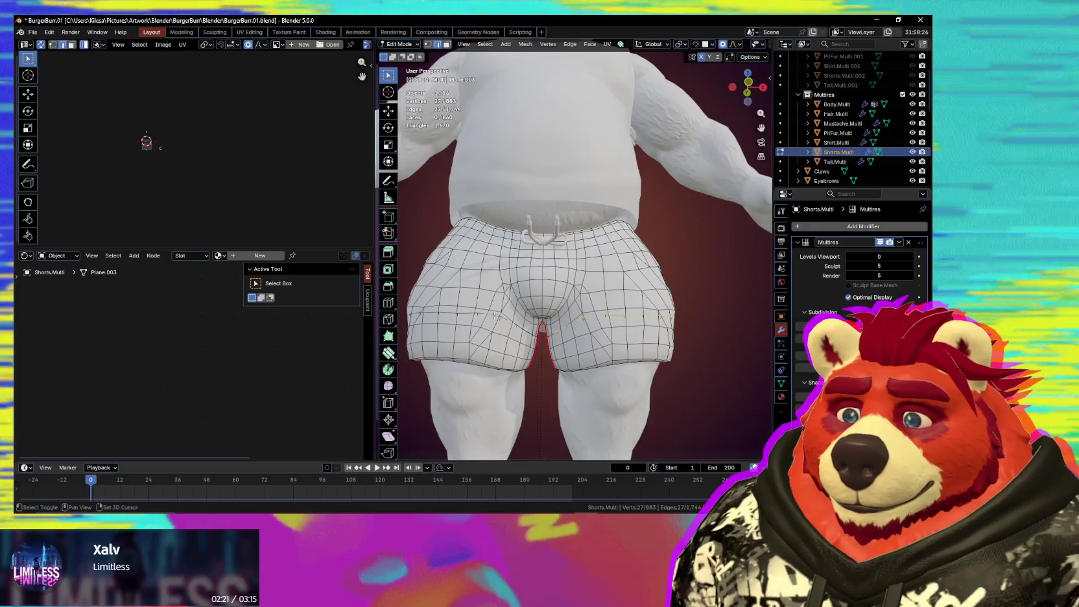
Step: Delete a second edge loop, leaving the shorts' base mesh with 829 vertices
left_click(558, 358)
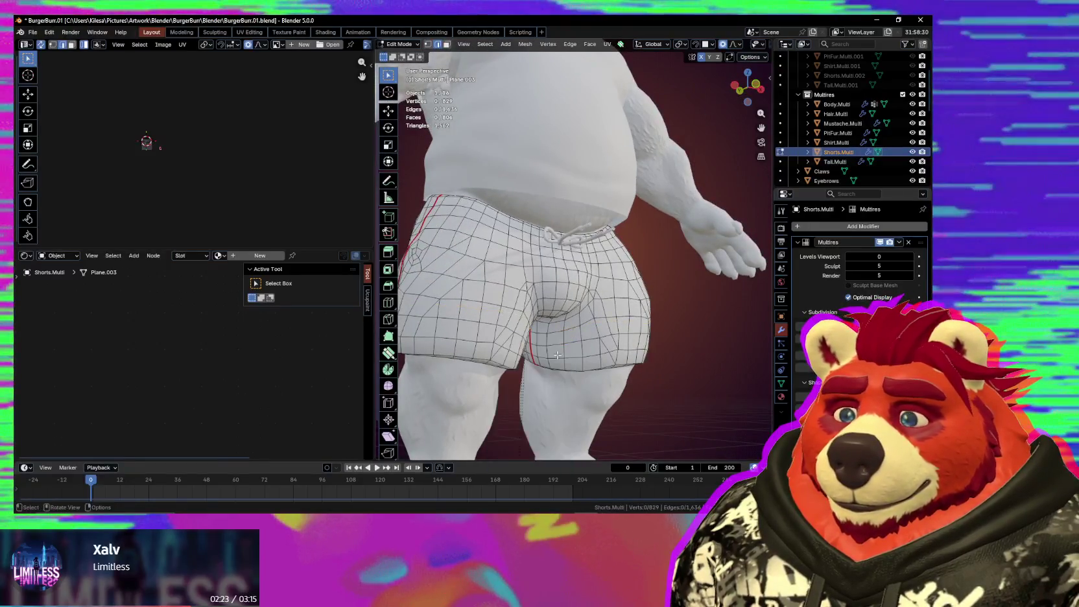
mouse_move(576, 365)
middle_mouse_down()
mouse_move(570, 356)
mouse_move(381, 337)
mouse_move(519, 311)
middle_mouse_up()
scroll(567, 351, "up", 3)
scroll(520, 311, "down", 3)
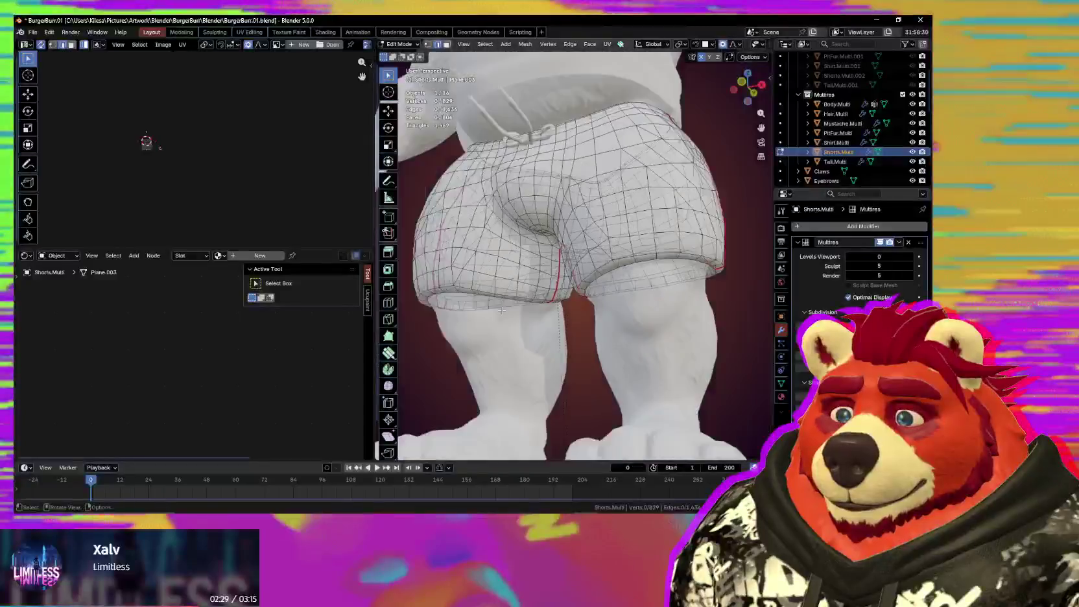
middle_click_drag(583, 338, 595, 337)
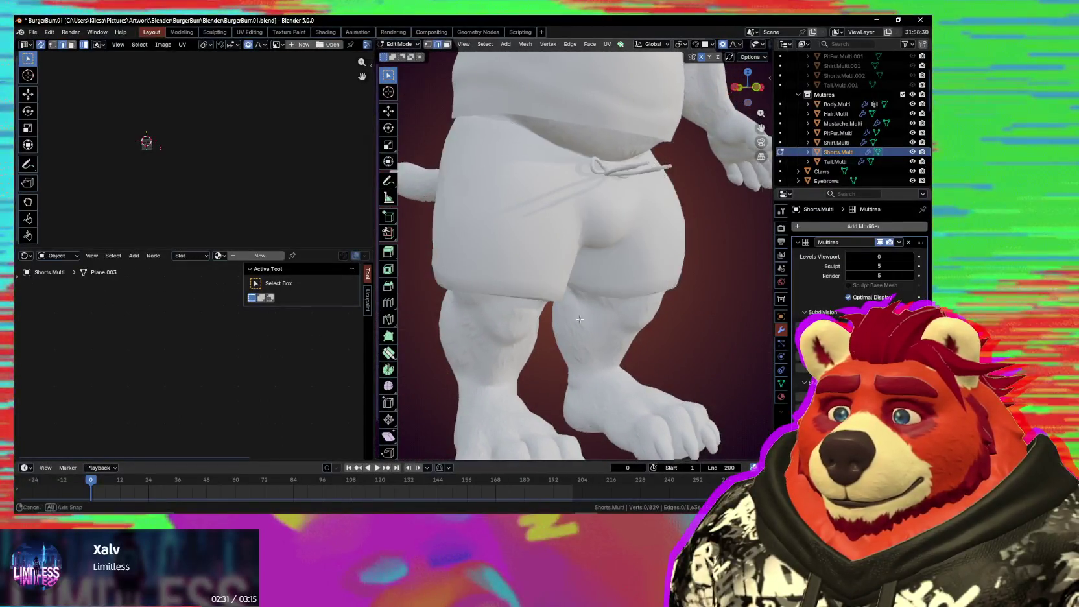
mouse_move(658, 317)
middle_mouse_down()
mouse_move(441, 308)
mouse_move(398, 323)
middle_mouse_up()
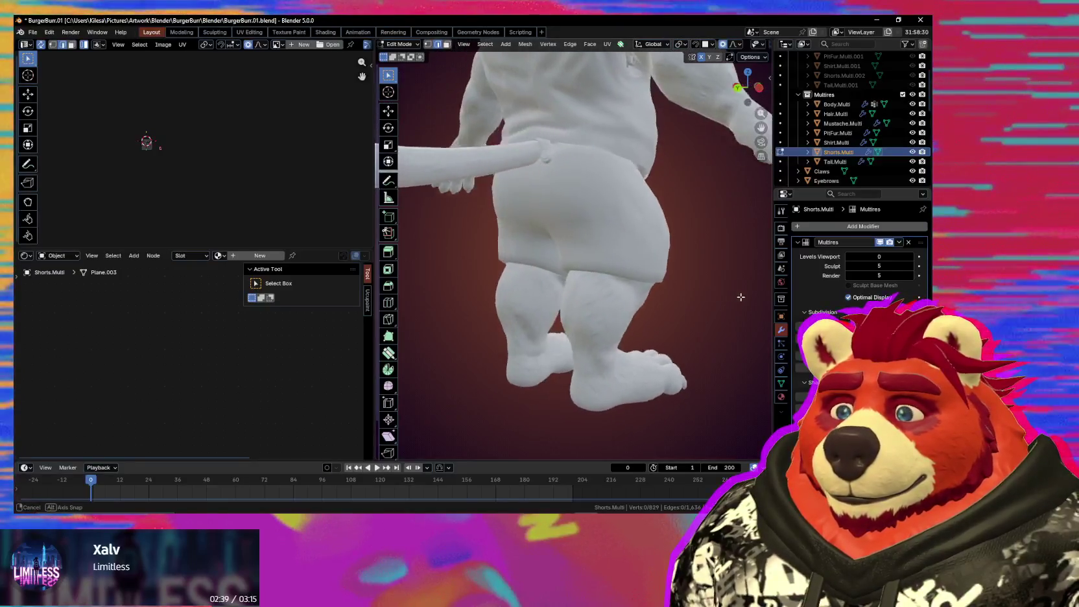
Step: Inspect the trimmed shorts from several angles, then hide the viewport overlays and bring up the mode pie
mouse_move(738, 296)
middle_mouse_down()
mouse_move(596, 253)
mouse_move(582, 226)
mouse_move(653, 263)
mouse_move(513, 256)
middle_mouse_up()
scroll(596, 253, "up", 3)
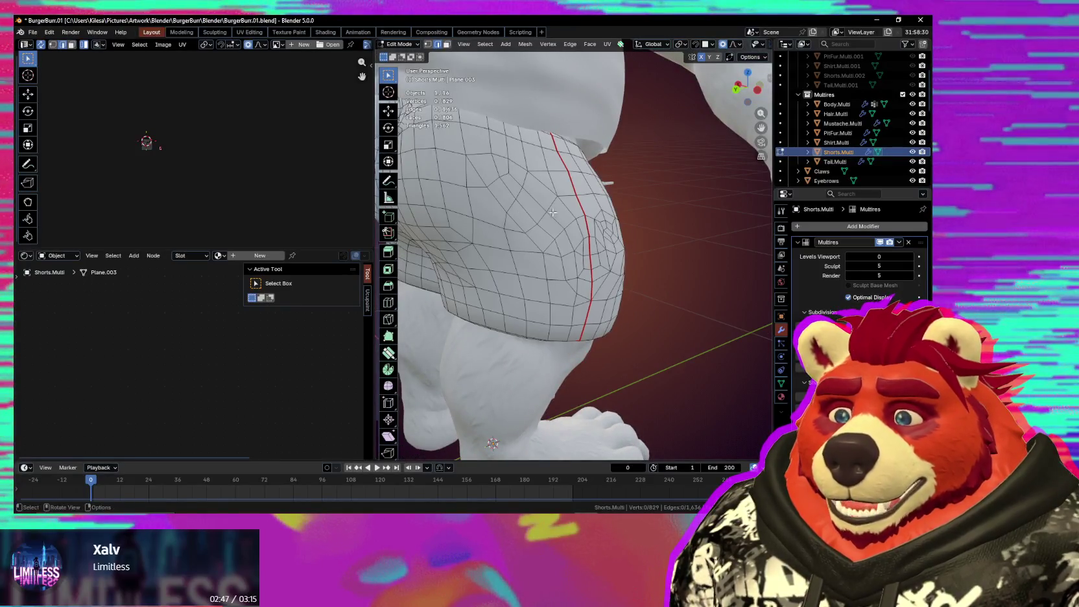
mouse_move(593, 247)
middle_mouse_down()
mouse_move(646, 282)
mouse_move(569, 255)
middle_mouse_up()
middle_click_drag(655, 272, 622, 232)
mouse_move(648, 267)
middle_mouse_down()
mouse_move(665, 242)
mouse_move(682, 253)
mouse_move(675, 261)
mouse_move(667, 243)
mouse_move(624, 229)
mouse_move(634, 240)
mouse_move(622, 204)
mouse_move(492, 247)
mouse_move(435, 236)
mouse_move(603, 267)
mouse_move(694, 234)
mouse_move(704, 257)
mouse_move(610, 284)
mouse_move(599, 256)
mouse_move(671, 323)
middle_mouse_up()
key("shift+alt+z")
key("ctrl+Tab")
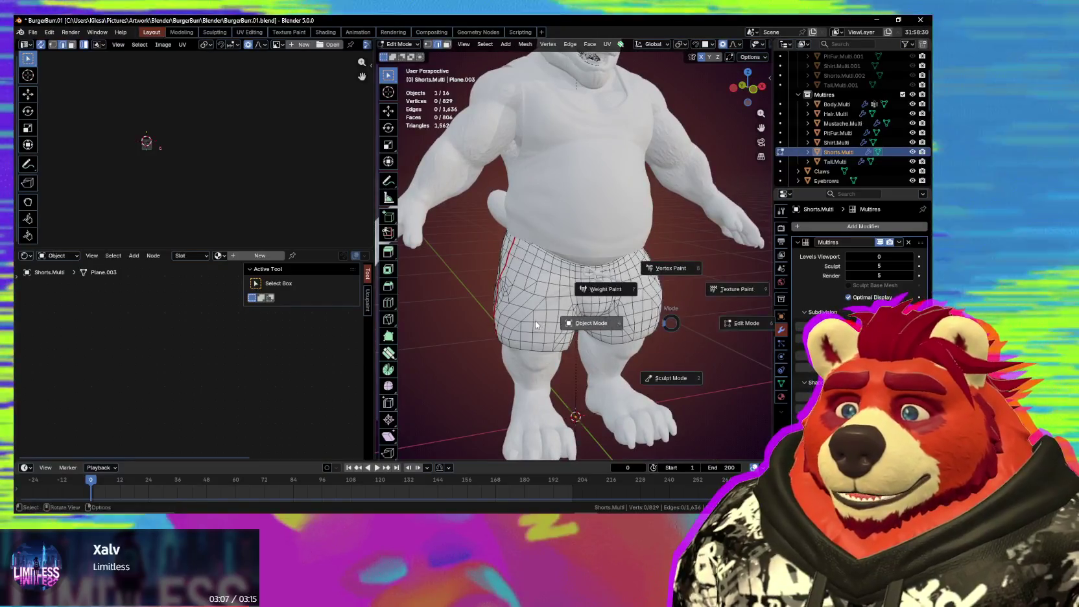
mouse_move(508, 300)
middle_mouse_down()
mouse_move(654, 408)
mouse_move(585, 345)
middle_mouse_up()
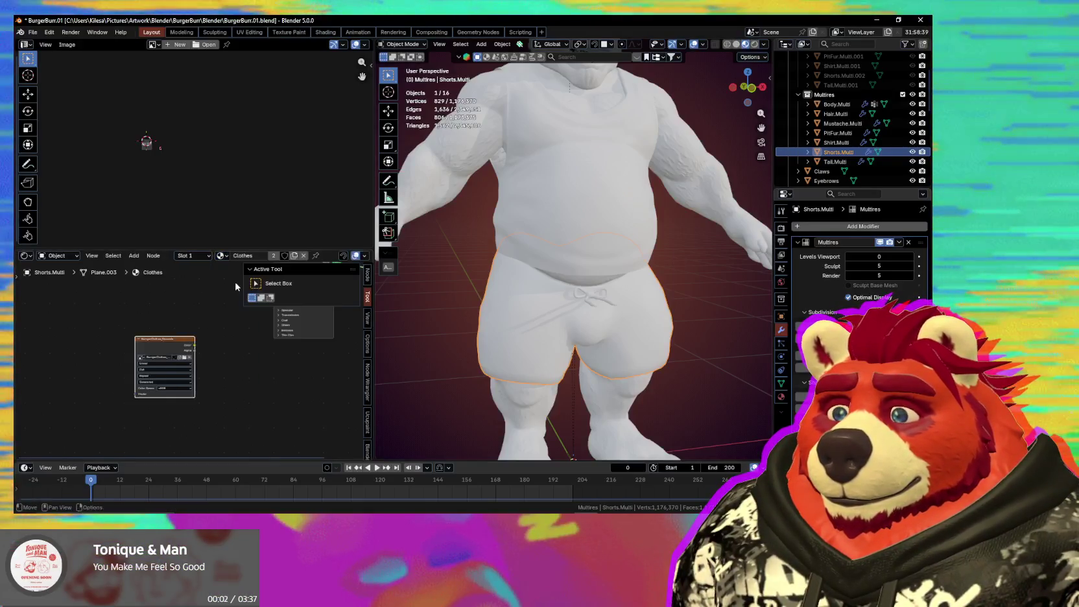
Step: Open Render Properties to reach the Bake settings for the Multires Normals bake
left_click(157, 363)
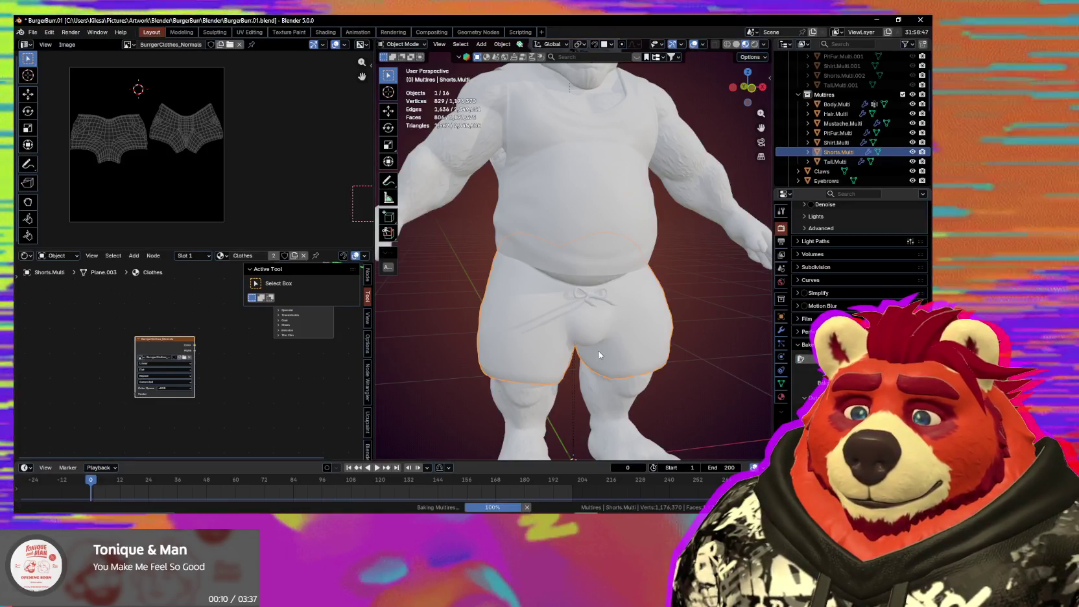
Step: Inspect the baked shorts map and link the image's Color to the Normal Map node's Color input
scroll(126, 153, "up", 5)
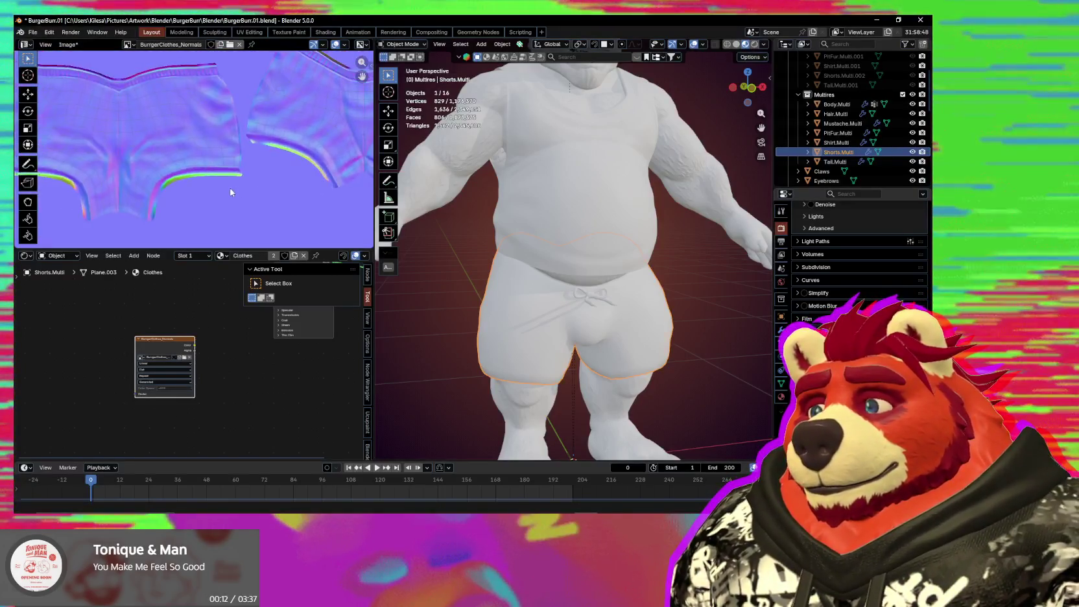
scroll(247, 189, "down", 3)
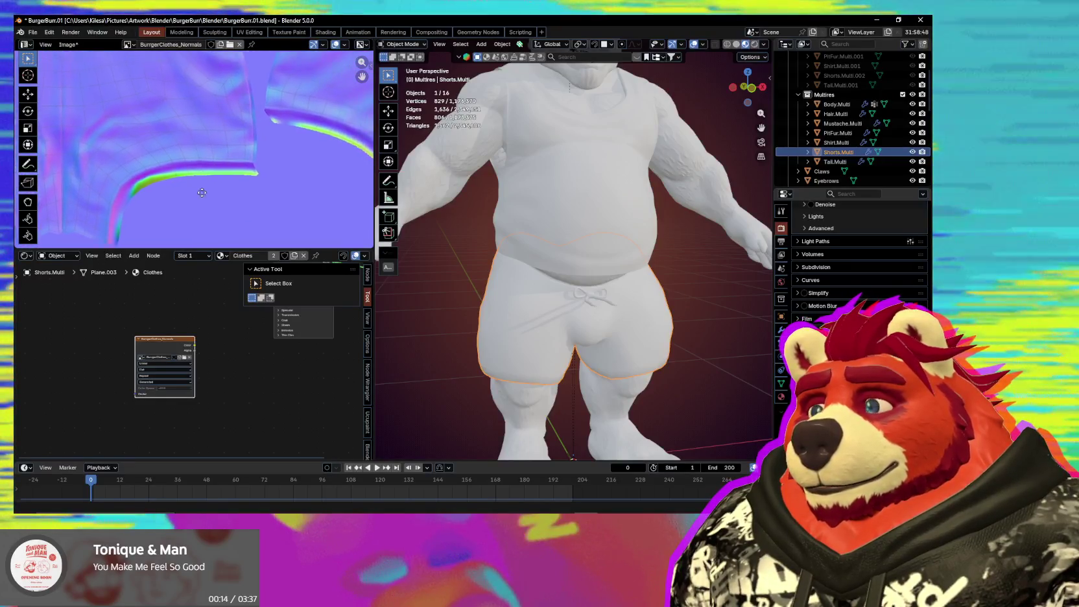
scroll(244, 194, "down", 2)
mouse_move(570, 279)
middle_mouse_down()
mouse_move(621, 219)
mouse_move(616, 231)
mouse_move(689, 288)
middle_mouse_up()
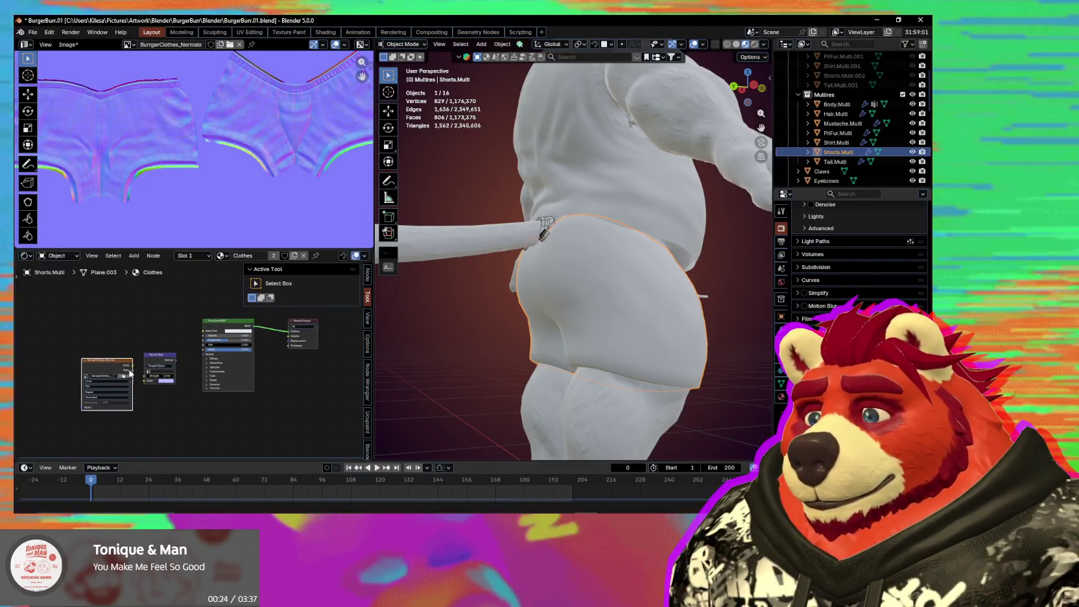
left_click_drag(144, 387, 144, 387)
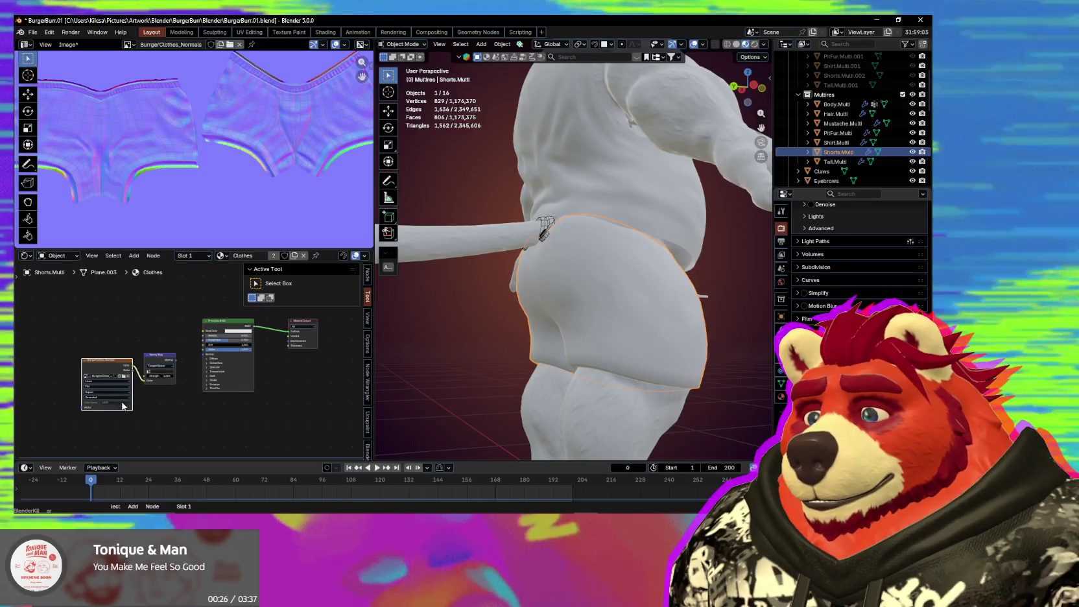
scroll(201, 382, "up", 2)
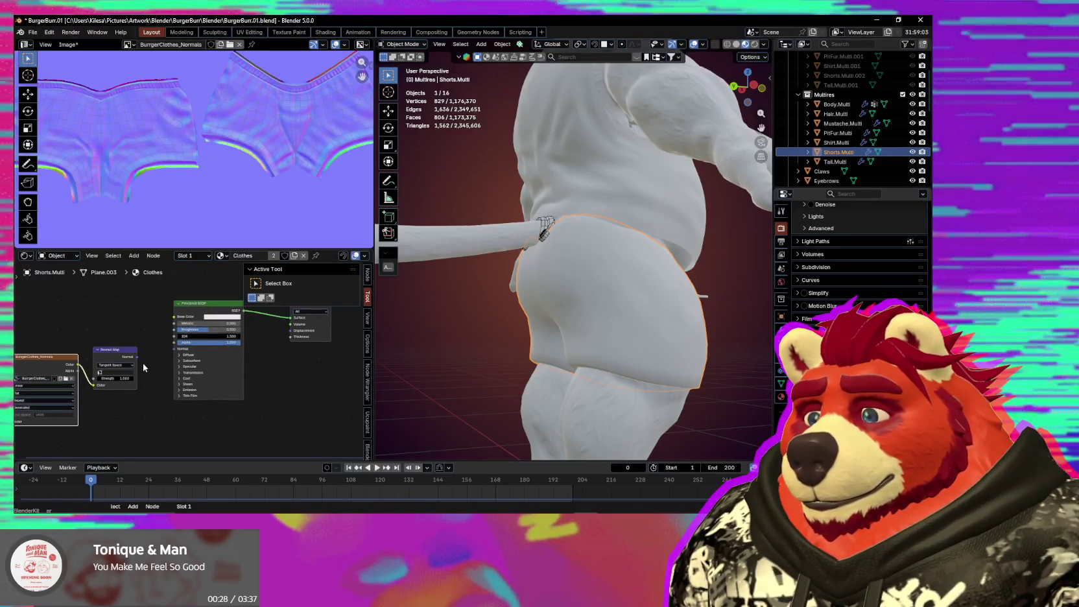
Step: Set the BurgerClothes_Normals image to Non-Color and reconnect its Color to the Normal Map node
middle_click_drag(83, 407, 142, 392)
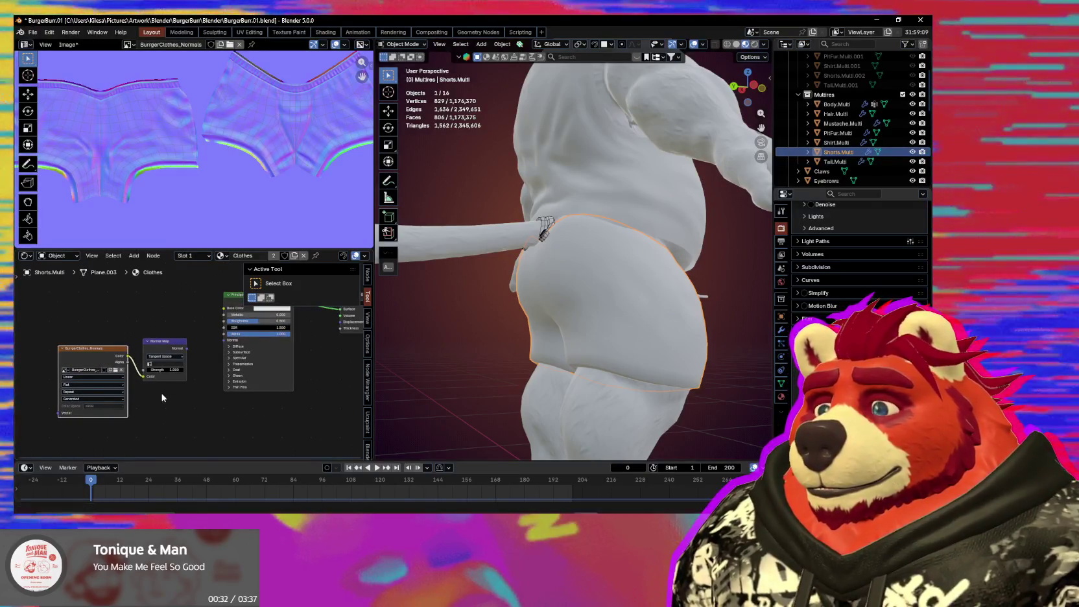
left_click_drag(144, 376, 102, 361)
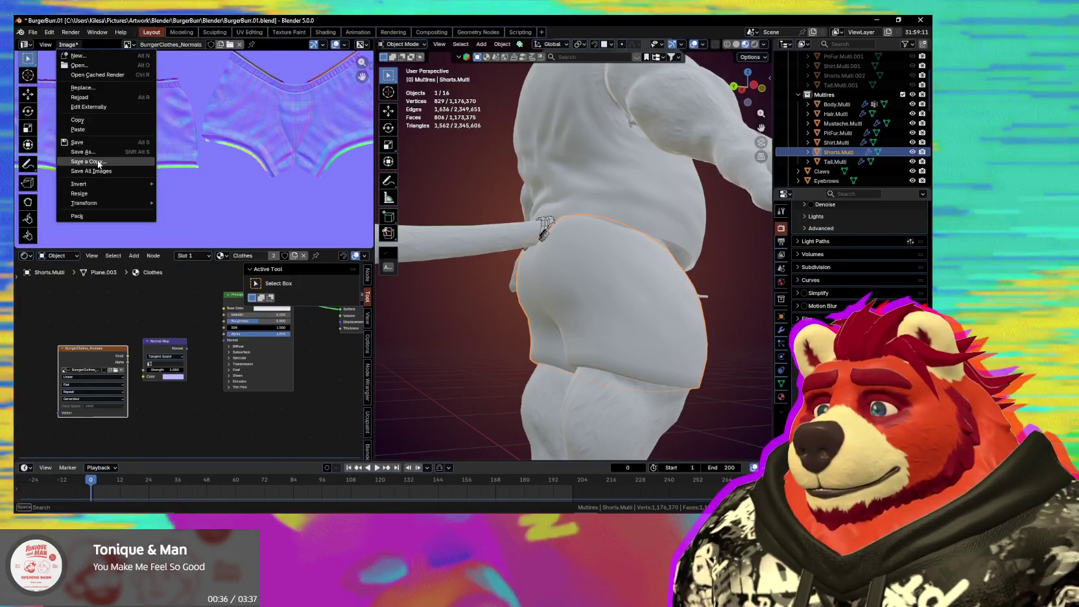
left_click(101, 154)
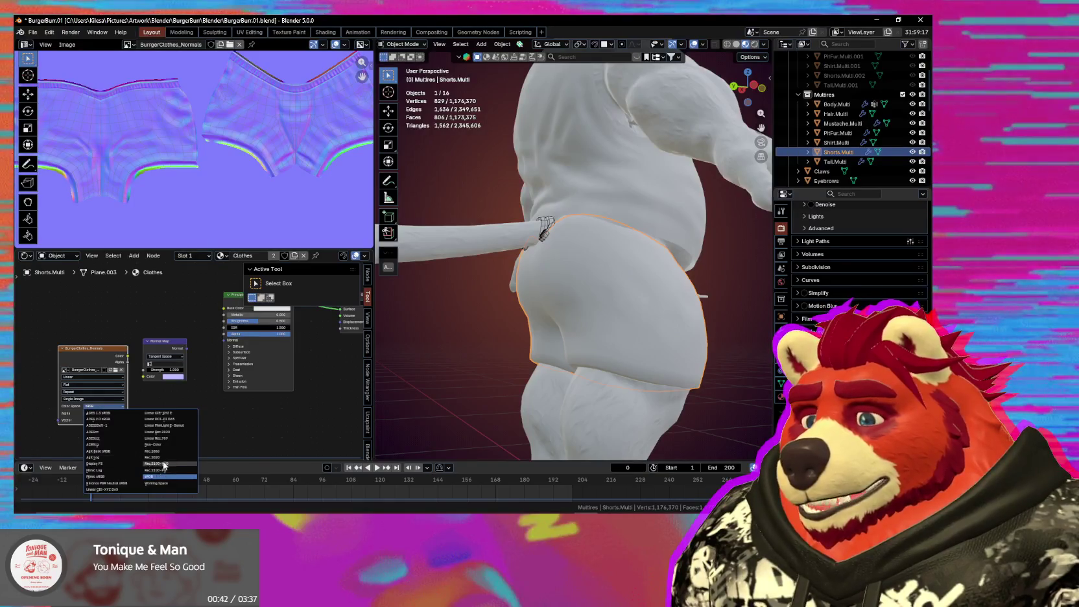
left_click(170, 445)
left_click_drag(127, 356, 143, 377)
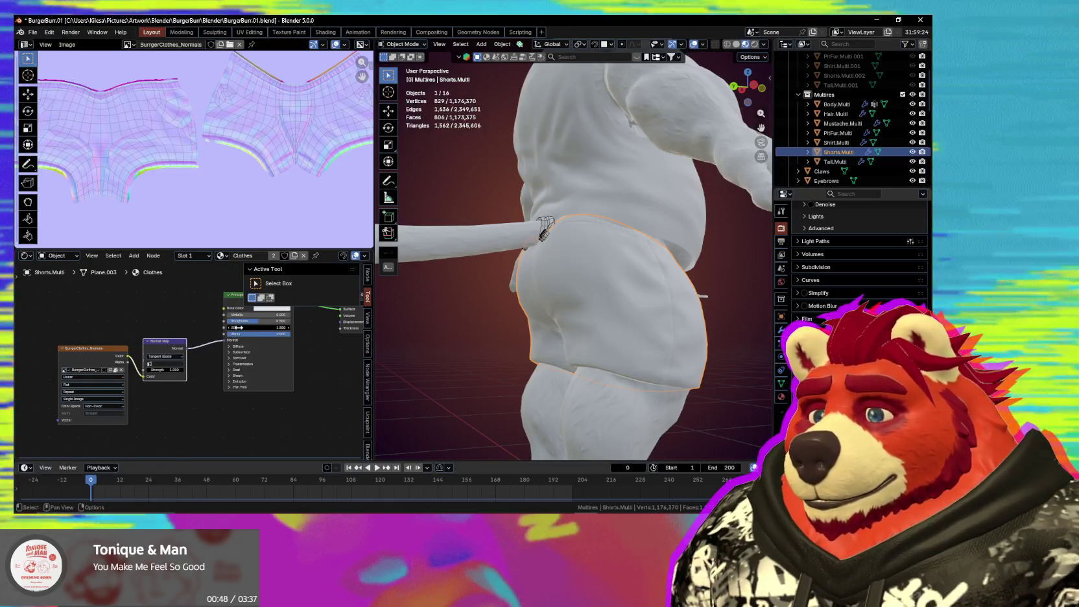
Step: Check the baked drawstring and folds on the shorts, dipping into Edit Mode and back to Object Mode
mouse_move(550, 399)
middle_mouse_down()
mouse_move(607, 399)
mouse_move(728, 363)
mouse_move(640, 334)
mouse_move(550, 366)
mouse_move(660, 391)
mouse_move(481, 388)
mouse_move(588, 385)
mouse_move(493, 374)
mouse_move(582, 269)
mouse_move(578, 333)
mouse_move(620, 349)
mouse_move(586, 425)
mouse_move(562, 358)
mouse_move(573, 367)
mouse_move(533, 371)
mouse_move(579, 348)
mouse_move(705, 367)
mouse_move(621, 361)
middle_mouse_up()
scroll(641, 337, "up", 3)
key("Tab")
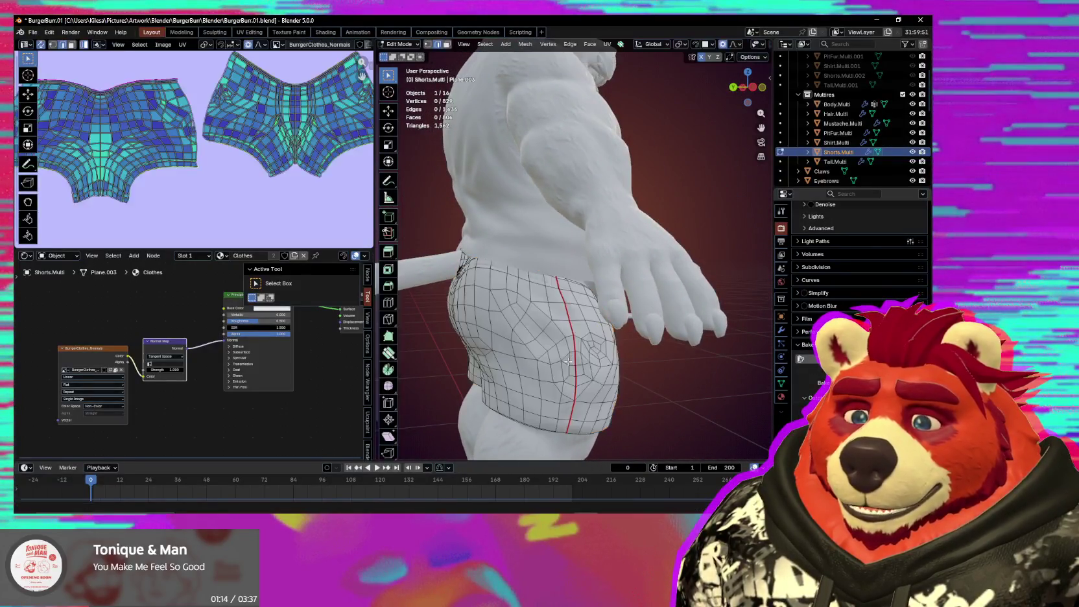
mouse_move(553, 359)
middle_mouse_down()
mouse_move(476, 338)
mouse_move(538, 360)
mouse_move(656, 362)
mouse_move(586, 374)
mouse_move(601, 378)
mouse_move(600, 399)
mouse_move(556, 363)
mouse_move(513, 394)
mouse_move(482, 395)
middle_mouse_up()
scroll(557, 373, "down", 3)
scroll(557, 382, "down", 2)
key("Tab")
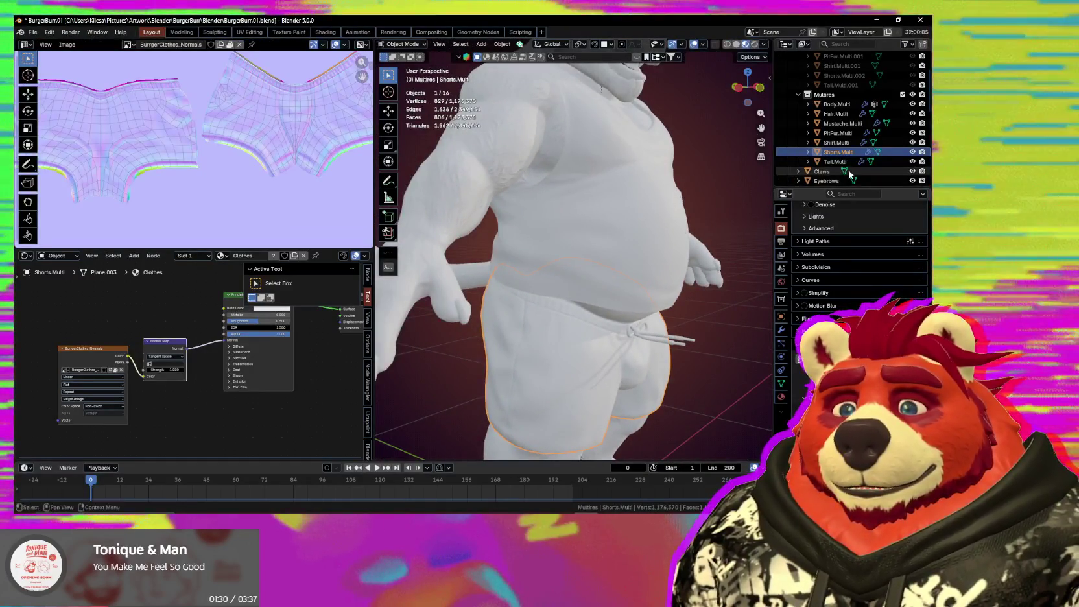
Step: Select Shirt.Multi, set its viewport multires level to 0, and bake its detail into BurgerClothes_Normals
left_click(845, 144)
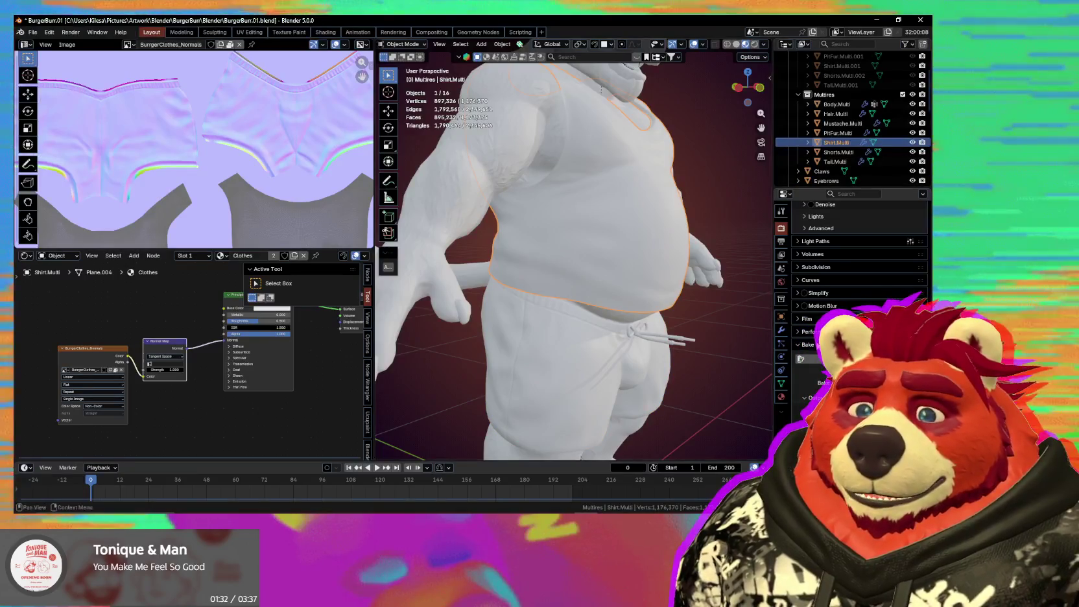
double_click(895, 254)
type("0")
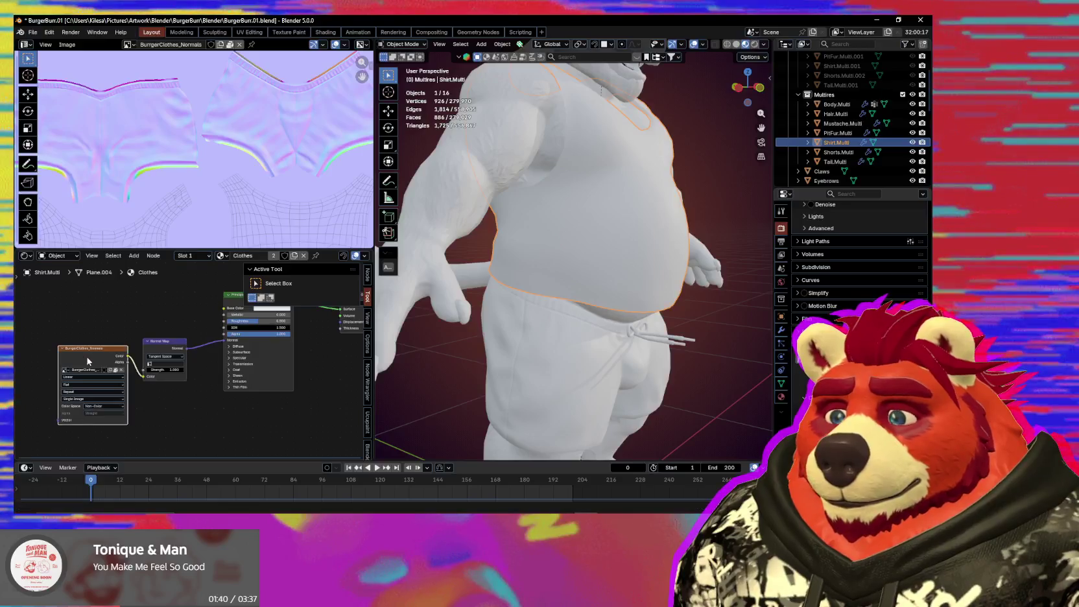
left_click(856, 359)
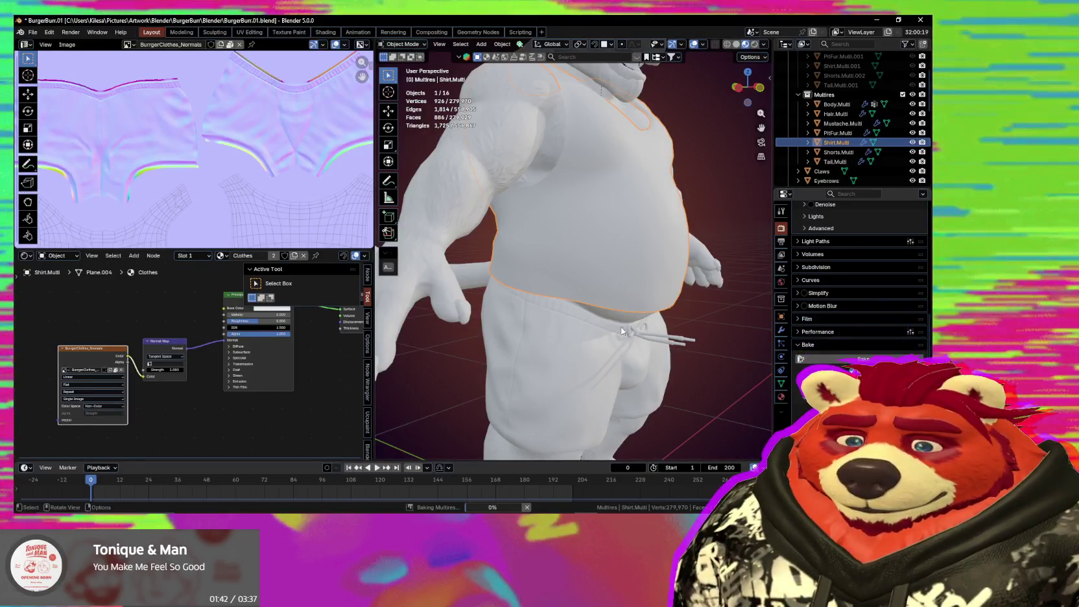
mouse_move(647, 336)
middle_mouse_down()
mouse_move(678, 380)
mouse_move(716, 343)
mouse_move(567, 319)
mouse_move(468, 341)
mouse_move(412, 332)
mouse_move(415, 356)
mouse_move(403, 342)
mouse_move(477, 327)
mouse_move(524, 282)
mouse_move(643, 324)
mouse_move(627, 297)
mouse_move(559, 308)
mouse_move(612, 315)
mouse_move(580, 335)
mouse_move(662, 320)
mouse_move(584, 357)
mouse_move(511, 356)
mouse_move(526, 325)
mouse_move(464, 342)
mouse_move(624, 291)
mouse_move(582, 326)
mouse_move(612, 346)
mouse_move(563, 299)
mouse_move(539, 323)
mouse_move(487, 322)
mouse_move(560, 333)
mouse_move(562, 298)
mouse_move(588, 301)
middle_mouse_up()
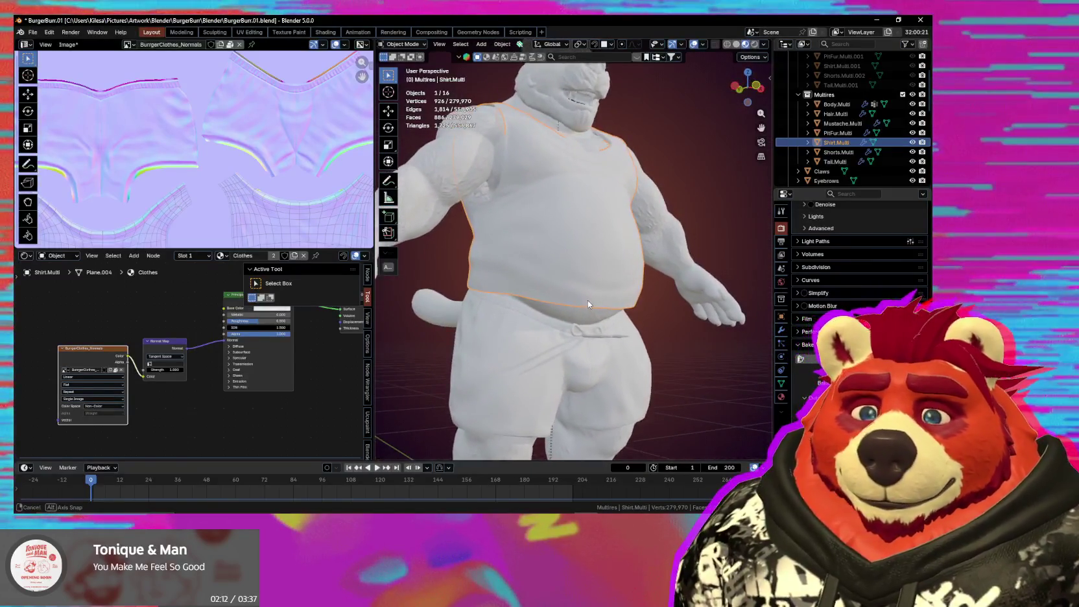
Step: Frame the baked shirt texture and pack the BurgerClothes_Normals image into BurgerBun.01.blend
scroll(589, 301, "up", 3)
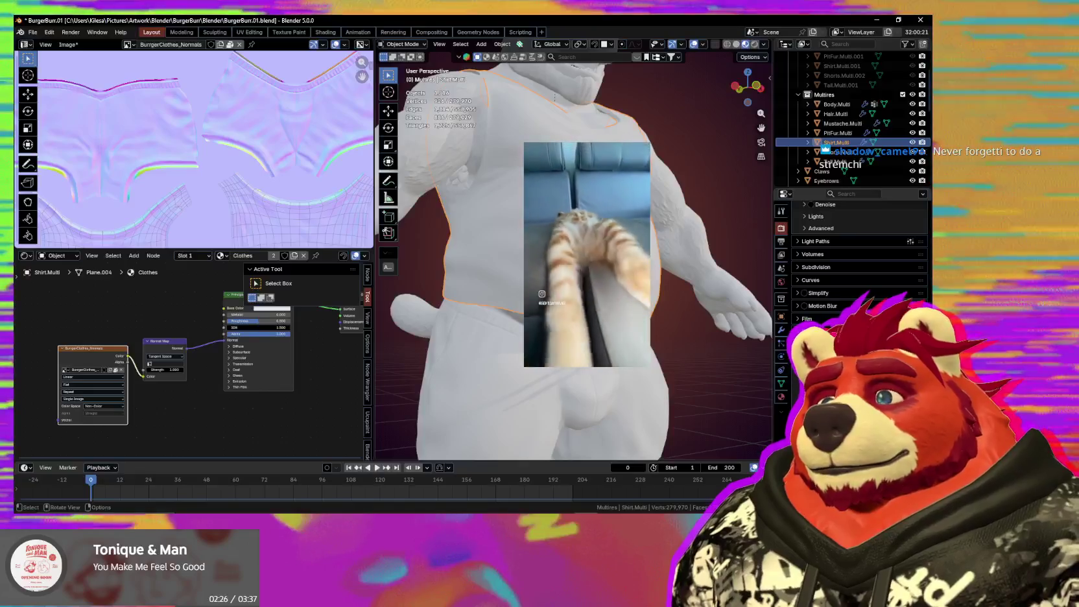
scroll(602, 213, "down", 5)
mouse_move(602, 213)
middle_mouse_down()
mouse_move(556, 243)
mouse_move(437, 227)
middle_mouse_up()
scroll(307, 191, "down", 3)
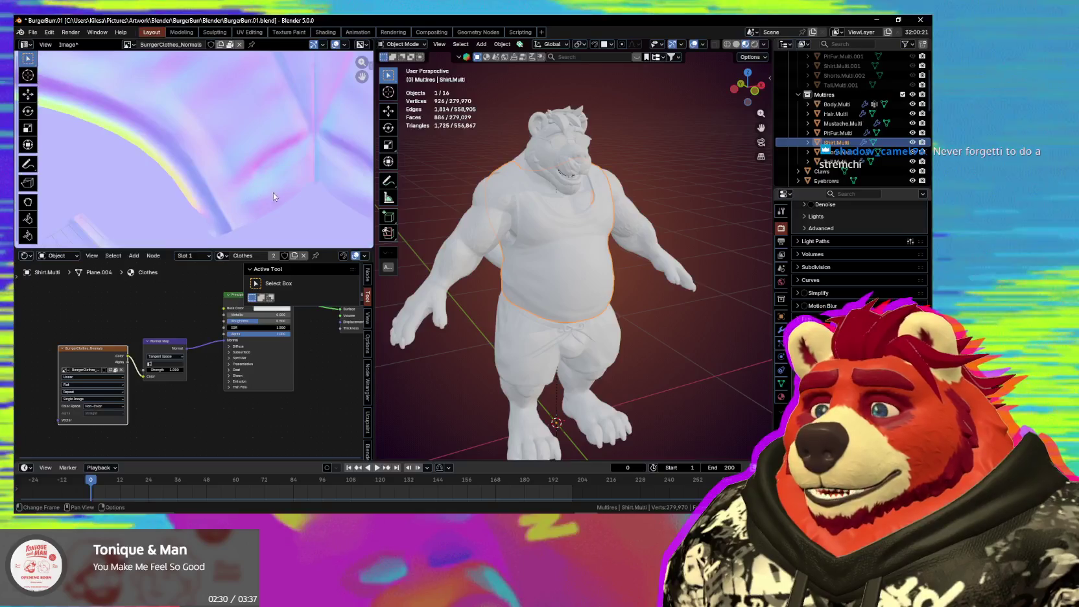
middle_click_drag(584, 272, 546, 270)
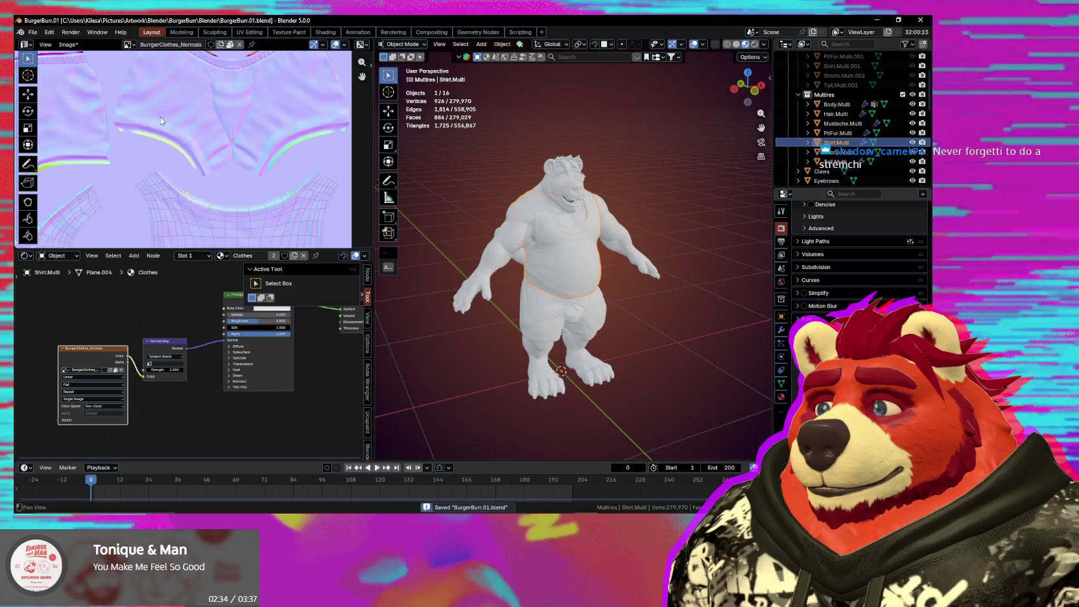
key("alt+s")
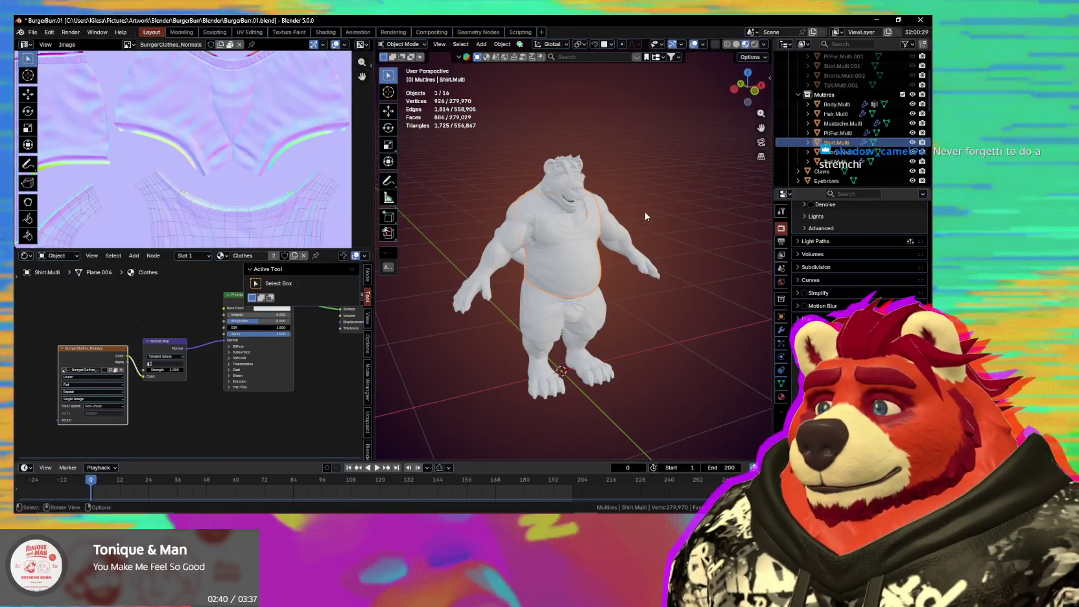
Step: Zoom in on the head and chest, select the Tongue, and orbit to a frontal view of the head
scroll(584, 226, "up", 2)
scroll(634, 221, "up", 3)
mouse_move(644, 299)
middle_mouse_down()
mouse_move(619, 293)
mouse_move(583, 246)
middle_mouse_up()
scroll(583, 246, "up", 2)
left_click(553, 183)
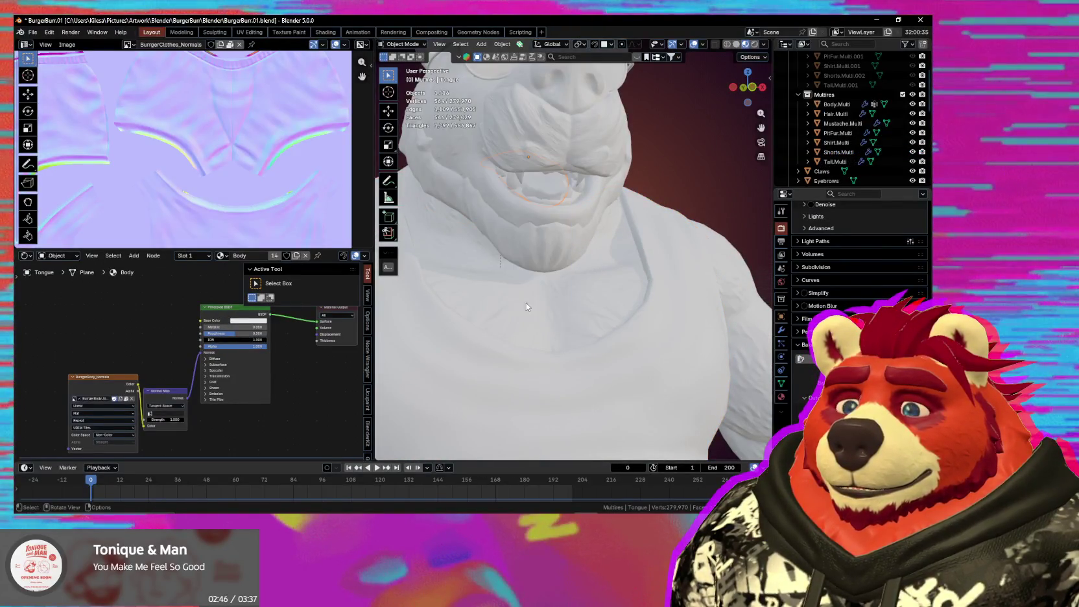
middle_click_drag(640, 308, 611, 311)
mouse_move(653, 182)
middle_mouse_down()
mouse_move(602, 167)
mouse_move(601, 242)
middle_mouse_up()
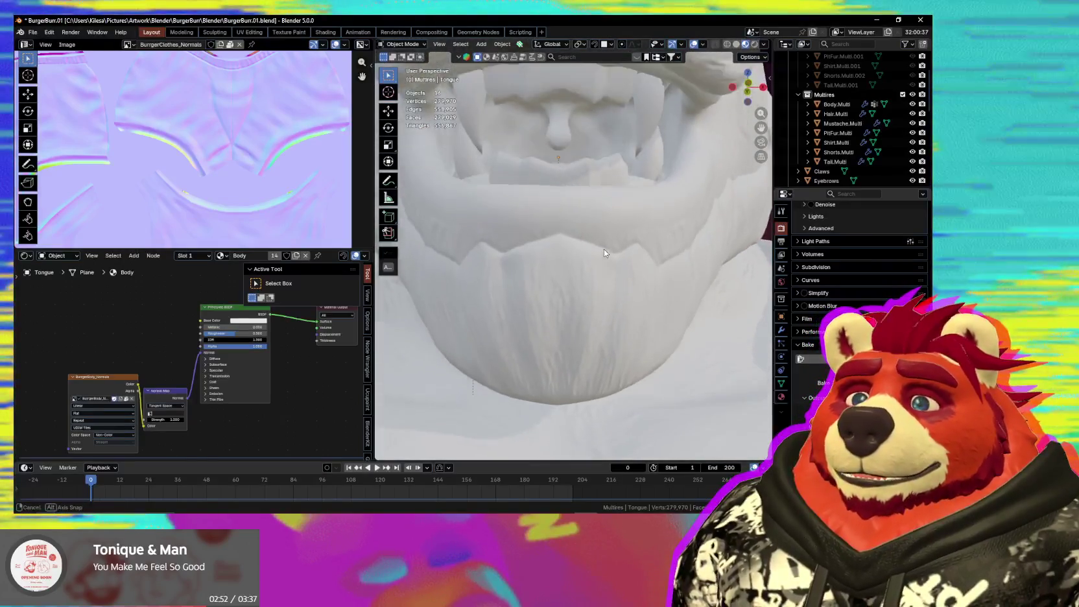
mouse_move(601, 242)
middle_mouse_down()
mouse_move(615, 269)
mouse_move(609, 237)
mouse_move(624, 239)
mouse_move(594, 220)
middle_mouse_up()
Step: Select the shirt at the neck, then the tongue and teeth inside the mouth
left_click(617, 232)
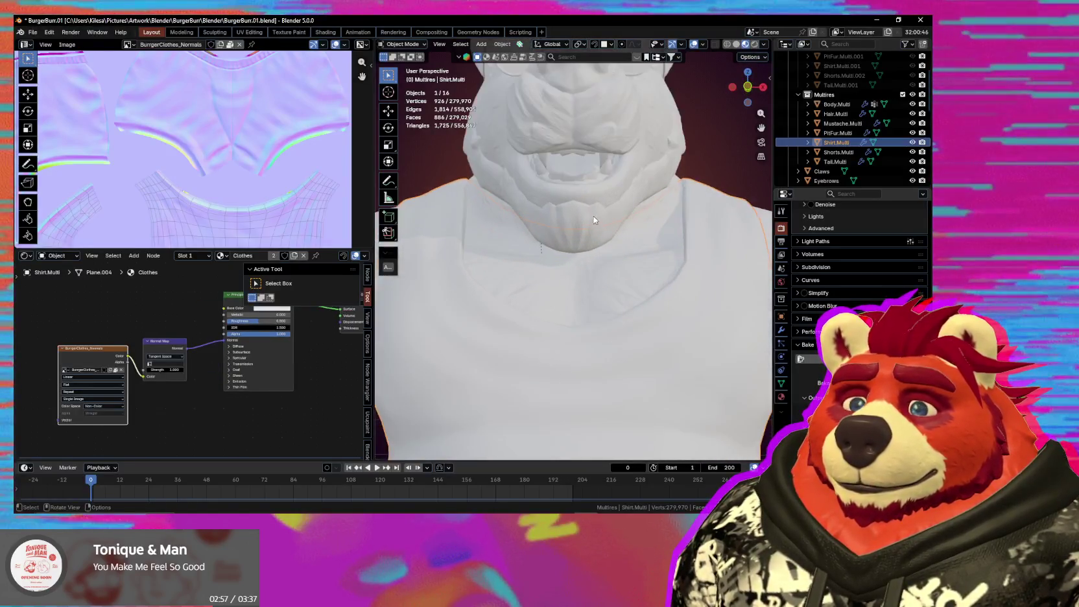
left_click(566, 164)
left_click(568, 165)
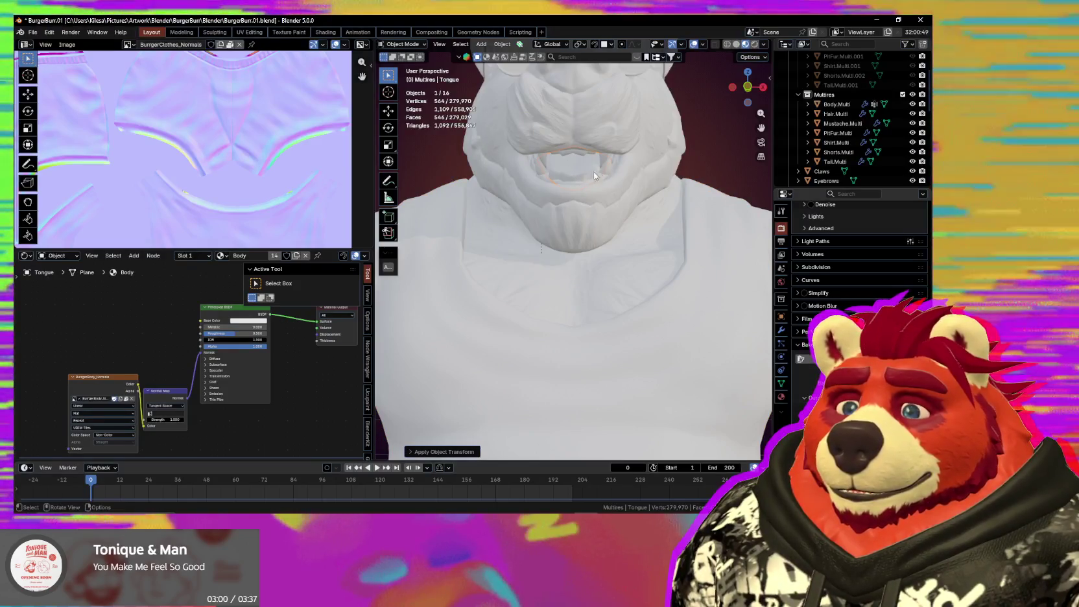
left_click(606, 166)
scroll(616, 206, "down", 4)
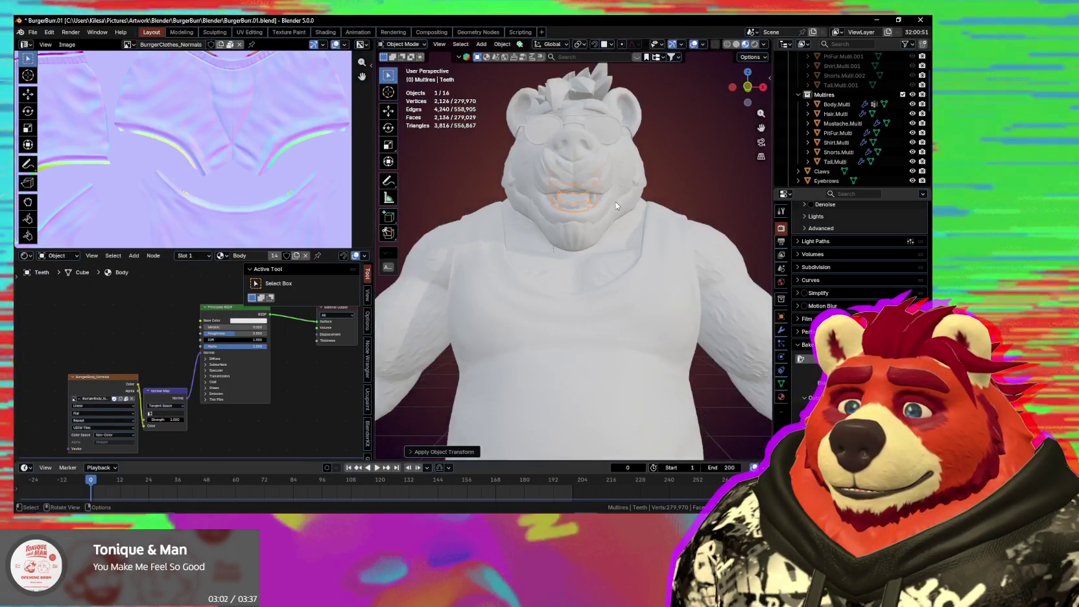
Step: Check Body.Multi and Shorts.Multi from a three-quarter view, then select Shorts.Tailstrap at the back
left_click(552, 249)
mouse_move(554, 249)
middle_mouse_down()
mouse_move(592, 300)
mouse_move(575, 290)
middle_mouse_up()
scroll(592, 301, "down", 3)
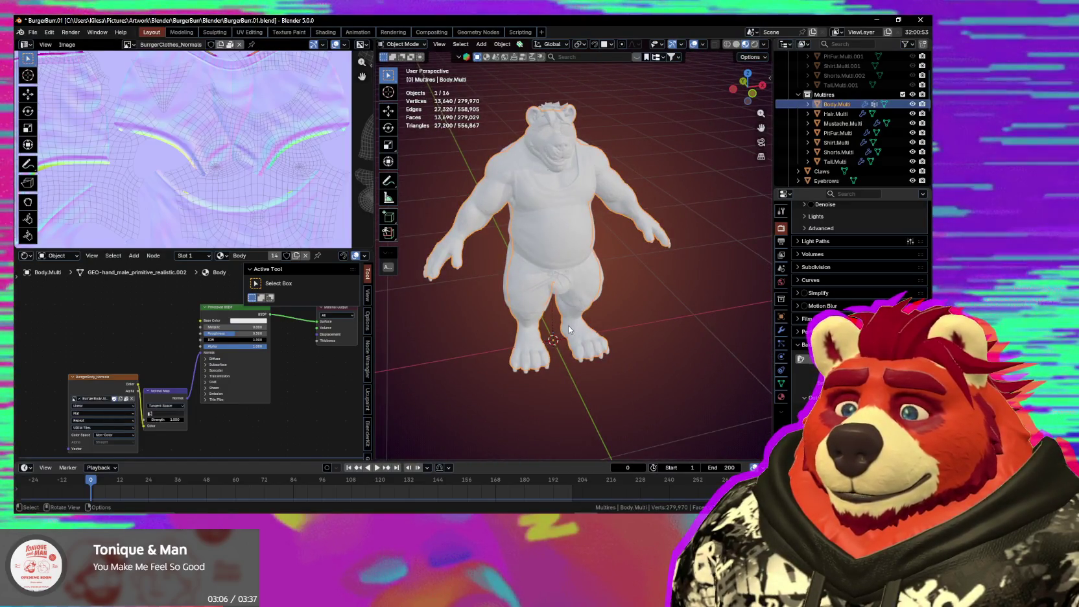
left_click(582, 307)
left_click(605, 331)
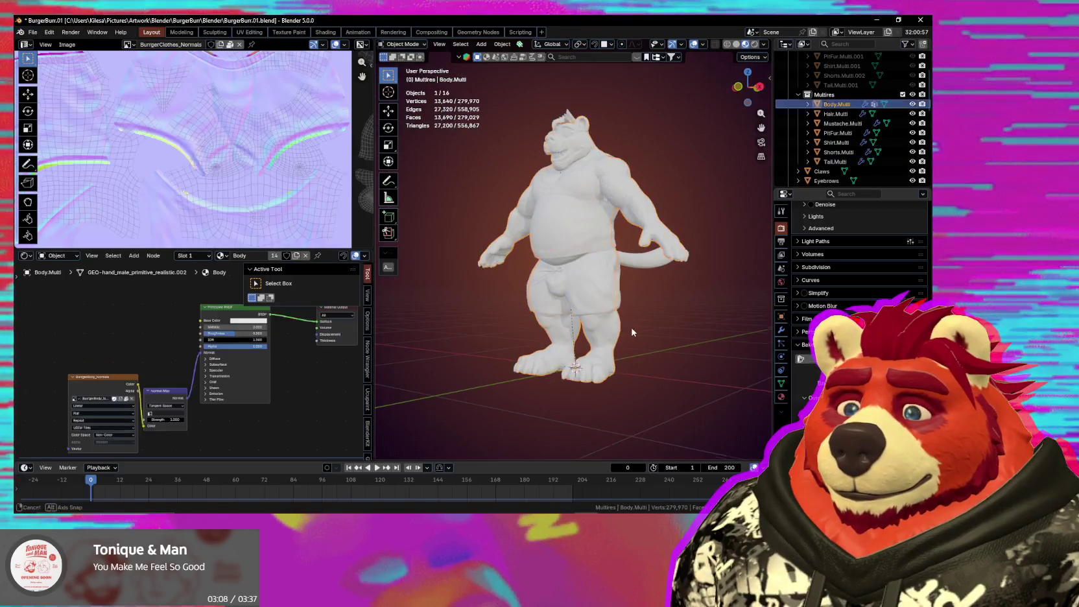
middle_click_drag(645, 343, 478, 352)
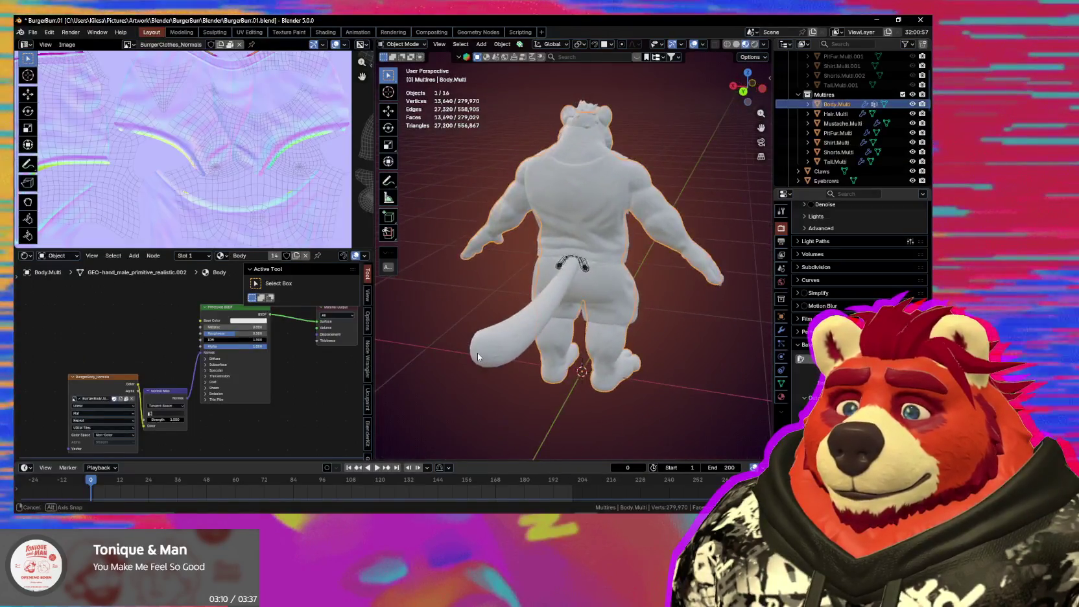
scroll(533, 306, "up", 4)
left_click(592, 277)
Step: Enable Display Wire on Shorts.Tailstrap through Quick Favorites and look it over
key("q")
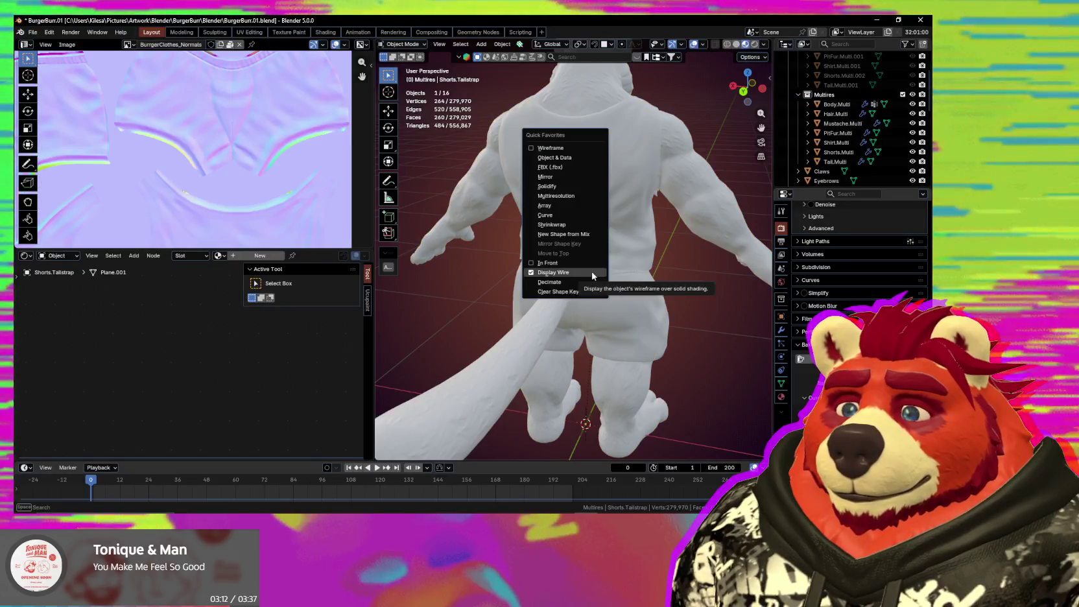
left_click(593, 274)
scroll(616, 301, "up", 3)
middle_click_drag(641, 332, 638, 306)
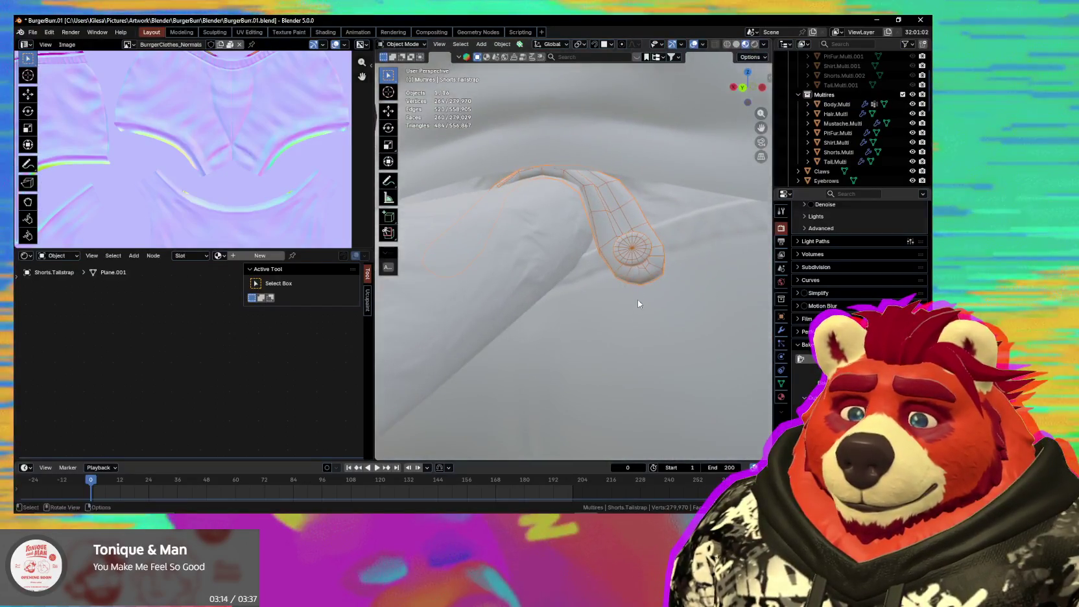
right_click(627, 257)
left_click(623, 257)
Step: Orbit around the shorts out to a front view of the character
mouse_move(624, 257)
middle_mouse_down()
mouse_move(680, 263)
mouse_move(639, 259)
mouse_move(601, 312)
mouse_move(493, 302)
mouse_move(450, 318)
mouse_move(581, 240)
mouse_move(582, 223)
mouse_move(473, 322)
mouse_move(564, 295)
middle_mouse_up()
scroll(640, 276, "down", 4)
scroll(493, 301, "down", 3)
mouse_move(674, 345)
middle_mouse_down()
mouse_move(479, 350)
mouse_move(546, 311)
middle_mouse_up()
scroll(546, 312, "up", 3)
scroll(600, 371, "up", 4)
Step: Inspect the head and spiky hair, then turn the viewport overlays back on with Shift+Alt+Z
mouse_move(605, 353)
middle_mouse_down()
mouse_move(577, 343)
mouse_move(626, 356)
mouse_move(579, 347)
mouse_move(557, 322)
mouse_move(574, 327)
middle_mouse_up()
scroll(574, 324, "up", 5)
scroll(532, 313, "down", 3)
scroll(508, 325, "up", 3)
mouse_move(508, 325)
middle_mouse_down()
mouse_move(557, 331)
mouse_move(588, 296)
mouse_move(635, 278)
mouse_move(597, 279)
mouse_move(647, 270)
mouse_move(612, 260)
mouse_move(561, 277)
mouse_move(620, 289)
mouse_move(663, 314)
mouse_move(691, 309)
mouse_move(704, 323)
mouse_move(542, 279)
middle_mouse_up()
mouse_move(651, 269)
middle_mouse_down()
mouse_move(565, 301)
mouse_move(609, 295)
mouse_move(566, 263)
mouse_move(586, 251)
mouse_move(560, 310)
mouse_move(609, 282)
mouse_move(521, 359)
mouse_move(582, 326)
mouse_move(562, 255)
mouse_move(537, 241)
mouse_move(509, 272)
mouse_move(524, 278)
mouse_move(571, 240)
mouse_move(509, 252)
mouse_move(491, 276)
middle_mouse_up()
mouse_move(601, 170)
middle_mouse_down()
mouse_move(565, 239)
mouse_move(629, 221)
mouse_move(586, 242)
mouse_move(642, 249)
mouse_move(570, 296)
mouse_move(516, 298)
mouse_move(525, 282)
mouse_move(445, 283)
mouse_move(493, 277)
mouse_move(497, 246)
mouse_move(626, 256)
mouse_move(598, 274)
mouse_move(554, 270)
middle_mouse_up()
key("shift+alt+z")
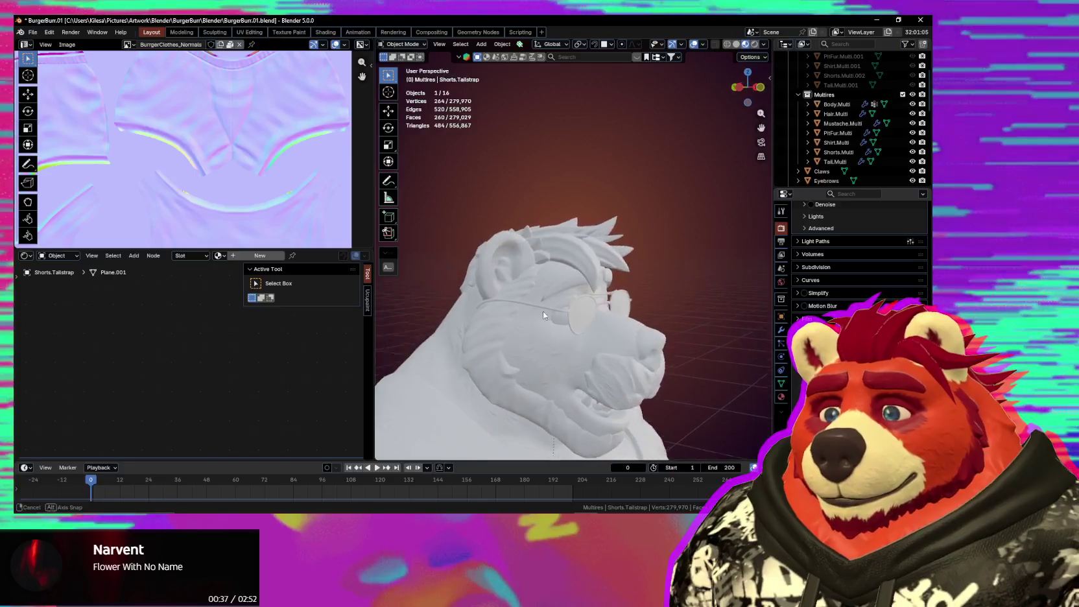
mouse_move(597, 338)
middle_mouse_down()
mouse_move(557, 273)
mouse_move(464, 271)
mouse_move(505, 307)
mouse_move(638, 345)
mouse_move(628, 274)
mouse_move(584, 283)
mouse_move(536, 365)
mouse_move(606, 358)
middle_mouse_up()
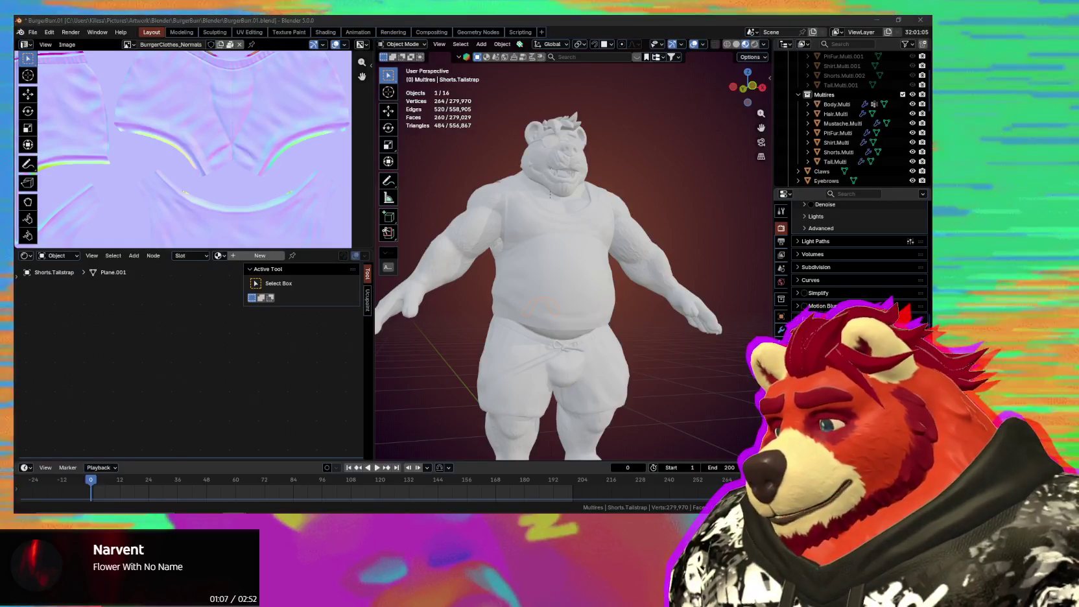
Step: Zoom in on the torso and click through the shirt to select Body.Multi
mouse_move(507, 310)
middle_mouse_down()
mouse_move(531, 340)
mouse_move(474, 352)
mouse_move(542, 352)
mouse_move(661, 385)
middle_mouse_up()
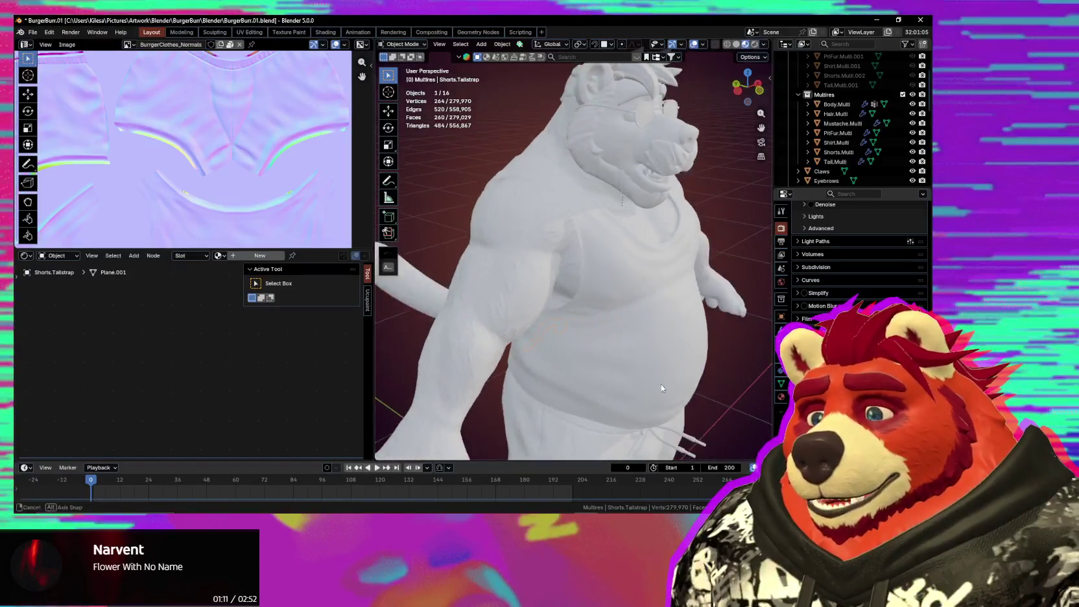
left_click(531, 338)
left_click(531, 337)
mouse_move(531, 334)
middle_mouse_down()
mouse_move(626, 365)
mouse_move(652, 352)
mouse_move(748, 357)
mouse_move(586, 358)
mouse_move(585, 307)
mouse_move(607, 329)
mouse_move(546, 294)
mouse_move(454, 363)
middle_mouse_up()
Step: Move the BurgerBody_Normals Image Texture node aside, then zoom onto the fist to check its baked detail
left_click_drag(101, 388, 95, 387)
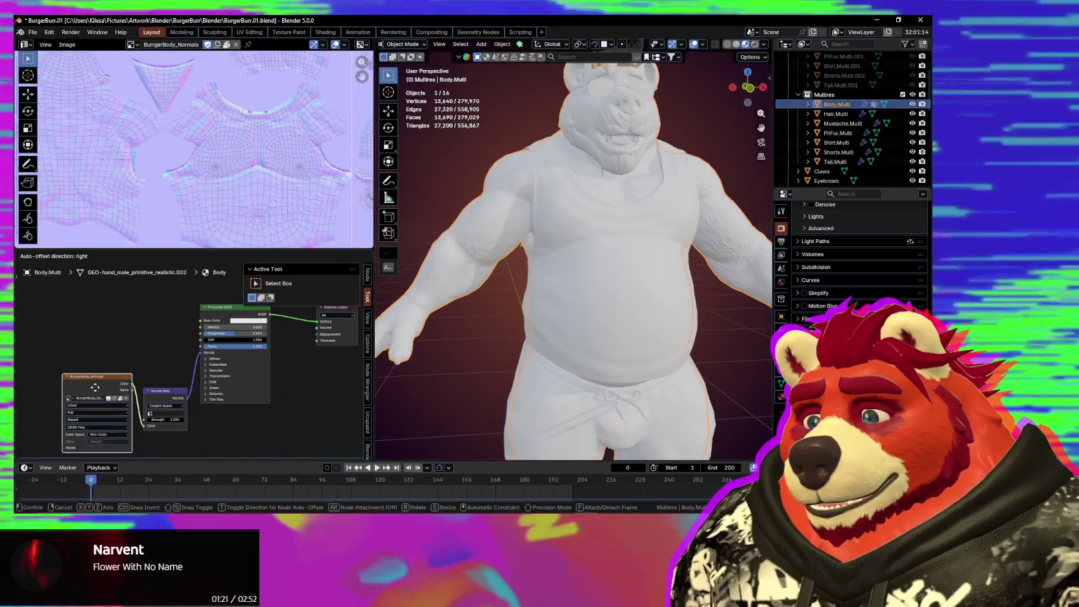
mouse_move(428, 279)
middle_mouse_down()
mouse_move(482, 249)
mouse_move(607, 275)
middle_mouse_up()
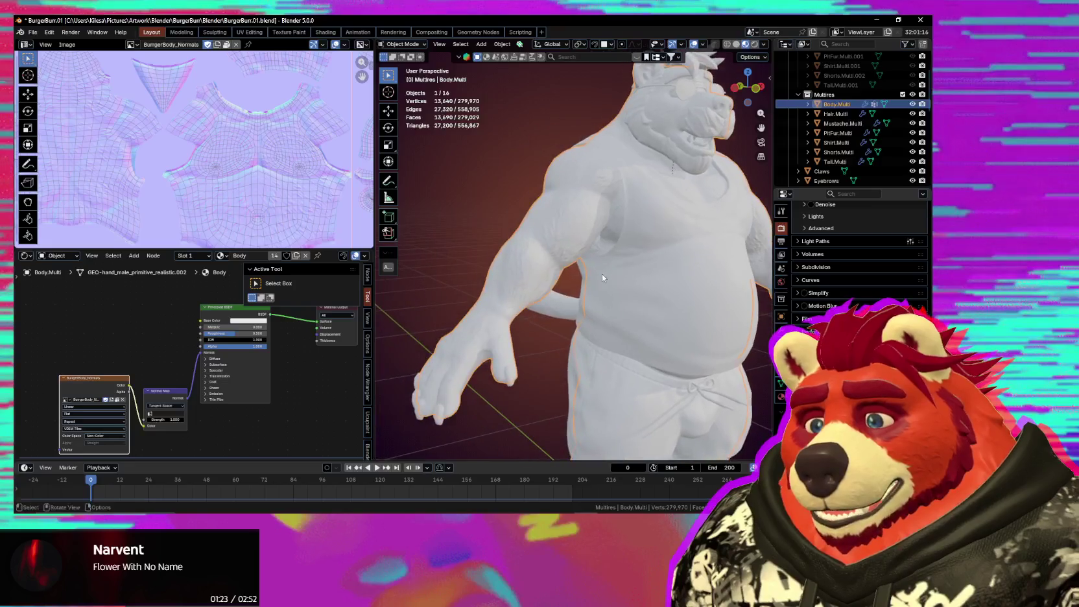
scroll(500, 352, "up", 3)
mouse_move(514, 341)
middle_mouse_down()
mouse_move(546, 373)
mouse_move(561, 329)
mouse_move(548, 352)
mouse_move(623, 294)
mouse_move(580, 238)
mouse_move(509, 241)
mouse_move(500, 279)
mouse_move(540, 414)
mouse_move(483, 241)
middle_mouse_up()
scroll(535, 357, "up", 3)
scroll(482, 241, "up", 3)
scroll(577, 257, "up", 2)
mouse_move(578, 257)
middle_mouse_down("shift")
mouse_move(621, 443)
mouse_move(590, 379)
mouse_move(551, 361)
mouse_move(509, 363)
mouse_move(520, 356)
mouse_move(549, 374)
mouse_move(433, 368)
mouse_move(510, 383)
mouse_move(564, 425)
mouse_move(735, 357)
mouse_move(428, 366)
mouse_move(459, 318)
mouse_move(483, 319)
mouse_move(476, 313)
mouse_move(470, 367)
mouse_move(434, 378)
mouse_move(424, 361)
mouse_move(492, 367)
mouse_move(488, 289)
mouse_move(635, 336)
middle_mouse_up("shift")
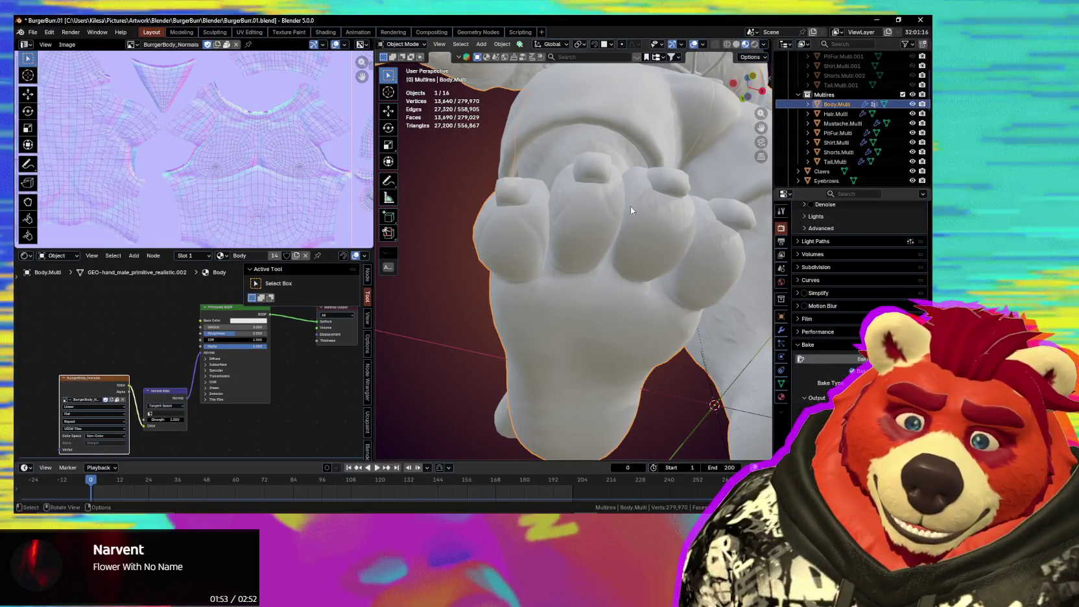
mouse_move(659, 217)
middle_mouse_down()
mouse_move(540, 215)
mouse_move(649, 231)
mouse_move(671, 256)
mouse_move(685, 310)
middle_mouse_up()
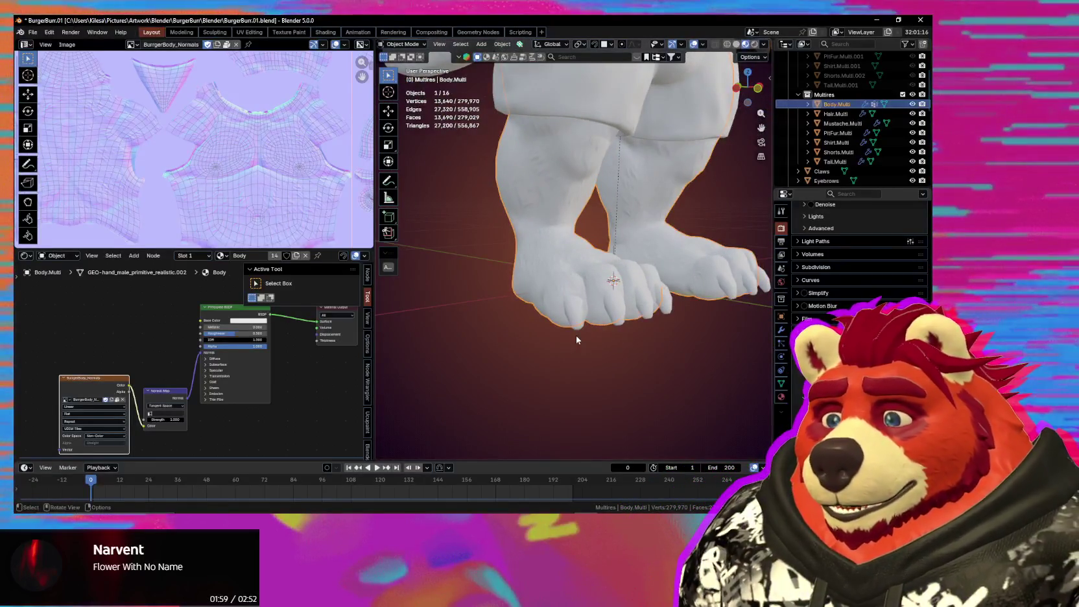
scroll(564, 311, "up", 2)
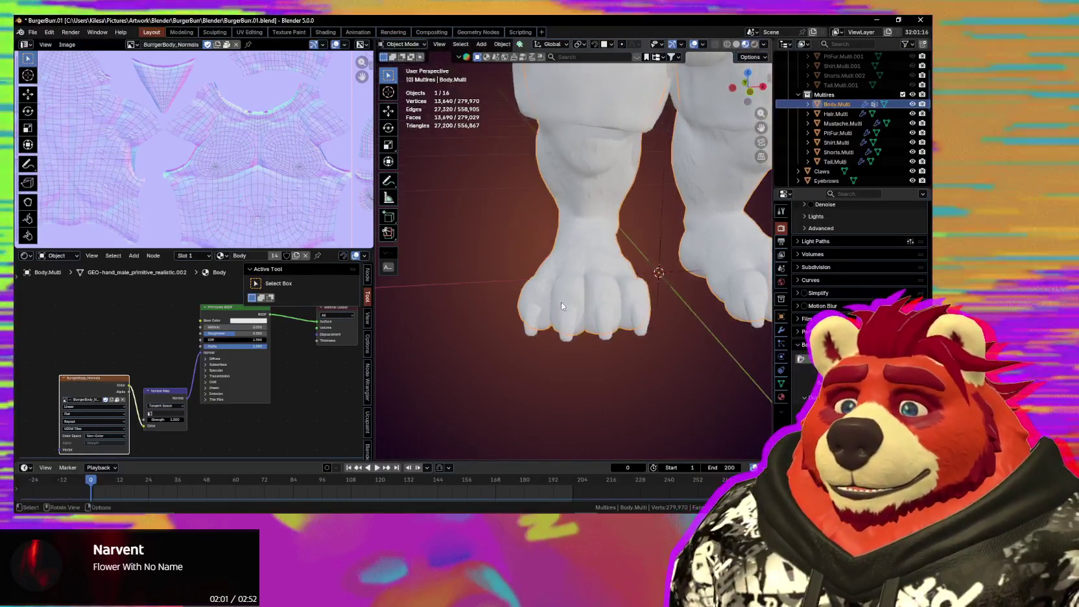
scroll(571, 302, "up", 2)
mouse_move(571, 302)
middle_mouse_down()
mouse_move(555, 397)
mouse_move(514, 394)
mouse_move(534, 103)
mouse_move(509, 186)
mouse_move(583, 191)
mouse_move(643, 219)
mouse_move(546, 219)
middle_mouse_up()
scroll(554, 396, "down", 3)
scroll(600, 266, "down", 3)
middle_click_drag(601, 266, 596, 181)
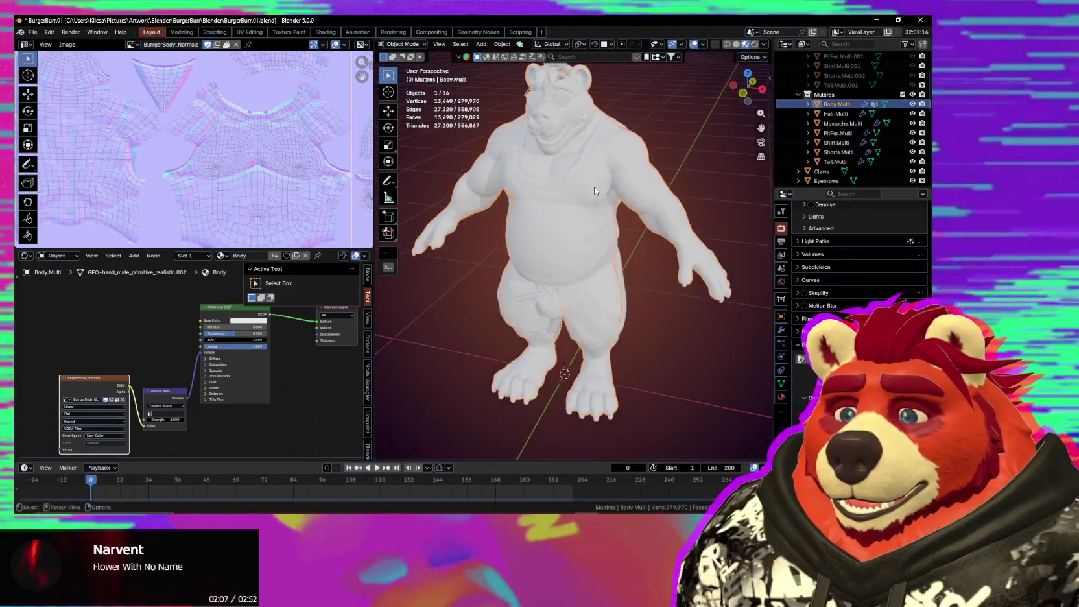
scroll(595, 182, "up", 2)
scroll(653, 177, "up", 2)
middle_click_drag(530, 250, 535, 264)
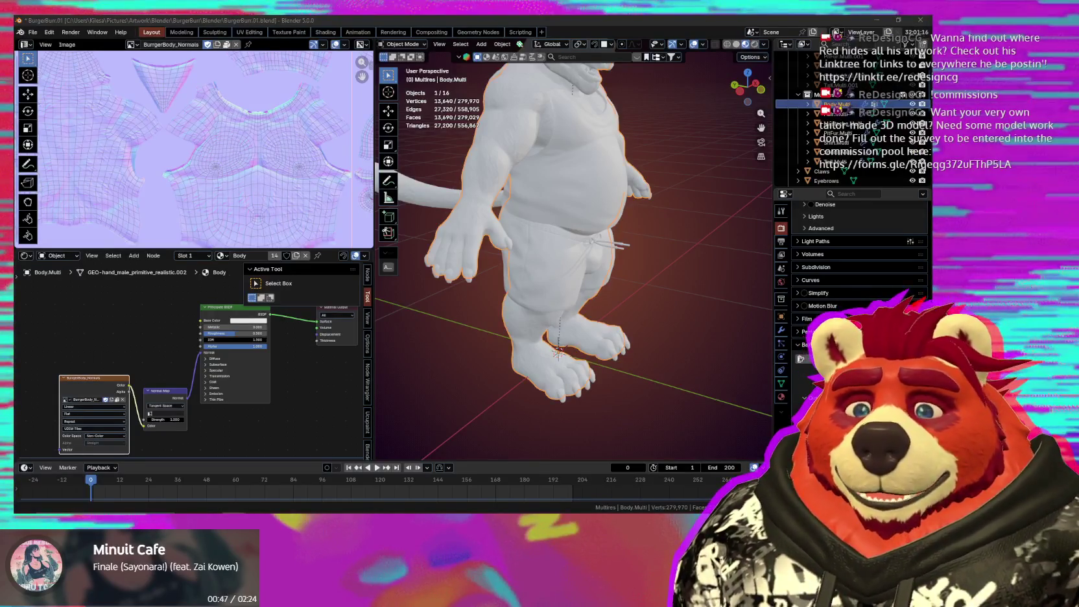
scroll(531, 306, "down", 3)
middle_click_drag(525, 295, 633, 318)
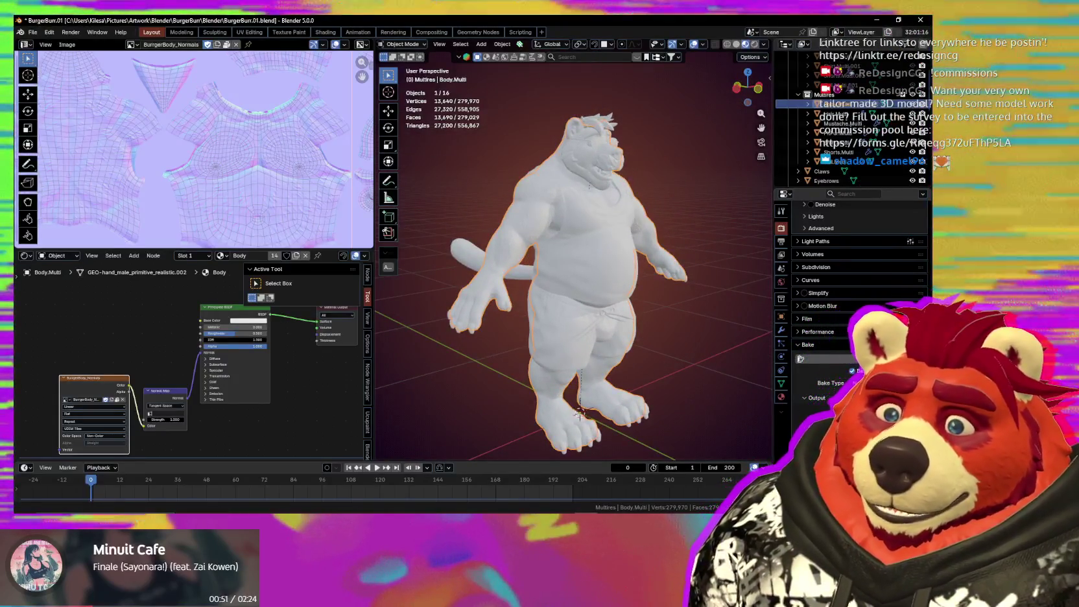